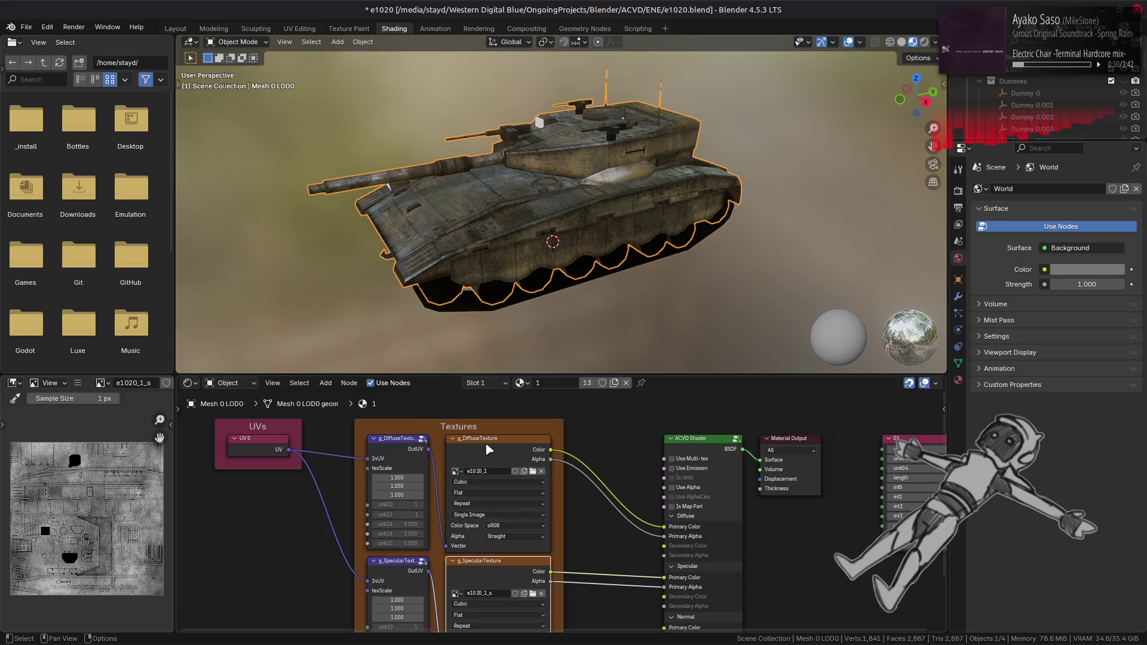
- Zoom the image editor to check the current texture and orbit around the tank
{"action": "scroll", "coordinate": [64, 511], "scroll_direction": "up", "scroll_amount": 8}
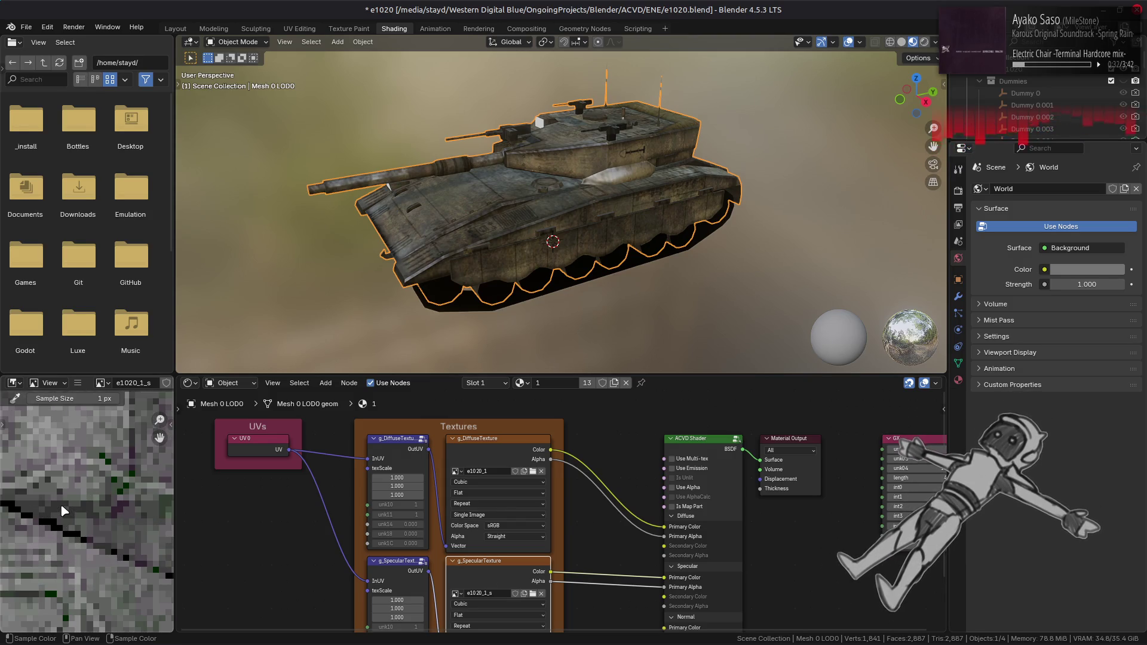
{"action": "scroll", "coordinate": [97, 501], "scroll_direction": "down", "scroll_amount": 7}
{"action": "scroll", "coordinate": [97, 501], "scroll_direction": "down", "scroll_amount": 1}
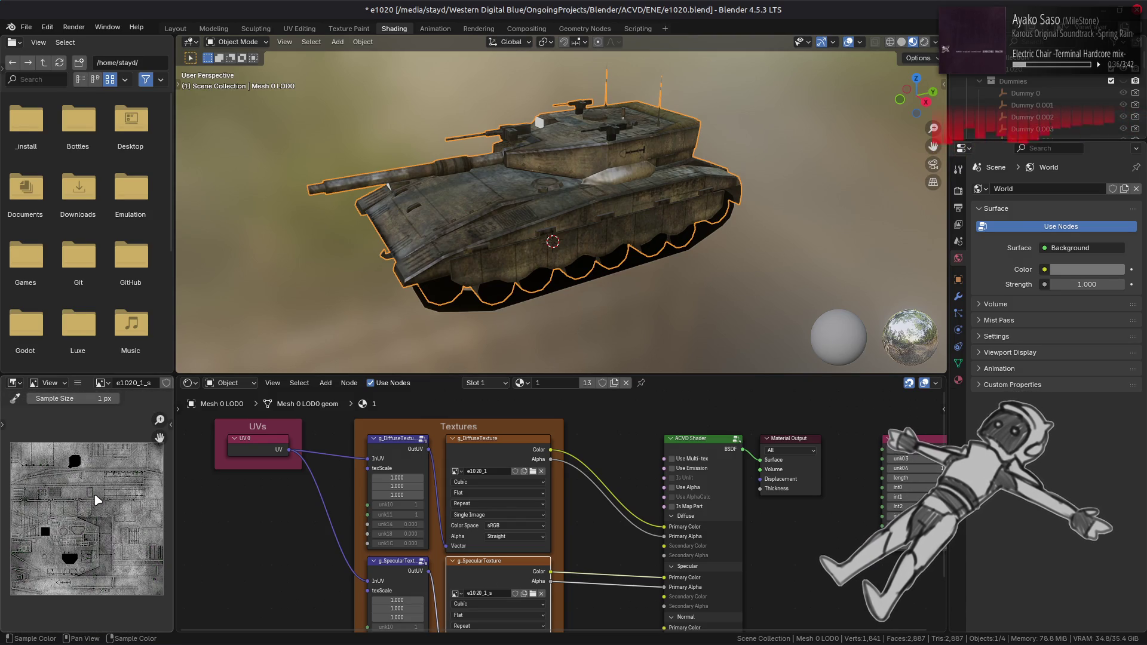
{"action": "mouse_move", "coordinate": [526, 251]}
{"action": "middle_mouse_down"}
{"action": "mouse_move", "coordinate": [648, 239]}
{"action": "mouse_move", "coordinate": [566, 190]}
{"action": "mouse_move", "coordinate": [535, 214]}
{"action": "mouse_move", "coordinate": [543, 184]}
{"action": "mouse_move", "coordinate": [635, 198]}
{"action": "mouse_move", "coordinate": [621, 219]}
{"action": "mouse_move", "coordinate": [717, 179]}
{"action": "middle_mouse_up"}
- Collapse the Dummies group in the Outliner and select Mesh 1 LOD0
{"action": "scroll", "coordinate": [543, 185], "scroll_direction": "down", "scroll_amount": 5}
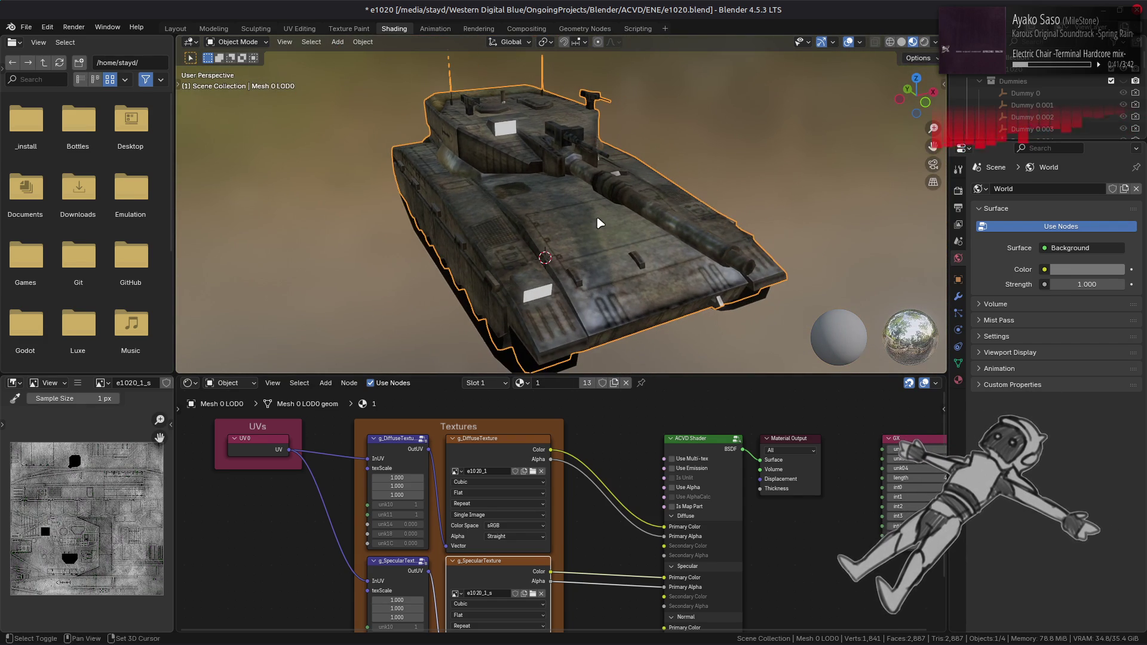
{"action": "left_click", "coordinate": [980, 81]}
{"action": "scroll", "coordinate": [981, 90], "scroll_direction": "down", "scroll_amount": 3}
{"action": "left_click", "coordinate": [1044, 105]}
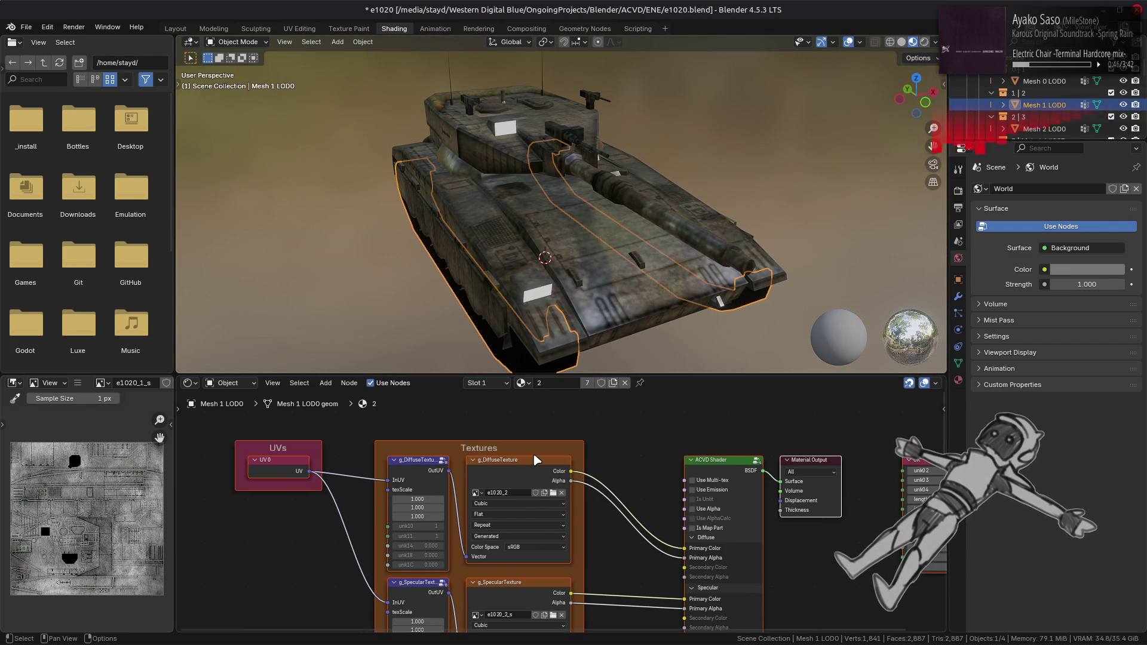
- Replace Mesh 1 LOD0's diffuse texture image with e1020_2.dds from the e1020-tpf-dcx folder
{"action": "left_click", "coordinate": [536, 460]}
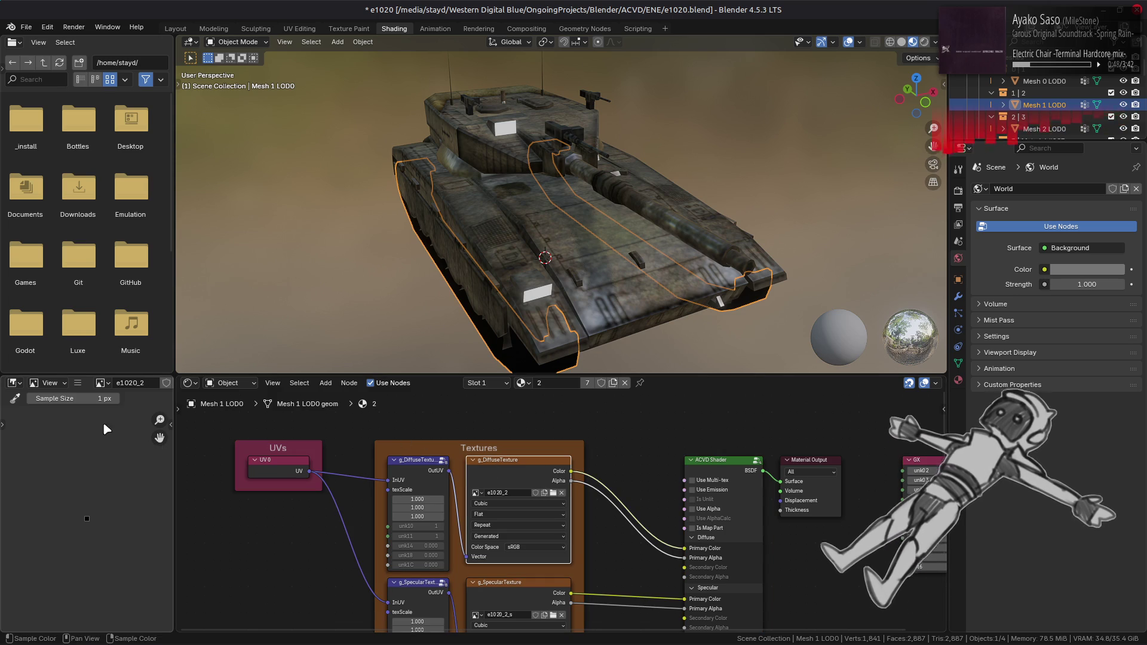
{"action": "left_click", "coordinate": [77, 383]}
{"action": "left_click", "coordinate": [250, 232]}
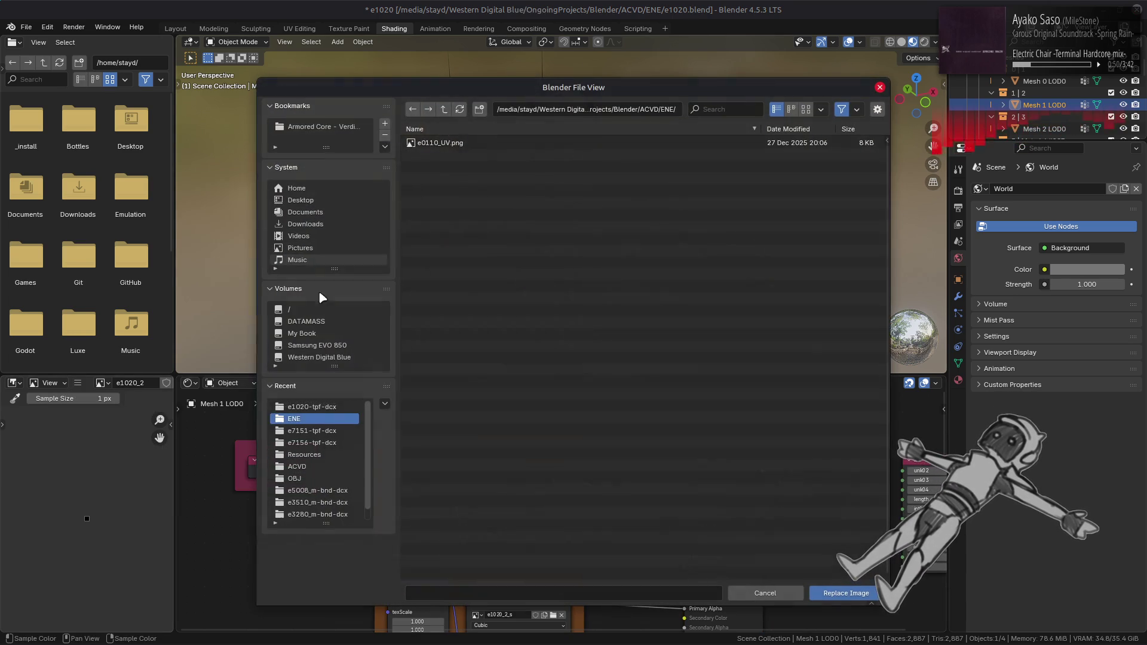
{"action": "left_click", "coordinate": [315, 407]}
{"action": "left_click", "coordinate": [466, 169]}
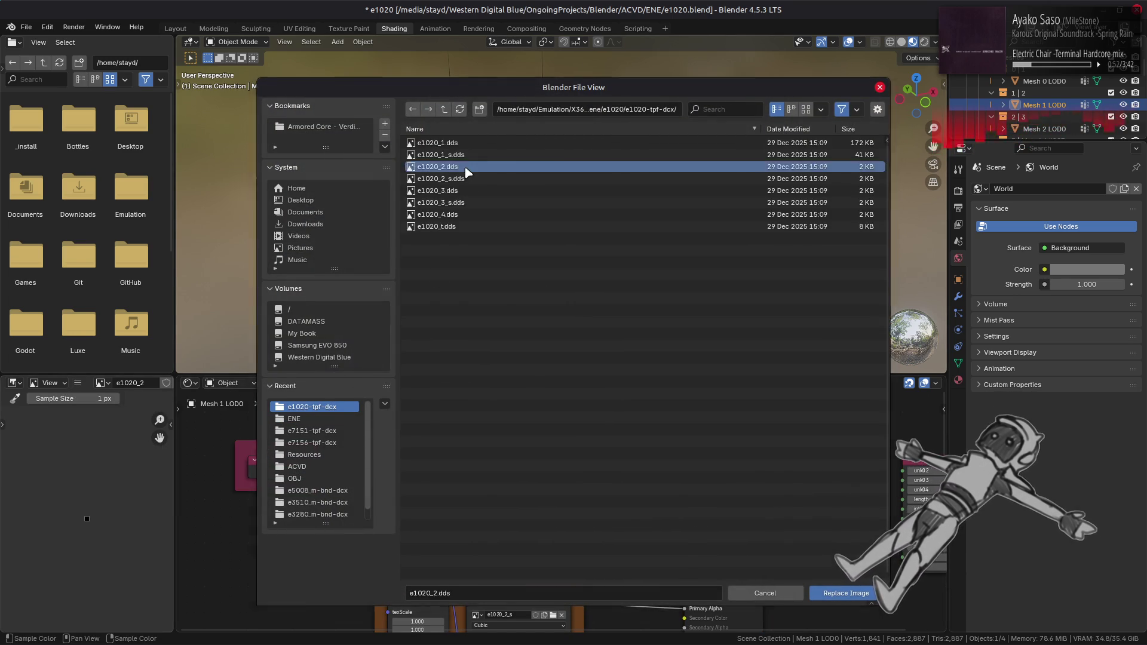
{"action": "double_click", "coordinate": [467, 169]}
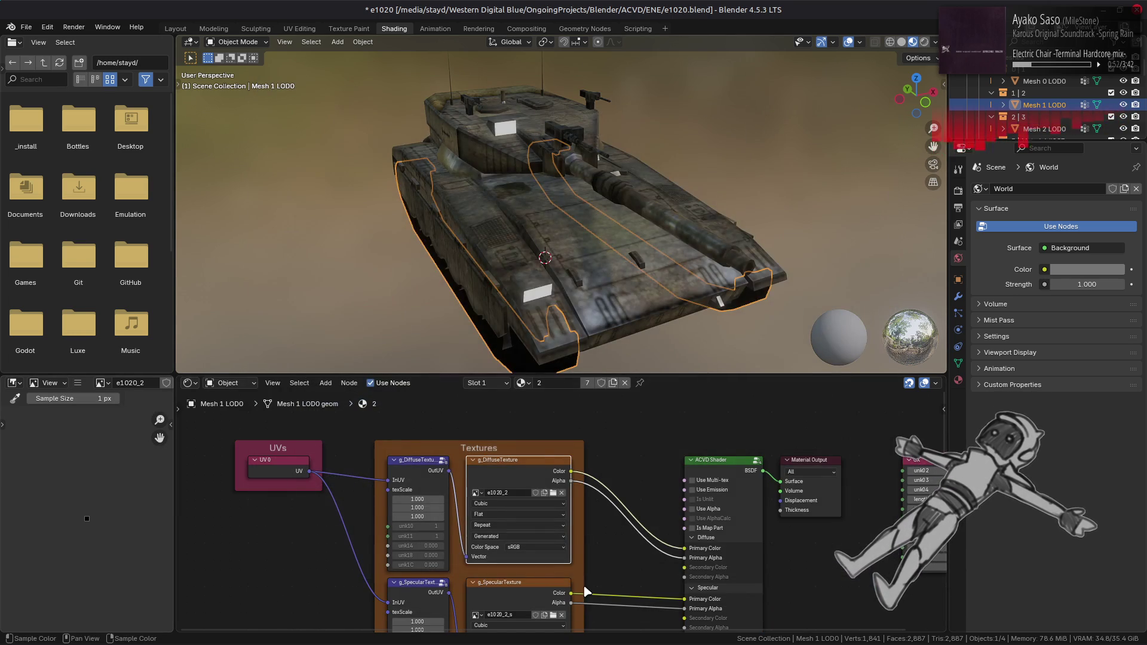
- Replace the specular texture image with its .dds file from the e1020-tpf-dcx folder
{"action": "left_click", "coordinate": [545, 597]}
{"action": "left_click", "coordinate": [78, 383]}
{"action": "mouse_move", "coordinate": [120, 409]}
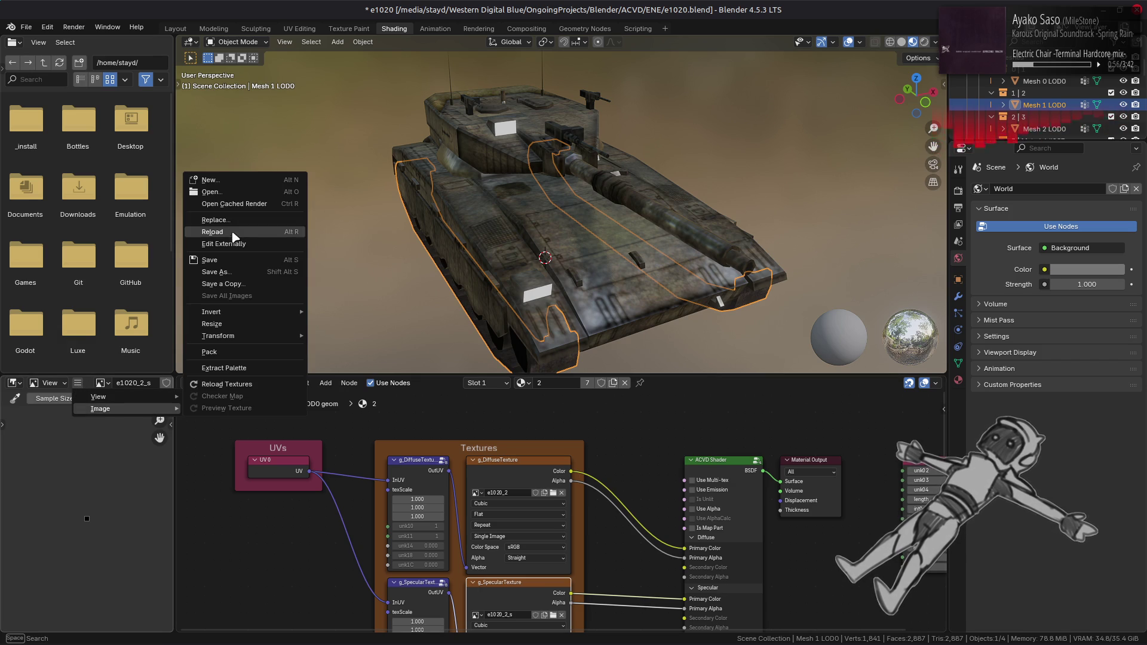
{"action": "left_click", "coordinate": [215, 220]}
{"action": "left_click", "coordinate": [315, 407]}
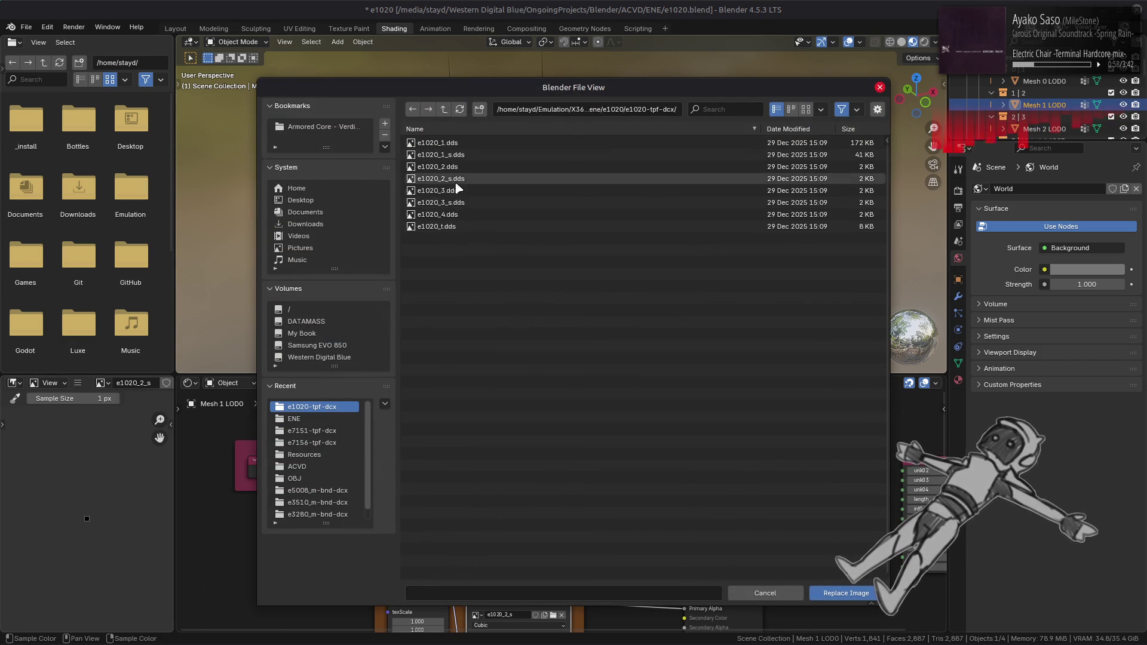
{"action": "double_click", "coordinate": [457, 190]}
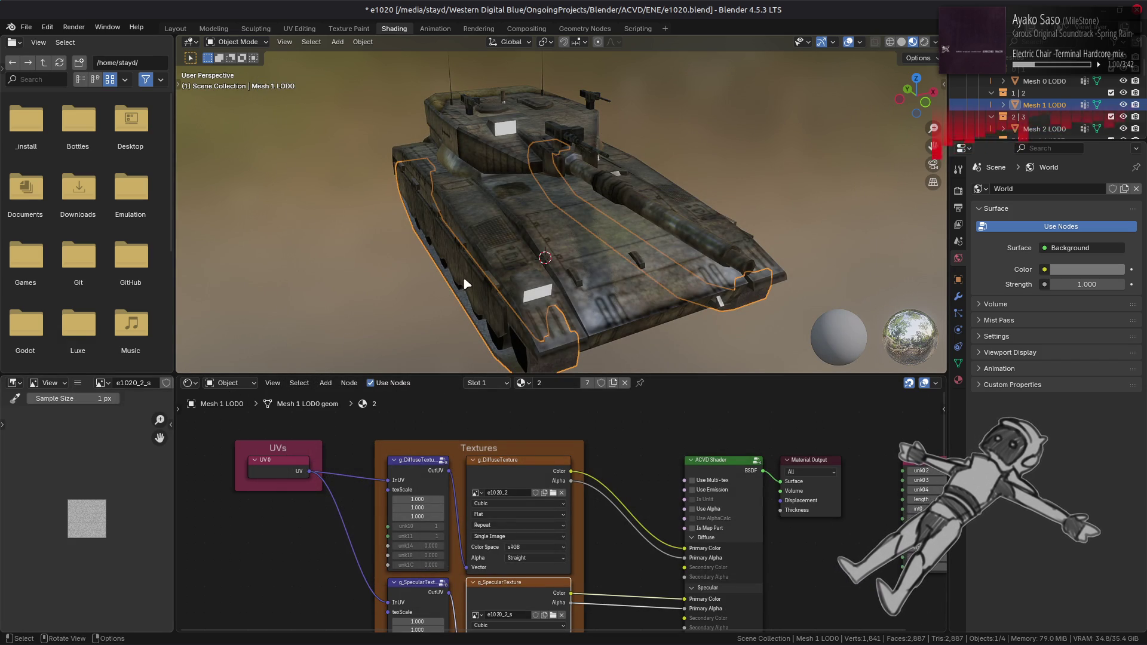
- Orbit to inspect the tank's underside, then select Mesh 2 LOD0 for the road wheels
{"action": "key", "text": "Home"}
{"action": "mouse_move", "coordinate": [538, 228]}
{"action": "middle_mouse_down"}
{"action": "mouse_move", "coordinate": [514, 216]}
{"action": "mouse_move", "coordinate": [475, 163]}
{"action": "mouse_move", "coordinate": [488, 209]}
{"action": "middle_mouse_up"}
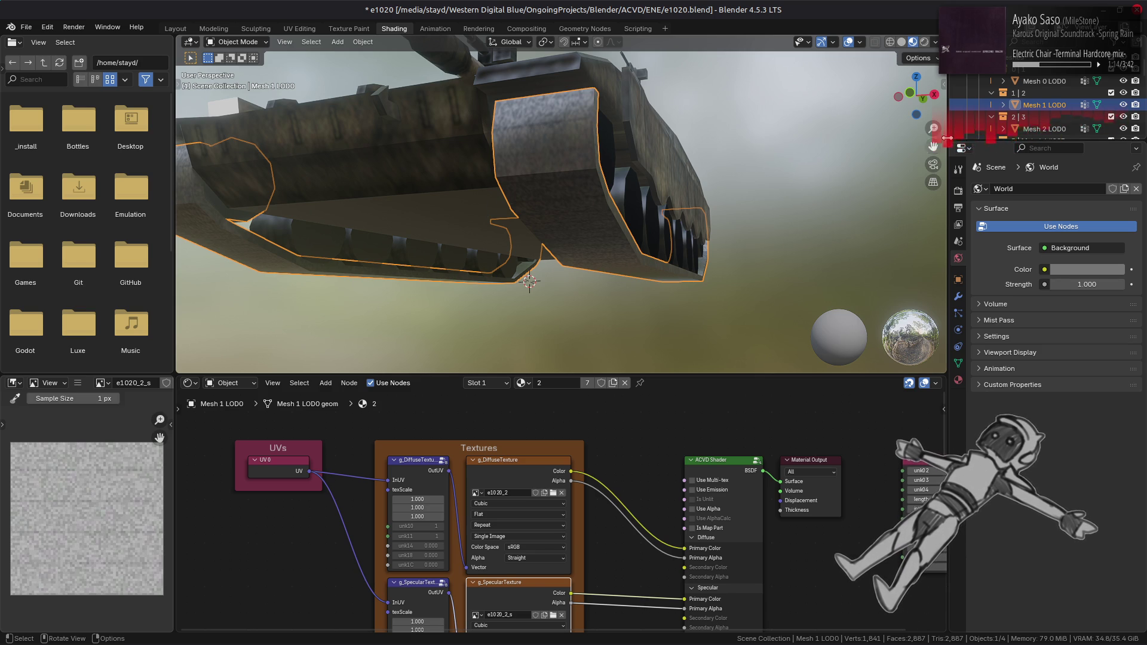
{"action": "left_click", "coordinate": [1046, 129]}
{"action": "mouse_move", "coordinate": [559, 335]}
{"action": "middle_mouse_down"}
{"action": "mouse_move", "coordinate": [583, 290]}
{"action": "mouse_move", "coordinate": [574, 358]}
{"action": "middle_mouse_up"}
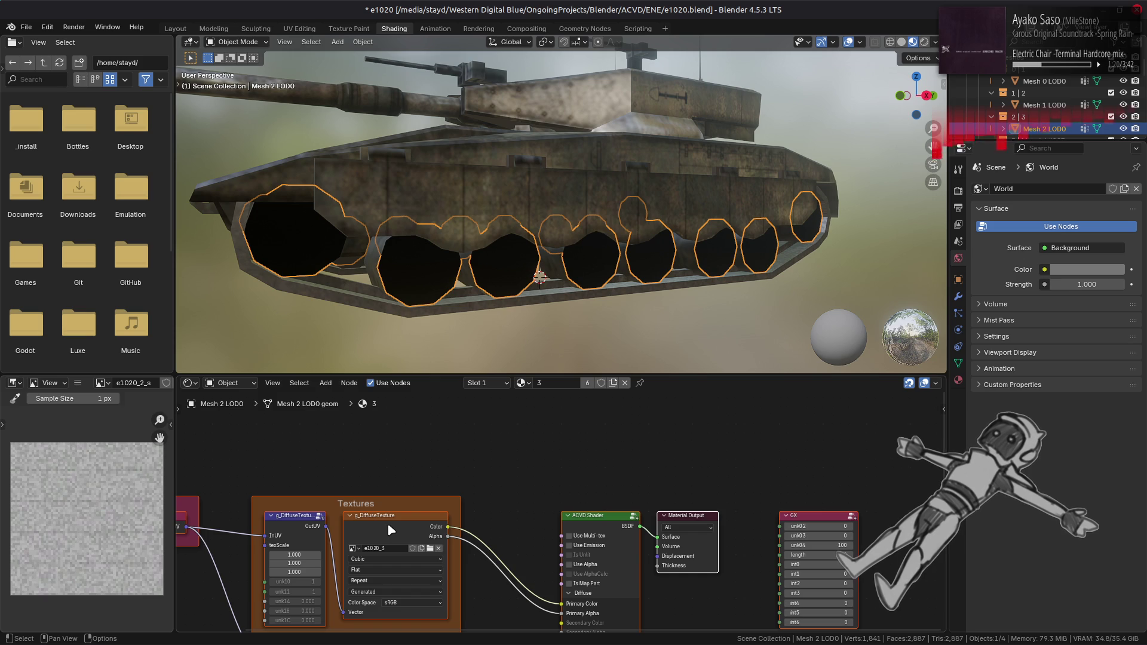
- Replace Mesh 2 LOD0's diffuse texture image with the e1020_3 .dds file
{"action": "left_click", "coordinate": [387, 525]}
{"action": "left_click", "coordinate": [77, 383]}
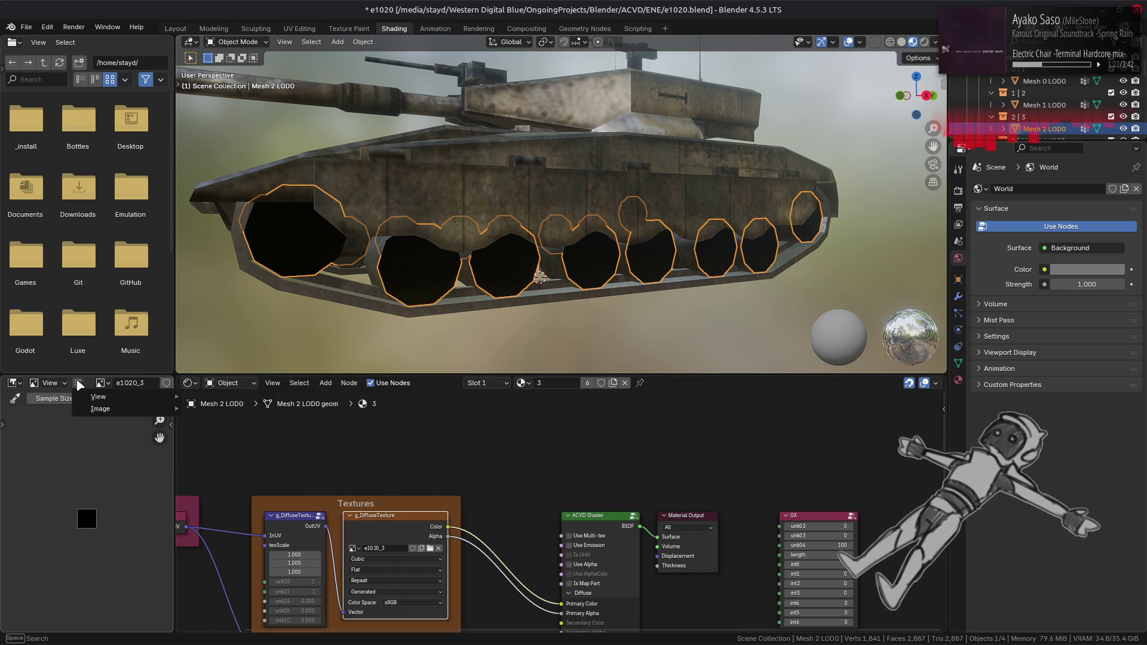
{"action": "mouse_move", "coordinate": [119, 409]}
{"action": "left_click", "coordinate": [256, 220]}
{"action": "left_click", "coordinate": [316, 413]}
{"action": "double_click", "coordinate": [461, 200]}
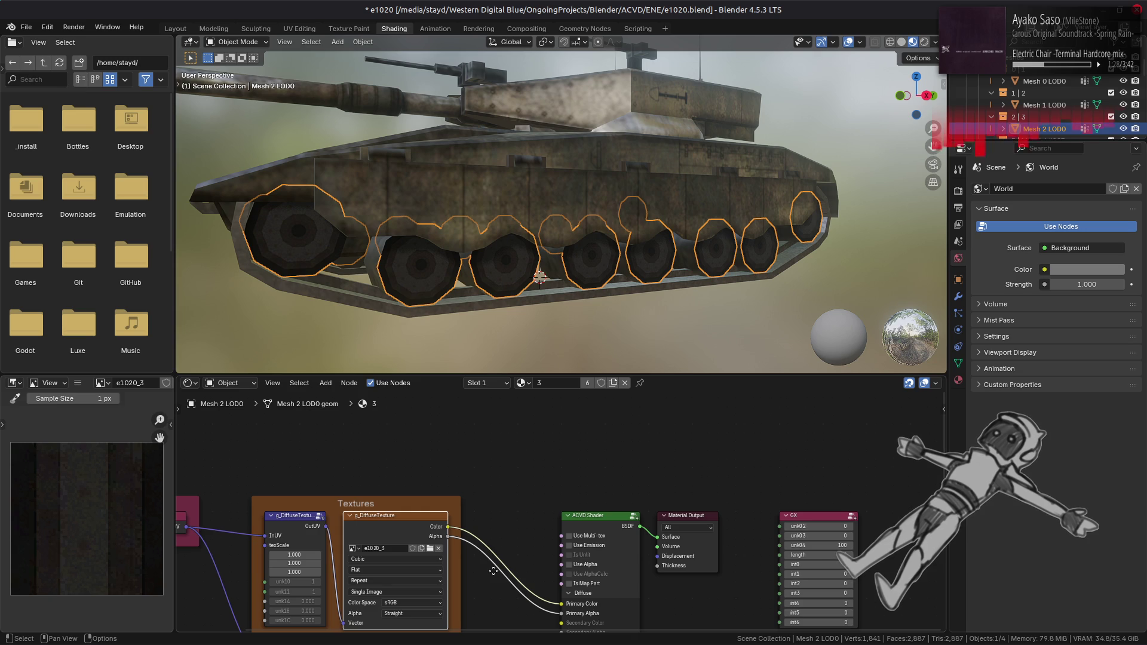
- Pan the node graph and compare the specular and diffuse texture images
{"action": "middle_click_drag", "start_coordinate": [493, 572], "coordinate": [541, 494]}
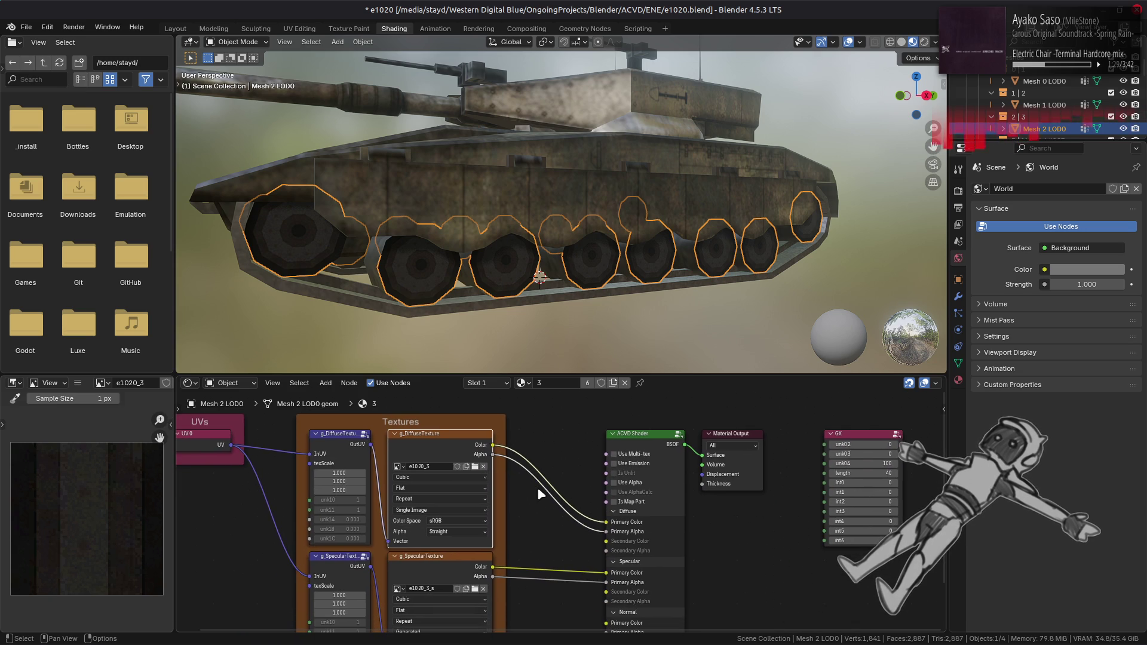
{"action": "left_click", "coordinate": [456, 564]}
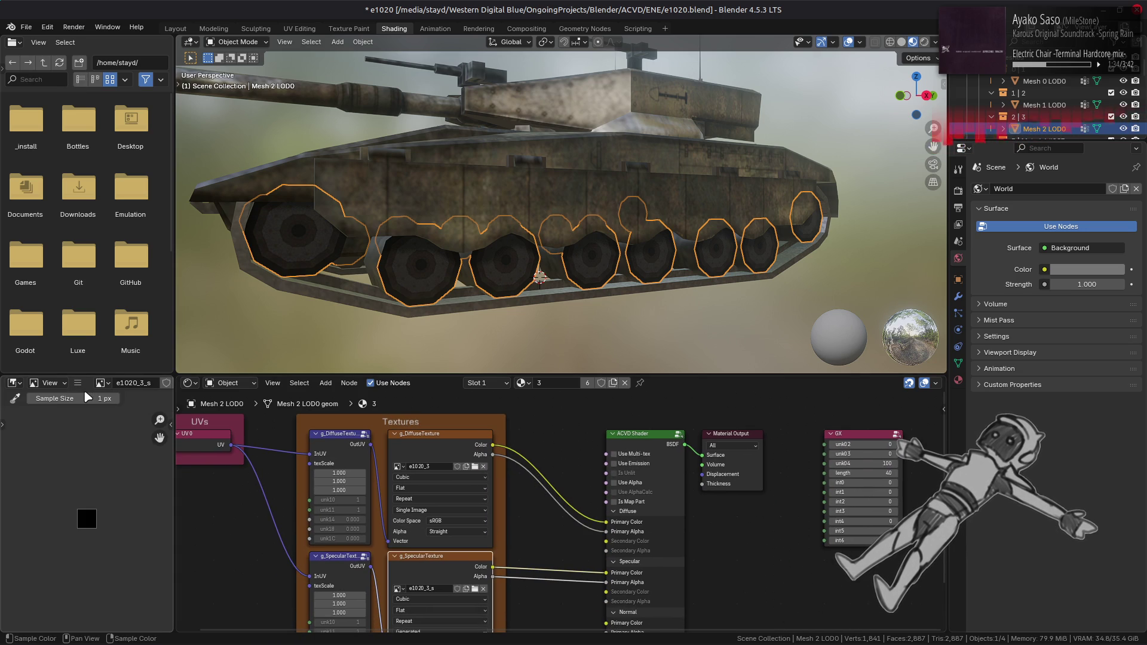
{"action": "scroll", "coordinate": [483, 264], "scroll_direction": "up", "scroll_amount": 2}
{"action": "scroll", "coordinate": [483, 263], "scroll_direction": "up", "scroll_amount": 2}
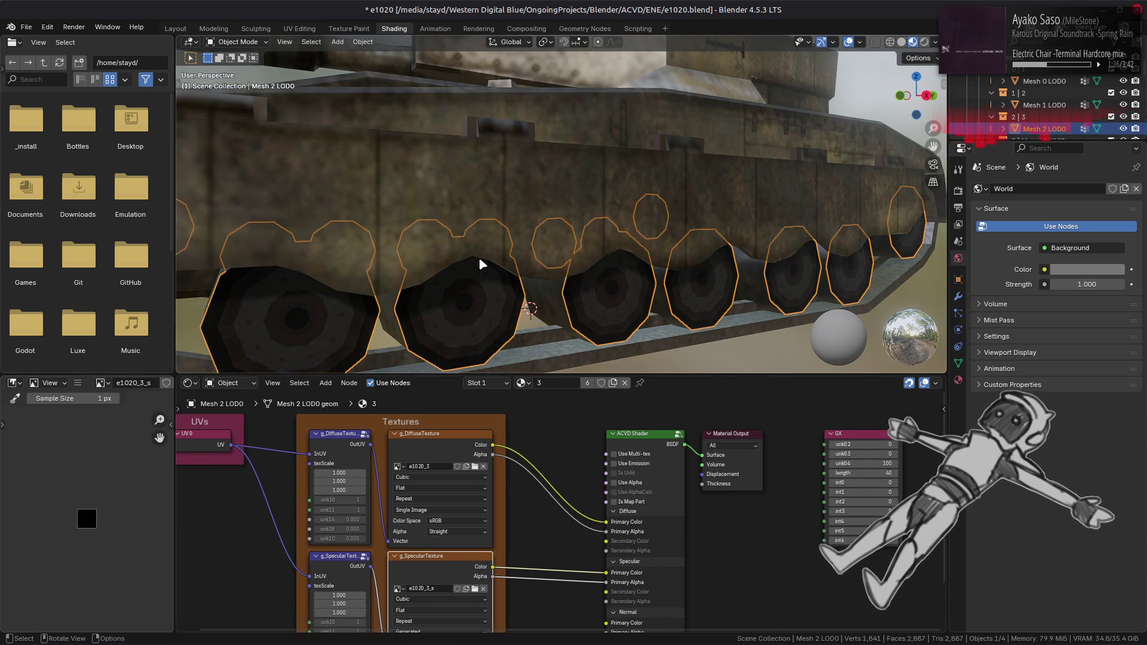
{"action": "scroll", "coordinate": [487, 256], "scroll_direction": "up", "scroll_amount": 2}
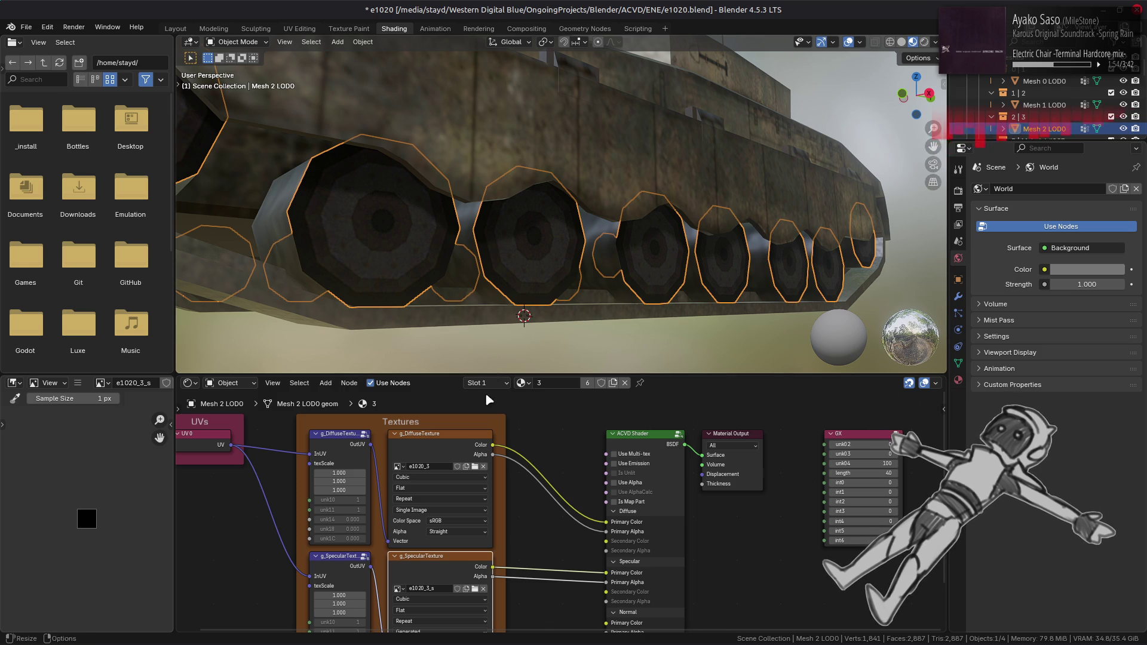
{"action": "left_click", "coordinate": [445, 453]}
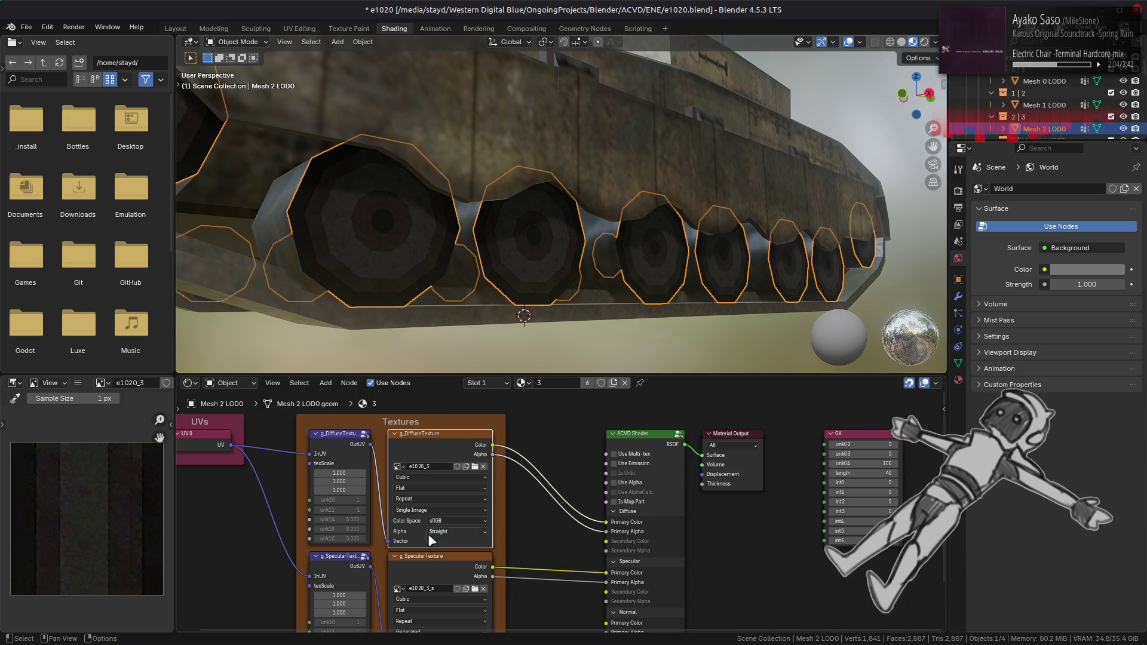
- Replace the specular texture image with the e1020_3 .dds file from e1020-tpf-dcx
{"action": "left_click", "coordinate": [429, 564]}
{"action": "left_click", "coordinate": [77, 383]}
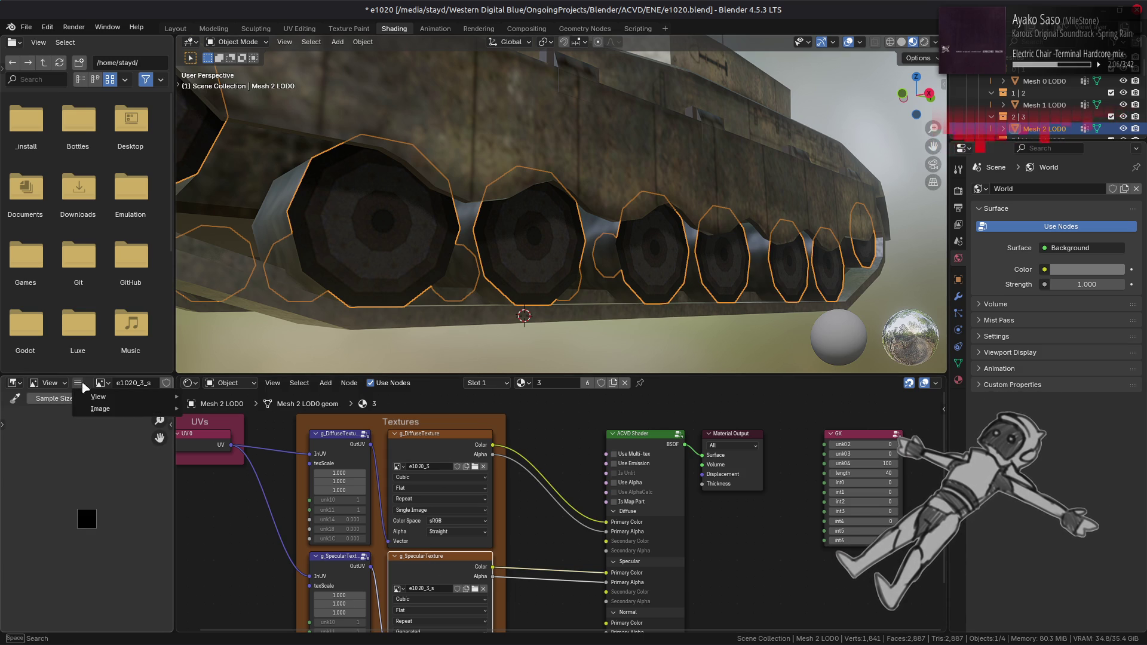
{"action": "mouse_move", "coordinate": [99, 412]}
{"action": "left_click", "coordinate": [239, 221]}
{"action": "left_click", "coordinate": [312, 407]}
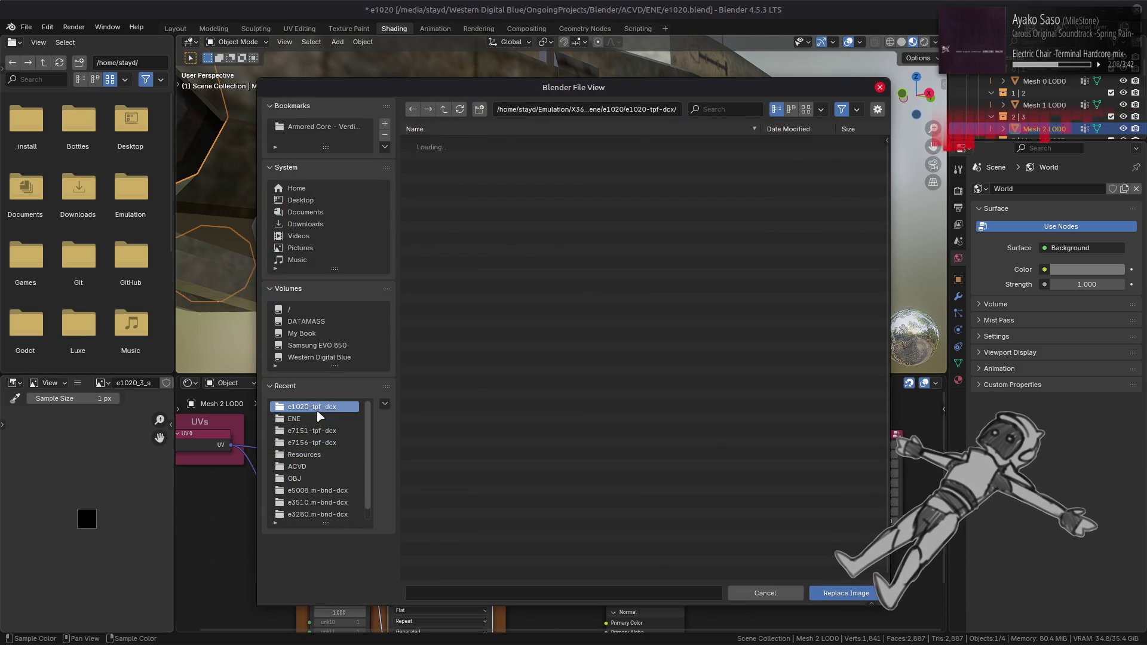
{"action": "double_click", "coordinate": [469, 211]}
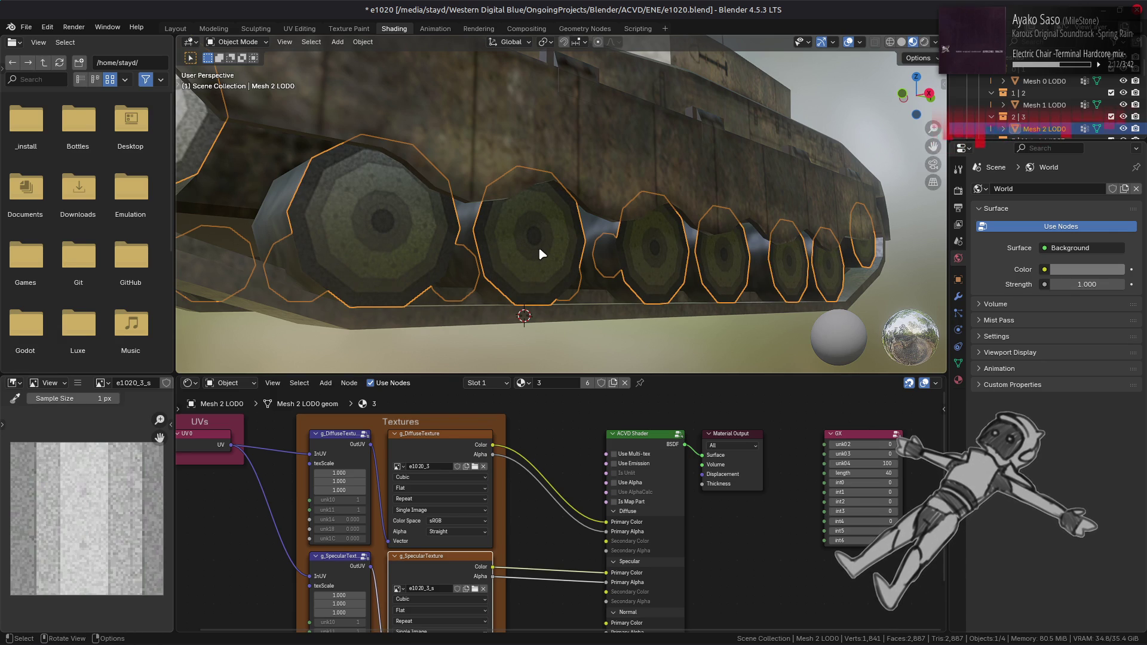
{"action": "left_click", "coordinate": [429, 451]}
- Select Mesh 3 LOD0 and replace its diffuse texture image with e1020_4.dds
{"action": "scroll", "coordinate": [1043, 107], "scroll_direction": "down", "scroll_amount": 2}
{"action": "left_click", "coordinate": [1043, 105]}
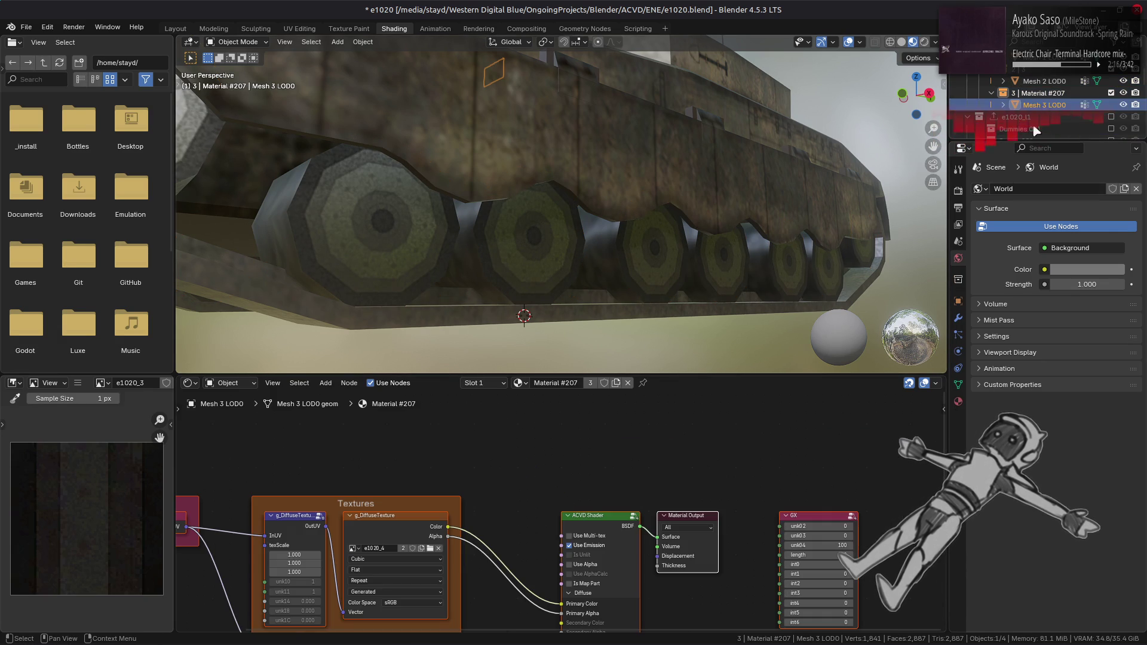
{"action": "middle_click_drag", "start_coordinate": [412, 524], "coordinate": [425, 497]}
{"action": "left_click", "coordinate": [425, 497]}
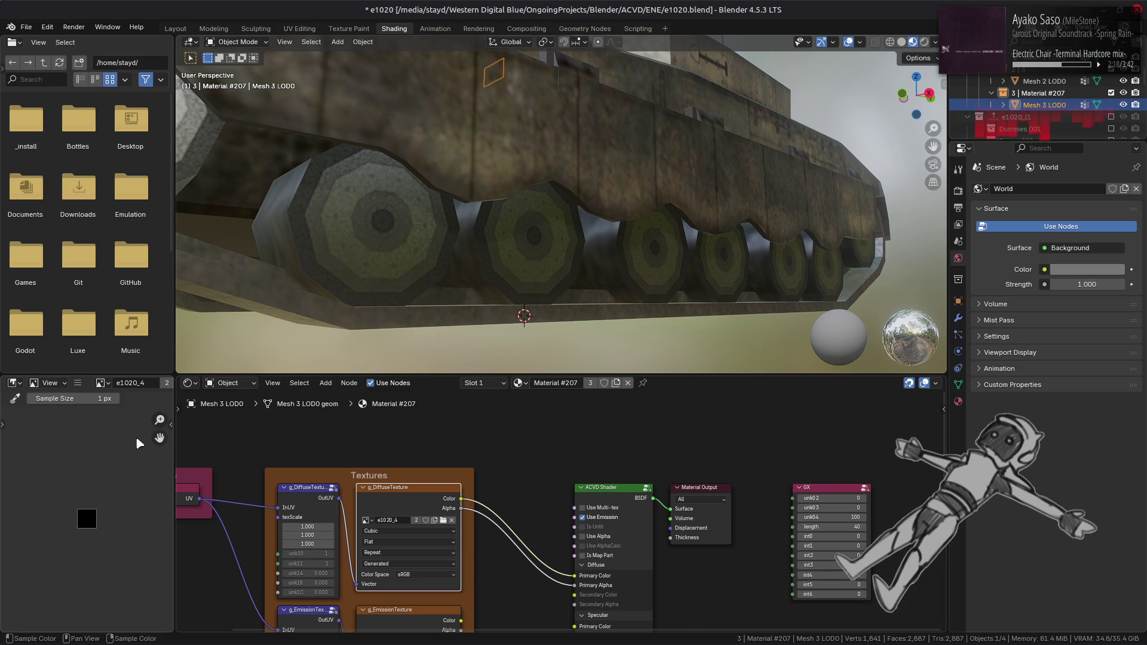
{"action": "left_click", "coordinate": [78, 383]}
{"action": "mouse_move", "coordinate": [96, 409]}
{"action": "left_click", "coordinate": [227, 221]}
{"action": "left_click", "coordinate": [312, 407]}
{"action": "left_click", "coordinate": [465, 215]}
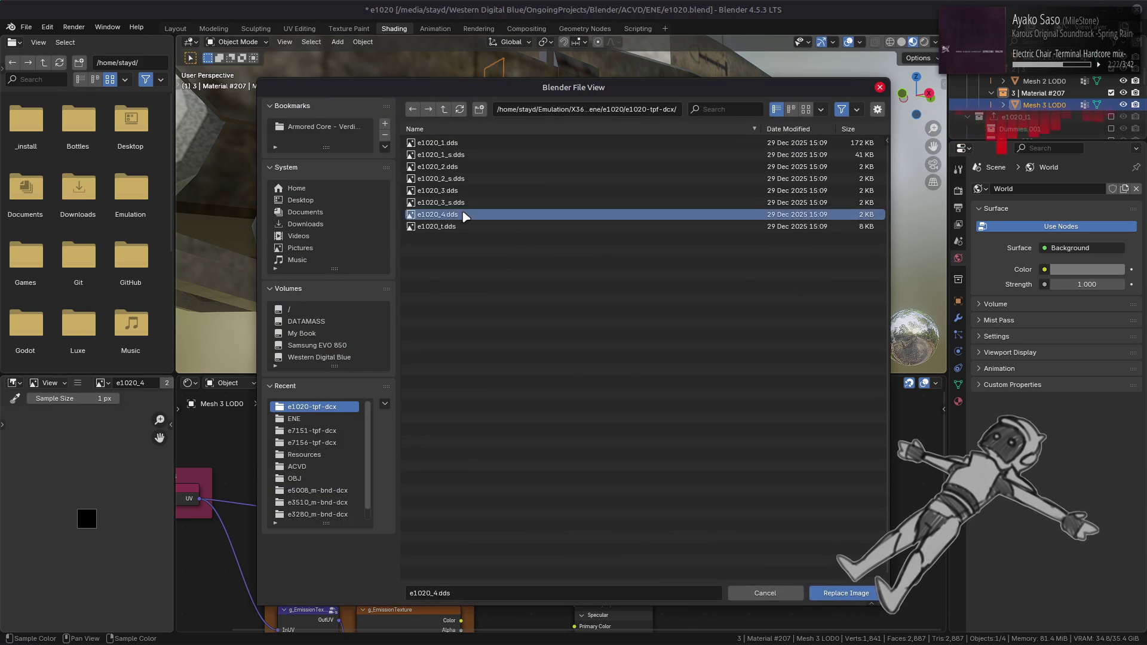
{"action": "double_click", "coordinate": [465, 215]}
- Orbit to a front view and wire the emission texture Color into the shader's Emission Color
{"action": "scroll", "coordinate": [468, 160], "scroll_direction": "down", "scroll_amount": 3}
{"action": "mouse_move", "coordinate": [468, 160]}
{"action": "middle_mouse_down"}
{"action": "mouse_move", "coordinate": [579, 218]}
{"action": "mouse_move", "coordinate": [590, 176]}
{"action": "middle_mouse_up"}
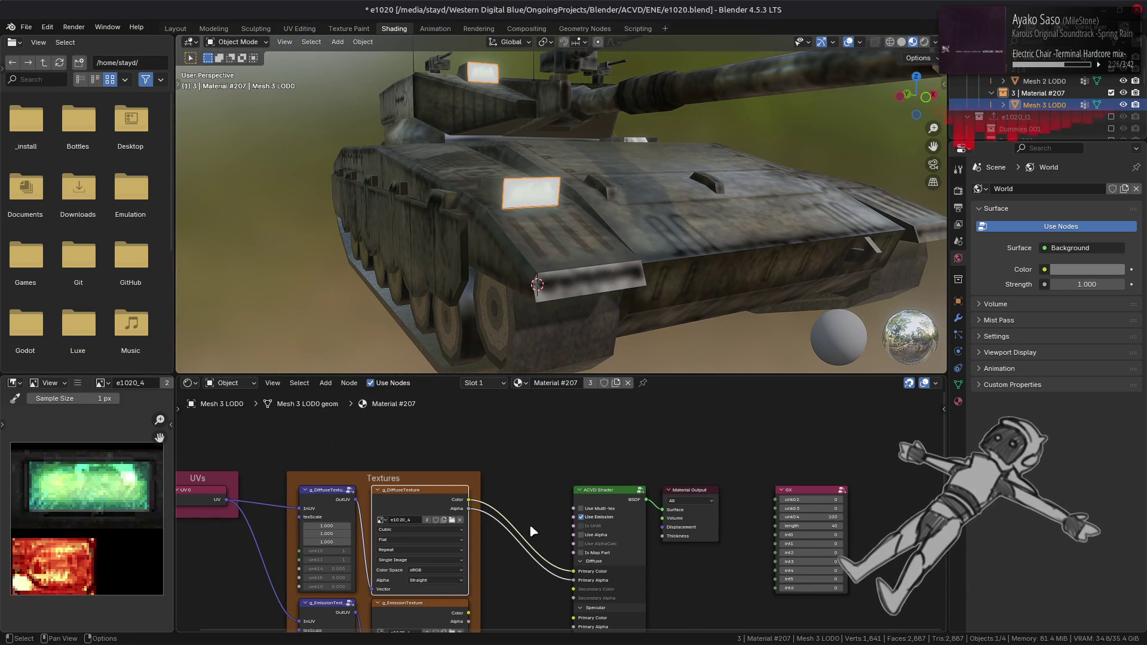
{"action": "scroll", "coordinate": [531, 521], "scroll_direction": "down", "scroll_amount": 5, "text": "shift"}
{"action": "mouse_move", "coordinate": [469, 452]}
{"action": "left_mouse_down"}
{"action": "mouse_move", "coordinate": [524, 542]}
{"action": "mouse_move", "coordinate": [568, 554]}
{"action": "mouse_move", "coordinate": [469, 468]}
{"action": "mouse_move", "coordinate": [568, 563]}
{"action": "left_mouse_up"}
- Add a Value node set to 15 and link it to emission Primary Strength
{"action": "key", "text": "shift+a"}
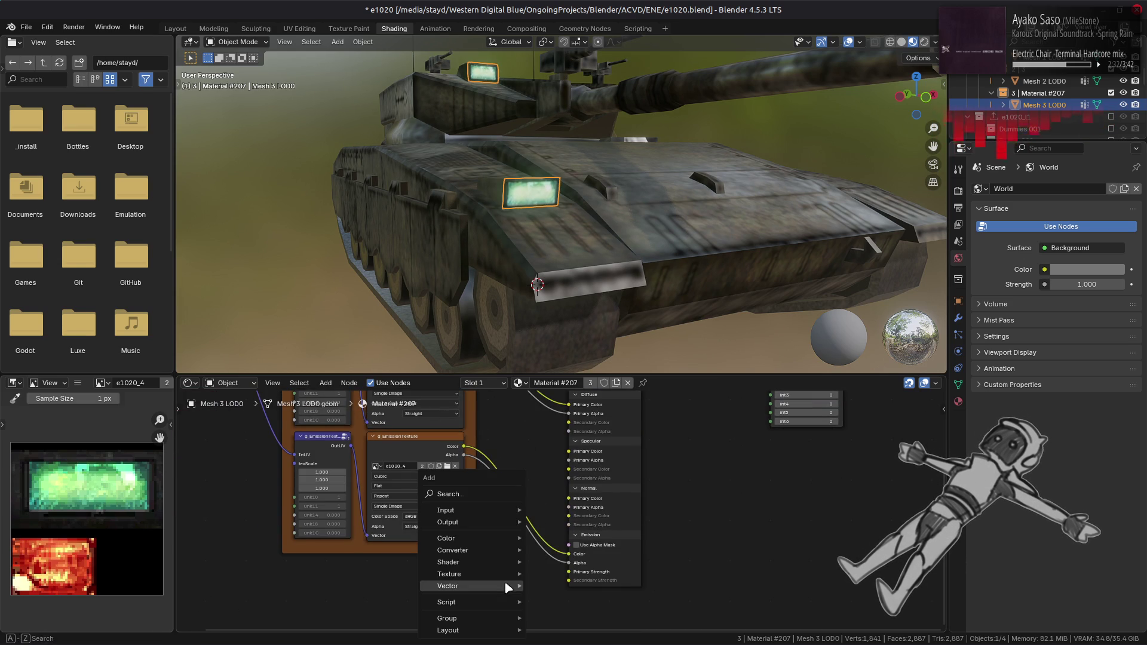
{"action": "mouse_move", "coordinate": [492, 511]}
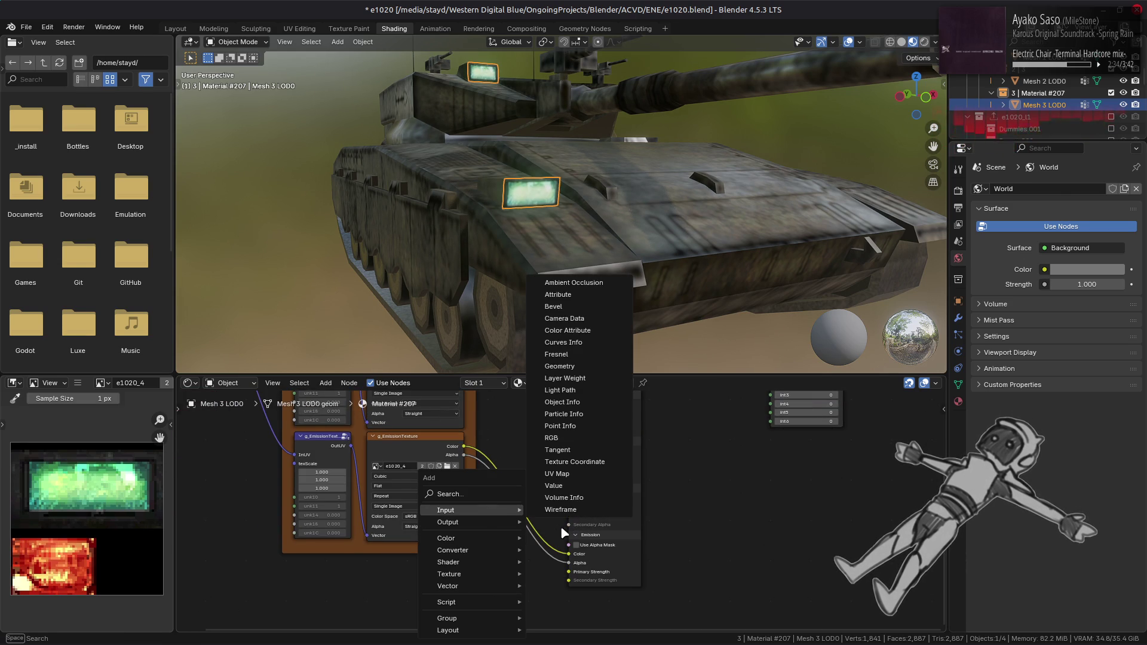
{"action": "left_click", "coordinate": [572, 486]}
{"action": "left_click", "coordinate": [508, 573]}
{"action": "left_click", "coordinate": [509, 576]}
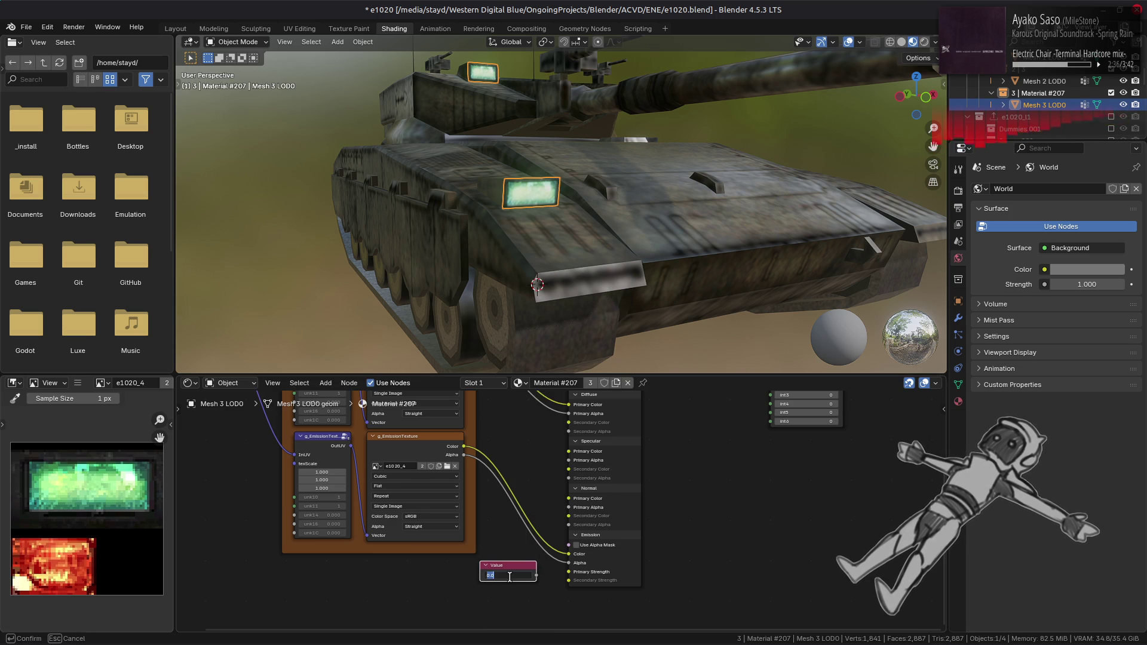
{"action": "key", "text": "Return"}
{"action": "left_click_drag", "start_coordinate": [536, 576], "coordinate": [569, 572]}
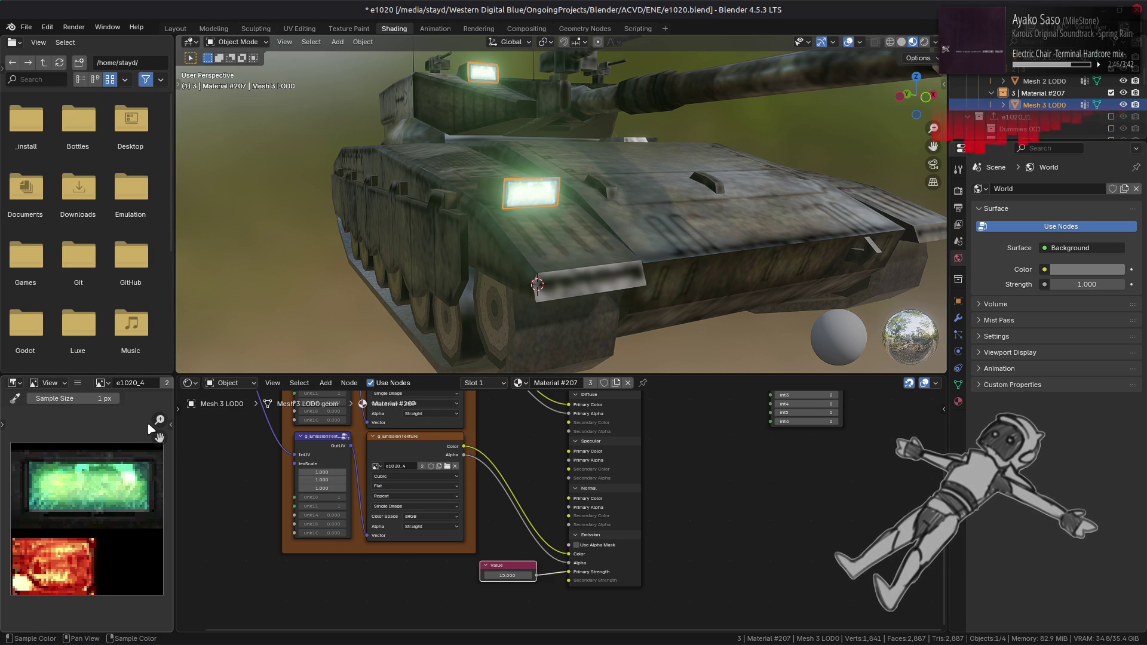
- Orbit around the hull and turret to inspect the glow, then deselect everything
{"action": "middle_click_drag", "start_coordinate": [233, 299], "coordinate": [475, 106]}
{"action": "mouse_move", "coordinate": [442, 265]}
{"action": "middle_mouse_down"}
{"action": "mouse_move", "coordinate": [456, 210]}
{"action": "mouse_move", "coordinate": [402, 221]}
{"action": "mouse_move", "coordinate": [568, 205]}
{"action": "mouse_move", "coordinate": [540, 213]}
{"action": "mouse_move", "coordinate": [635, 223]}
{"action": "middle_mouse_up"}
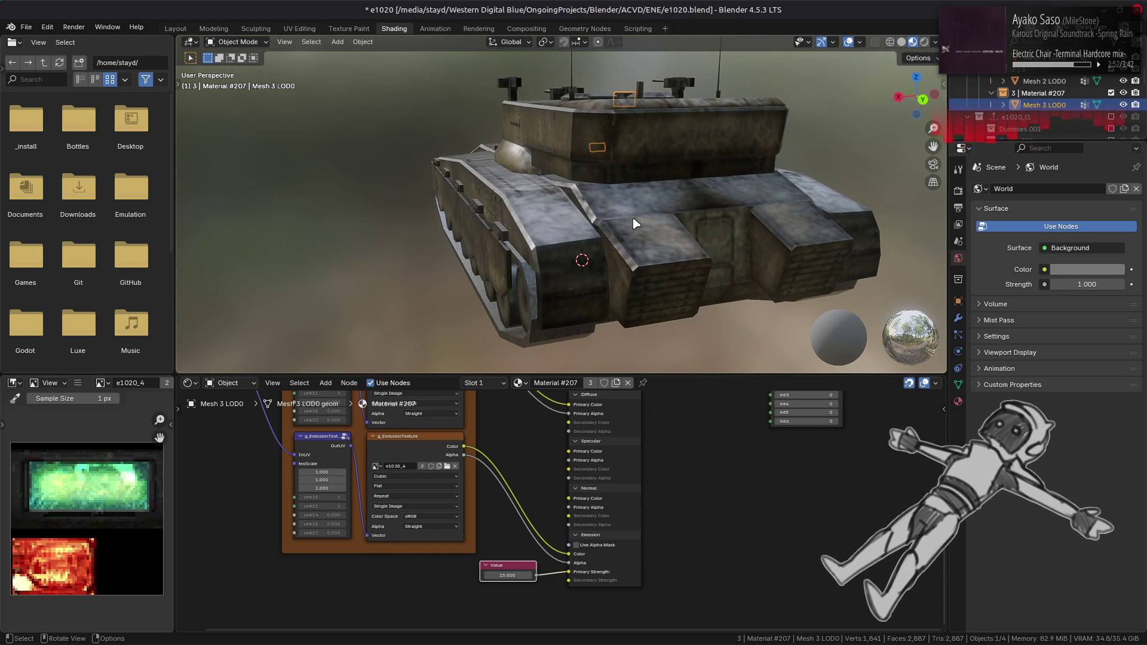
{"action": "middle_click_drag", "start_coordinate": [491, 173], "coordinate": [752, 156]}
{"action": "key", "text": "alt+a"}
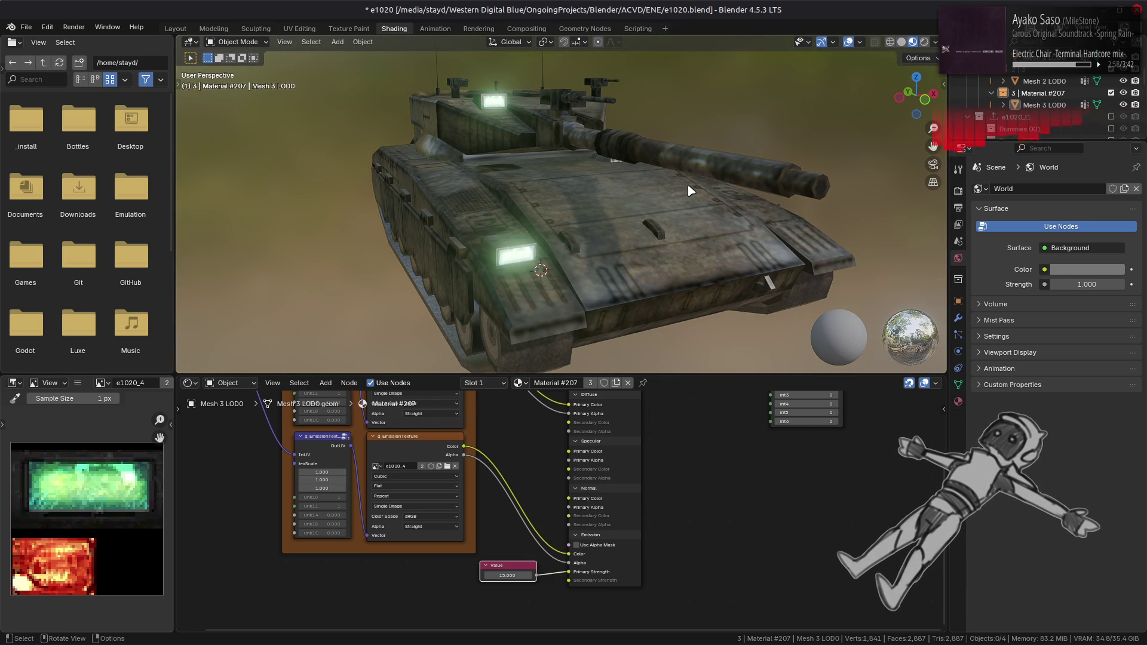
- Switch to the Layout workspace, orbit the tank, and save the file
{"action": "left_click", "coordinate": [175, 29]}
{"action": "mouse_move", "coordinate": [423, 234]}
{"action": "middle_mouse_down"}
{"action": "mouse_move", "coordinate": [404, 240]}
{"action": "mouse_move", "coordinate": [489, 260]}
{"action": "middle_mouse_up"}
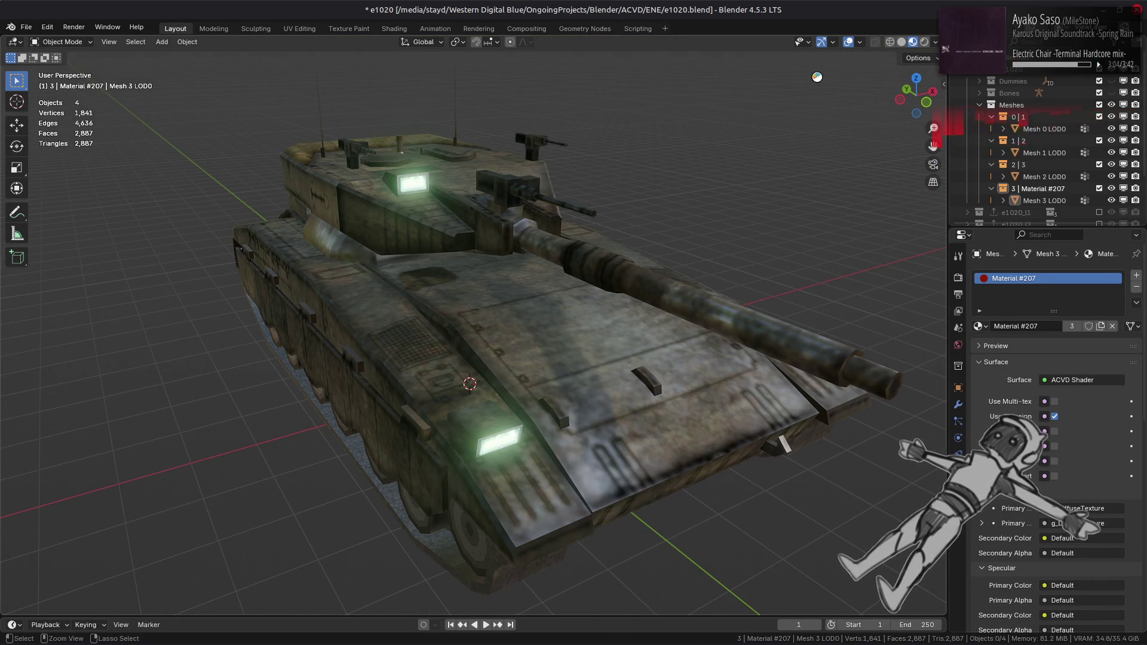
{"action": "left_click", "coordinate": [935, 41]}
- Try viewport HDRI presets including green field, grey and dark night lighting
{"action": "left_click", "coordinate": [930, 142]}
{"action": "left_click", "coordinate": [728, 185]}
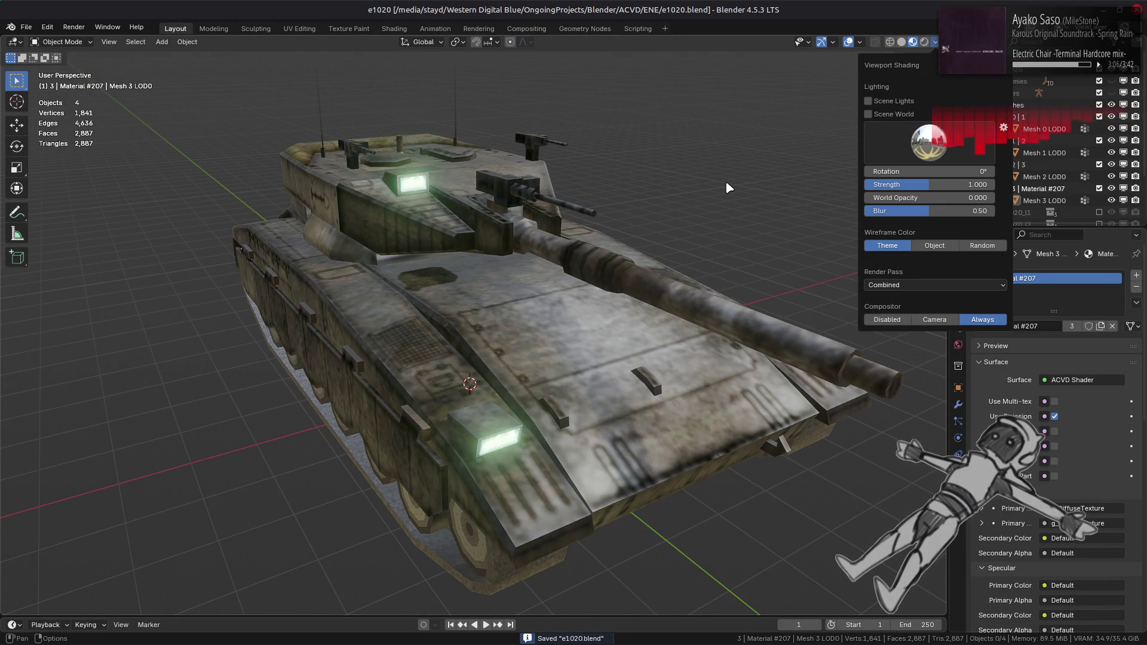
{"action": "left_click", "coordinate": [947, 152]}
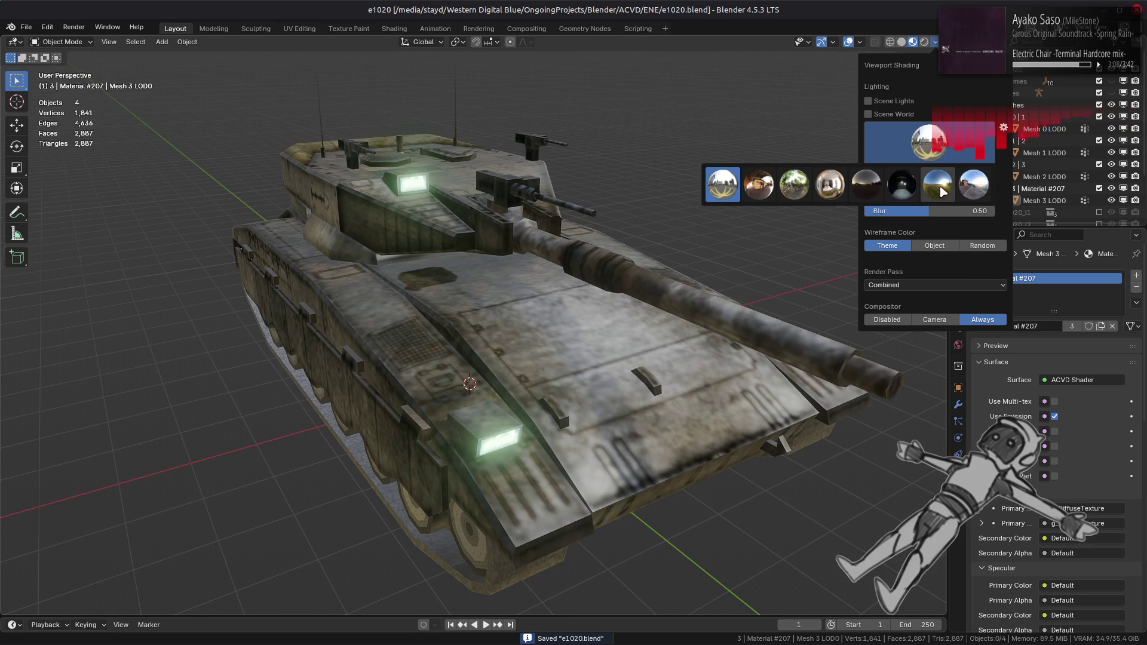
{"action": "left_click", "coordinate": [950, 185]}
{"action": "left_click", "coordinate": [949, 142]}
{"action": "left_click", "coordinate": [974, 185]}
{"action": "left_click", "coordinate": [949, 140]}
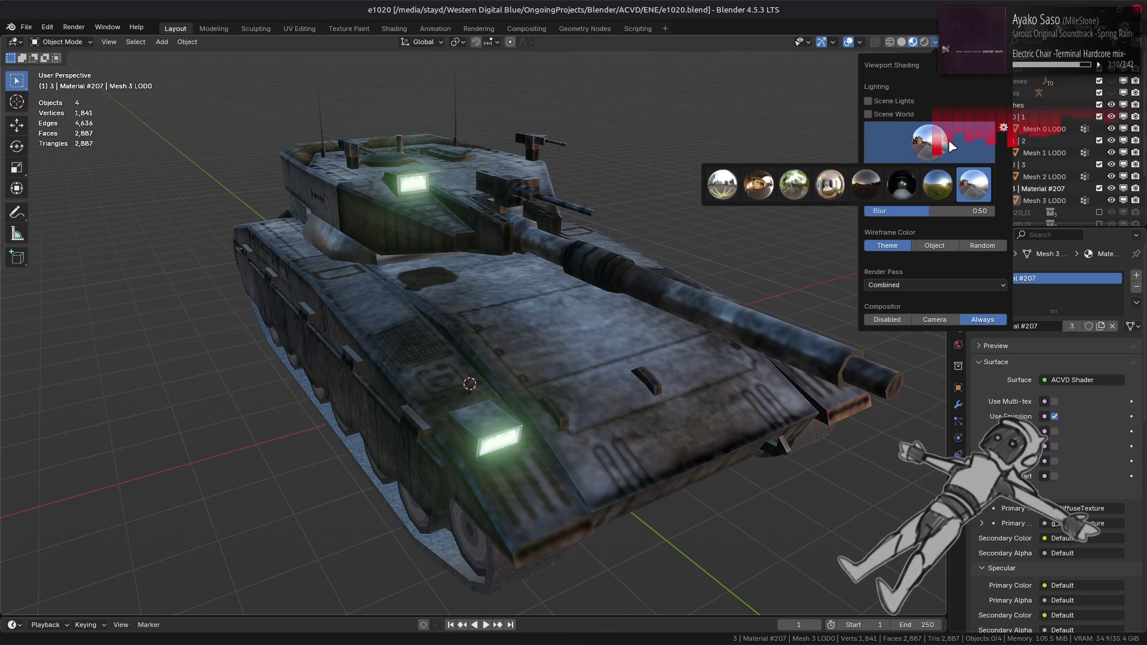
{"action": "left_click", "coordinate": [902, 186]}
{"action": "left_click", "coordinate": [941, 143]}
{"action": "left_click", "coordinate": [866, 185]}
- Try the studio and forest HDRIs, settling on the warm interior lighting
{"action": "left_click", "coordinate": [905, 145]}
{"action": "left_click", "coordinate": [830, 184]}
{"action": "left_click", "coordinate": [929, 144]}
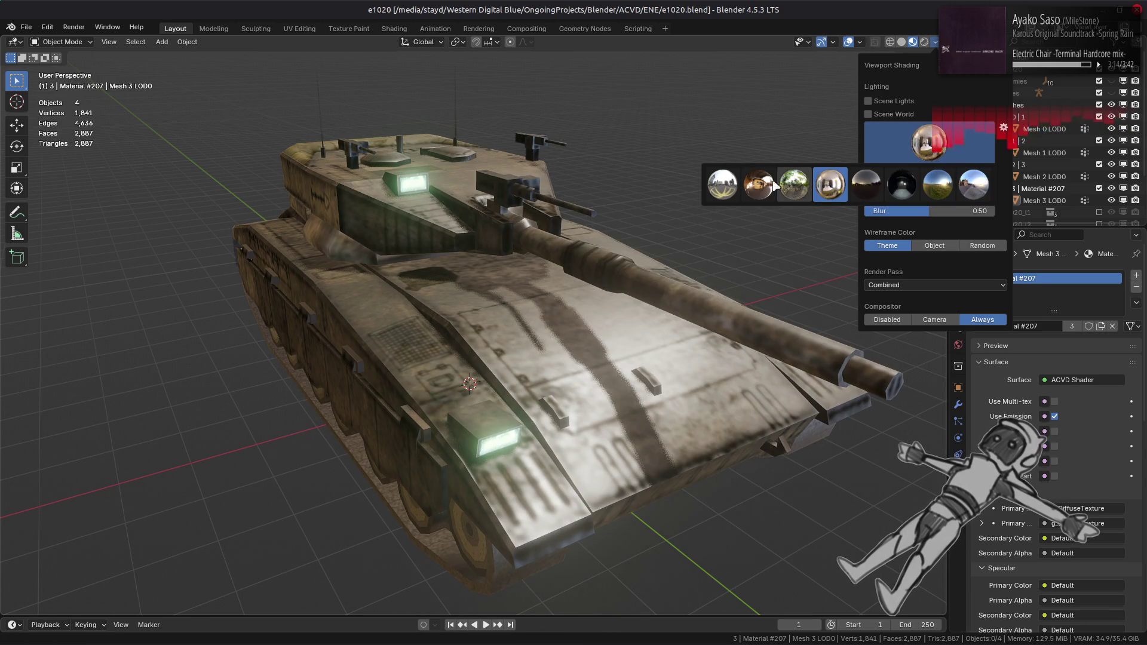
{"action": "left_click", "coordinate": [793, 184]}
{"action": "left_click", "coordinate": [929, 143]}
{"action": "left_click", "coordinate": [795, 192]}
{"action": "left_click", "coordinate": [943, 146]}
{"action": "left_click", "coordinate": [726, 187]}
{"action": "left_click", "coordinate": [935, 146]}
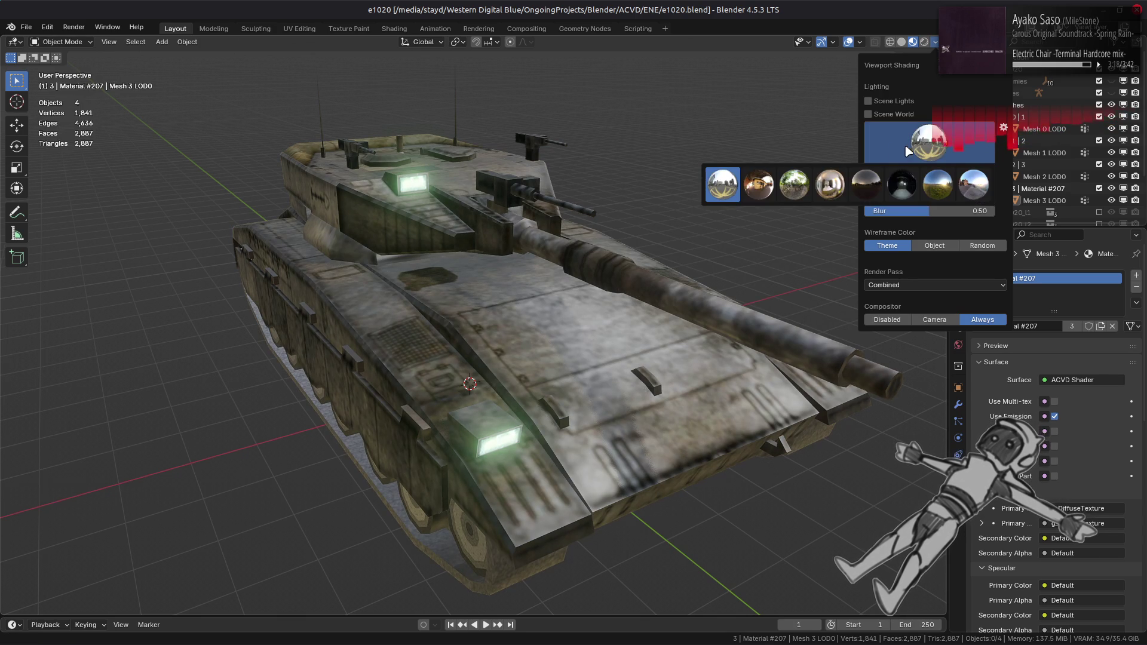
{"action": "left_click", "coordinate": [758, 186]}
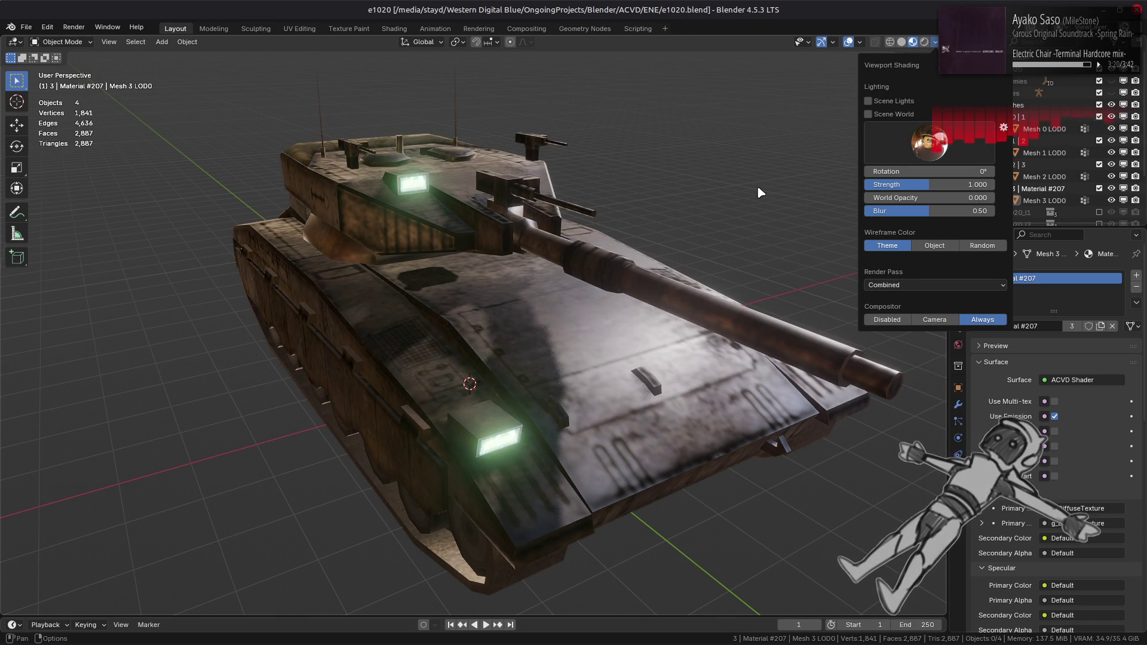
{"action": "left_click", "coordinate": [925, 150]}
- Light the tank with an outdoor HDRI and inspect it from top-down and side views
{"action": "left_click", "coordinate": [937, 184]}
{"action": "mouse_move", "coordinate": [777, 228]}
{"action": "middle_mouse_down"}
{"action": "mouse_move", "coordinate": [638, 259]}
{"action": "mouse_move", "coordinate": [507, 227]}
{"action": "mouse_move", "coordinate": [543, 249]}
{"action": "middle_mouse_up"}
{"action": "scroll", "coordinate": [541, 249], "scroll_direction": "up", "scroll_amount": 3}
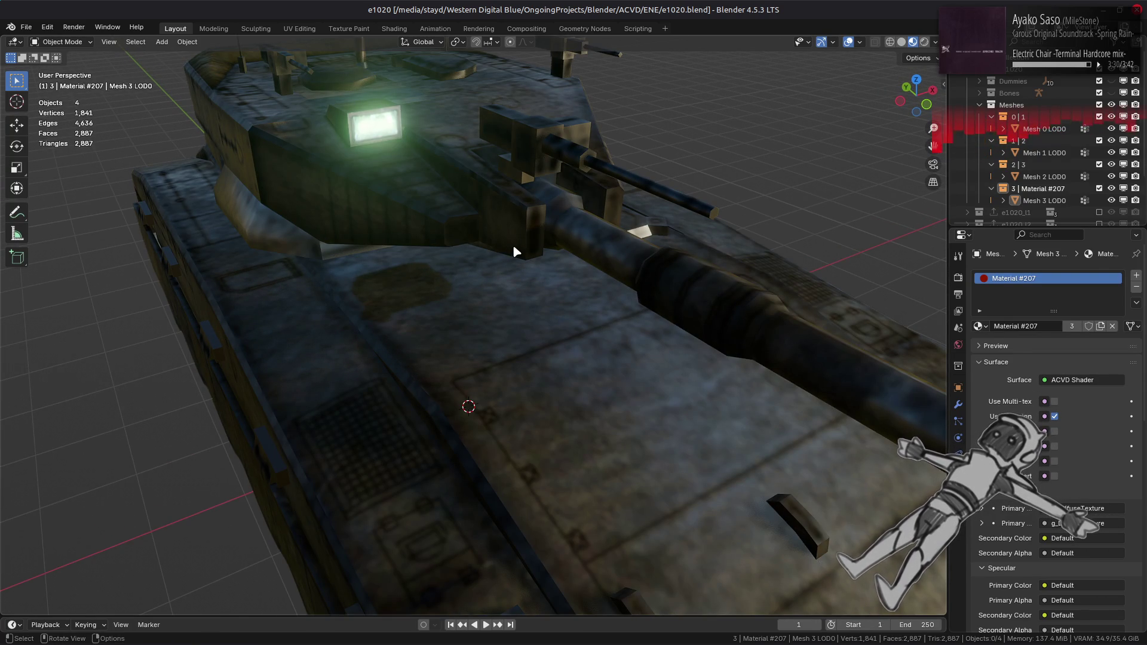
{"action": "mouse_move", "coordinate": [513, 245]}
{"action": "middle_mouse_down"}
{"action": "mouse_move", "coordinate": [529, 285]}
{"action": "mouse_move", "coordinate": [520, 322]}
{"action": "mouse_move", "coordinate": [457, 293]}
{"action": "mouse_move", "coordinate": [468, 272]}
{"action": "mouse_move", "coordinate": [540, 272]}
{"action": "middle_mouse_up"}
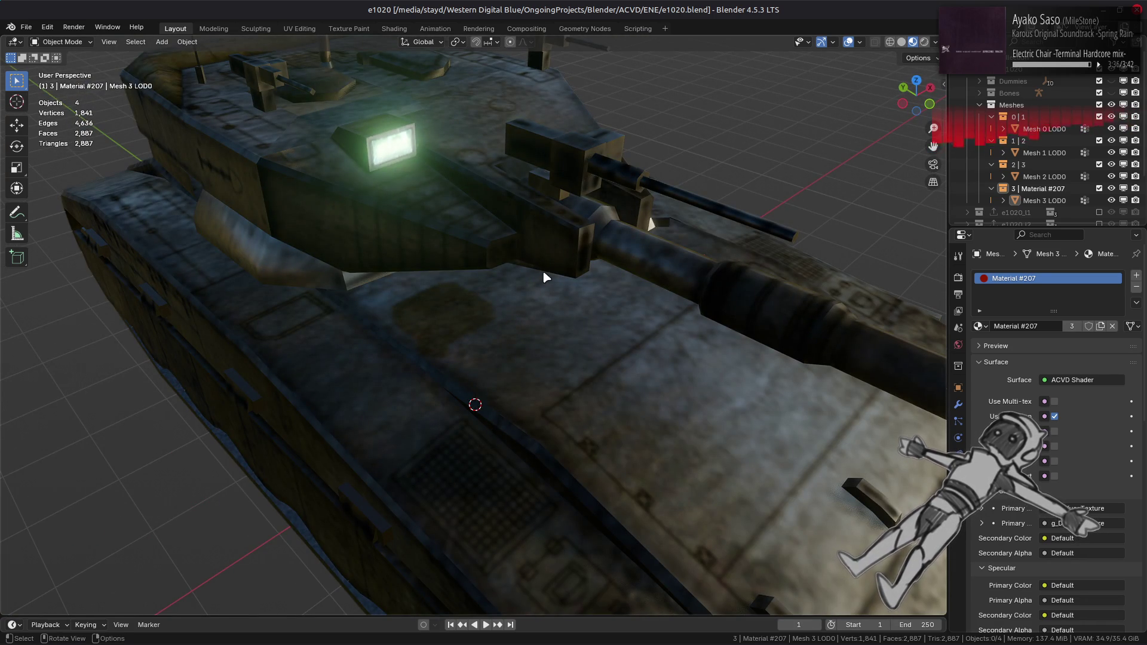
{"action": "scroll", "coordinate": [547, 268], "scroll_direction": "down", "scroll_amount": 2}
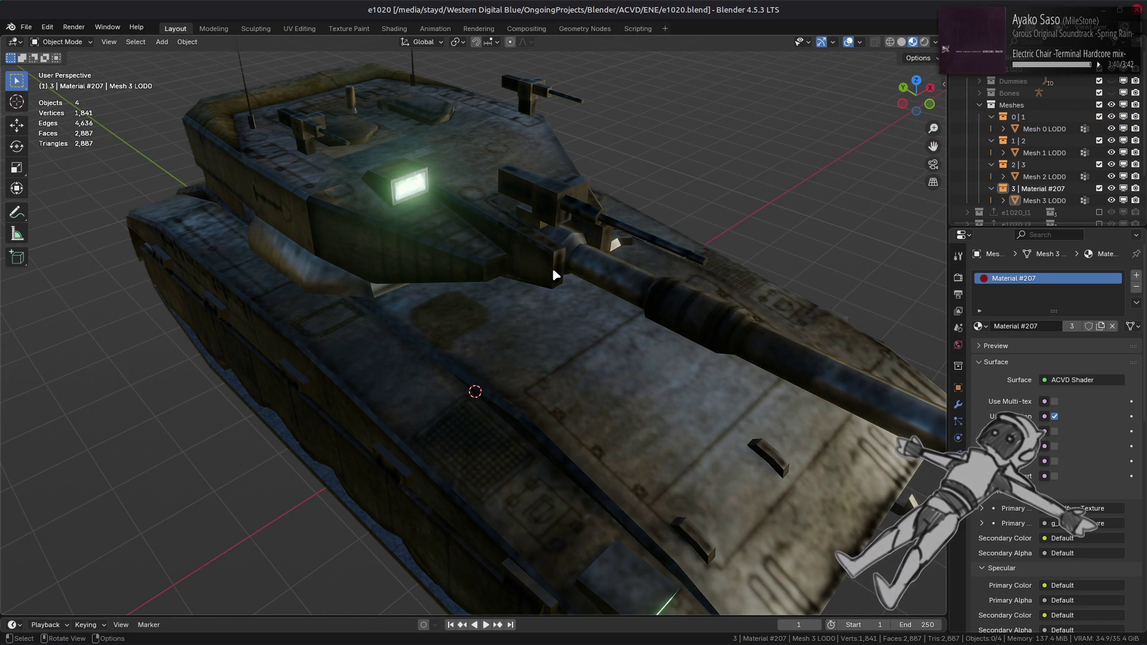
{"action": "mouse_move", "coordinate": [553, 273]}
{"action": "middle_mouse_down"}
{"action": "mouse_move", "coordinate": [543, 256]}
{"action": "mouse_move", "coordinate": [616, 242]}
{"action": "middle_mouse_up"}
- Try darker and brighter studio HDRIs in the Viewport Shading popover
{"action": "left_click", "coordinate": [936, 41]}
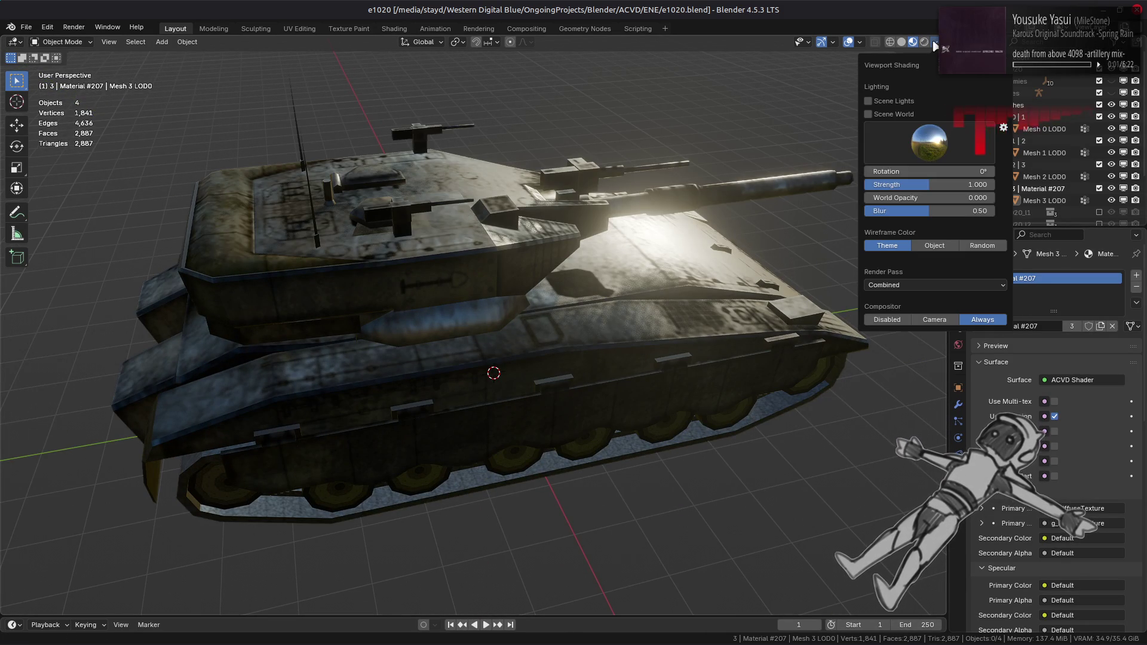
{"action": "left_click", "coordinate": [961, 156]}
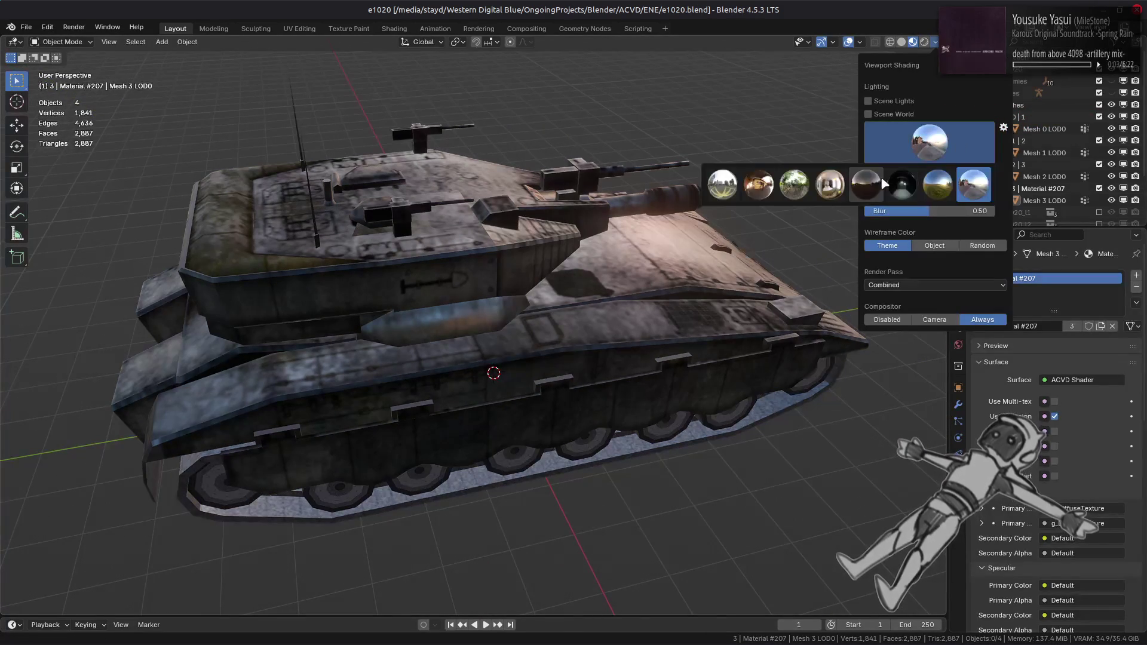
{"action": "left_click", "coordinate": [919, 157]}
{"action": "left_click", "coordinate": [919, 157]}
{"action": "left_click", "coordinate": [759, 185]}
{"action": "left_click", "coordinate": [901, 143]}
{"action": "left_click", "coordinate": [931, 149]}
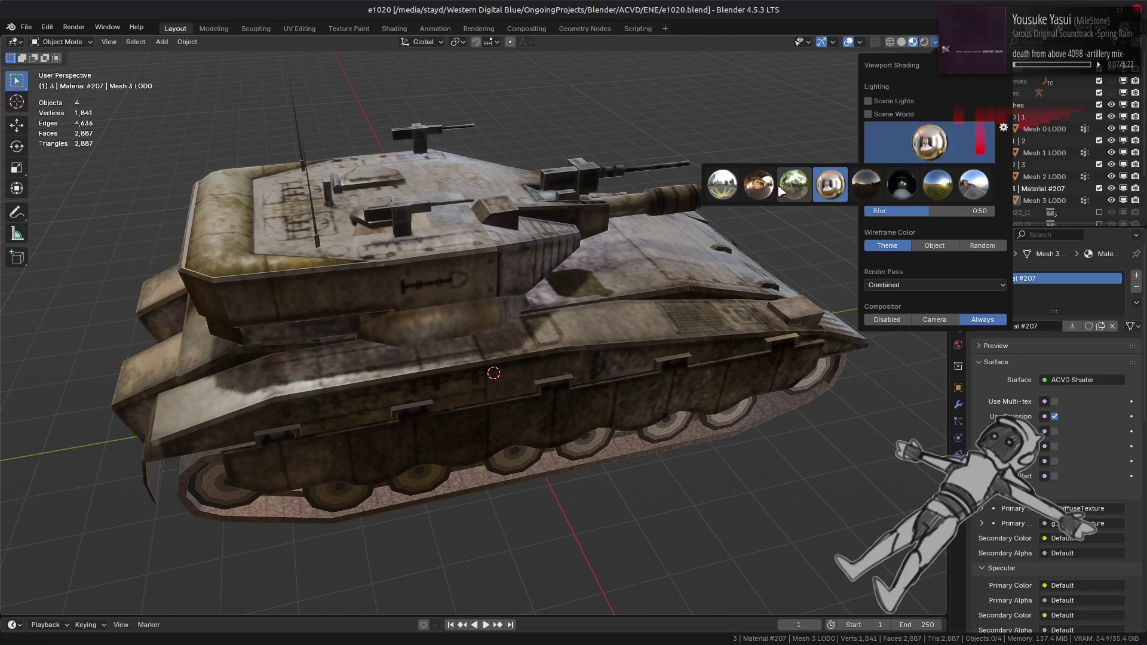
{"action": "left_click", "coordinate": [759, 185]}
- Save the tank file and turn on Raytracing in the render settings
{"action": "mouse_move", "coordinate": [597, 251]}
{"action": "middle_mouse_down"}
{"action": "mouse_move", "coordinate": [543, 214]}
{"action": "mouse_move", "coordinate": [777, 107]}
{"action": "middle_mouse_up"}
{"action": "key", "text": "ctrl+s"}
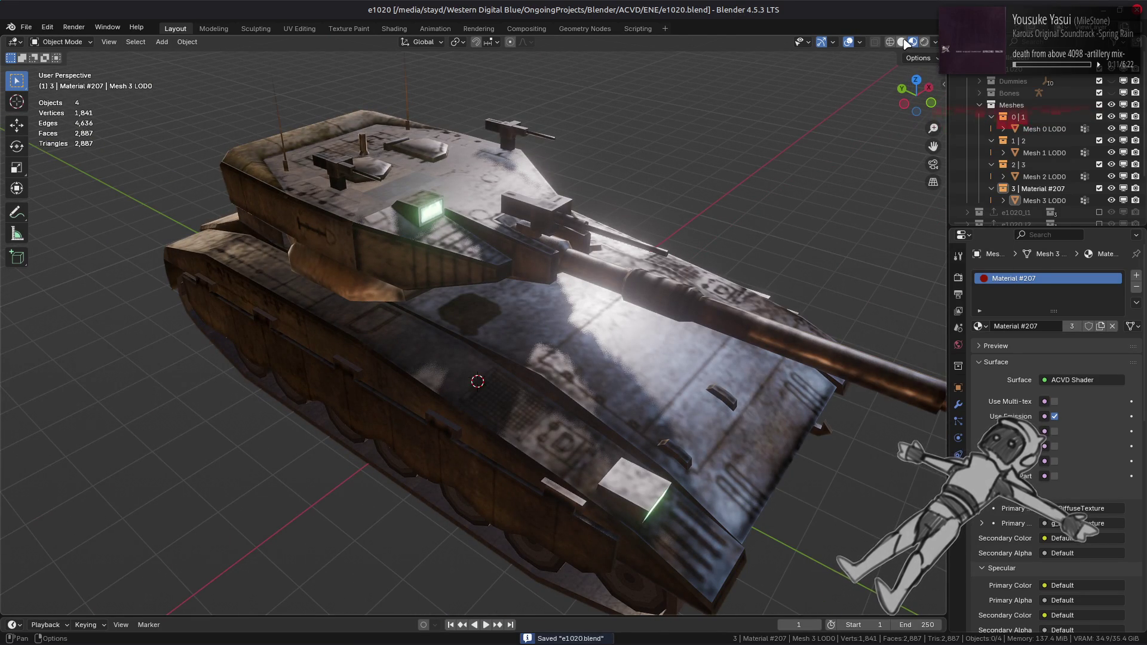
{"action": "left_click", "coordinate": [959, 277]}
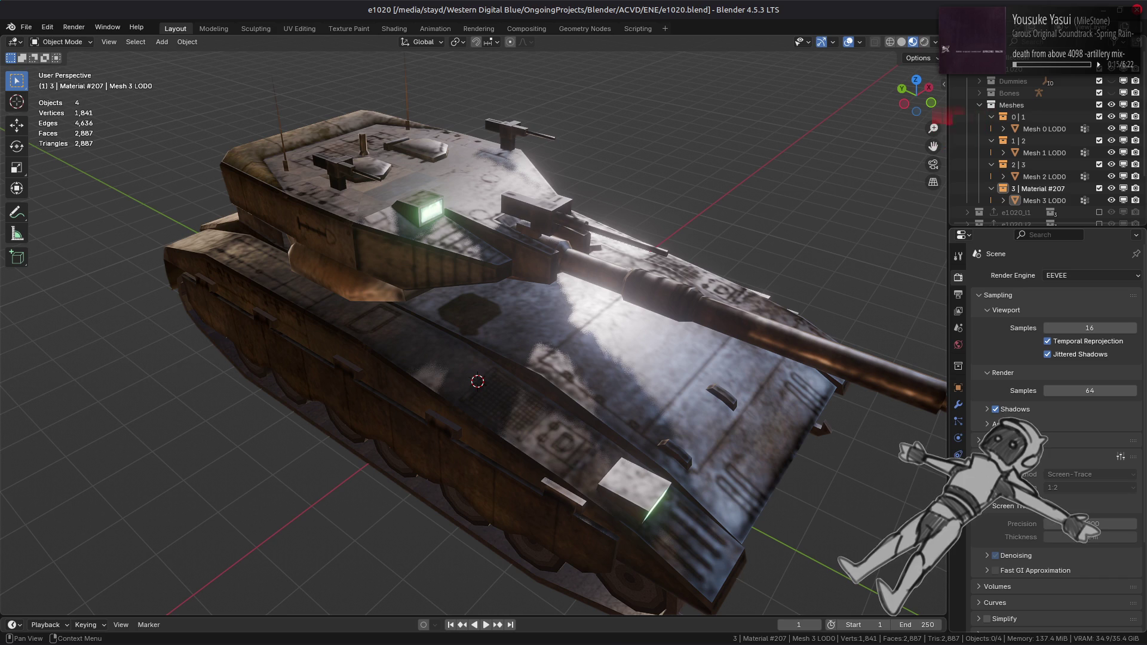
{"action": "left_click", "coordinate": [996, 439]}
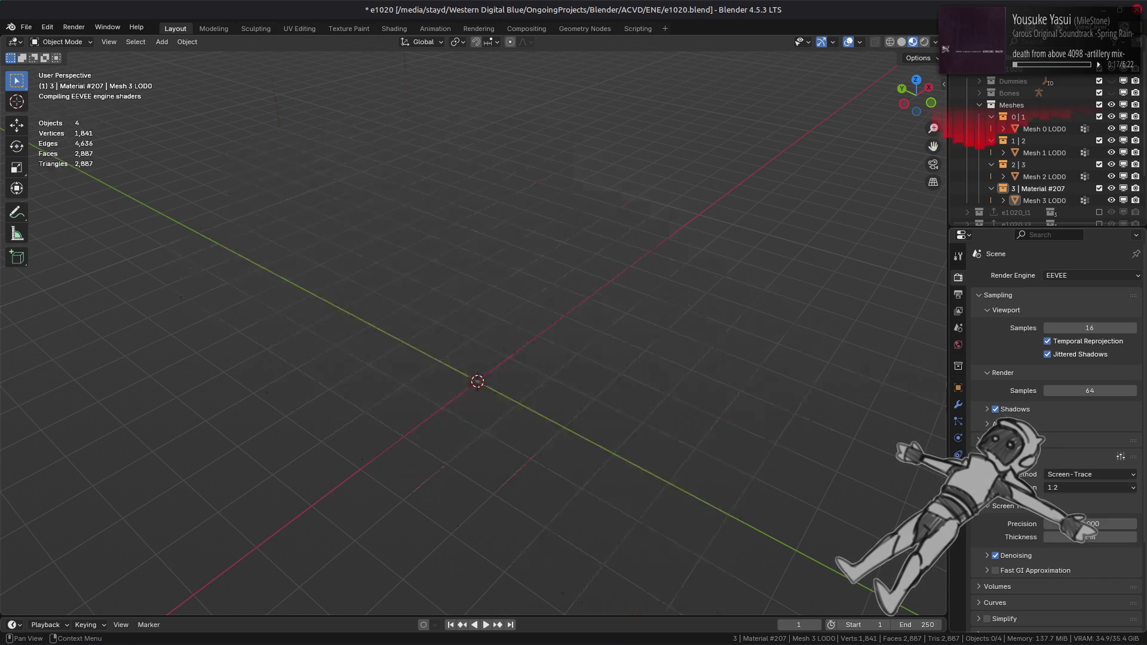
{"action": "scroll", "coordinate": [833, 419], "scroll_direction": "down", "scroll_amount": 3}
{"action": "middle_click_drag", "start_coordinate": [833, 420], "coordinate": [816, 402]}
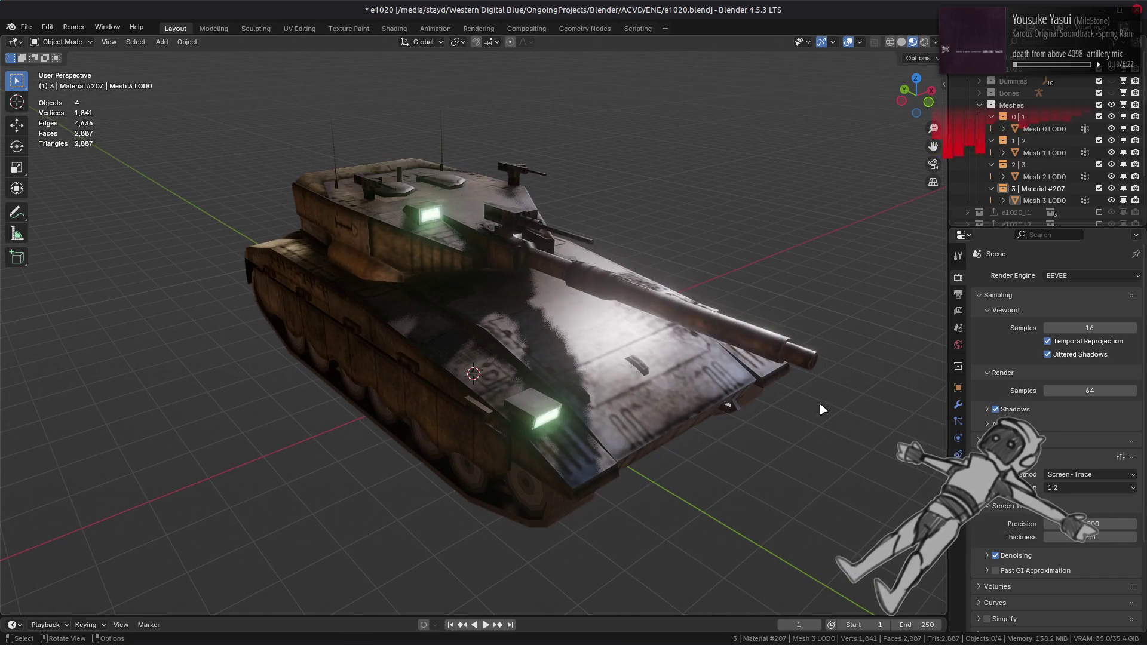
- Cycle through several HDRIs, ending on the green field lighting
{"action": "left_click", "coordinate": [936, 42]}
{"action": "left_click", "coordinate": [929, 142]}
{"action": "left_click", "coordinate": [722, 184]}
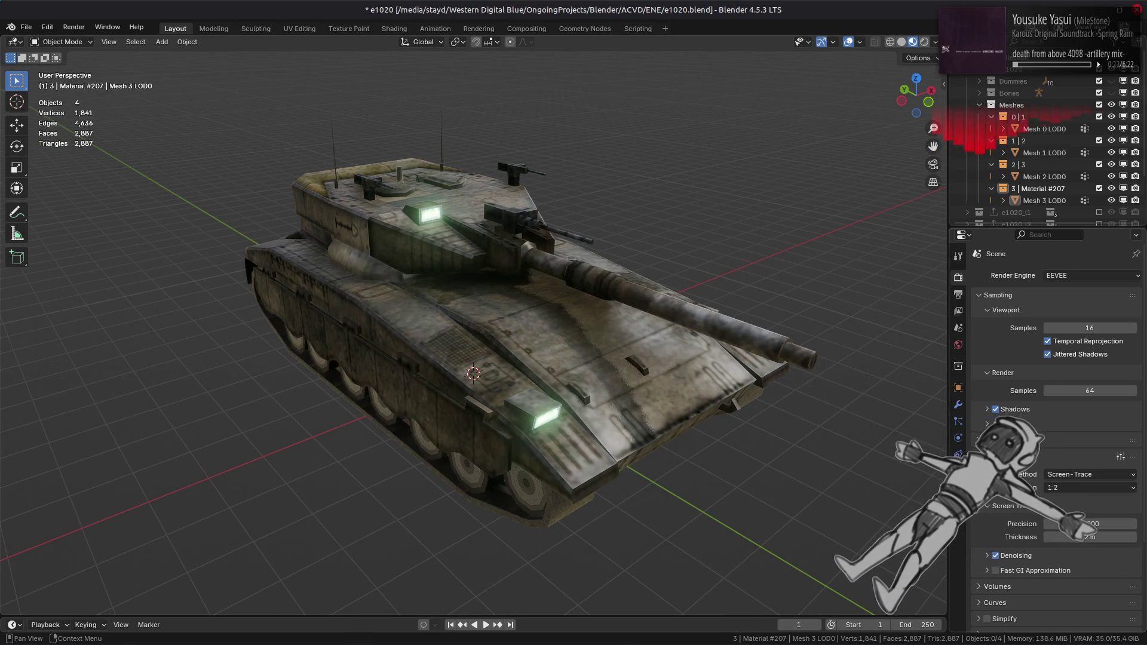
{"action": "left_click", "coordinate": [936, 42]}
{"action": "left_click", "coordinate": [929, 142]}
{"action": "left_click", "coordinate": [798, 193]}
{"action": "left_click", "coordinate": [929, 142]}
{"action": "left_click", "coordinate": [974, 184]}
{"action": "left_click", "coordinate": [930, 142]}
{"action": "left_click", "coordinate": [930, 191]}
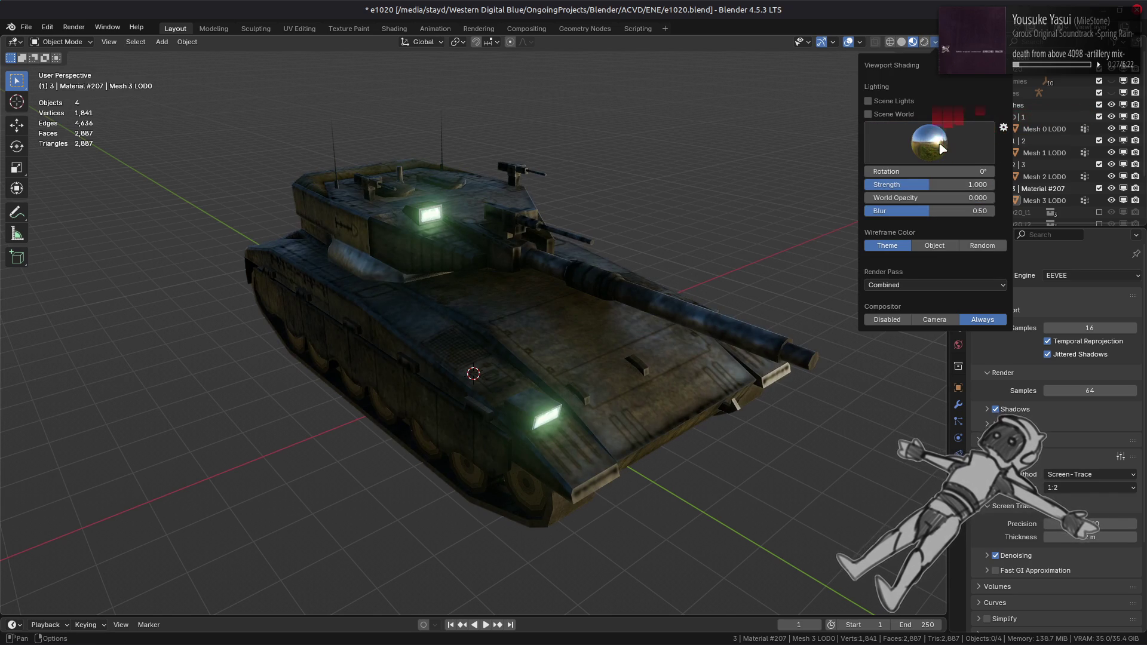
- Switch to the first HDRI and set the screen-trace thickness to 1 m
{"action": "left_click", "coordinate": [939, 144]}
{"action": "left_click", "coordinate": [727, 190]}
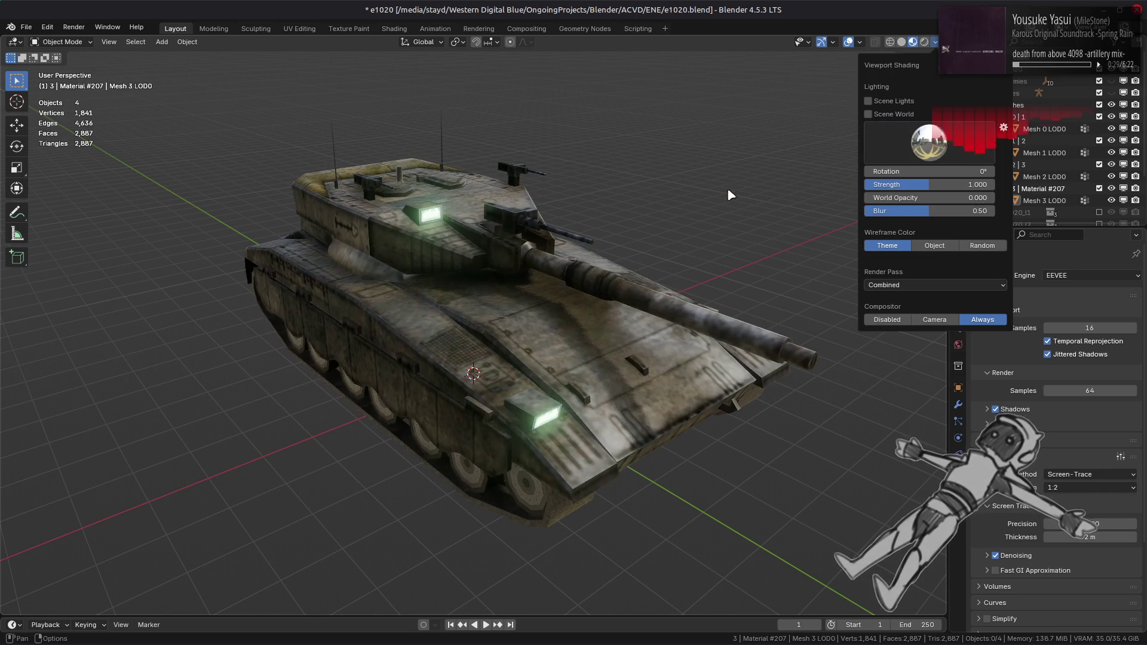
{"action": "left_click", "coordinate": [959, 143]}
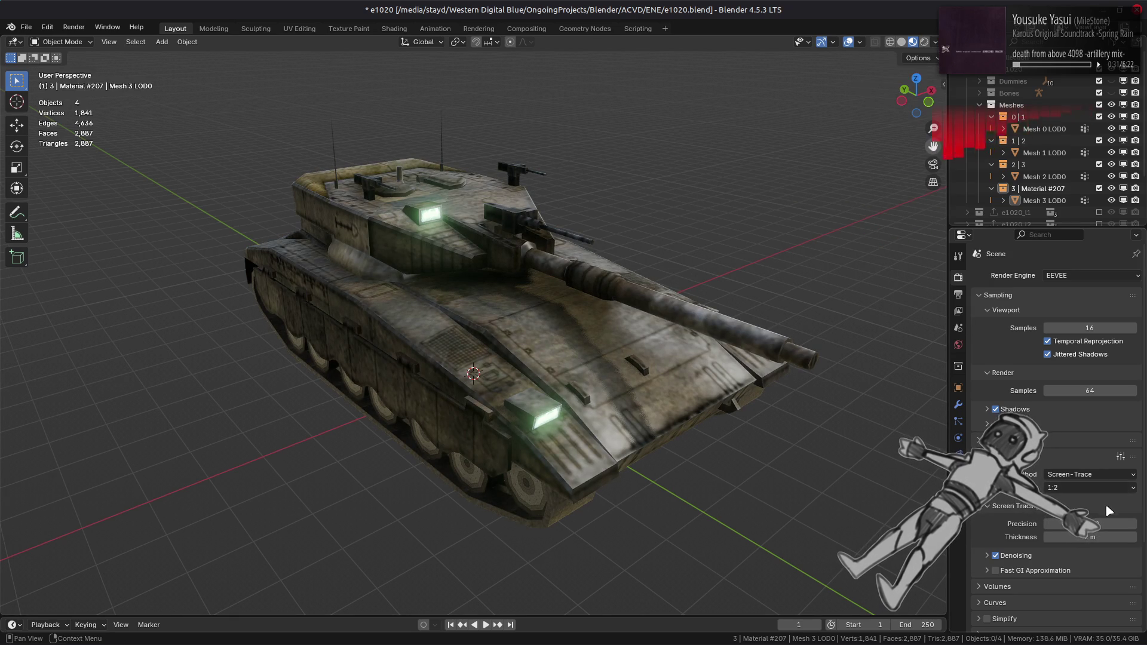
{"action": "left_click_drag", "start_coordinate": [1081, 536], "coordinate": [1095, 532]}
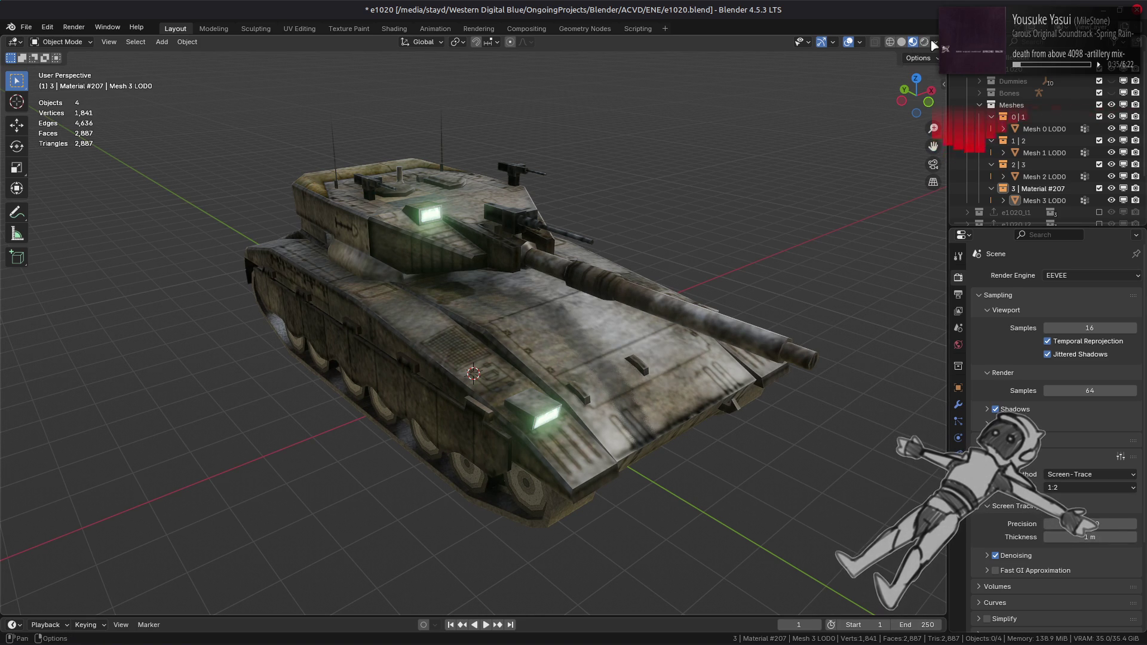
- Preview the second and last HDRIs, then return to the green field lighting
{"action": "left_click", "coordinate": [936, 42]}
{"action": "left_click", "coordinate": [929, 142]}
{"action": "left_click", "coordinate": [762, 184]}
{"action": "left_click", "coordinate": [953, 149]}
{"action": "left_click", "coordinate": [973, 184]}
{"action": "left_click", "coordinate": [956, 158]}
{"action": "left_click", "coordinate": [938, 184]}
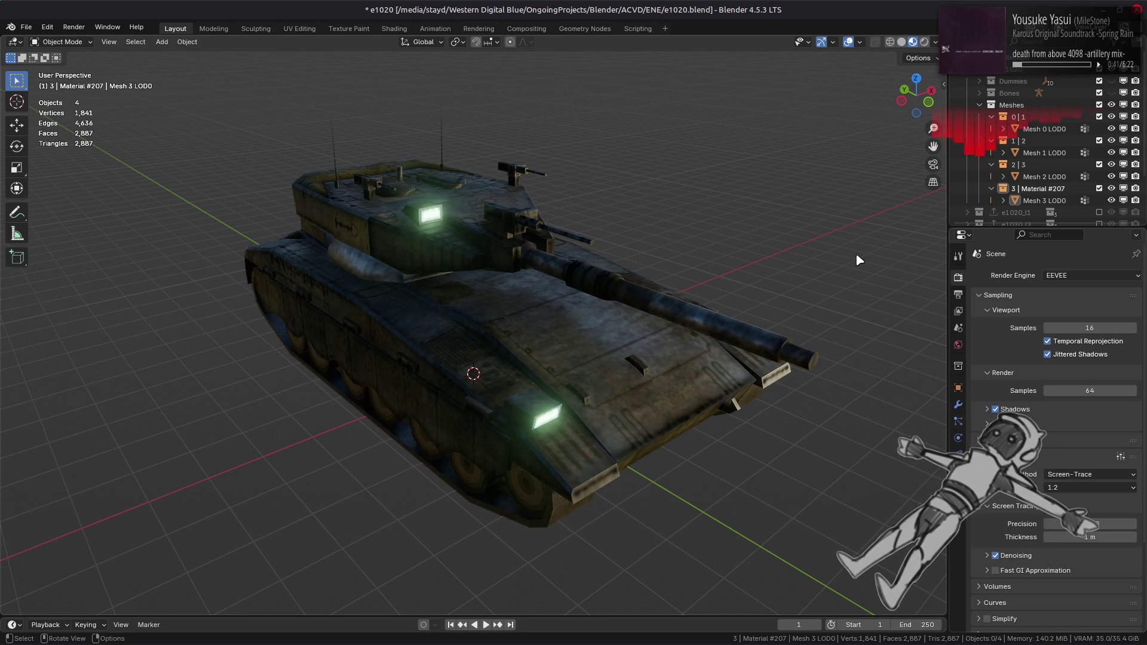
- Compare several more HDRIs, ending on a darker environment
{"action": "left_click", "coordinate": [936, 43]}
{"action": "left_click", "coordinate": [957, 152]}
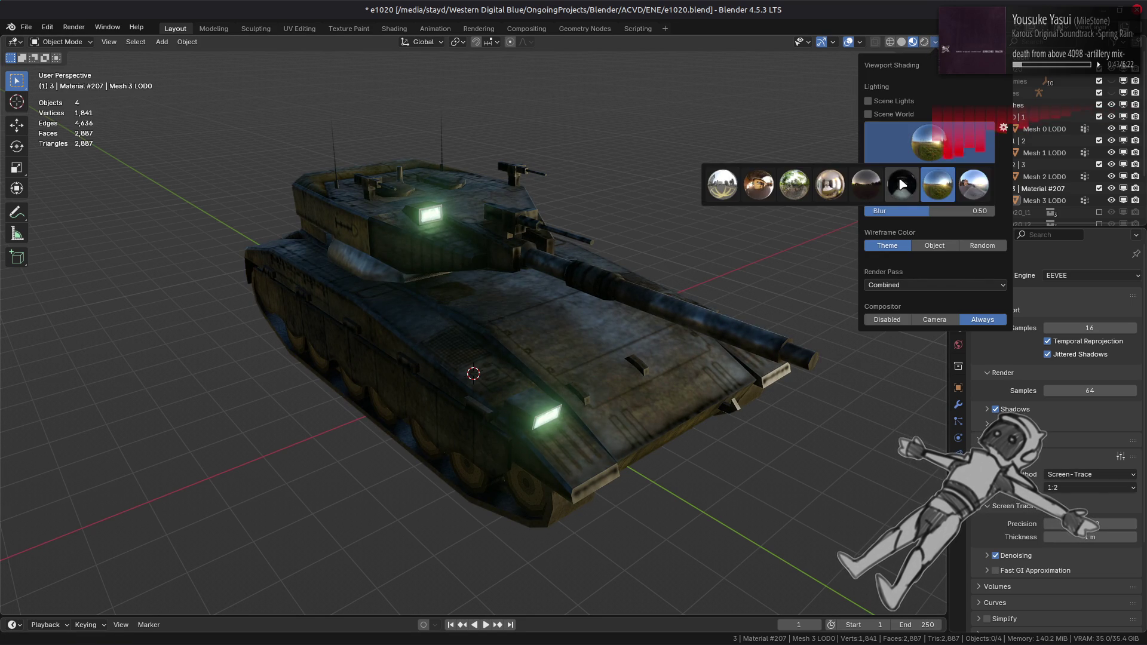
{"action": "left_click", "coordinate": [902, 184]}
{"action": "left_click", "coordinate": [956, 152]}
{"action": "left_click", "coordinate": [973, 184]}
{"action": "left_click", "coordinate": [956, 153]}
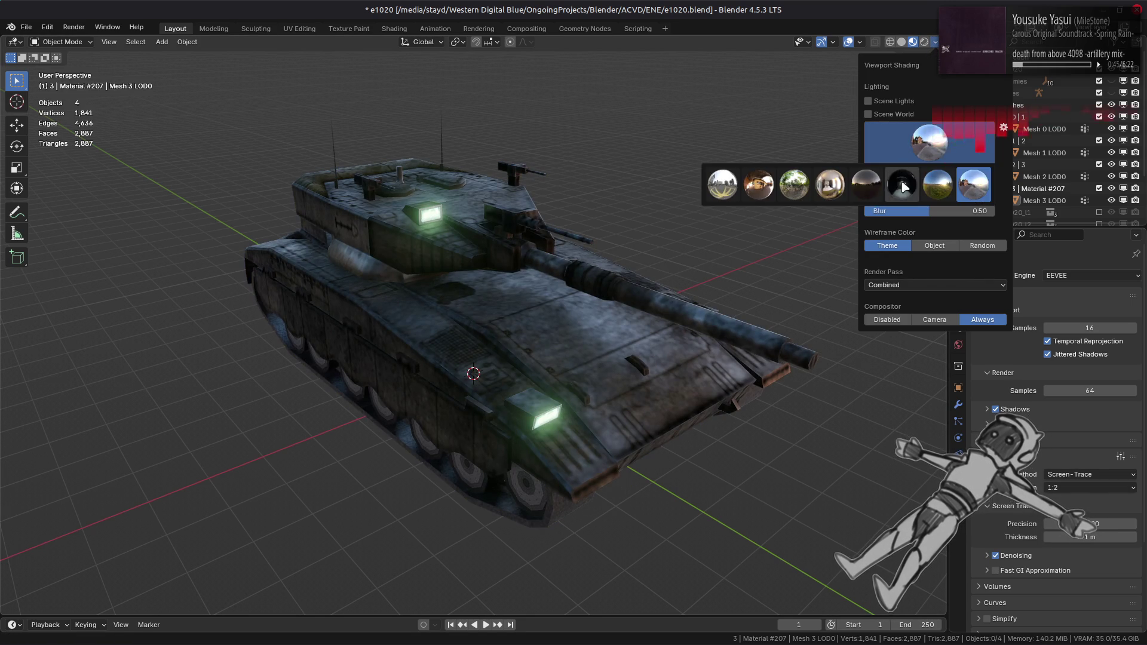
{"action": "left_click", "coordinate": [901, 185]}
{"action": "left_click", "coordinate": [956, 153]}
{"action": "left_click", "coordinate": [865, 177]}
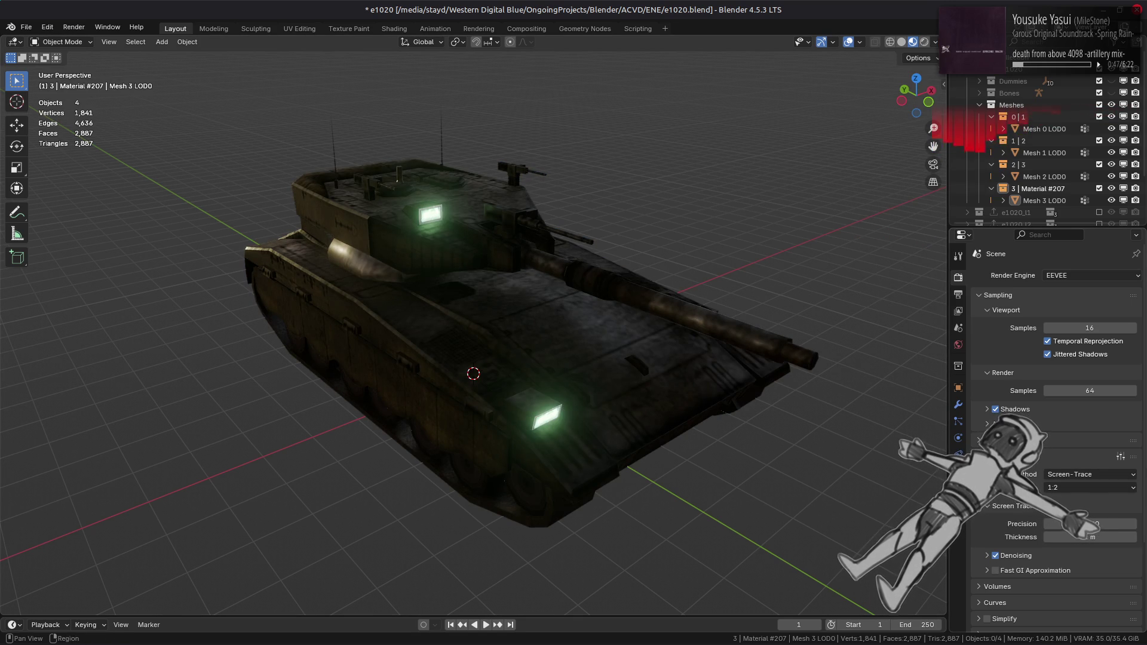
- Alternate between brighter studio and darker environment HDRIs, ending on a brighter one
{"action": "left_click", "coordinate": [936, 43]}
{"action": "left_click", "coordinate": [929, 142]}
{"action": "left_click", "coordinate": [830, 184]}
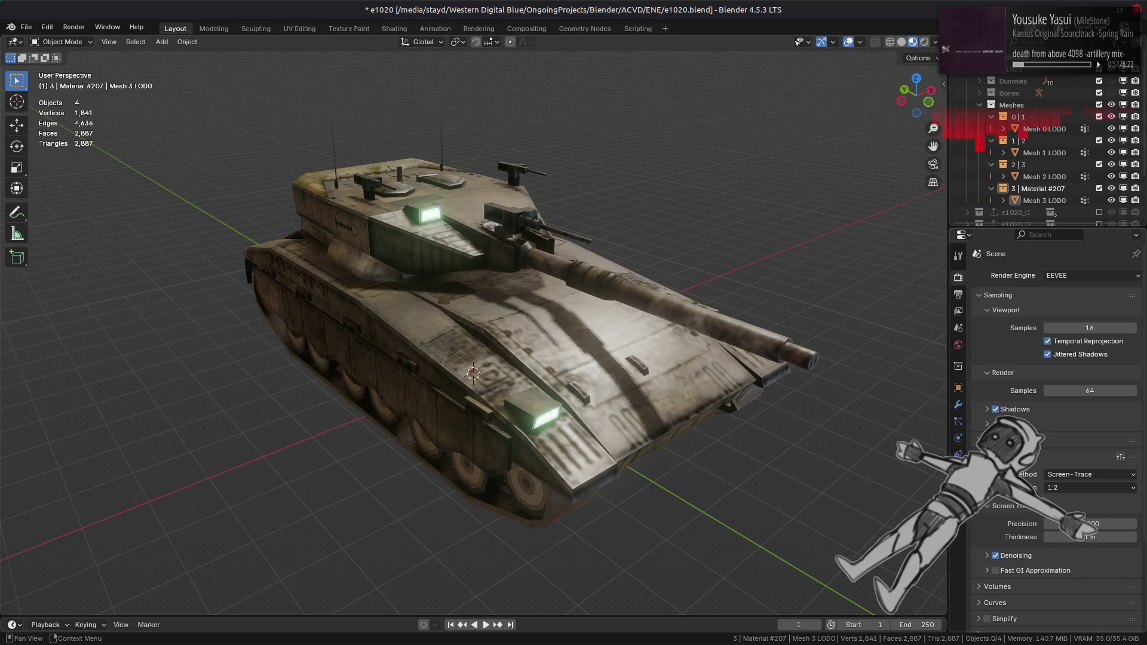
{"action": "left_click", "coordinate": [936, 43]}
{"action": "left_click", "coordinate": [929, 143]}
{"action": "left_click", "coordinate": [794, 184]}
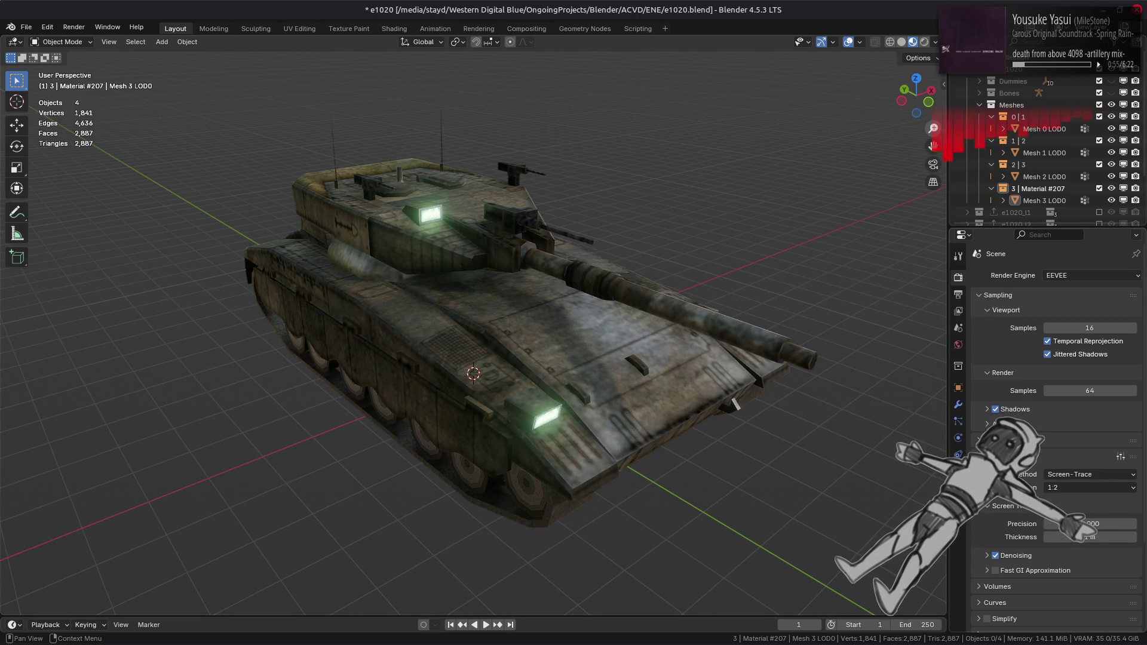
{"action": "left_click", "coordinate": [936, 43]}
{"action": "left_click", "coordinate": [929, 142]}
{"action": "left_click", "coordinate": [722, 184]}
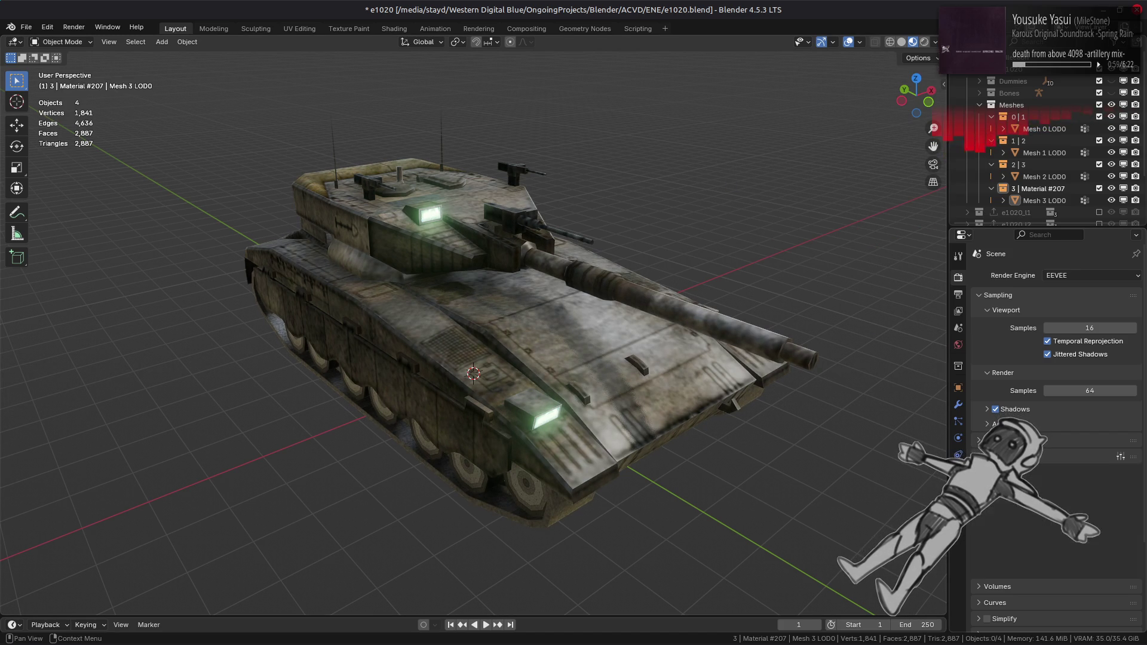
- Disable Raytracing and Shadows, then relight the tank with a different studio HDRI
{"action": "left_click", "coordinate": [987, 440]}
{"action": "left_click", "coordinate": [979, 441]}
{"action": "left_click", "coordinate": [996, 409]}
{"action": "left_click", "coordinate": [936, 42]}
{"action": "left_click", "coordinate": [937, 136]}
{"action": "left_click", "coordinate": [736, 199]}
- Make Mesh 0 active, switch to Solid shading, save the scene, and bring up GIMP
{"action": "mouse_move", "coordinate": [658, 251]}
{"action": "middle_mouse_down"}
{"action": "mouse_move", "coordinate": [640, 263]}
{"action": "mouse_move", "coordinate": [640, 286]}
{"action": "middle_mouse_up"}
{"action": "left_click", "coordinate": [652, 282]}
{"action": "left_click", "coordinate": [901, 42]}
{"action": "key", "text": "ctrl+s"}
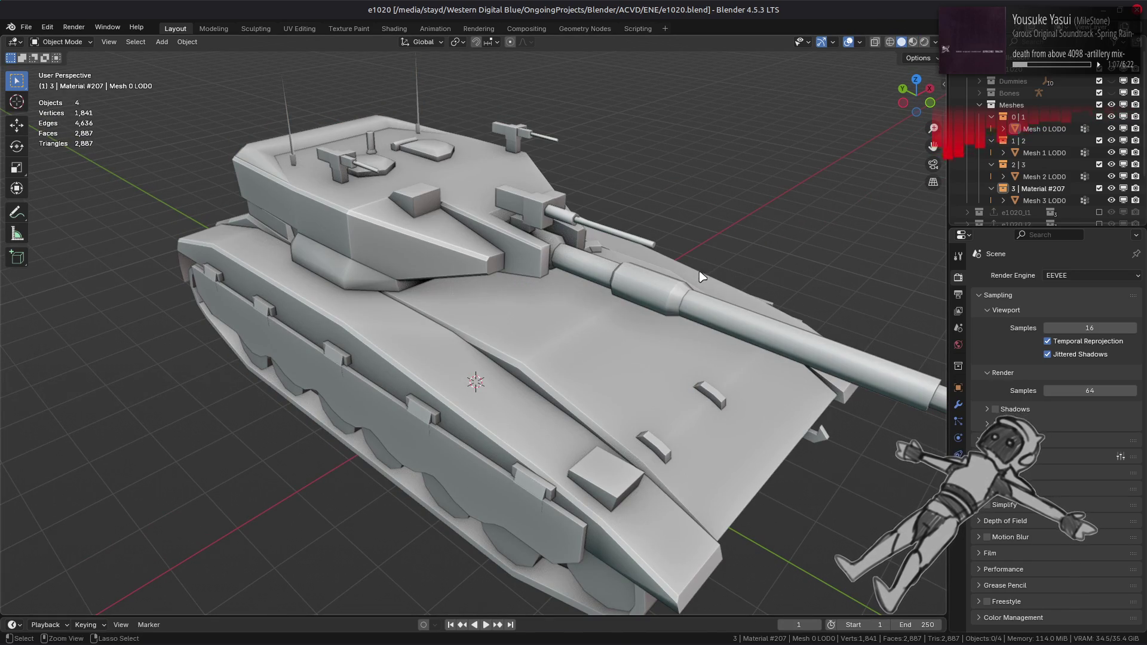
{"action": "mouse_move", "coordinate": [300, 629]}
{"action": "left_click", "coordinate": [299, 568]}
- Bring Nemo forward and cycle through the ch_env, o7211, enemy and e7156 folder tabs
{"action": "mouse_move", "coordinate": [62, 642]}
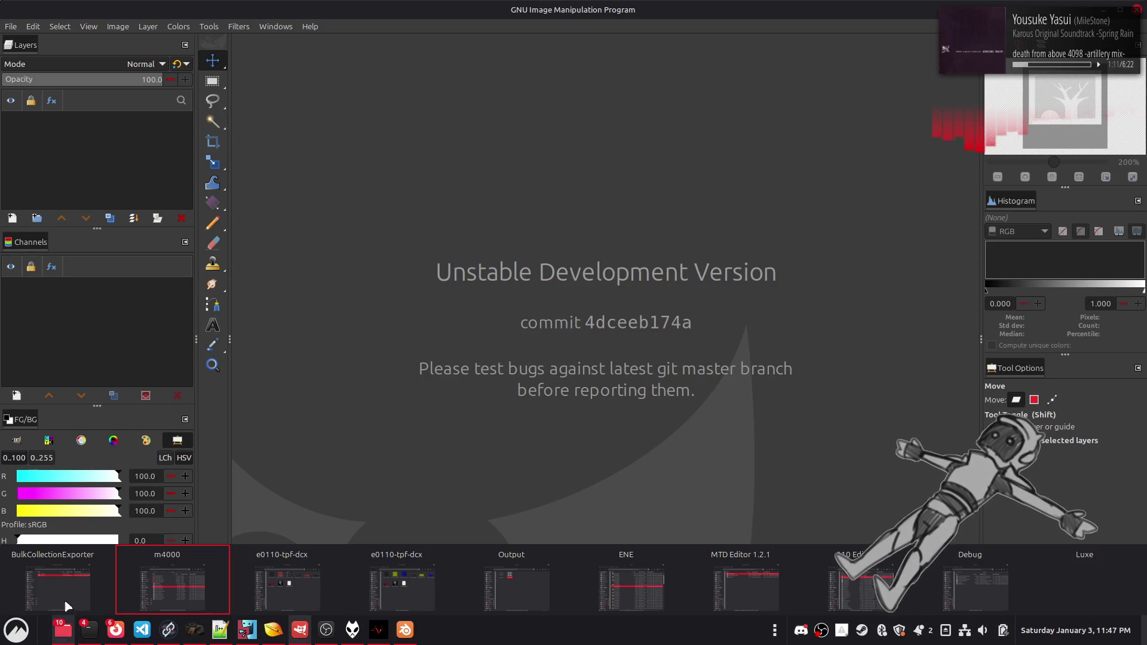
{"action": "left_click", "coordinate": [173, 583]}
{"action": "left_click_drag", "start_coordinate": [433, 165], "coordinate": [344, 163]}
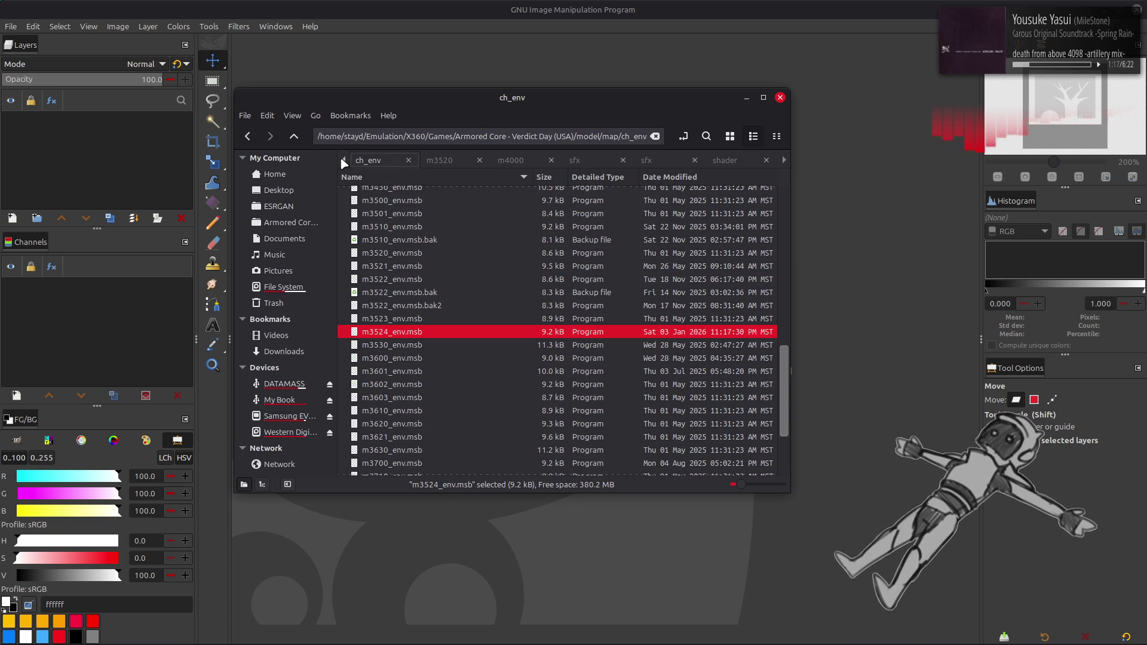
{"action": "left_click", "coordinate": [345, 164]}
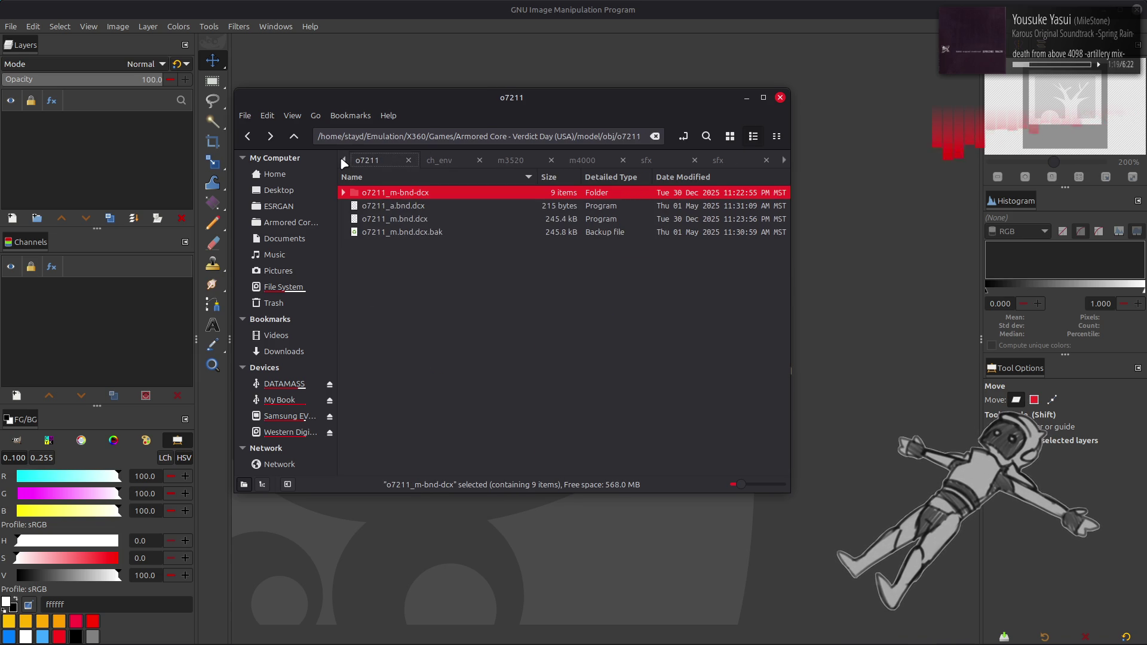
{"action": "left_click", "coordinate": [345, 163]}
{"action": "left_click", "coordinate": [345, 163]}
{"action": "left_click", "coordinate": [449, 159]}
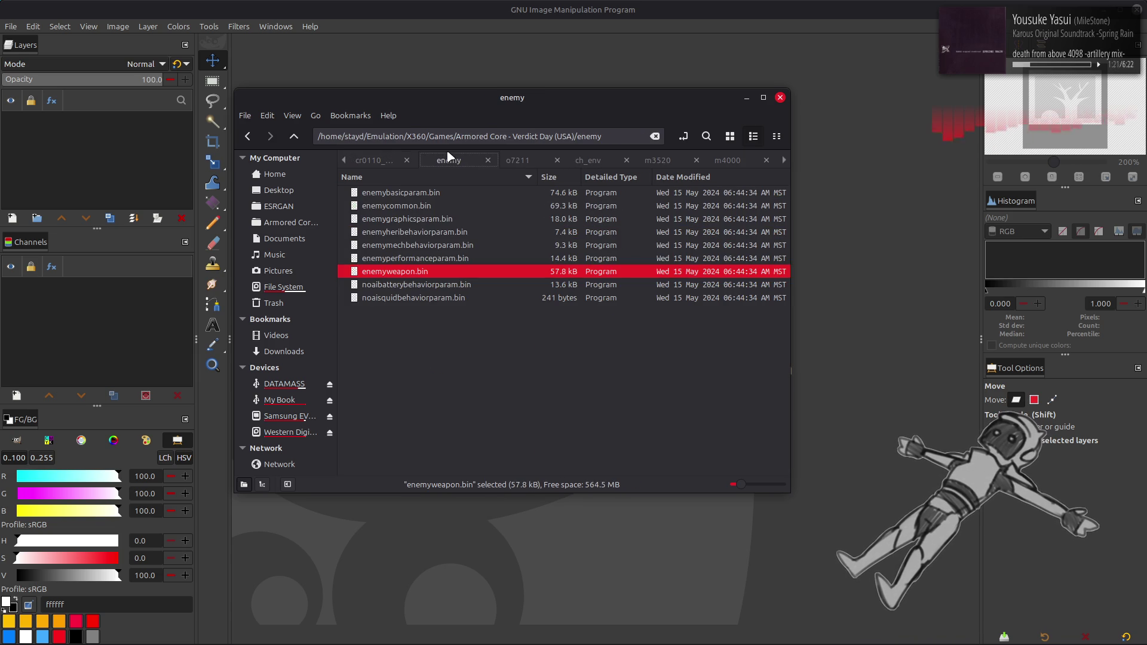
{"action": "left_click", "coordinate": [378, 162]}
{"action": "left_click", "coordinate": [345, 162]}
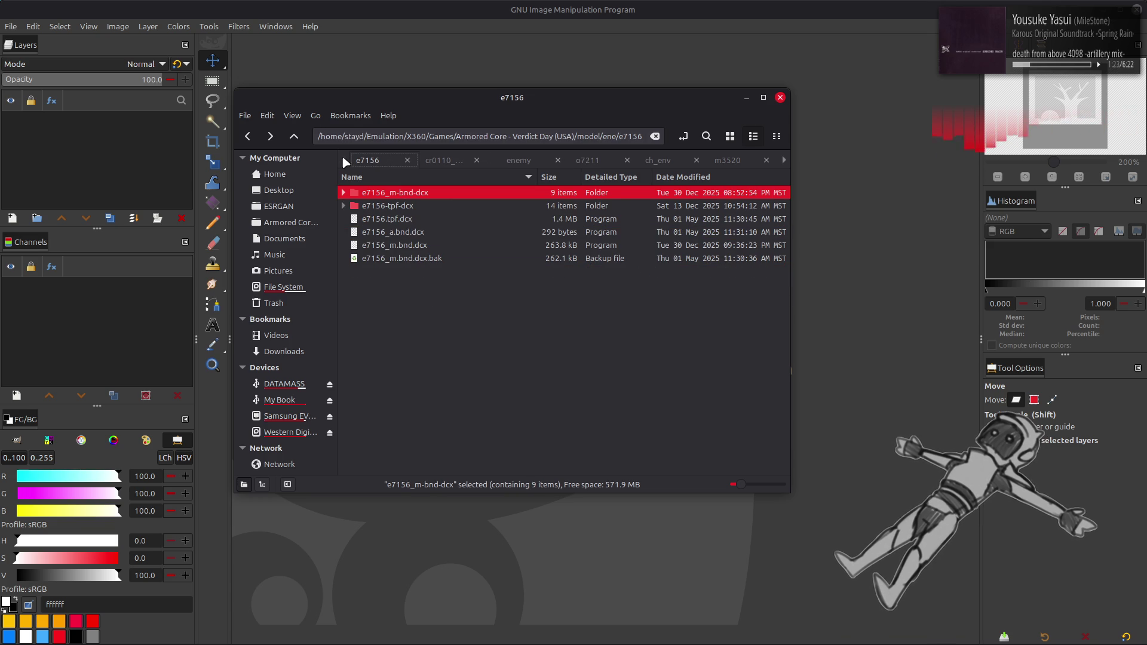
{"action": "left_click", "coordinate": [512, 162]}
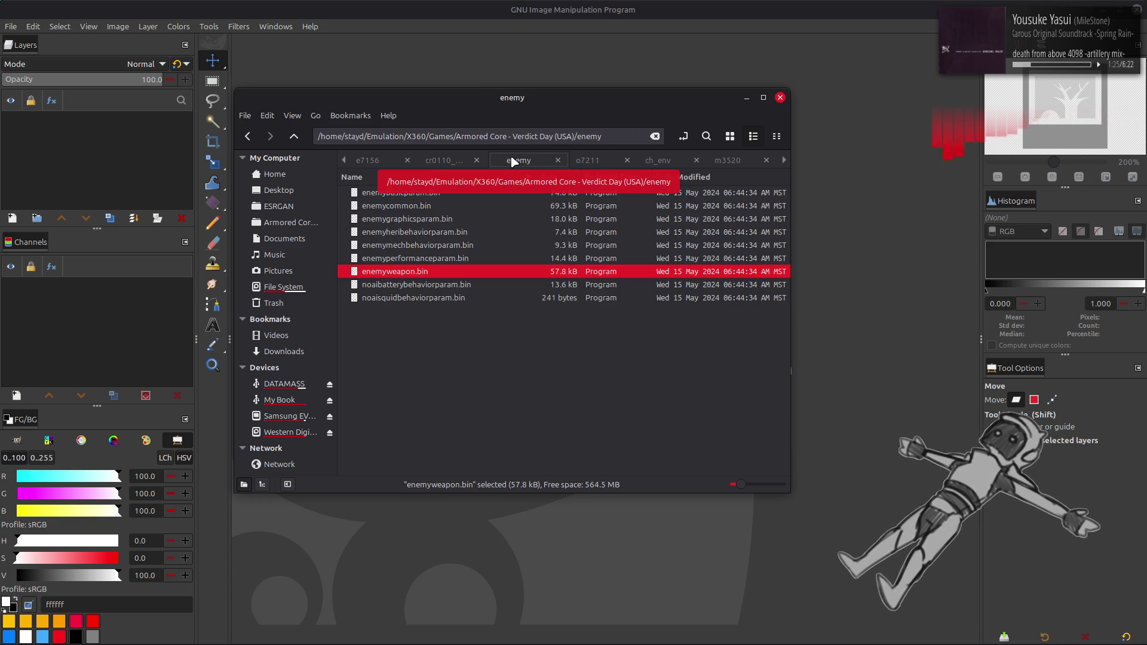
- Scroll through the remaining folder tabs and duplicate the o7211 tab
{"action": "left_click", "coordinate": [594, 161]}
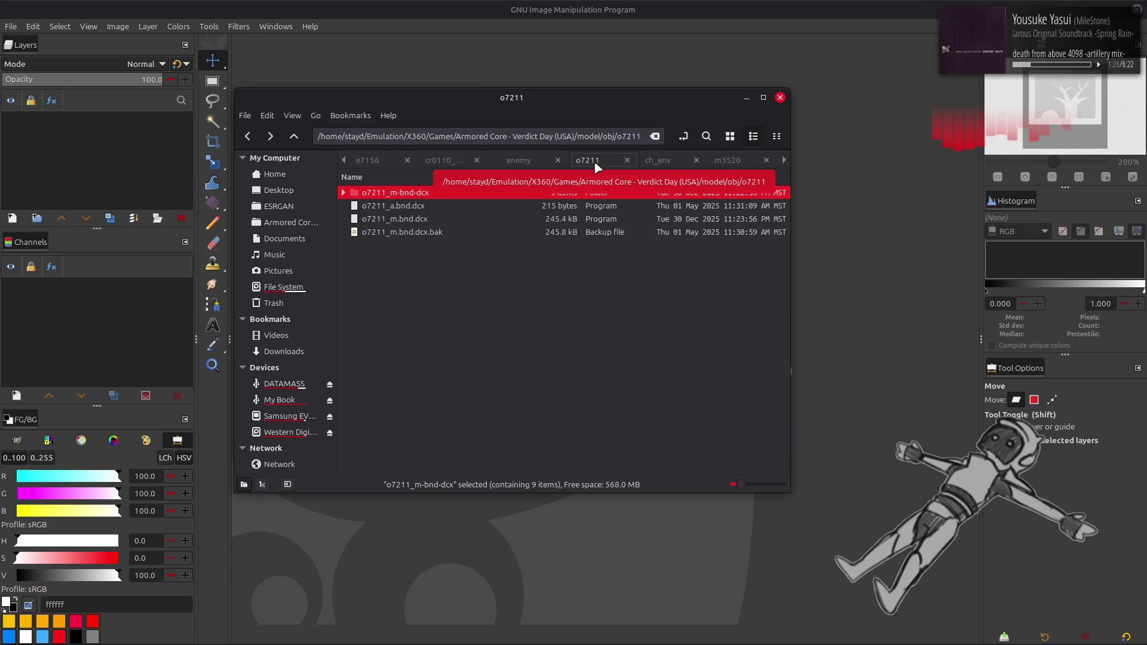
{"action": "left_click", "coordinate": [785, 162]}
{"action": "left_click", "coordinate": [784, 161]}
{"action": "left_click", "coordinate": [784, 161]}
{"action": "left_click", "coordinate": [785, 161]}
{"action": "left_click", "coordinate": [784, 161]}
{"action": "left_click", "coordinate": [785, 161]}
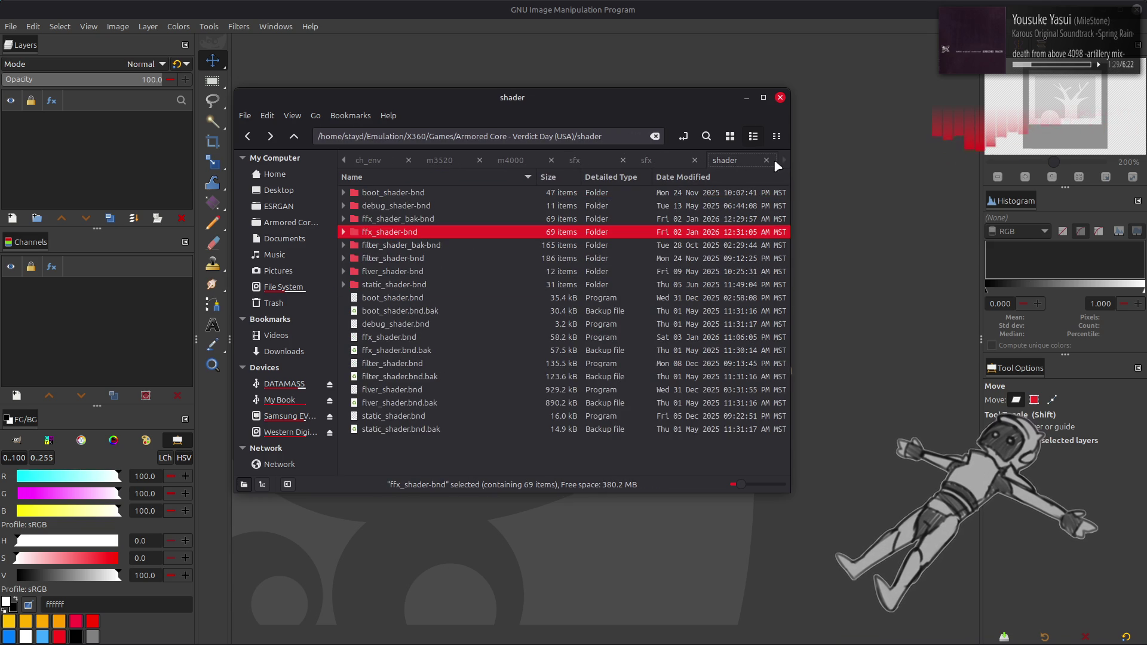
{"action": "left_click", "coordinate": [345, 160]}
{"action": "left_click", "coordinate": [344, 160]}
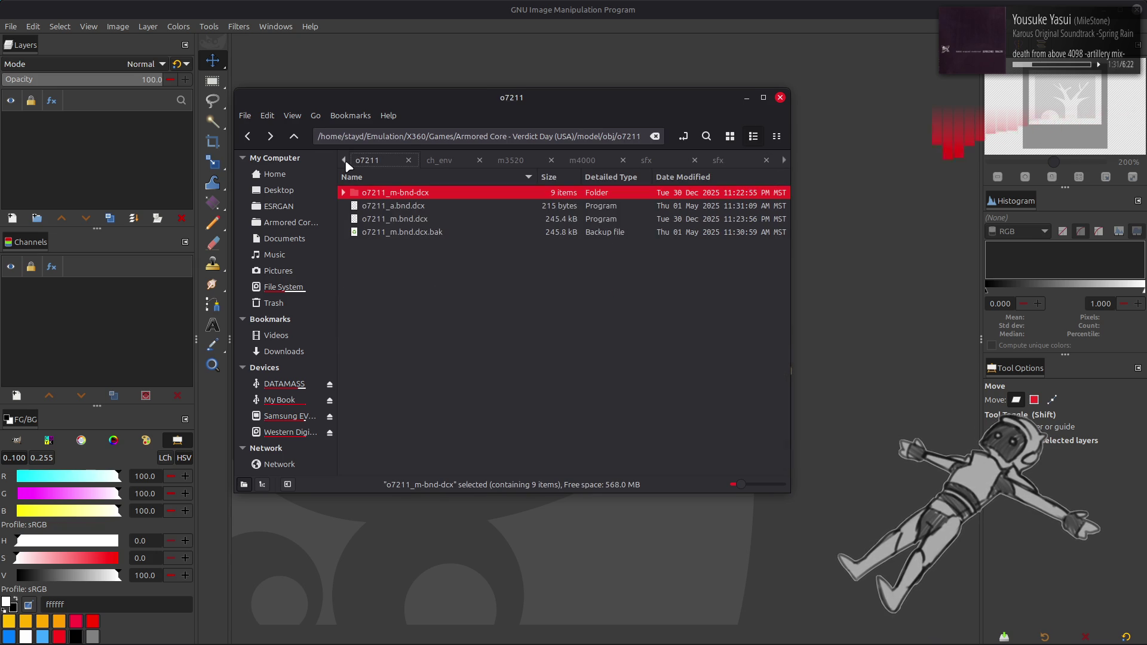
{"action": "left_click", "coordinate": [344, 160]}
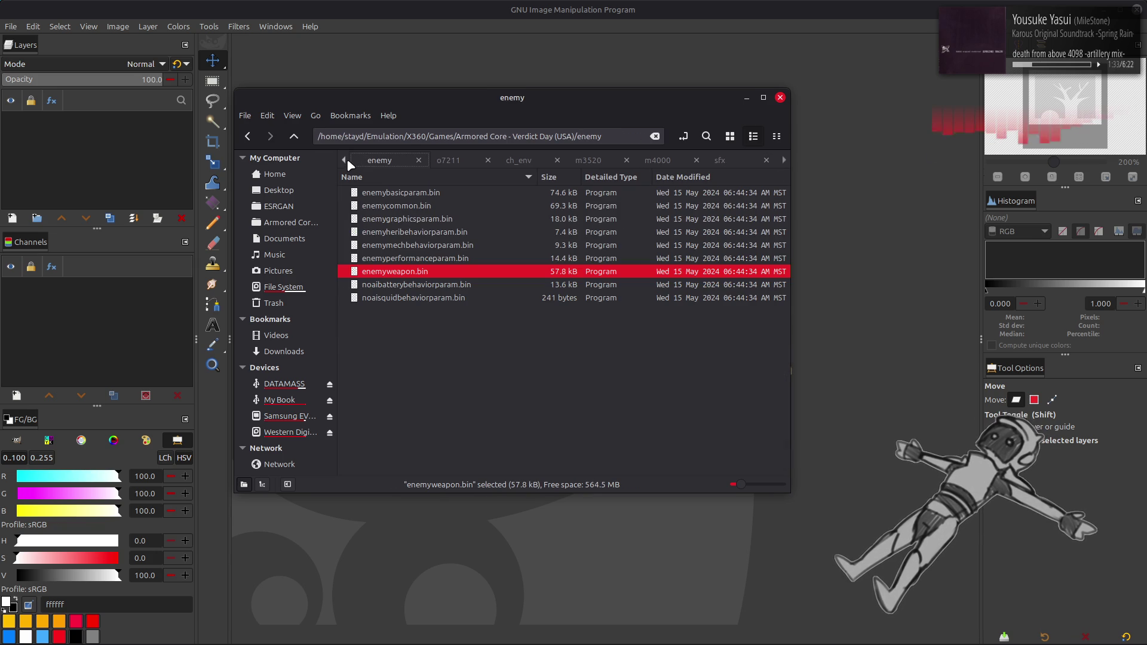
{"action": "left_click", "coordinate": [443, 165]}
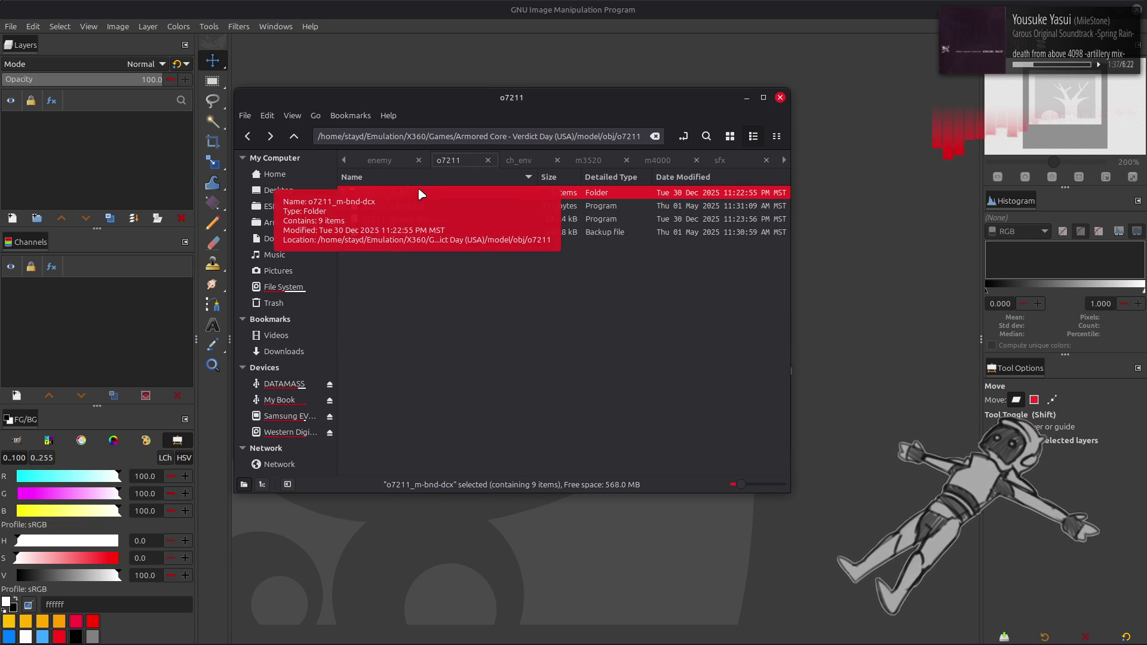
{"action": "right_click", "coordinate": [451, 165]}
{"action": "left_click", "coordinate": [489, 174]}
- Go up to model, then open ene, e1020 and e1020-tpf-dcx
{"action": "left_click", "coordinate": [293, 137]}
{"action": "left_click", "coordinate": [294, 137]}
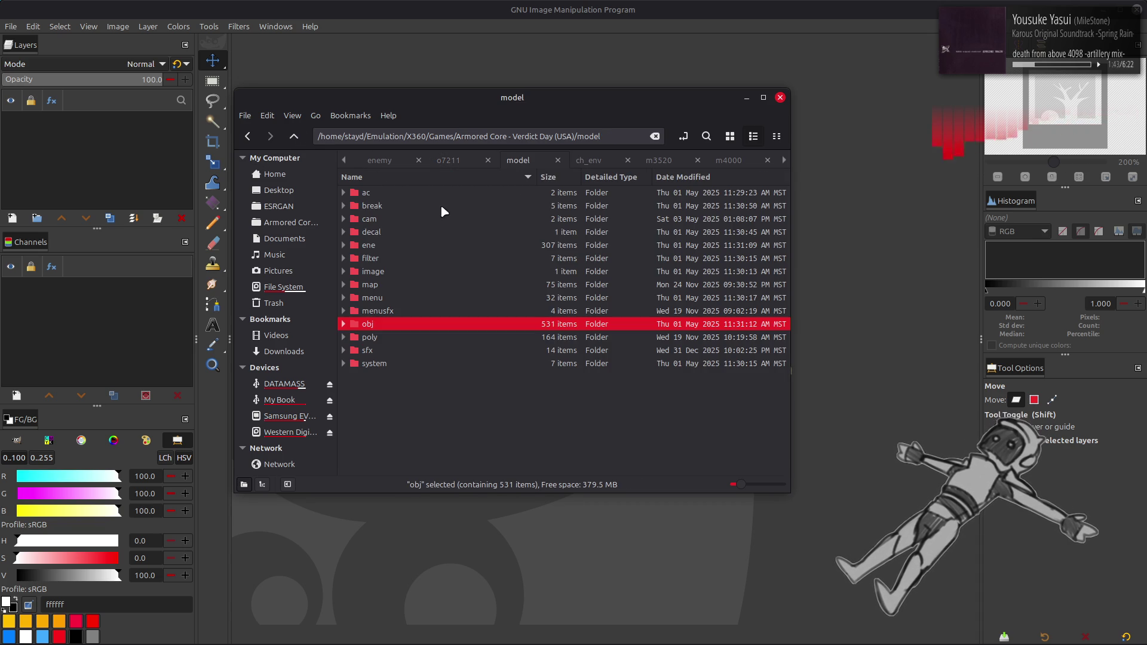
{"action": "double_click", "coordinate": [429, 247]}
{"action": "scroll", "coordinate": [430, 248], "scroll_direction": "down", "scroll_amount": 10}
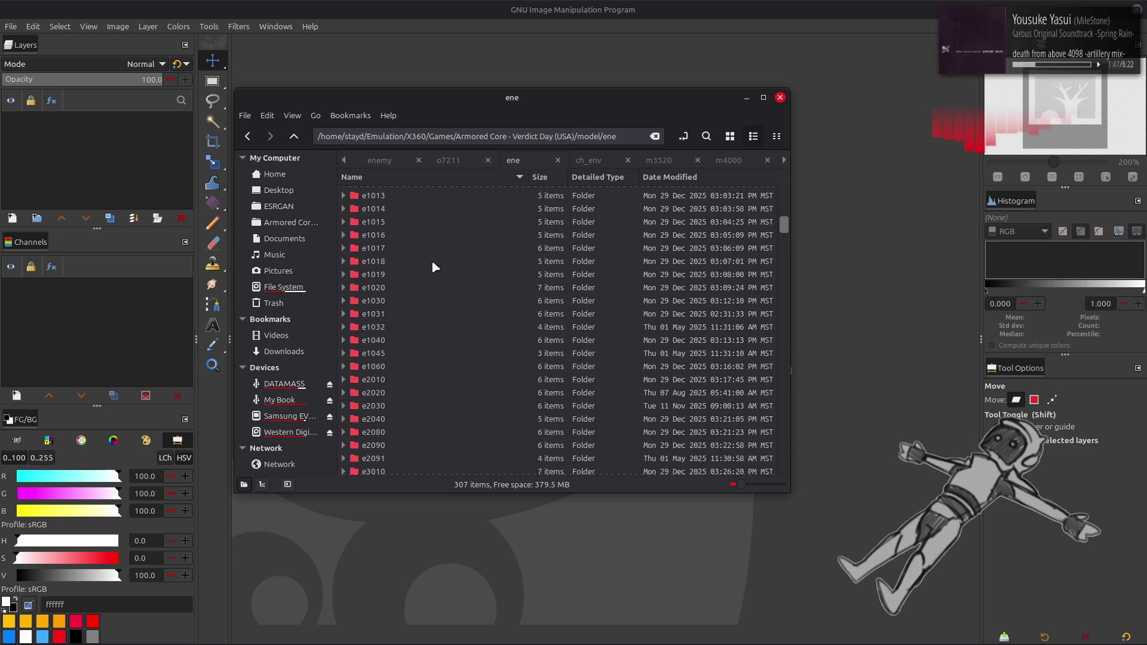
{"action": "double_click", "coordinate": [409, 288]}
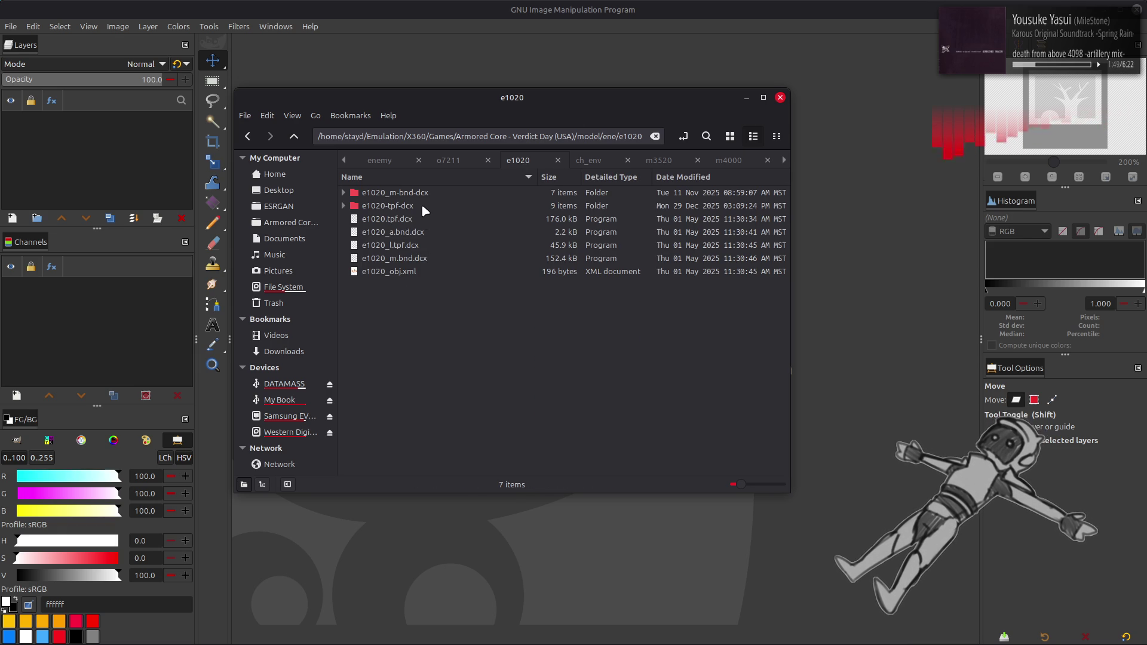
{"action": "double_click", "coordinate": [422, 207]}
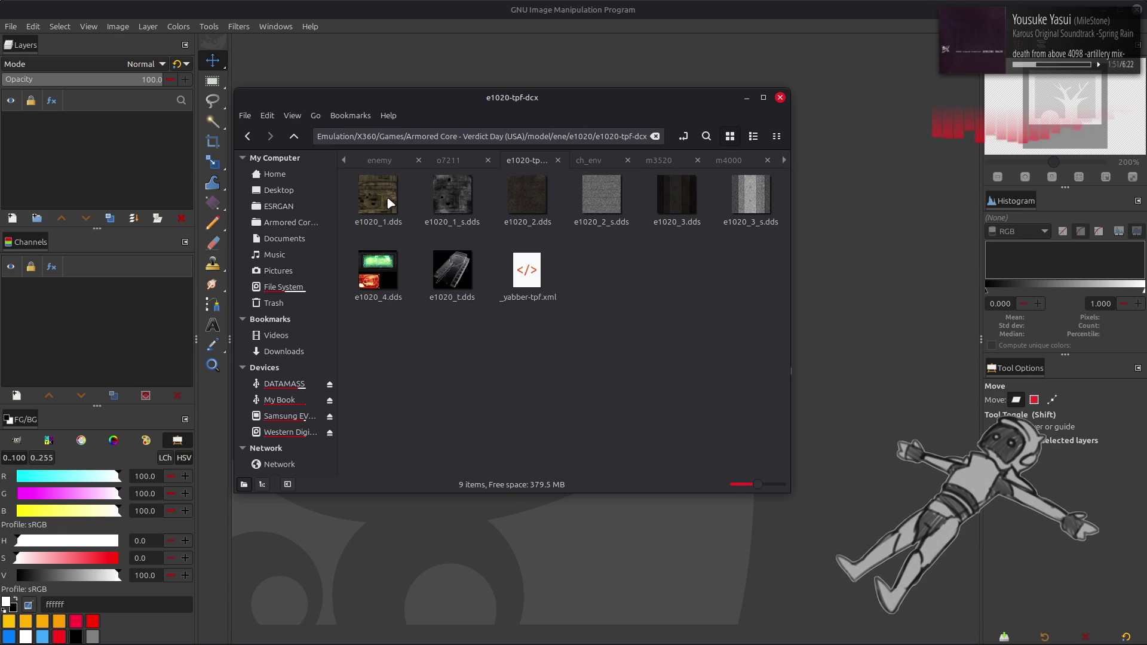
- Drop e1020_1.dds from Nemo onto GIMP and confirm the Open DDS import
{"action": "left_click_drag", "start_coordinate": [390, 203], "coordinate": [902, 327]}
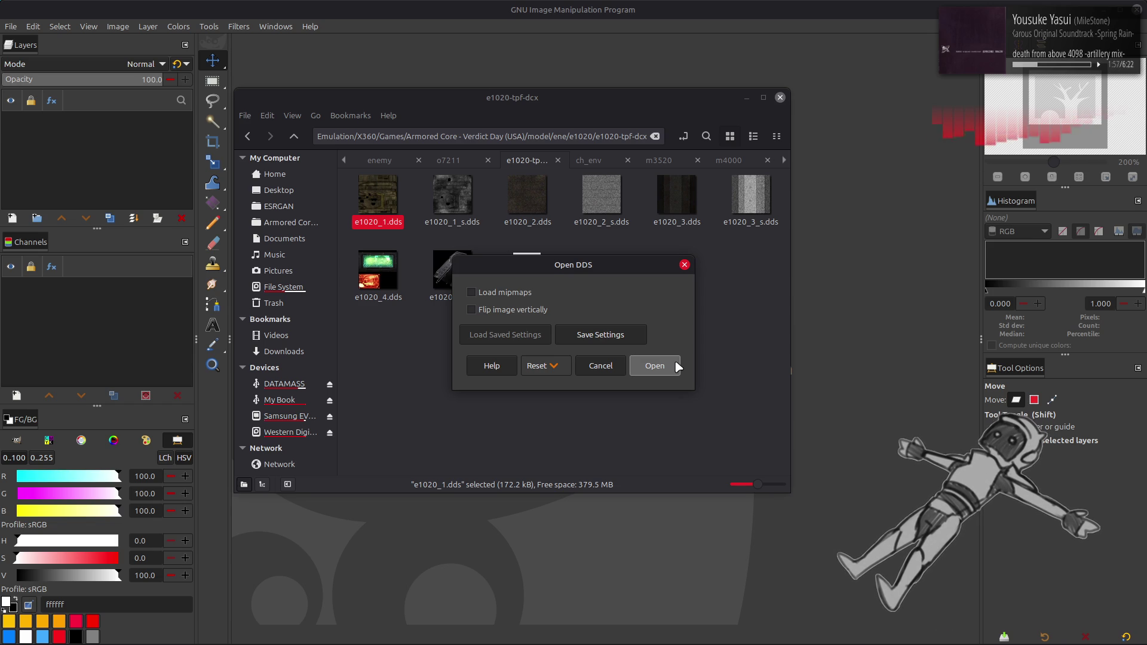
{"action": "left_click", "coordinate": [677, 364]}
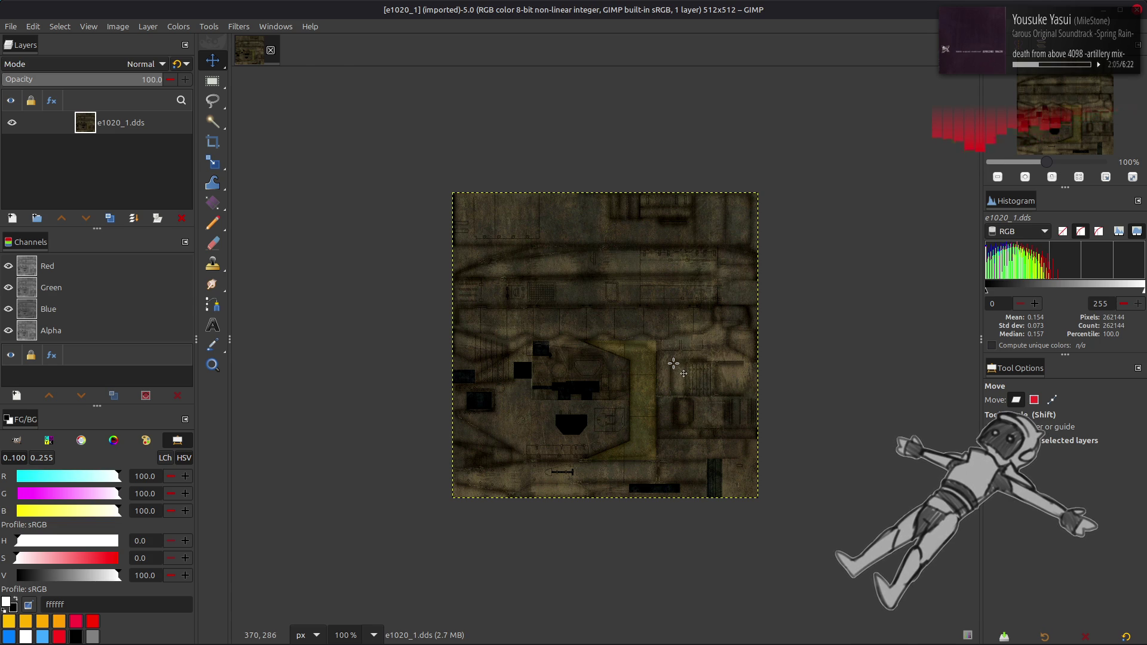
- Zoom to 200%, remove the alpha channel, rename the layer e1020_1, and drag in e1020_1_s.dds
{"action": "scroll", "coordinate": [673, 363], "scroll_direction": "up", "scroll_amount": 2, "text": "ctrl"}
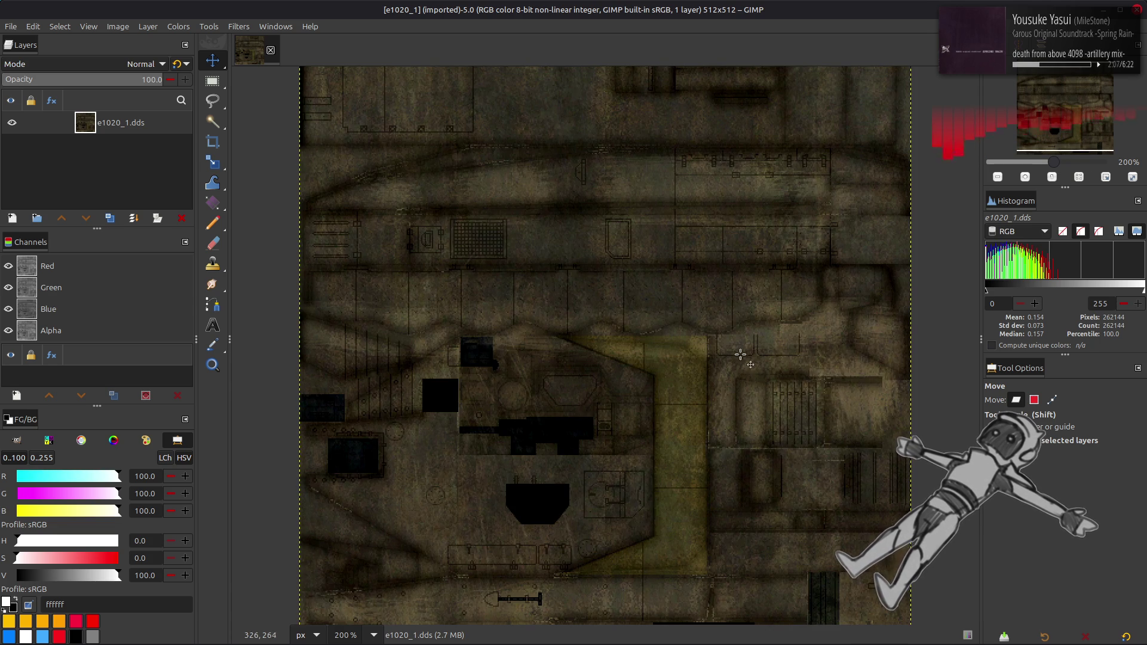
{"action": "key", "text": "alt+l"}
{"action": "double_click", "coordinate": [138, 123]}
{"action": "key", "text": "Return"}
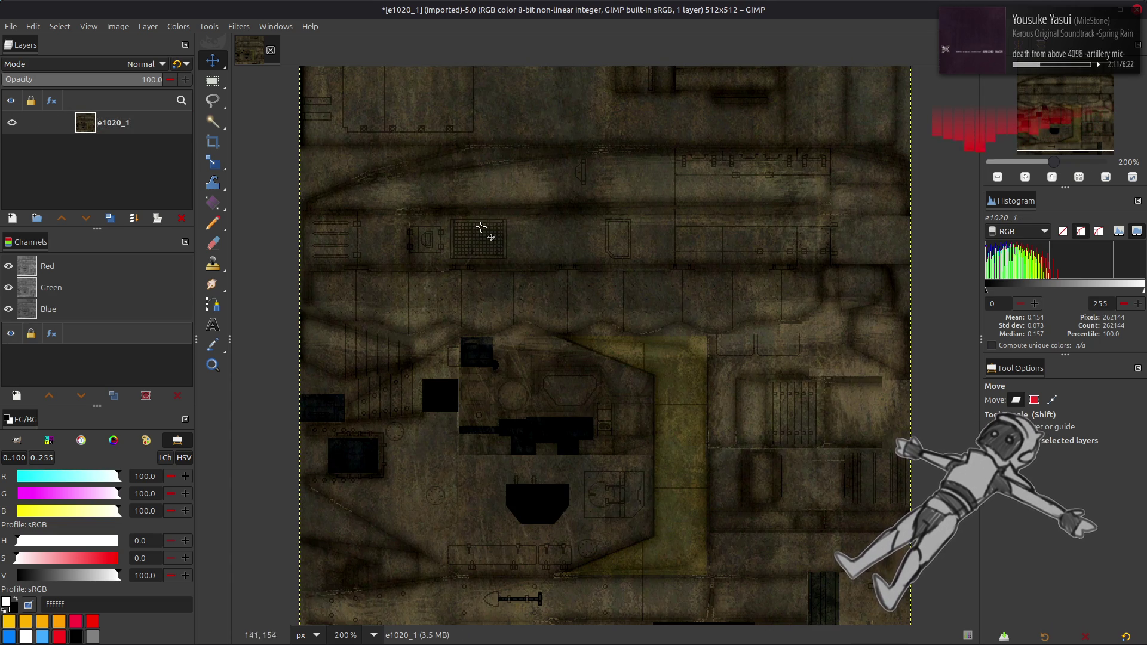
{"action": "key", "text": "alt+Tab"}
{"action": "mouse_move", "coordinate": [452, 197]}
{"action": "left_mouse_down"}
{"action": "mouse_move", "coordinate": [553, 225]}
{"action": "mouse_move", "coordinate": [884, 370]}
{"action": "left_mouse_up"}
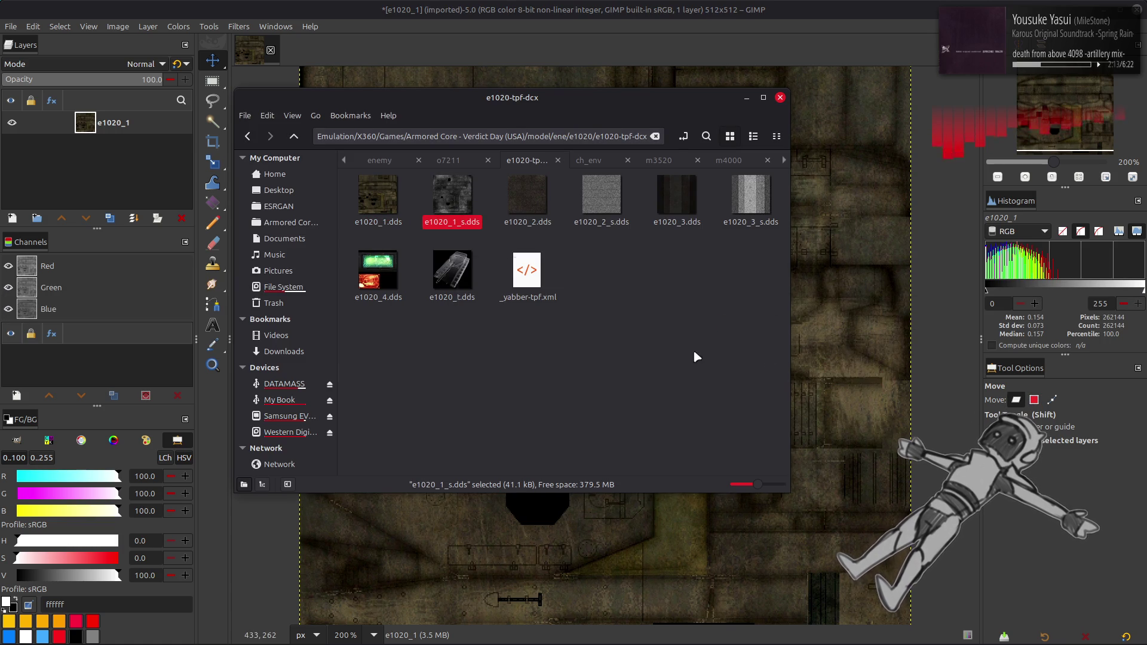
- Import e1020_1_s.dds as a layer and scale it from 256x256 to 512x512
{"action": "left_click", "coordinate": [661, 366]}
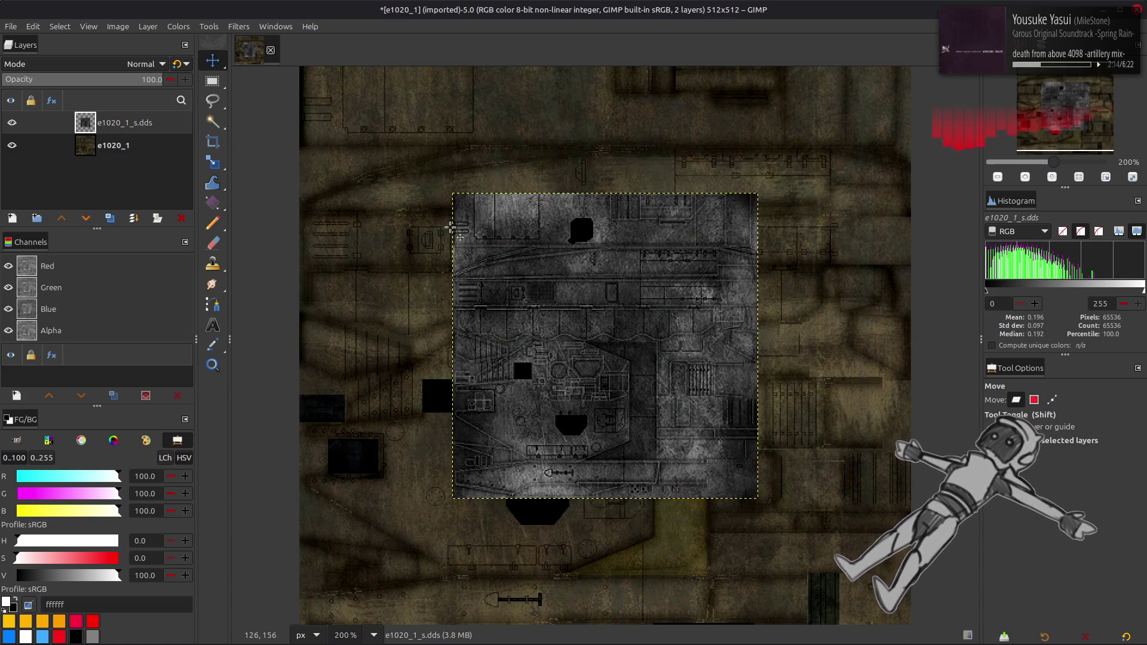
{"action": "left_click", "coordinate": [148, 26]}
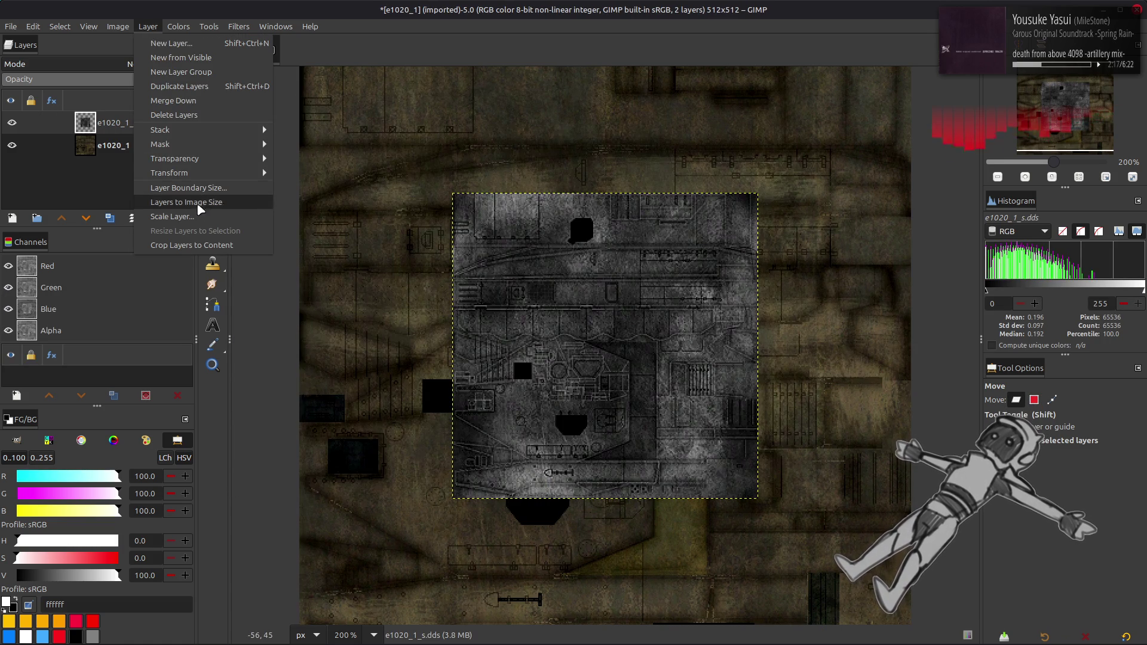
{"action": "left_click", "coordinate": [179, 202]}
{"action": "double_click", "coordinate": [550, 315]}
{"action": "type", "text": "512"}
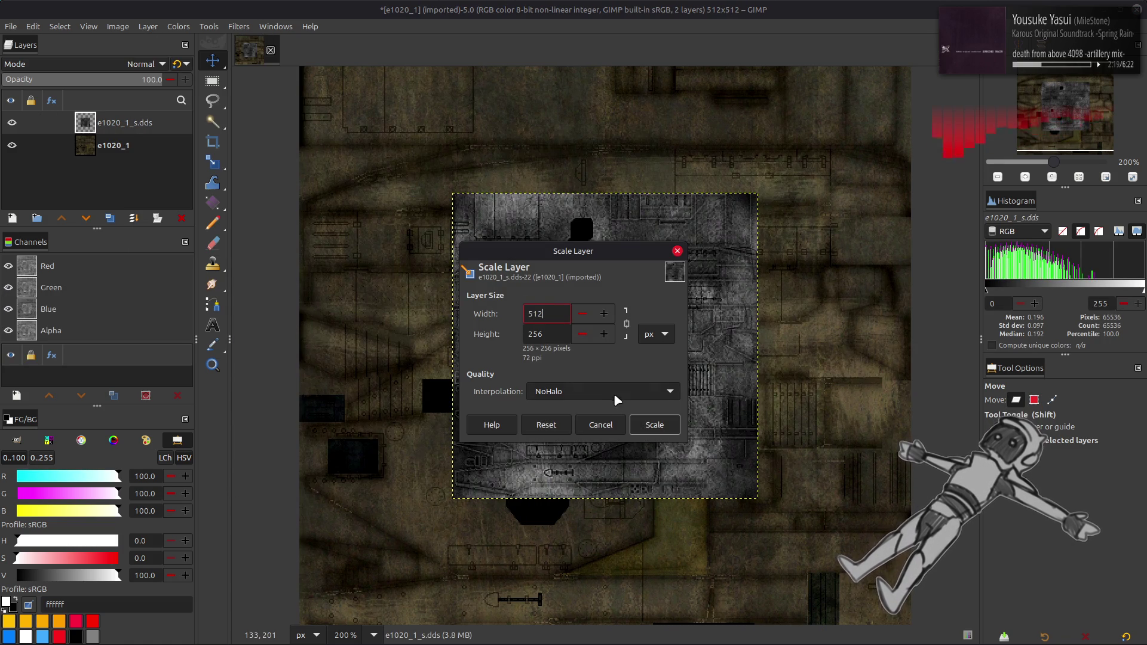
{"action": "left_click", "coordinate": [654, 424]}
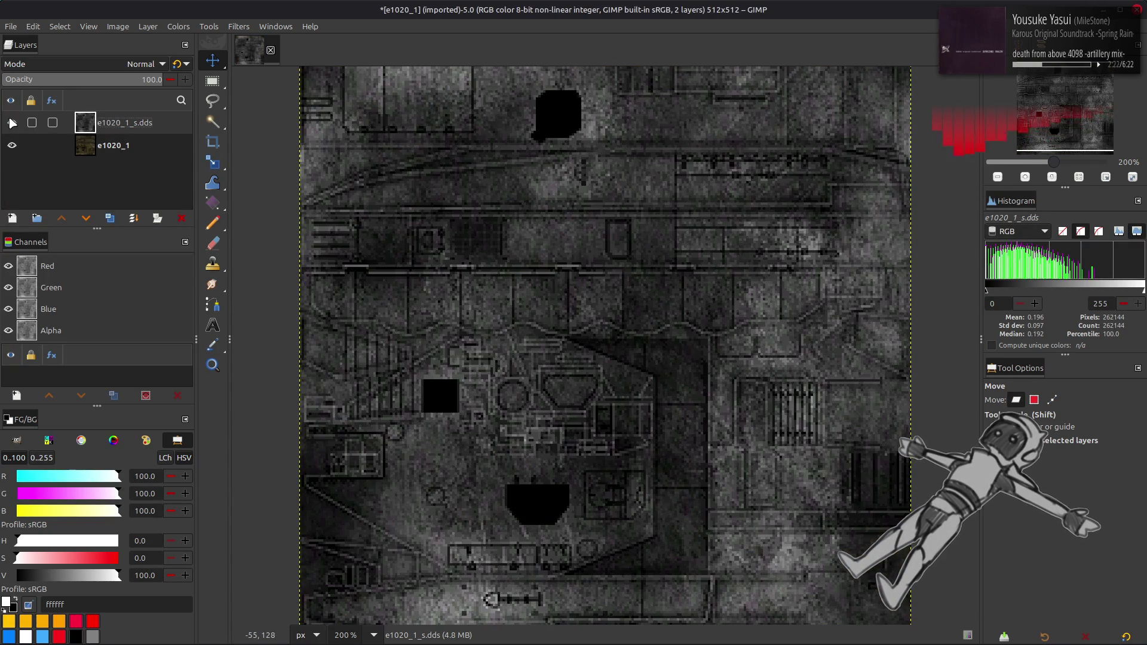
- Toggle the grey e1020_1_s.dds layer's visibility repeatedly to compare it with the brown texture
{"action": "left_click", "coordinate": [12, 123]}
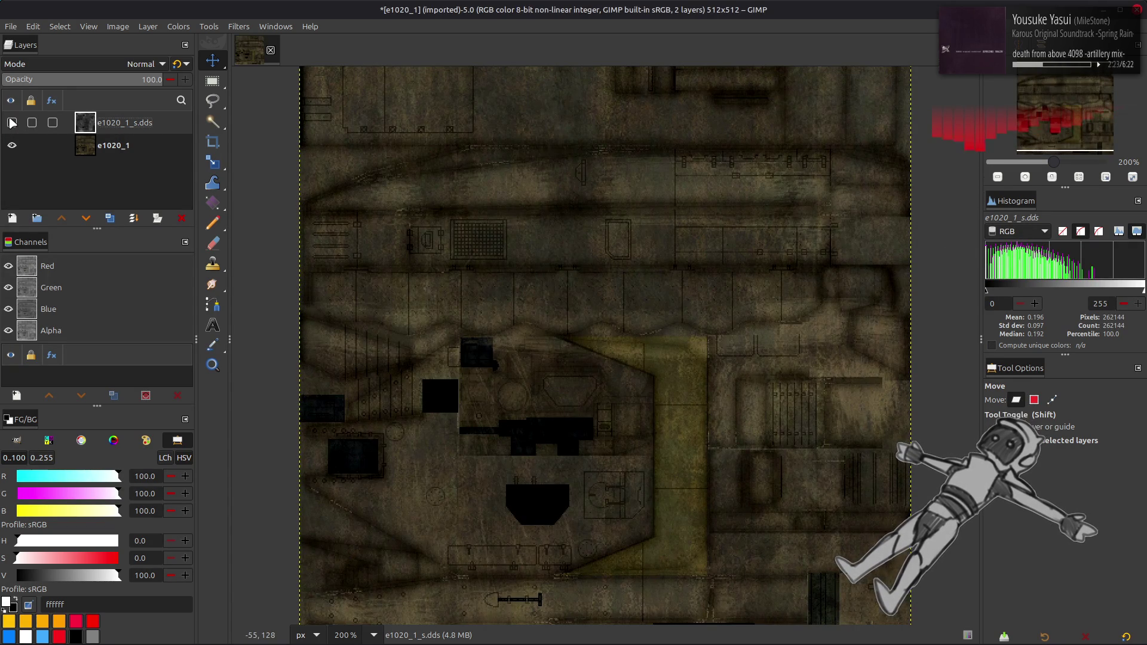
{"action": "left_click", "coordinate": [12, 123]}
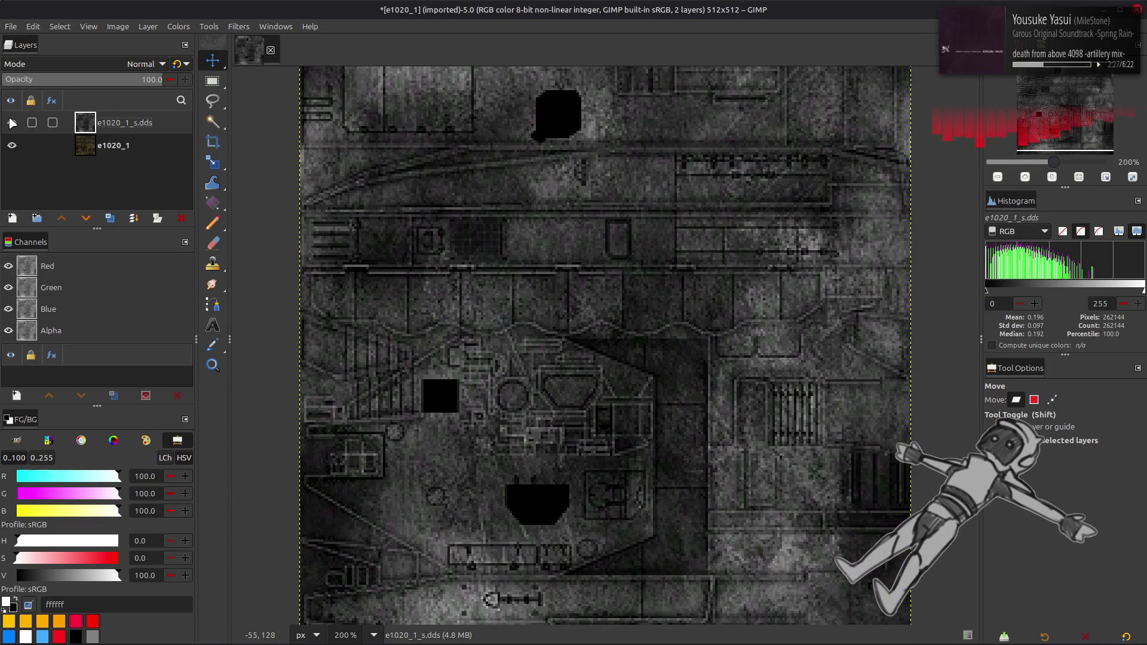
{"action": "left_click", "coordinate": [12, 122]}
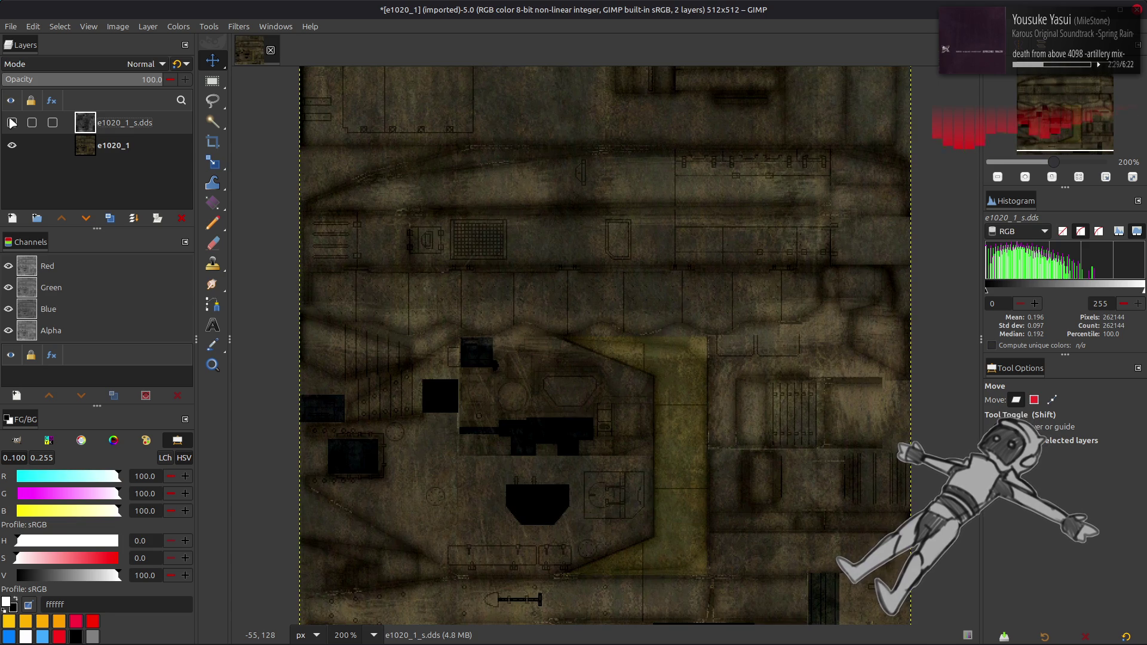
{"action": "scroll", "coordinate": [331, 213], "scroll_direction": "up", "scroll_amount": 2}
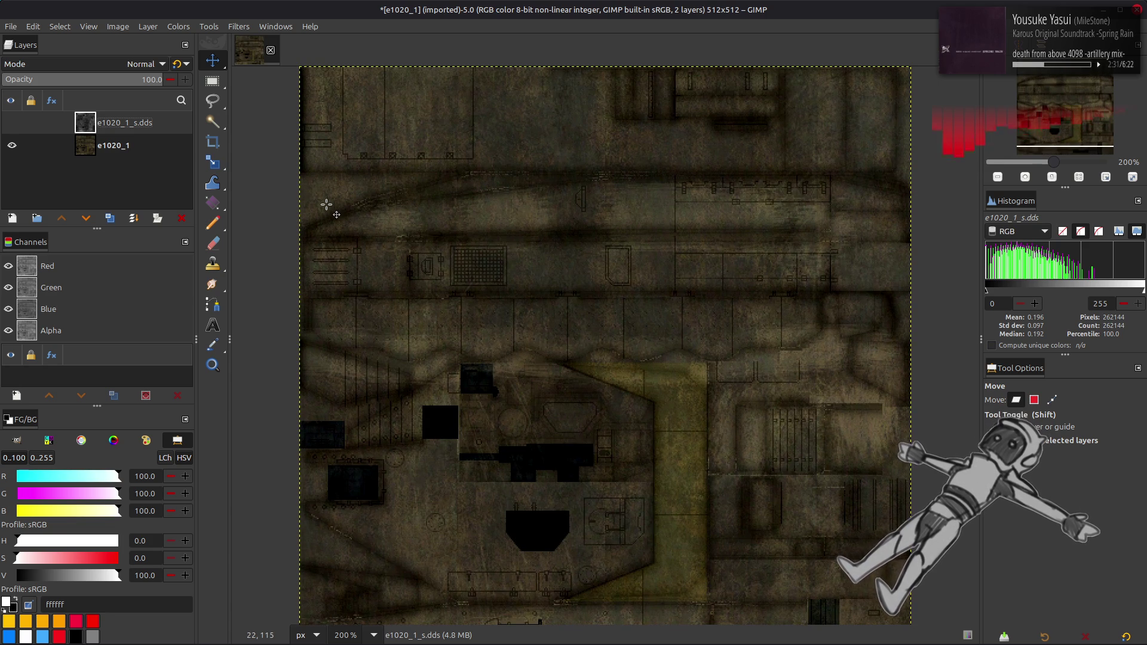
{"action": "scroll", "coordinate": [326, 204], "scroll_direction": "down", "scroll_amount": 3}
{"action": "key", "text": "ctrl+z"}
{"action": "left_click", "coordinate": [14, 123]}
{"action": "left_click", "coordinate": [13, 123]}
{"action": "left_click", "coordinate": [13, 123]}
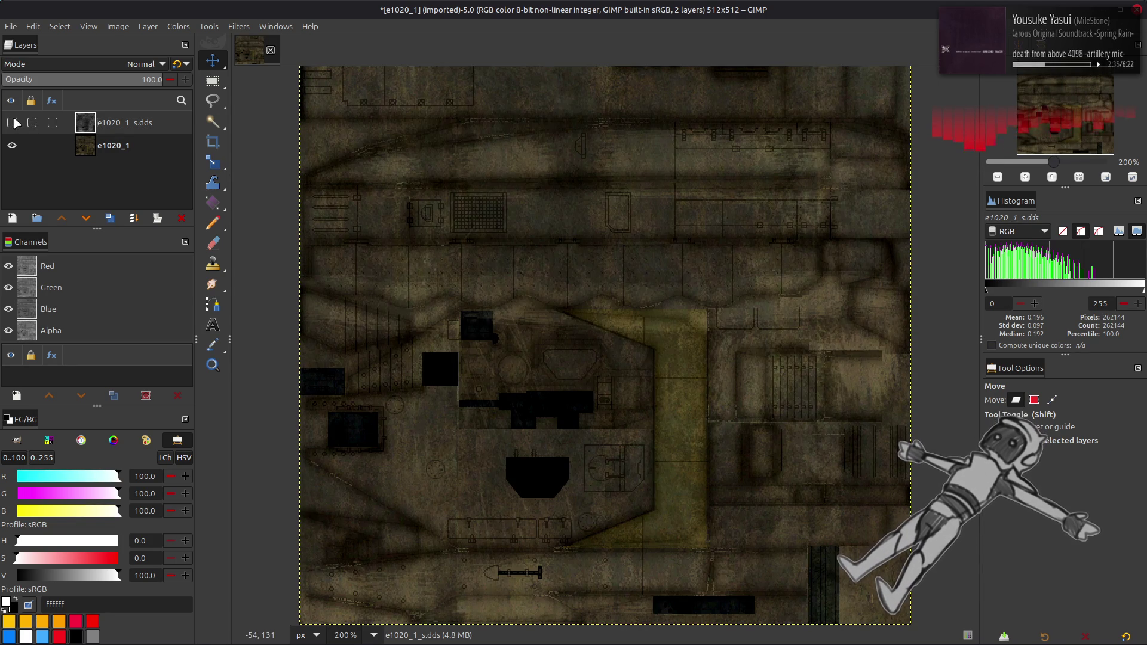
{"action": "left_click", "coordinate": [13, 123]}
{"action": "left_click", "coordinate": [13, 122]}
{"action": "left_click", "coordinate": [13, 123]}
{"action": "left_click", "coordinate": [13, 122]}
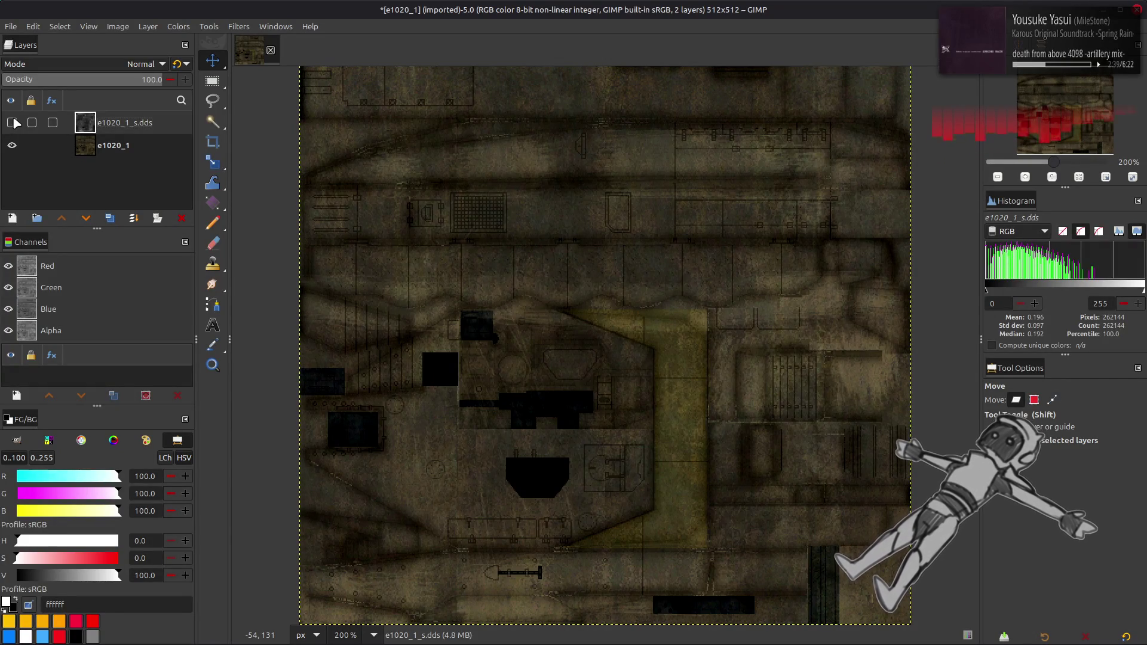
{"action": "left_click", "coordinate": [13, 123]}
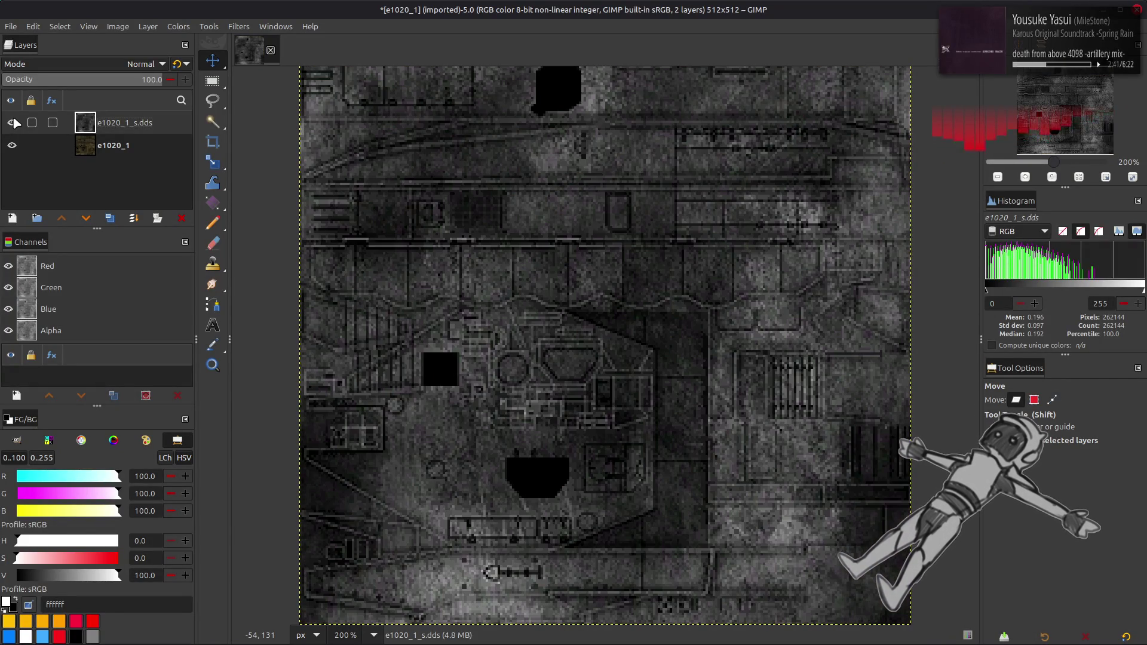
{"action": "left_click", "coordinate": [14, 123]}
{"action": "left_click", "coordinate": [13, 122]}
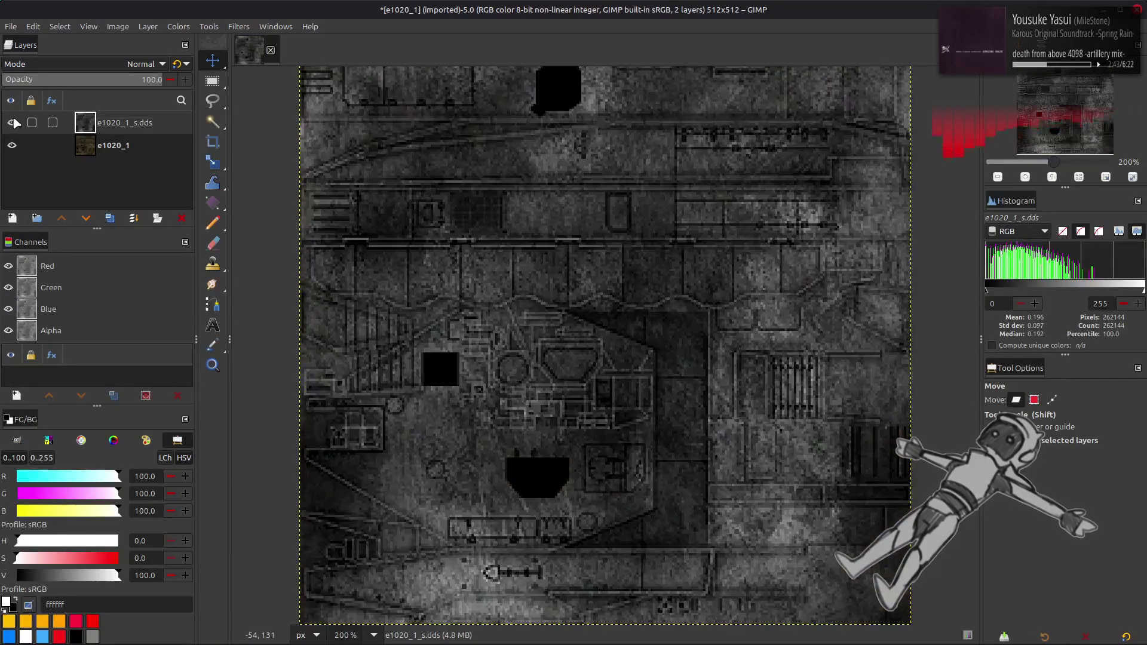
{"action": "left_click", "coordinate": [13, 123]}
{"action": "left_click", "coordinate": [13, 122]}
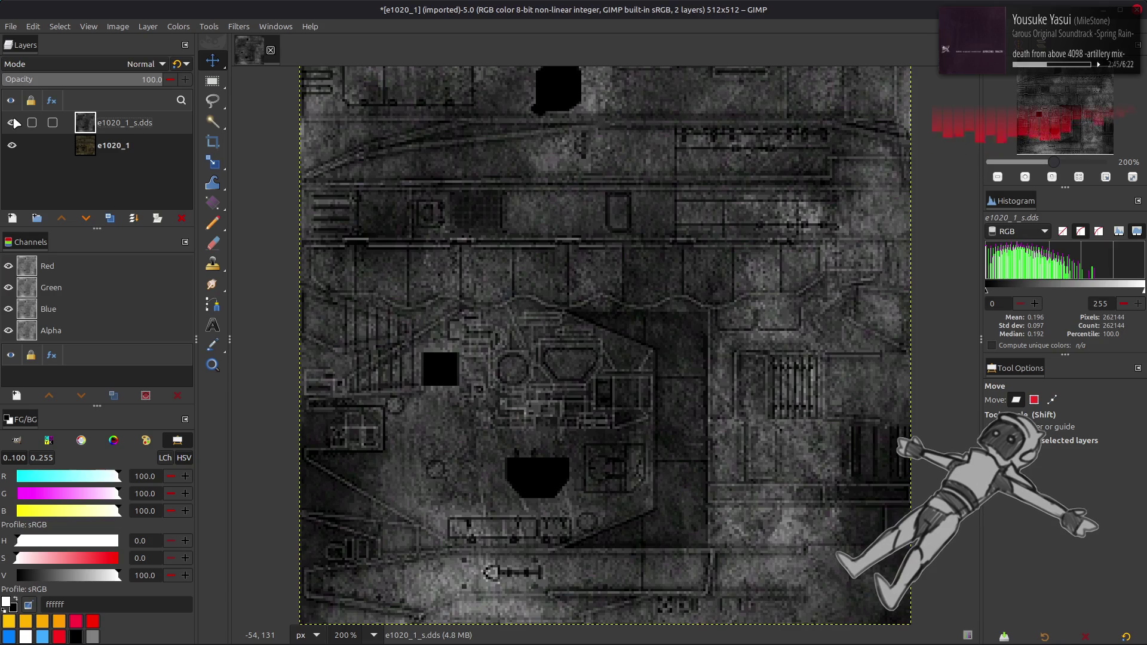
- Delete the e1020_1_s.dds layer, copy e1020_1, and select chaiNNer's Load Image node
{"action": "left_click", "coordinate": [181, 219]}
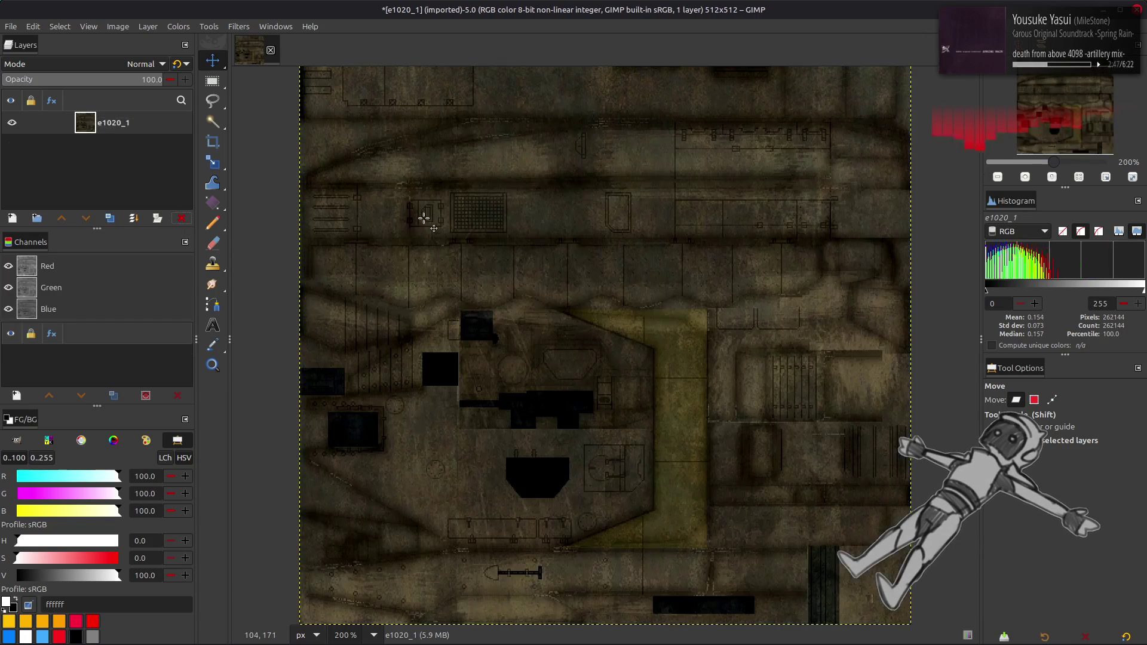
{"action": "key", "text": "ctrl+c"}
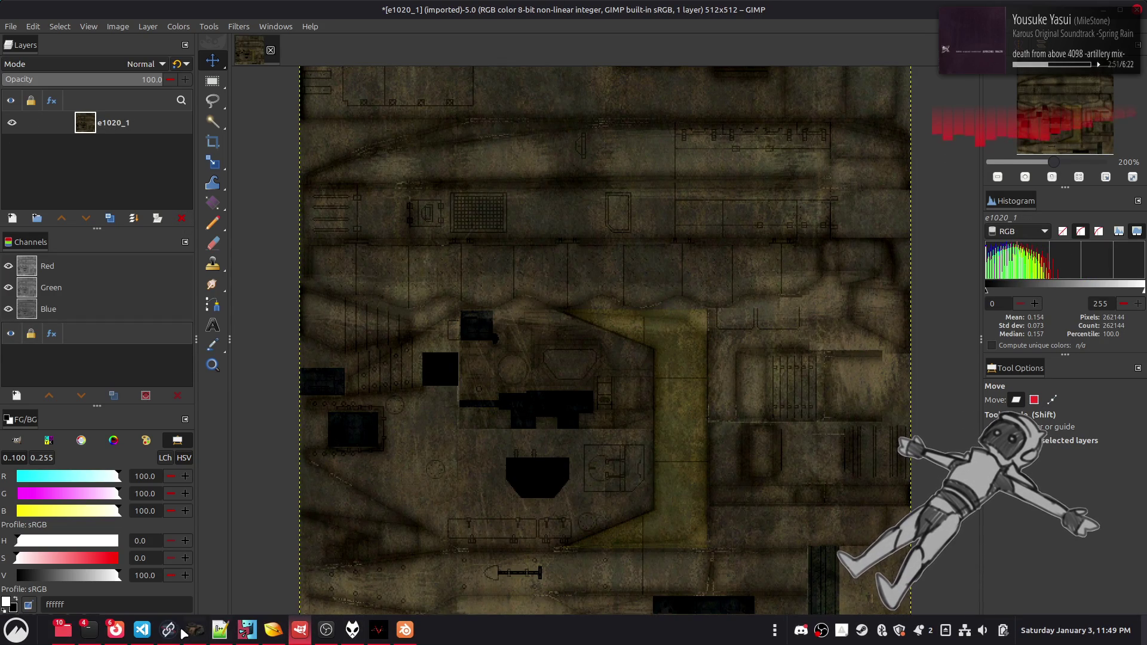
{"action": "left_click", "coordinate": [169, 630]}
{"action": "left_click", "coordinate": [462, 292]}
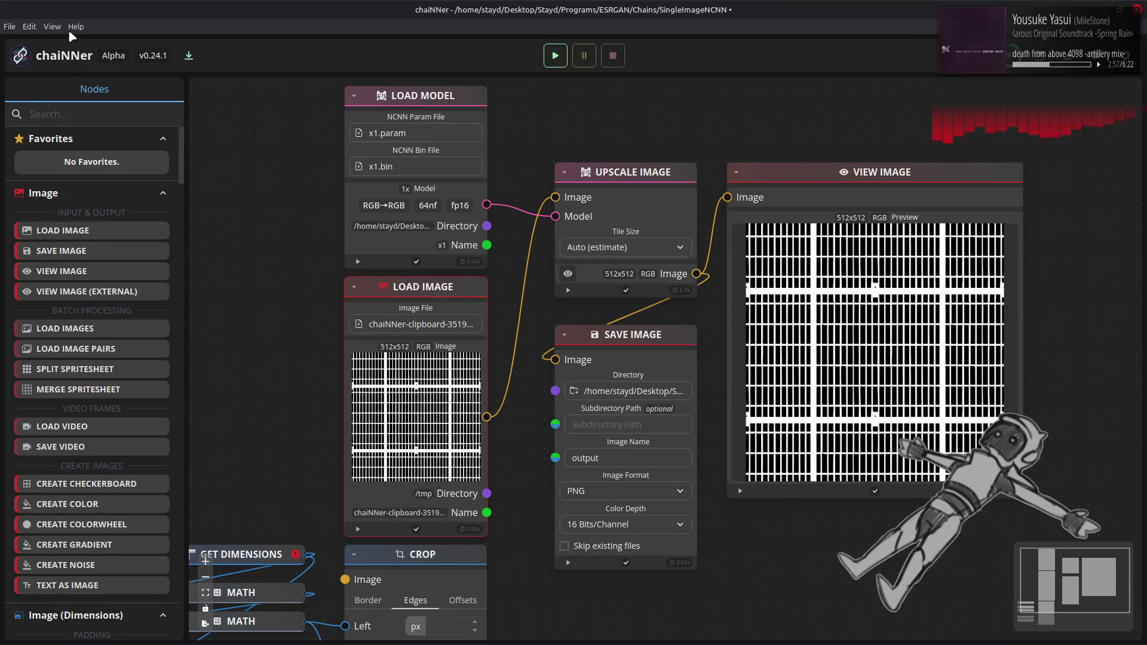
- Reopen the recent upscale chain in chaiNNer, discarding unsaved changes
{"action": "left_click", "coordinate": [9, 26]}
{"action": "mouse_move", "coordinate": [51, 73]}
{"action": "left_click", "coordinate": [269, 73]}
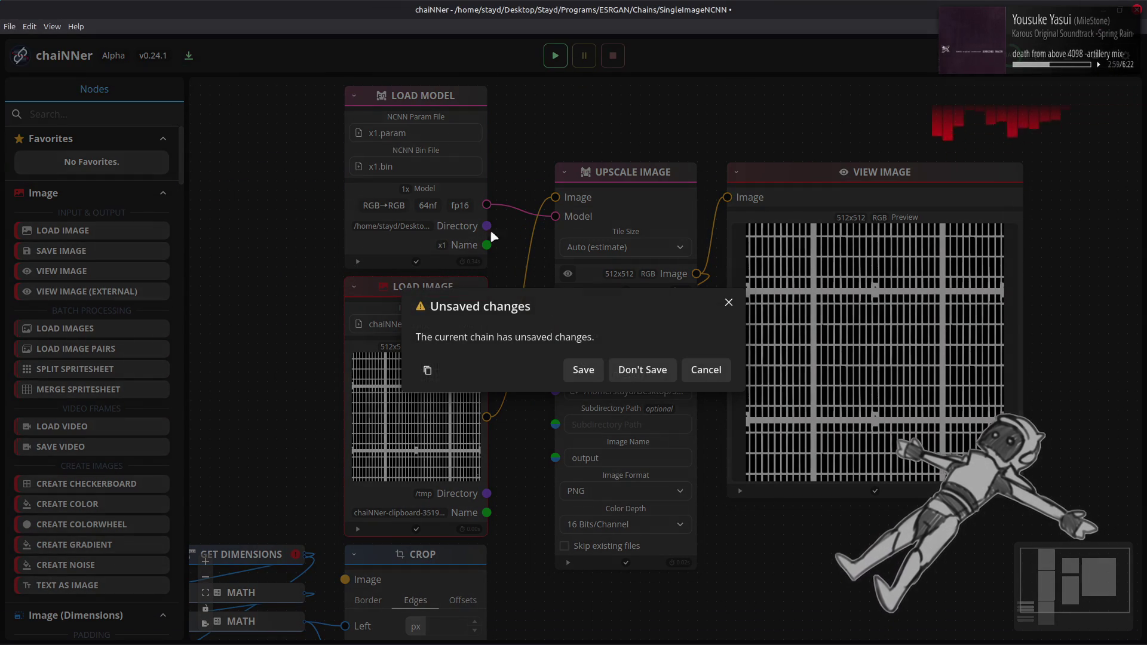
{"action": "left_click", "coordinate": [646, 369]}
- Paste the tank texture as an image node, wire it into Upscale Image, and return to GIMP
{"action": "key", "text": "ctrl+v"}
{"action": "left_click_drag", "start_coordinate": [660, 350], "coordinate": [468, 296]}
{"action": "mouse_move", "coordinate": [487, 417]}
{"action": "left_mouse_down"}
{"action": "mouse_move", "coordinate": [541, 207]}
{"action": "mouse_move", "coordinate": [556, 197]}
{"action": "left_mouse_up"}
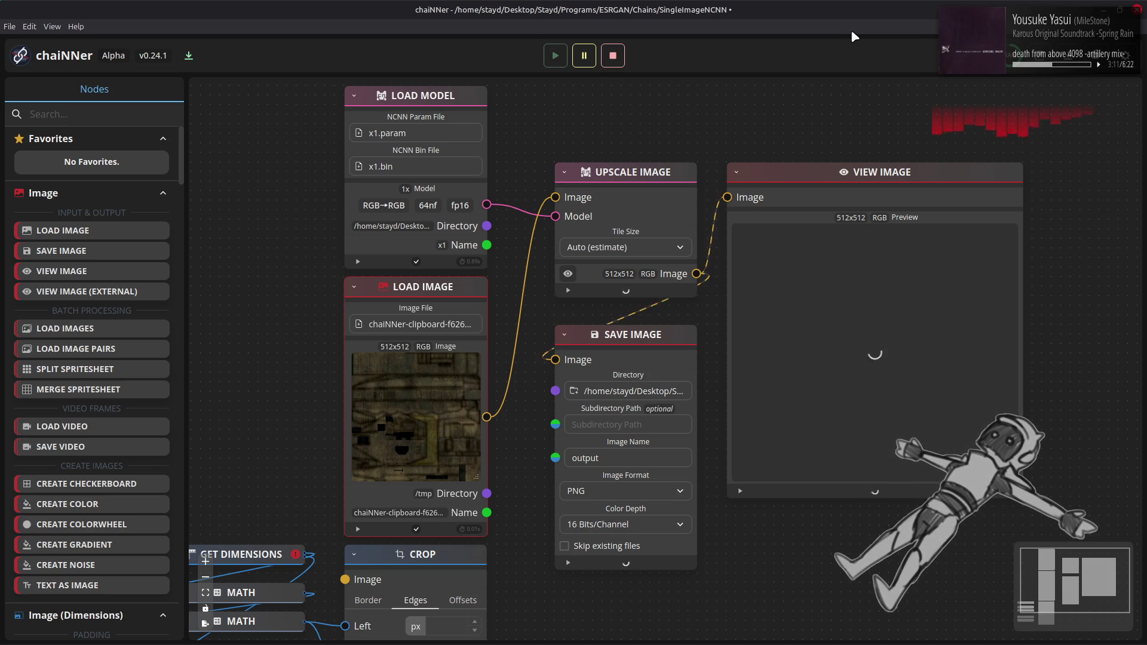
{"action": "key", "text": "alt+Tab"}
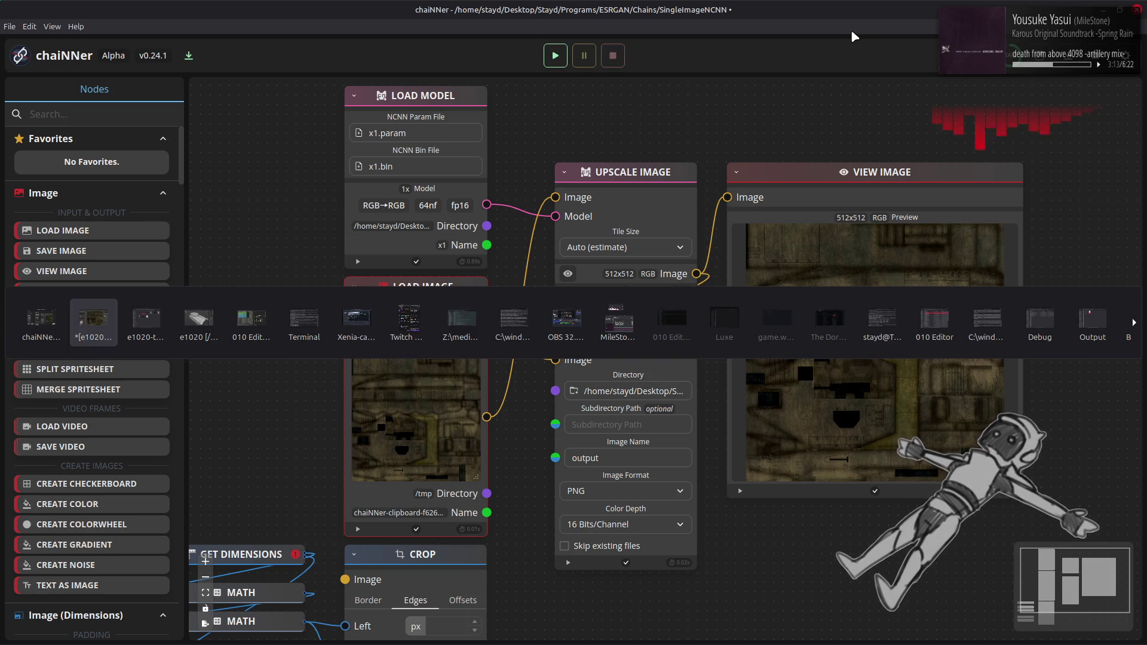
{"action": "key", "text": "alt+Tab"}
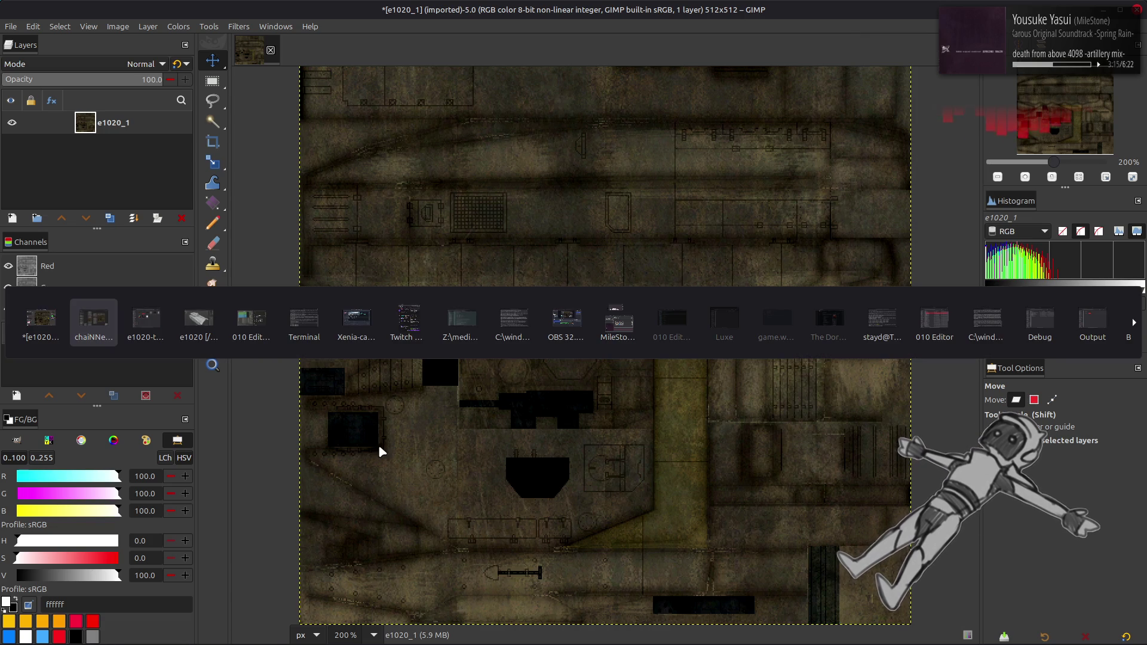
- Convert the e1020_1 image encoding to 16-bit integer
{"action": "left_click", "coordinate": [1081, 332]}
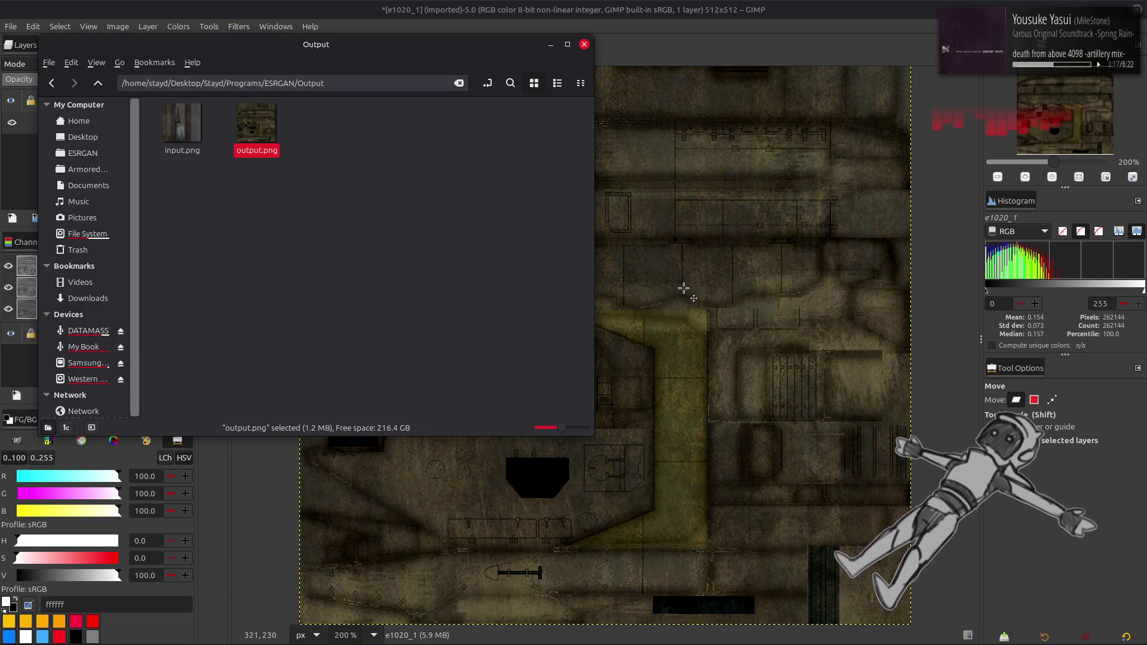
{"action": "left_click", "coordinate": [242, 29]}
{"action": "left_click", "coordinate": [118, 26]}
{"action": "mouse_move", "coordinate": [180, 73]}
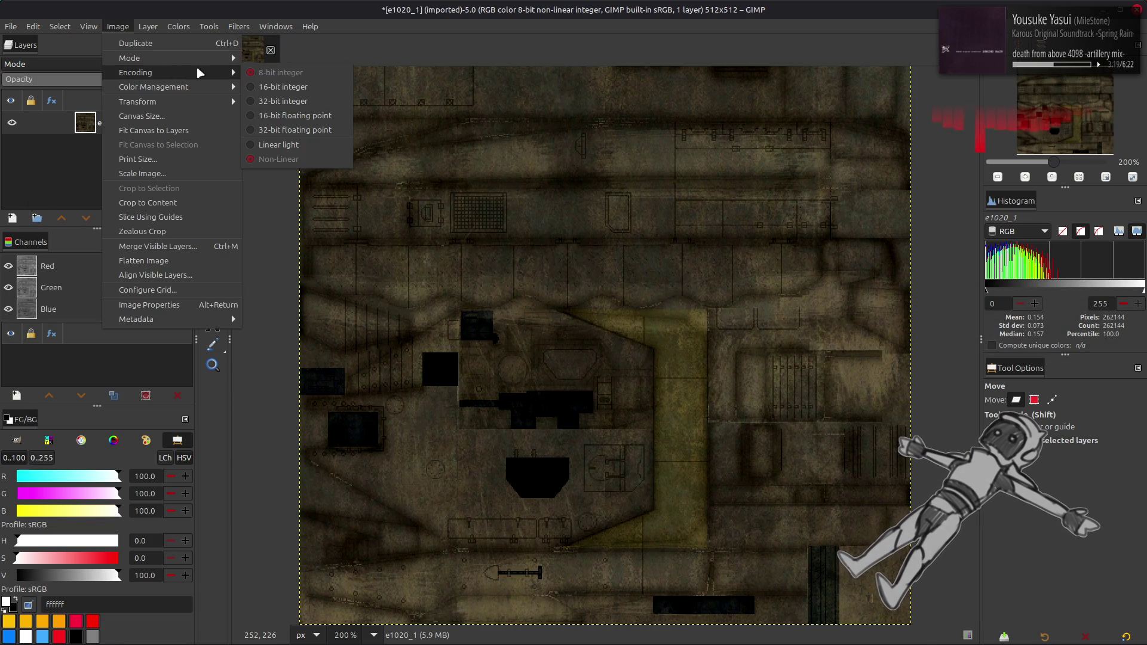
{"action": "left_click", "coordinate": [313, 88]}
{"action": "left_click", "coordinate": [638, 389]}
- Add output.png as a layer, align it with the canvas, and rename it Clean
{"action": "key", "text": "alt+Tab"}
{"action": "left_click_drag", "start_coordinate": [256, 123], "coordinate": [682, 357]}
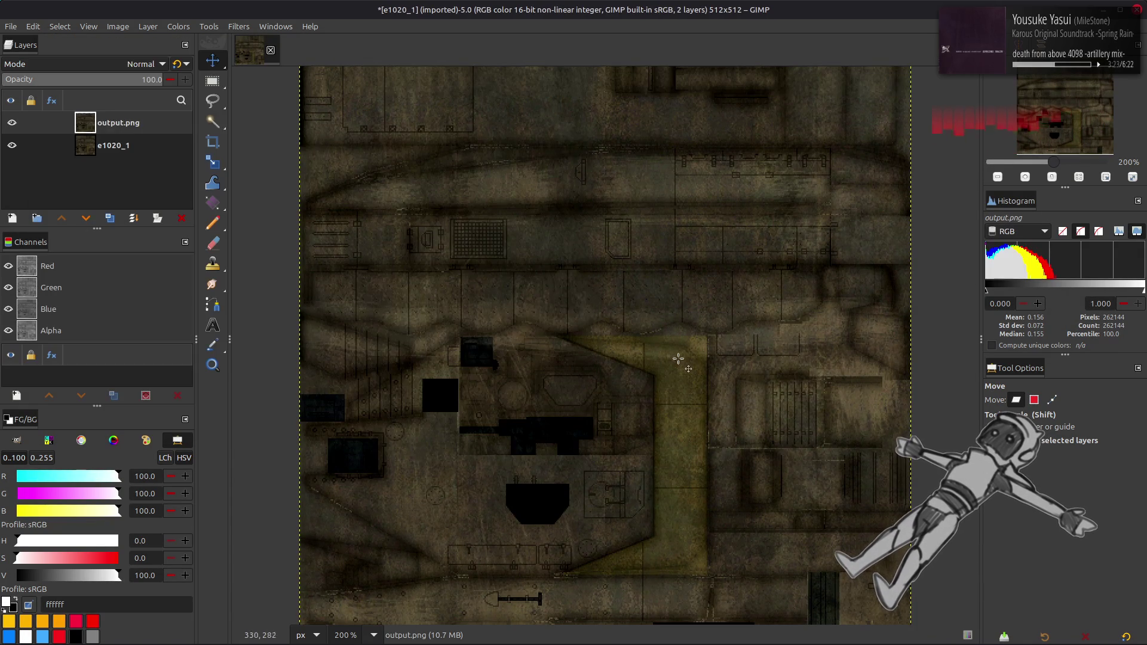
{"action": "key", "text": "q"}
{"action": "left_click", "coordinate": [1017, 528]}
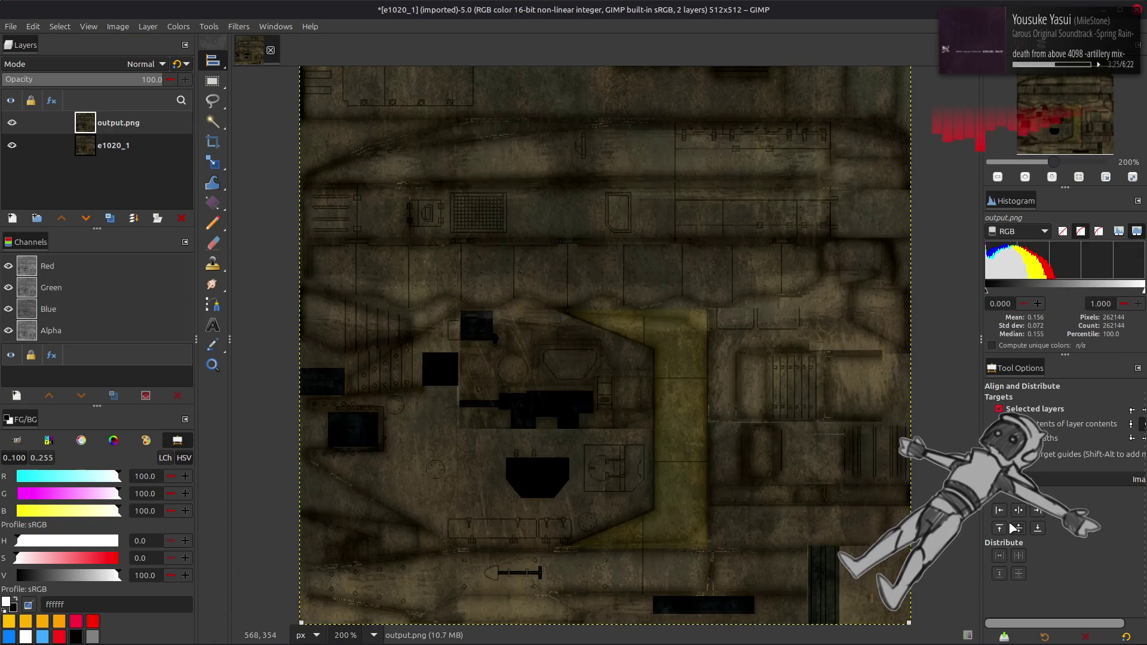
{"action": "key", "text": "m"}
{"action": "double_click", "coordinate": [133, 123]}
{"action": "type", "text": "cn"}
{"action": "key", "text": "Return"}
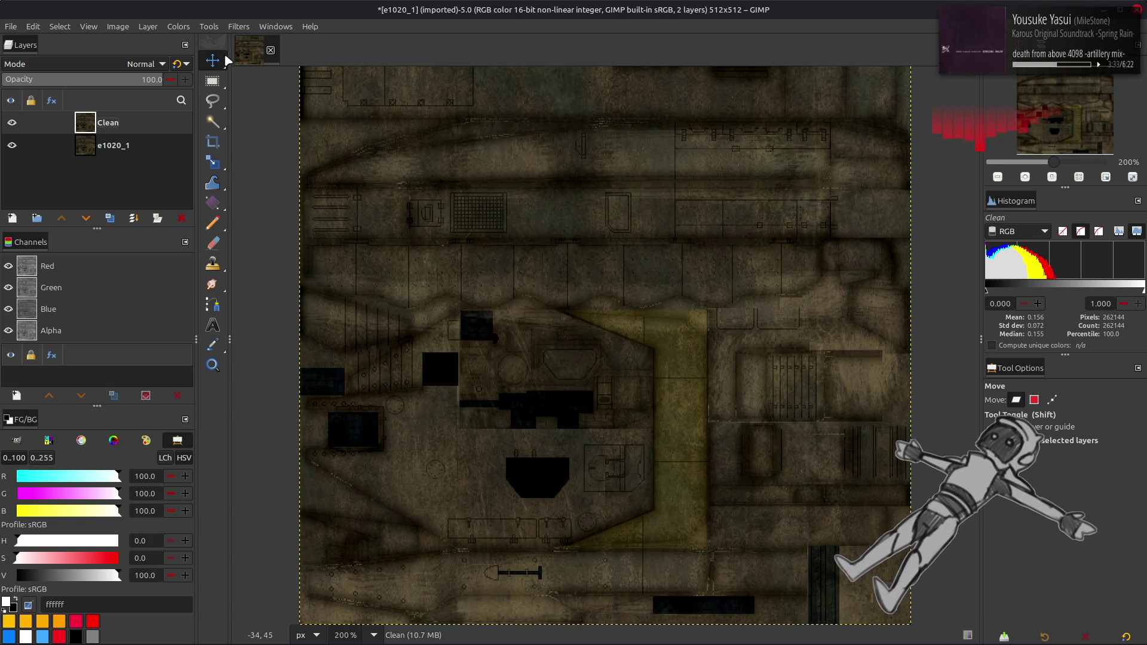
- Duplicate e1020_1 and apply a G'MIC Gaussian blur with amplitude 20 to the copy
{"action": "left_click", "coordinate": [138, 140]}
{"action": "key", "text": "shift+ctrl+d"}
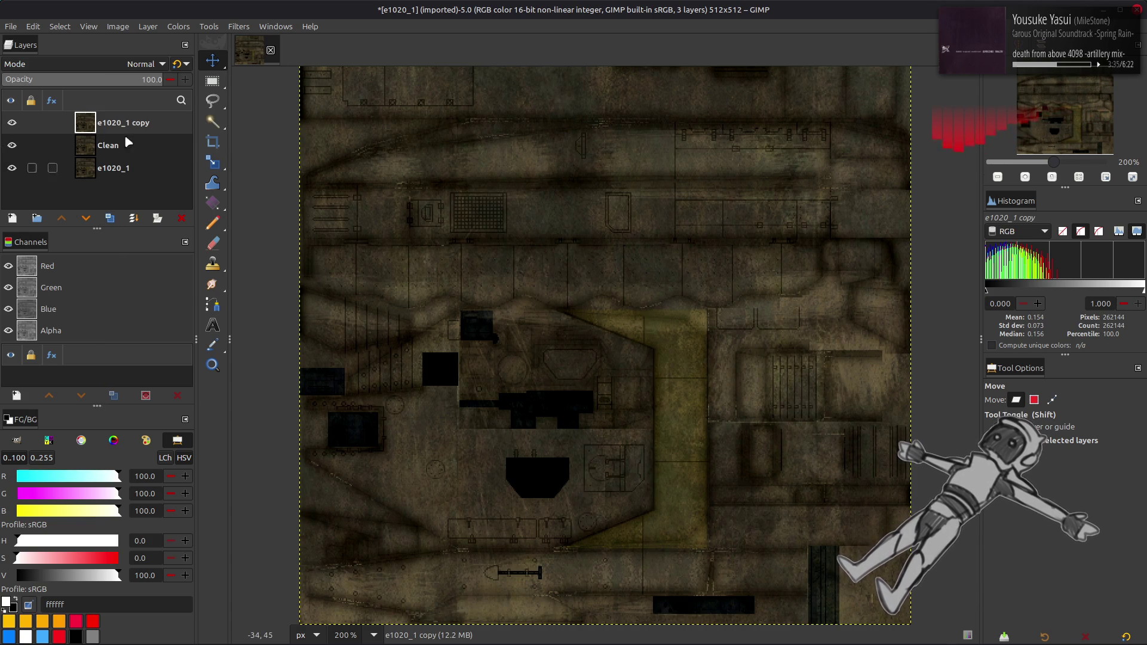
{"action": "left_click", "coordinate": [242, 26]}
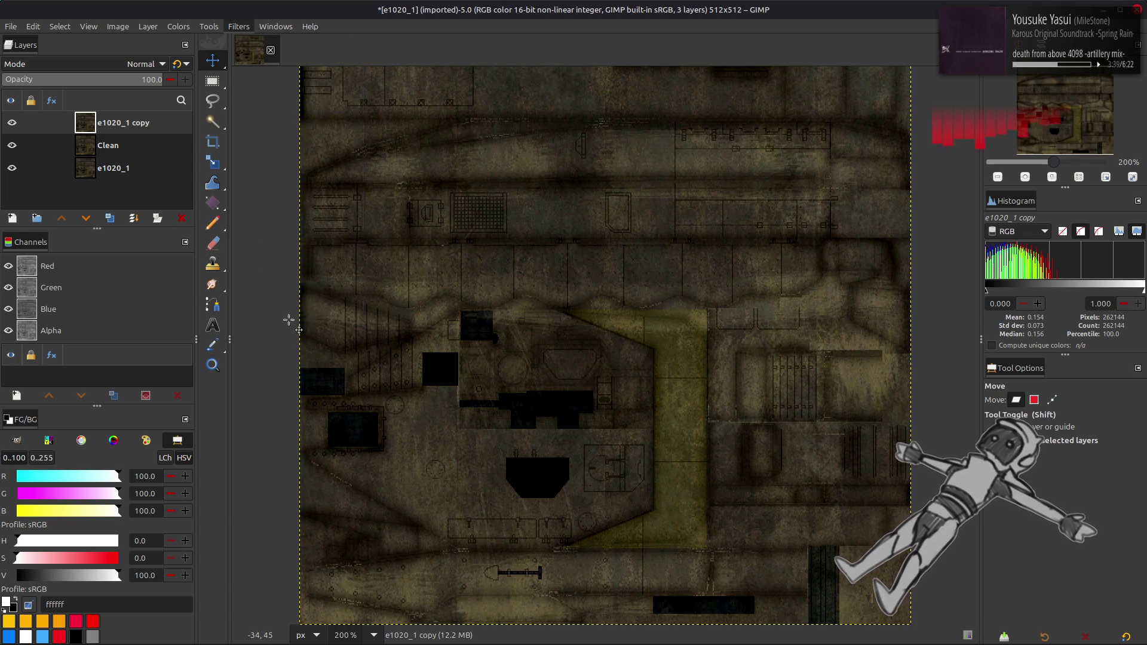
{"action": "left_click", "coordinate": [288, 318]}
{"action": "left_click", "coordinate": [553, 187]}
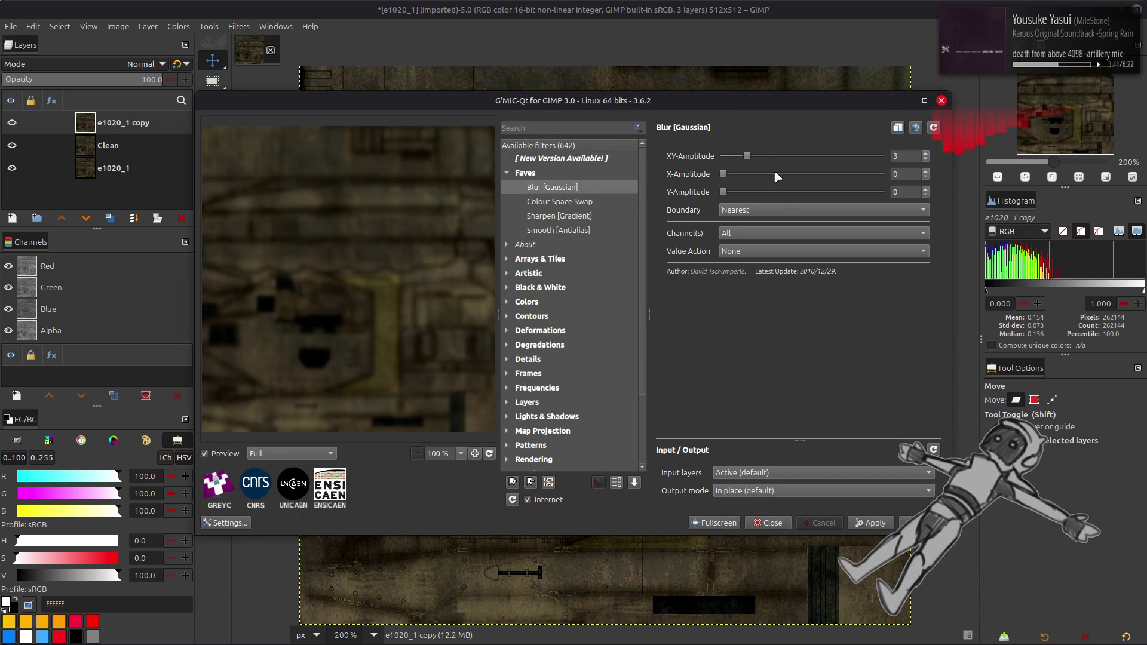
{"action": "left_click_drag", "start_coordinate": [749, 157], "coordinate": [914, 296]}
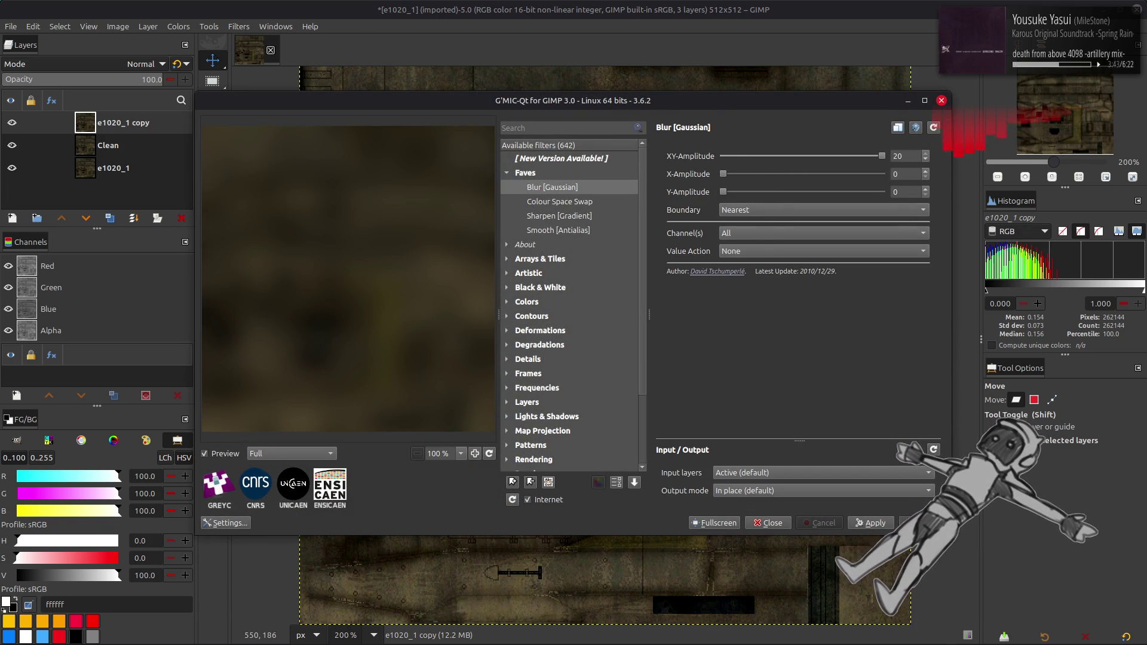
{"action": "left_click", "coordinate": [920, 523]}
- Duplicate Clean, set the blurred copy to Grain extract, and merge it down into Clean copy
{"action": "left_click", "coordinate": [110, 151]}
{"action": "left_click", "coordinate": [110, 219]}
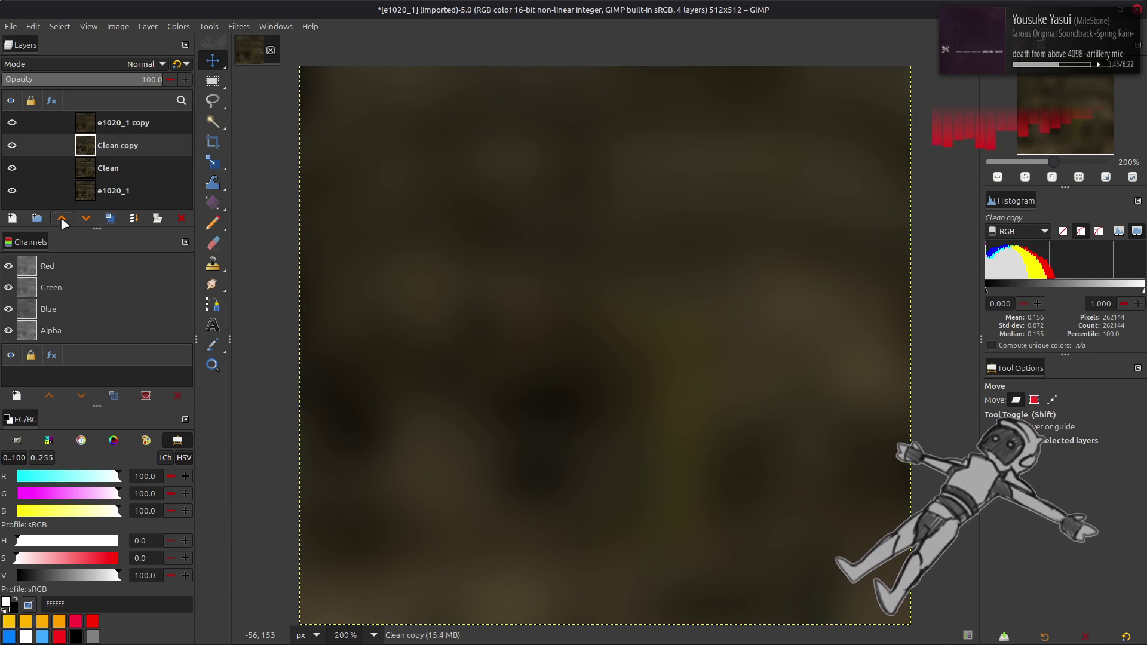
{"action": "left_click", "coordinate": [61, 218]}
{"action": "left_click", "coordinate": [137, 64]}
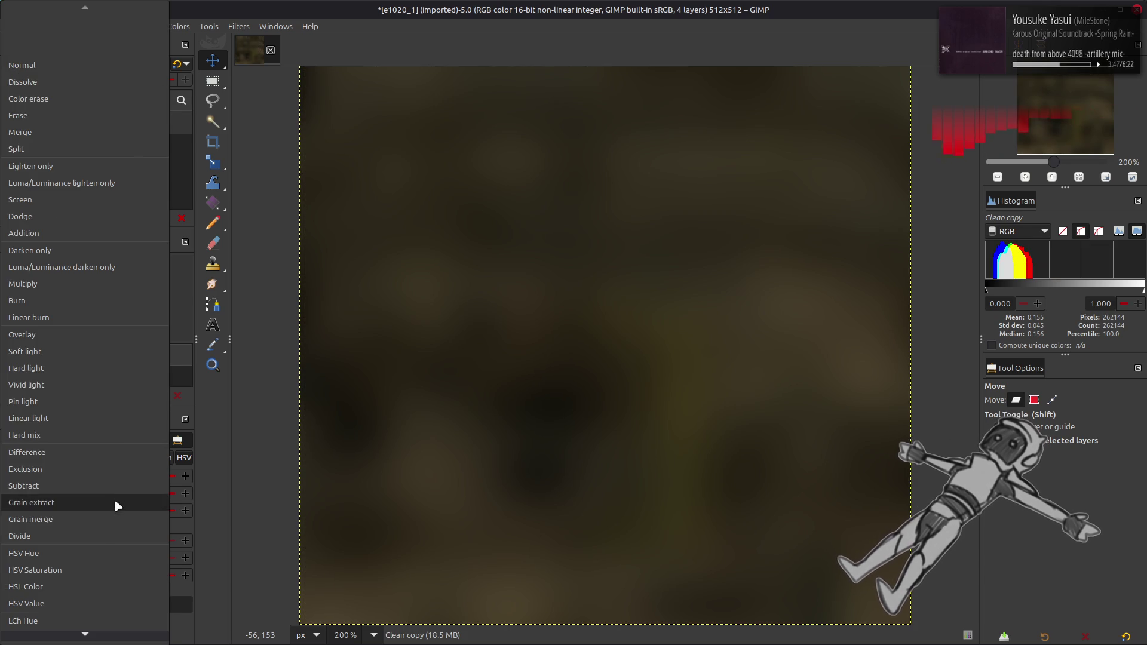
{"action": "left_click", "coordinate": [115, 504]}
{"action": "left_click", "coordinate": [102, 66]}
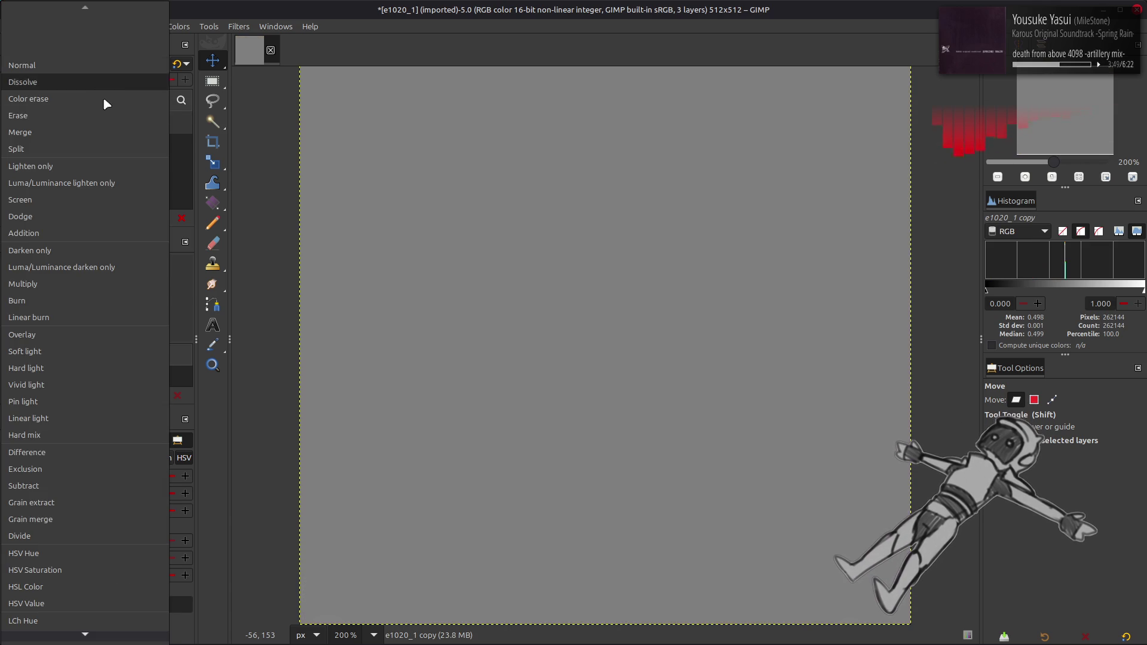
{"action": "left_click", "coordinate": [85, 511]}
{"action": "left_click", "coordinate": [129, 145]}
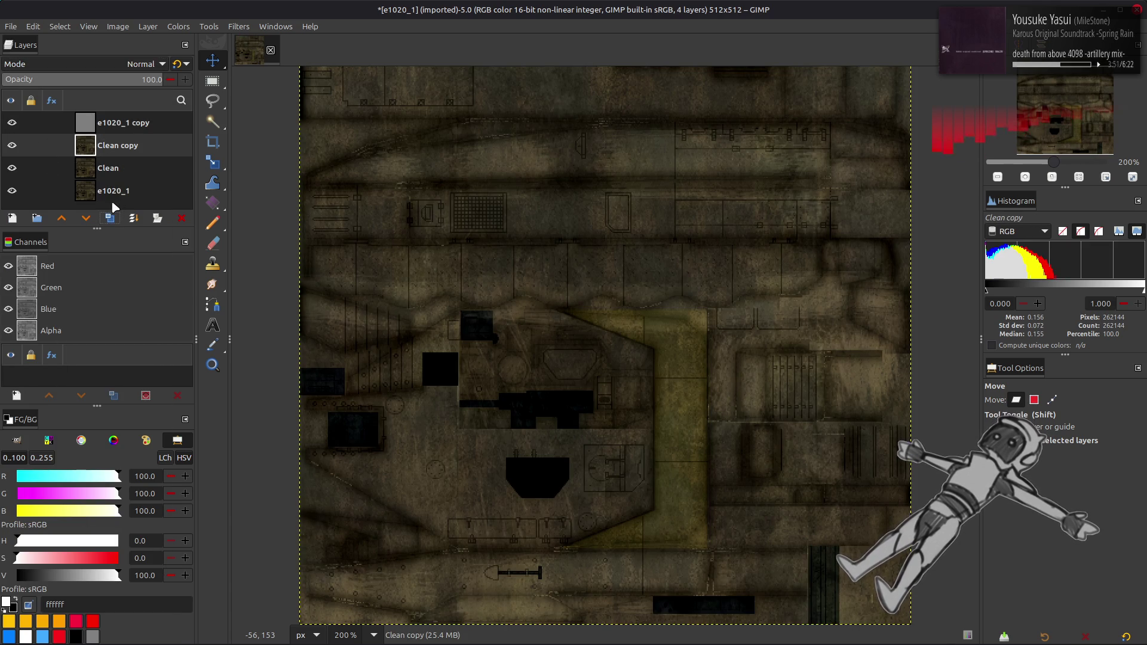
{"action": "right_click", "coordinate": [107, 123]}
{"action": "left_click", "coordinate": [137, 293]}
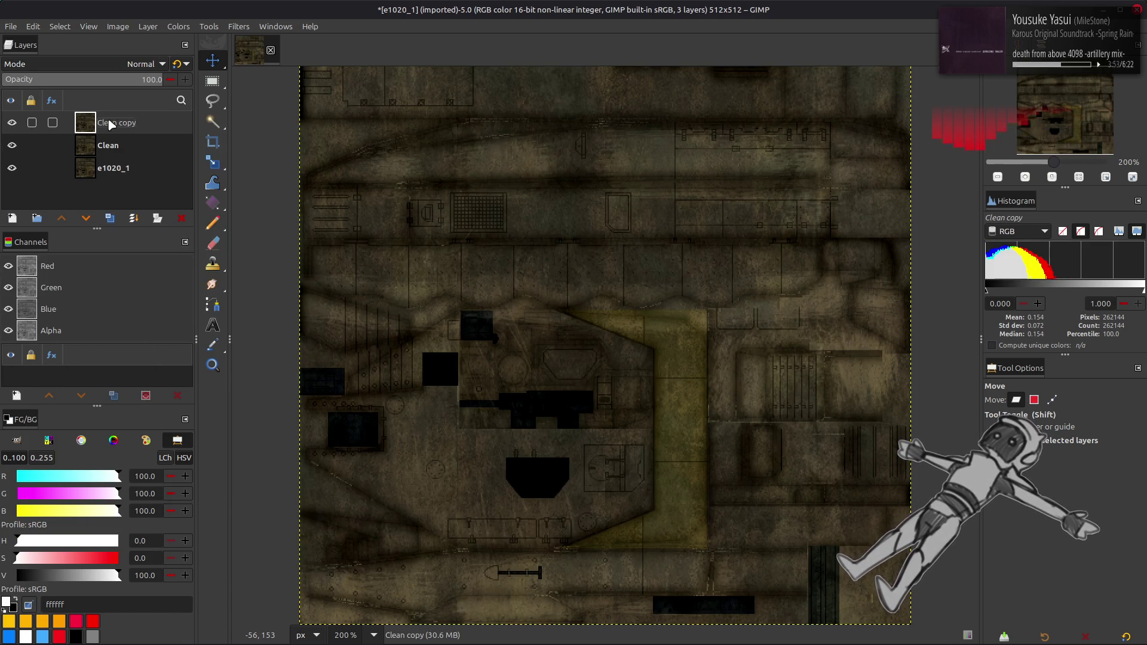
- Set Clean copy to LCh Lightness blending and merge it down into Clean
{"action": "left_click", "coordinate": [114, 64]}
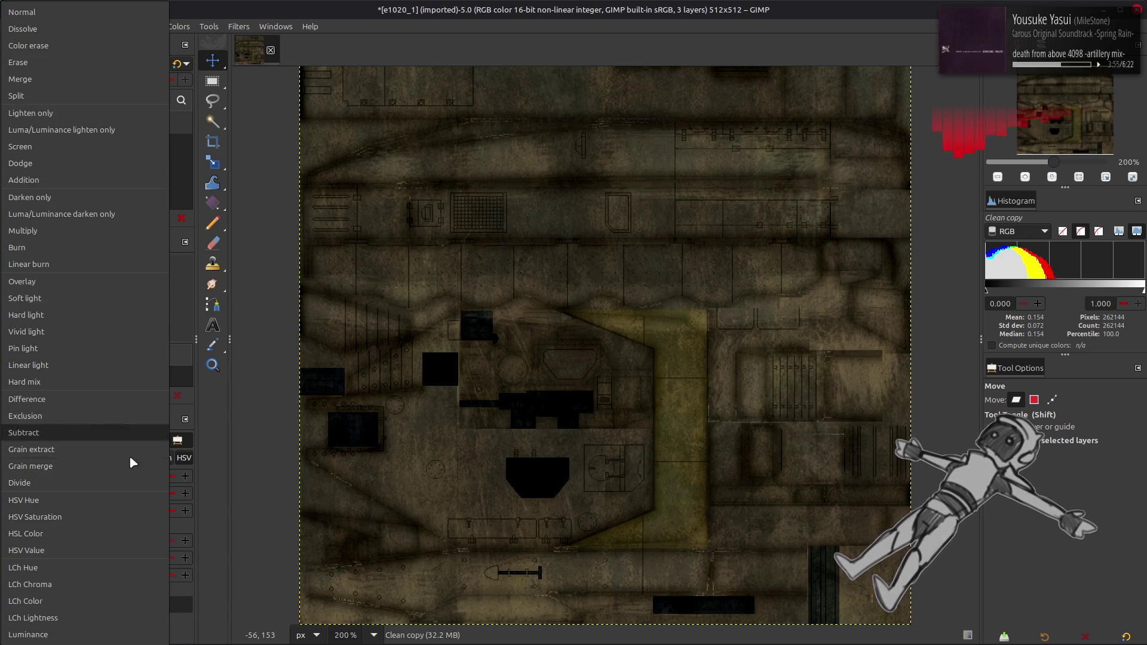
{"action": "left_click", "coordinate": [109, 615]}
{"action": "right_click", "coordinate": [138, 139]}
{"action": "left_click", "coordinate": [138, 309]}
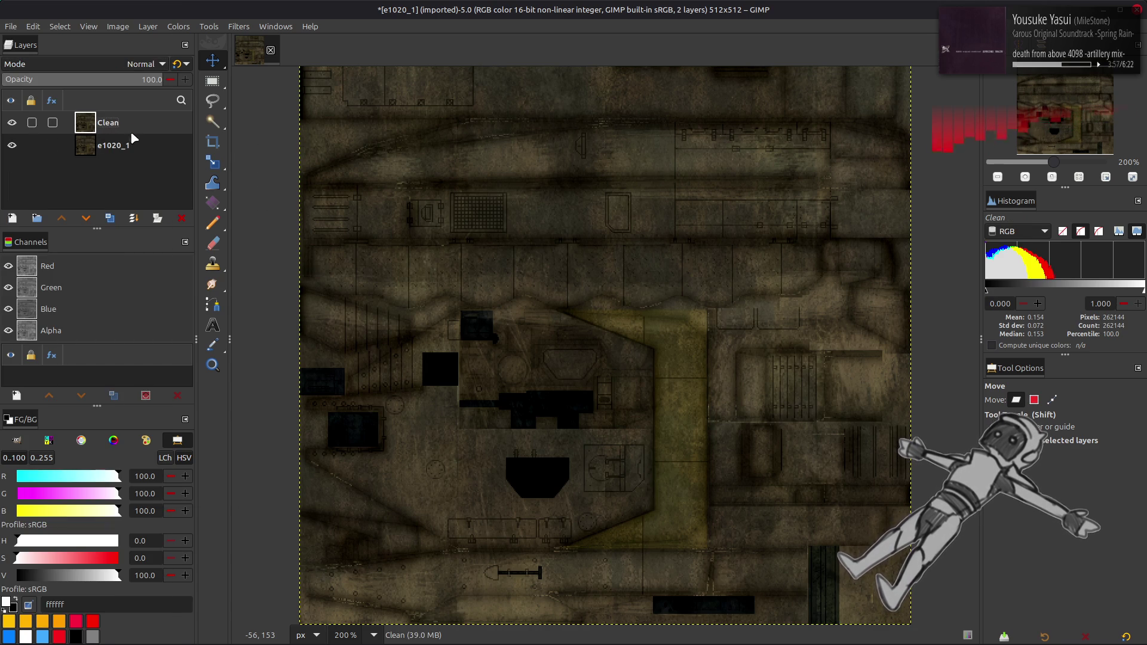
{"action": "scroll", "coordinate": [559, 326], "scroll_direction": "up", "scroll_amount": 2, "text": "ctrl"}
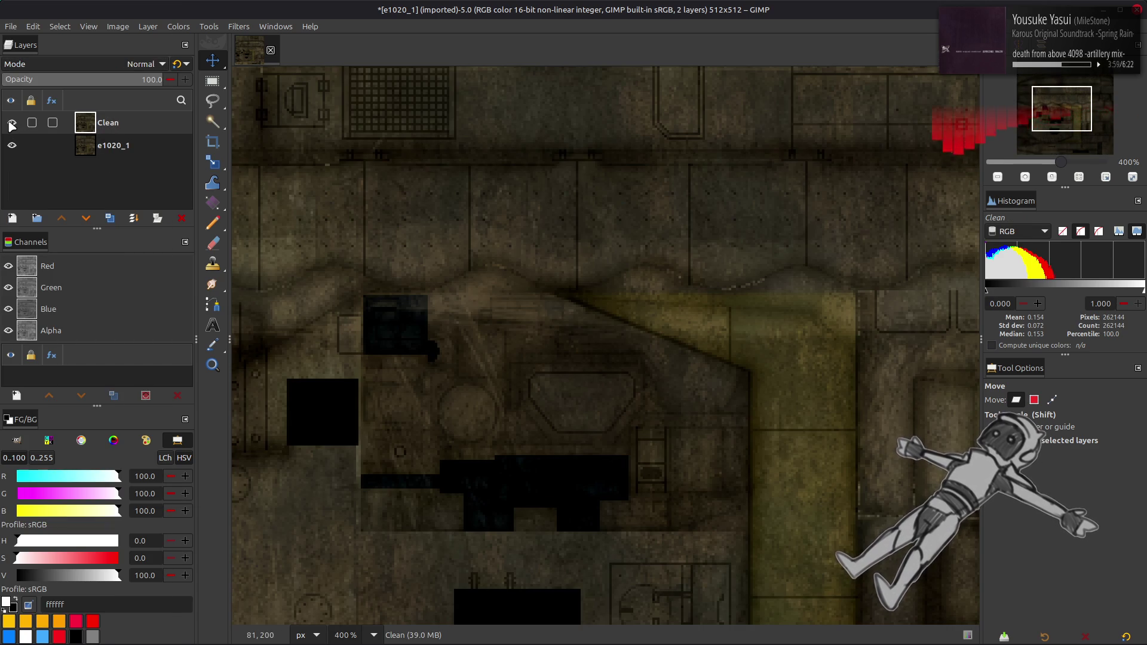
- Duplicate Clean twice and apply a G'MIC Gaussian blur of 20 to the top copy
{"action": "left_click", "coordinate": [109, 218]}
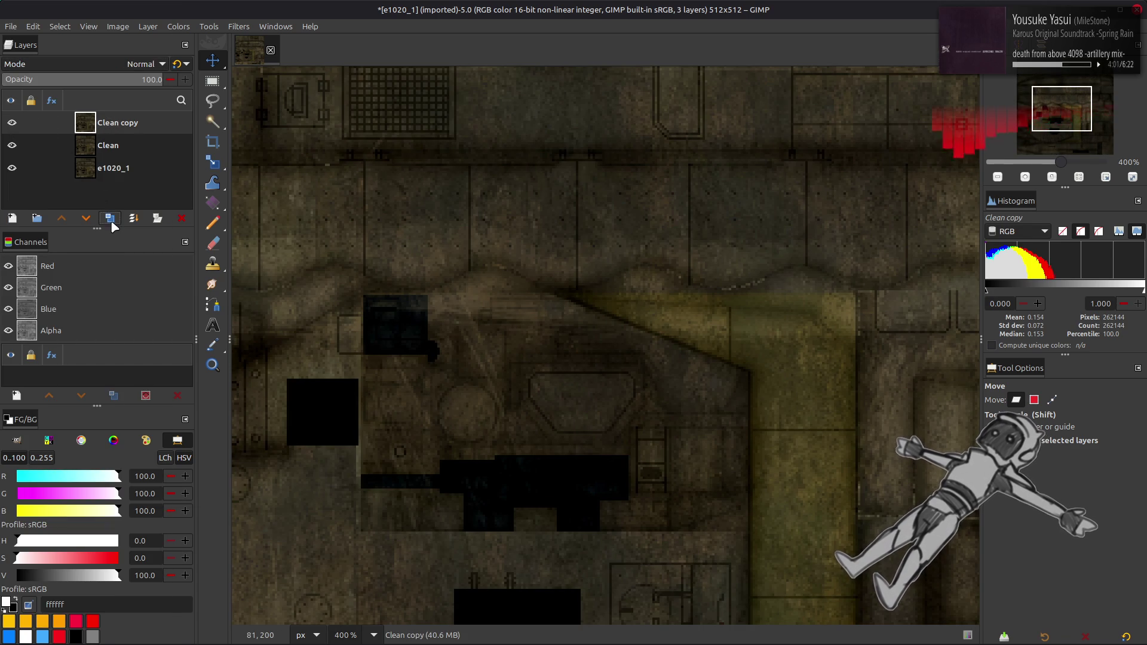
{"action": "left_click", "coordinate": [109, 218]}
{"action": "left_click", "coordinate": [239, 27]}
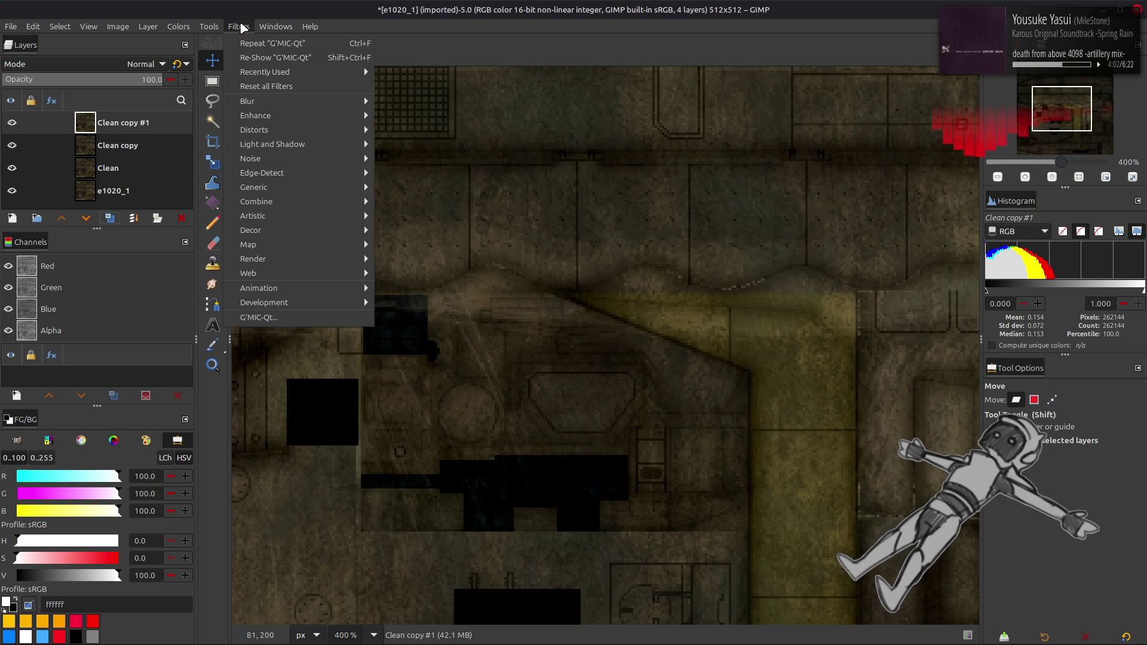
{"action": "left_click", "coordinate": [334, 319]}
{"action": "left_click", "coordinate": [909, 155]}
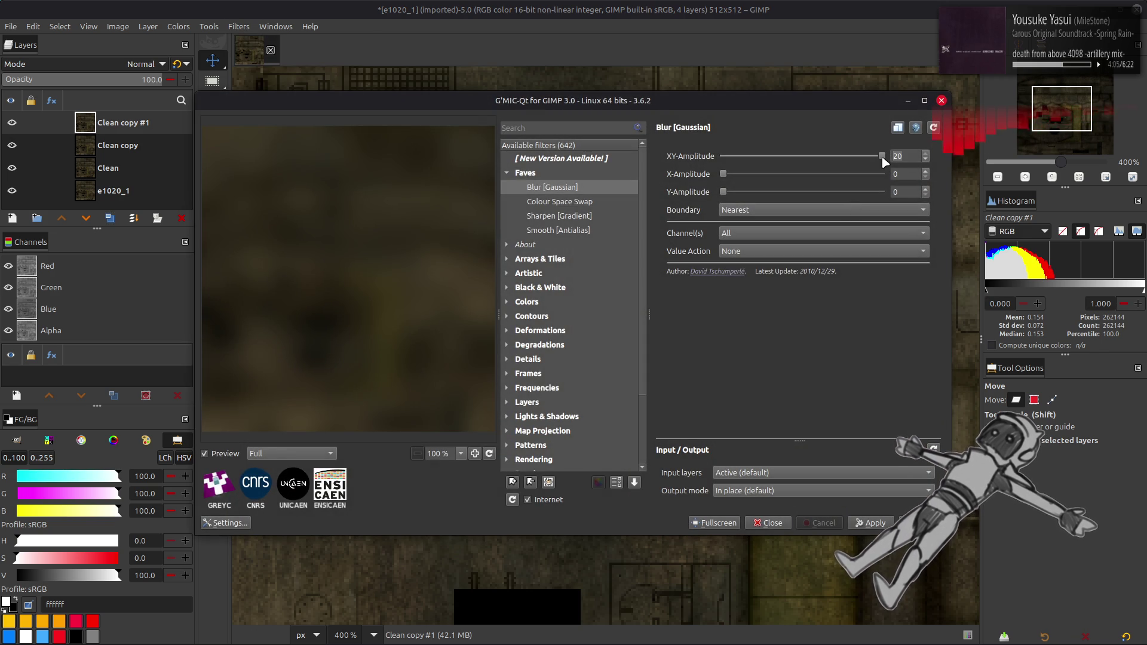
{"action": "key", "text": "Return"}
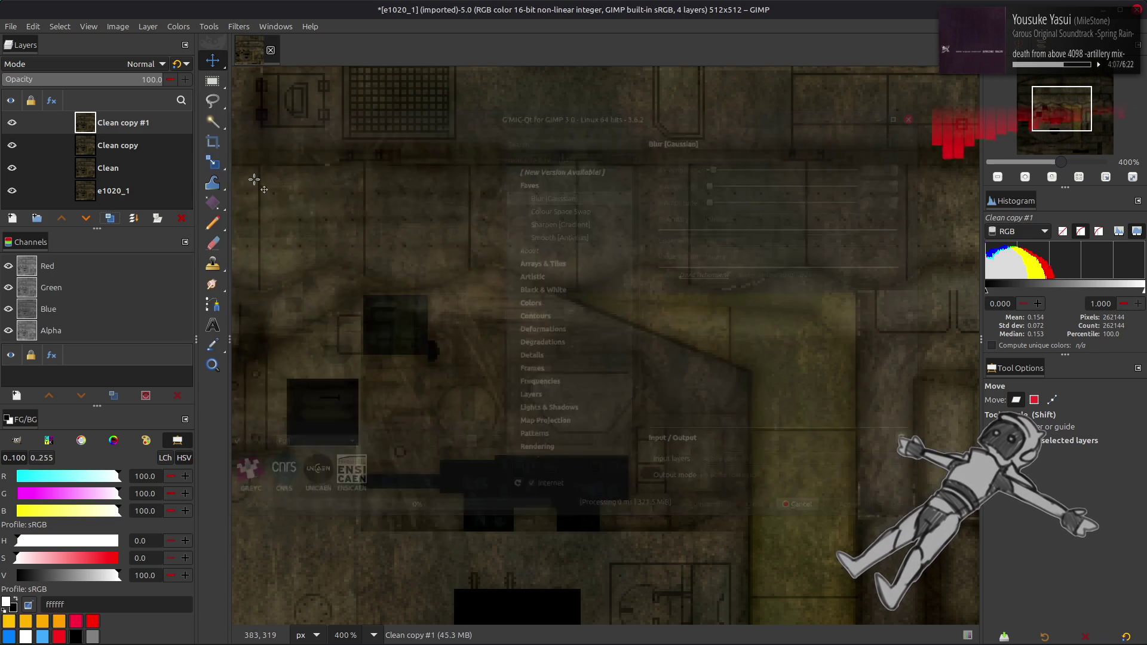
- Merge the blurred copy down with Grain extract, then merge the detail layer into Clean with Grain merge
{"action": "left_click", "coordinate": [120, 64]}
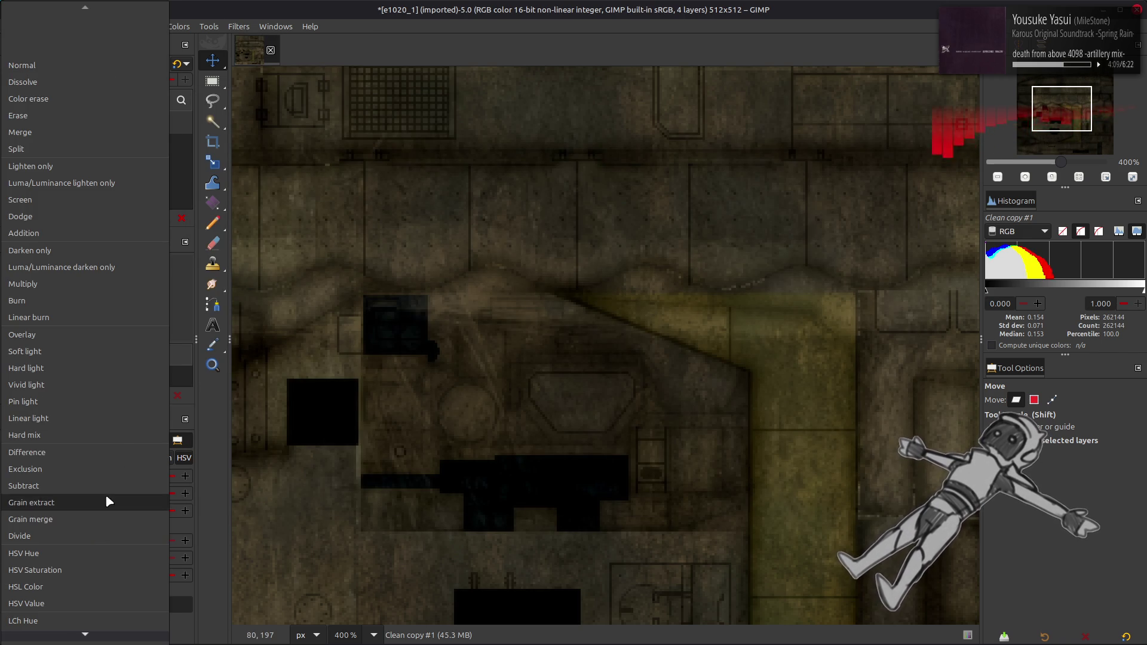
{"action": "left_click", "coordinate": [106, 494]}
{"action": "key", "text": "ctrl+m"}
{"action": "left_click", "coordinate": [132, 64]}
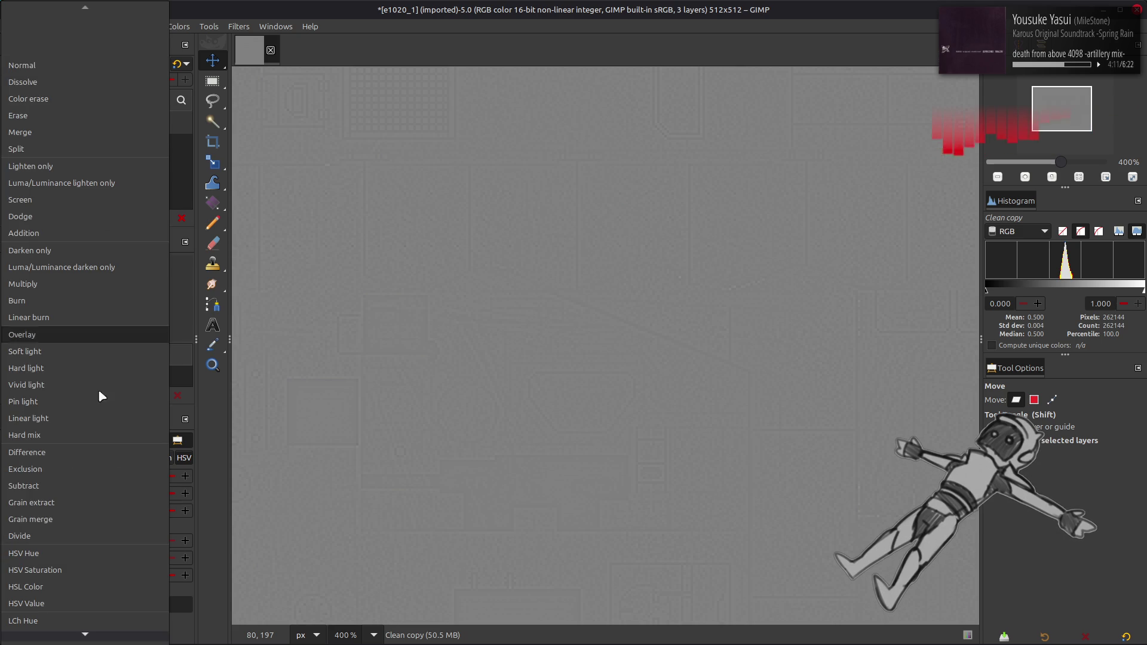
{"action": "left_click", "coordinate": [90, 514]}
{"action": "key", "text": "ctrl+m"}
{"action": "left_click", "coordinate": [12, 122]}
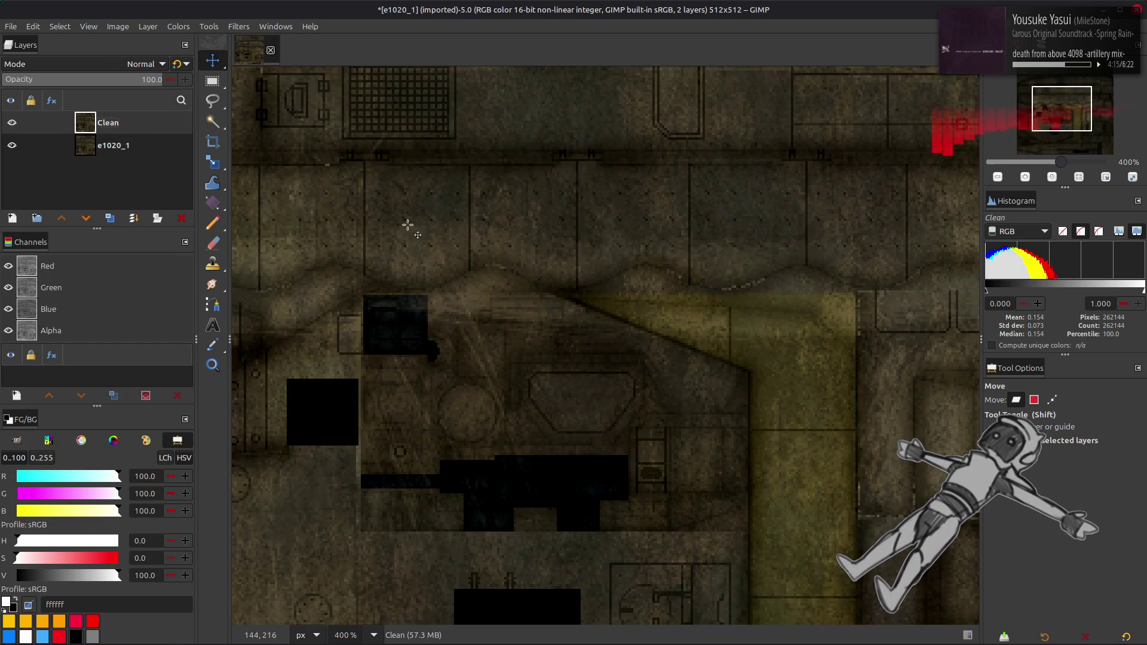
{"action": "scroll", "coordinate": [411, 226], "scroll_direction": "up", "scroll_amount": 5}
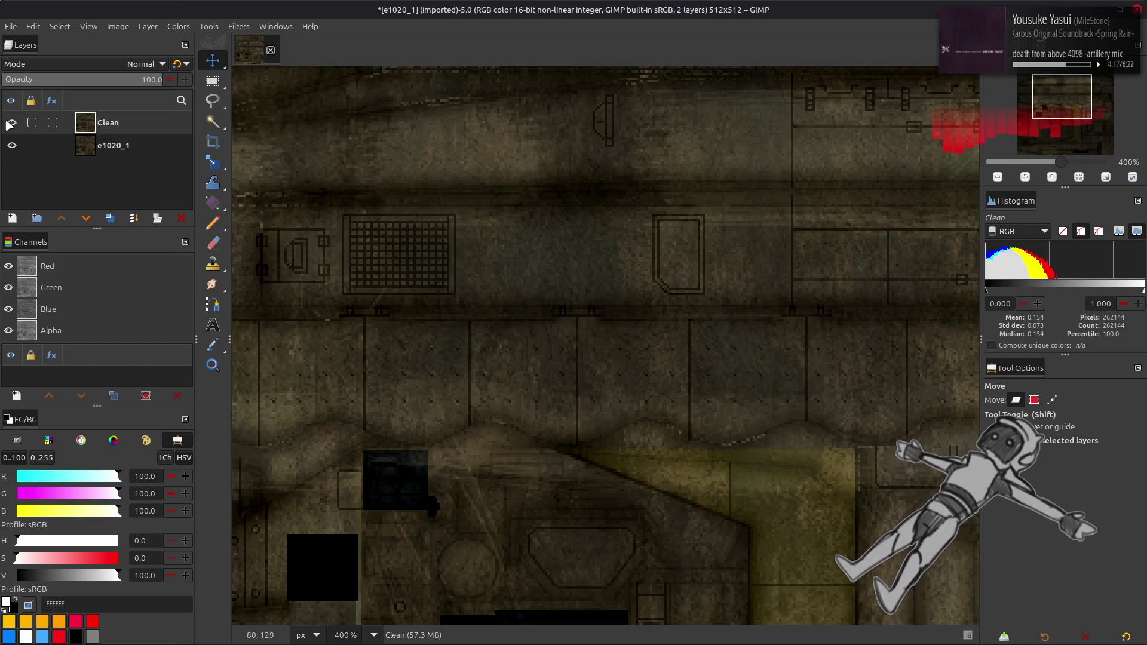
{"action": "left_click", "coordinate": [12, 123]}
{"action": "scroll", "coordinate": [412, 228], "scroll_direction": "down", "scroll_amount": 8}
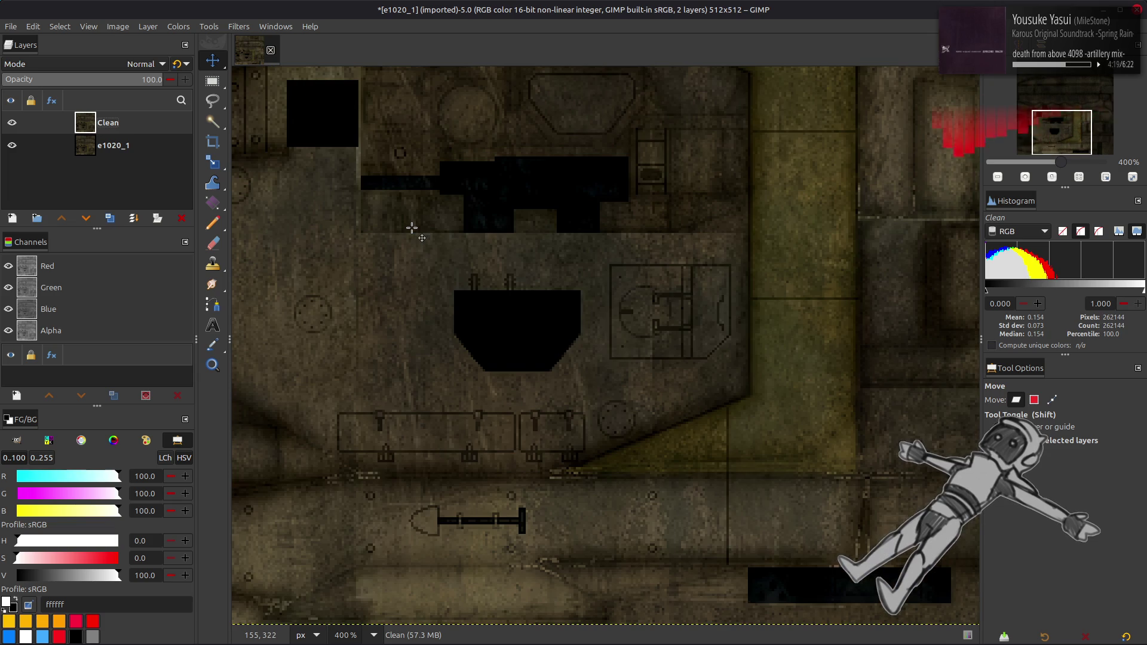
{"action": "left_click", "coordinate": [12, 123]}
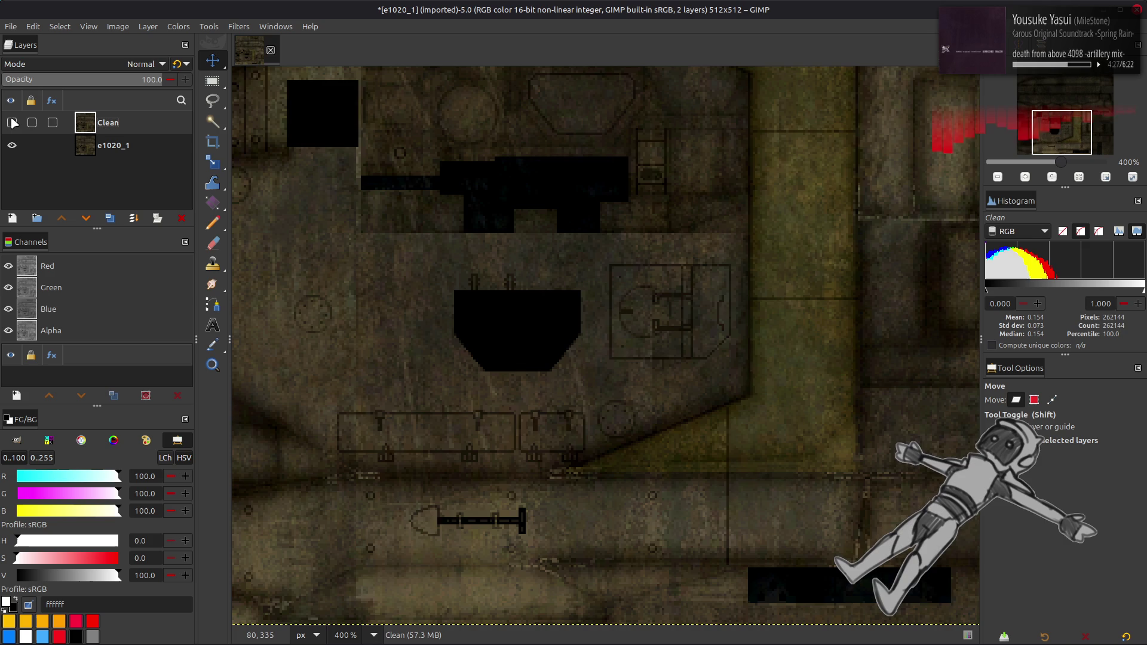
{"action": "left_click", "coordinate": [13, 124]}
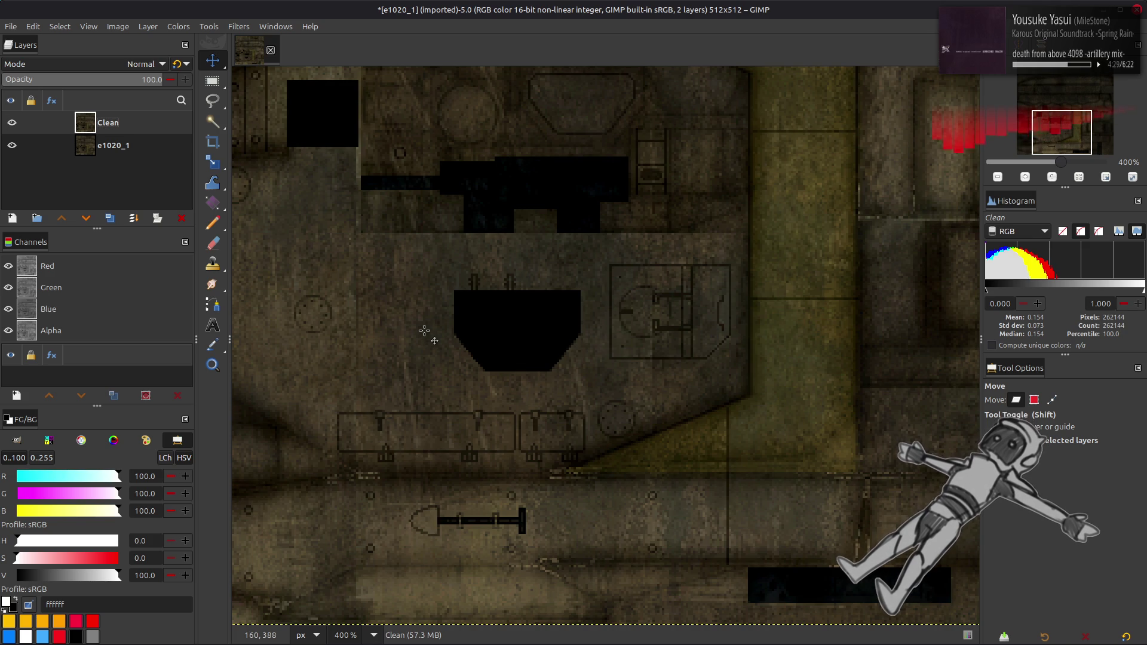
{"action": "scroll", "coordinate": [430, 441], "scroll_direction": "down", "scroll_amount": 4, "text": "ctrl"}
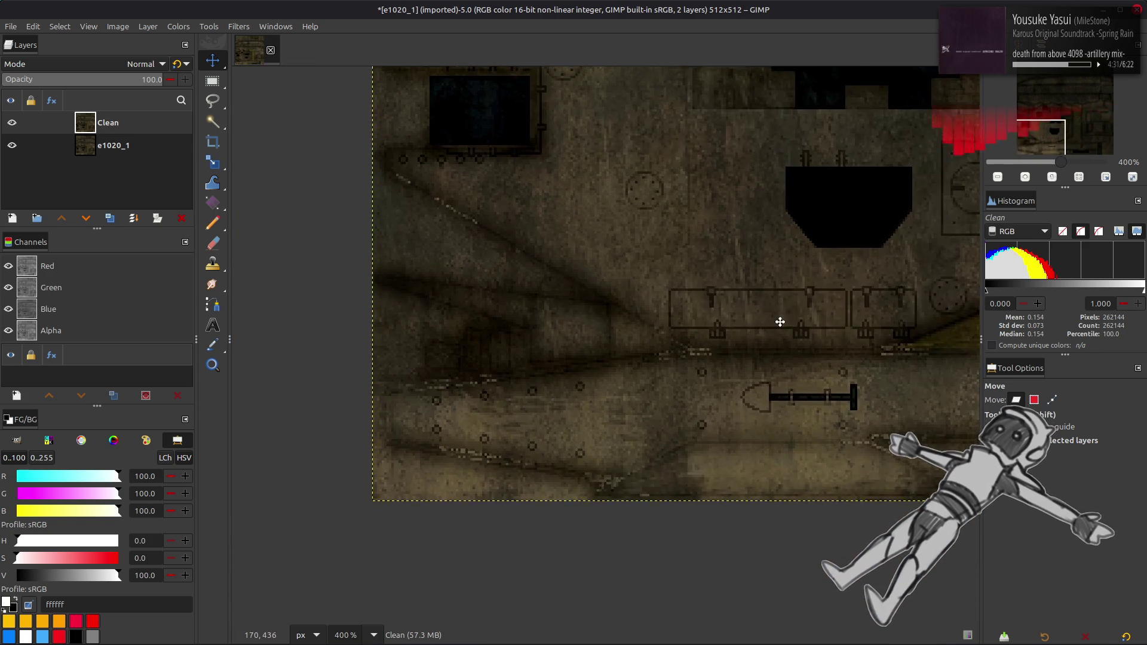
{"action": "scroll", "coordinate": [583, 395], "scroll_direction": "up", "scroll_amount": 6, "text": "ctrl"}
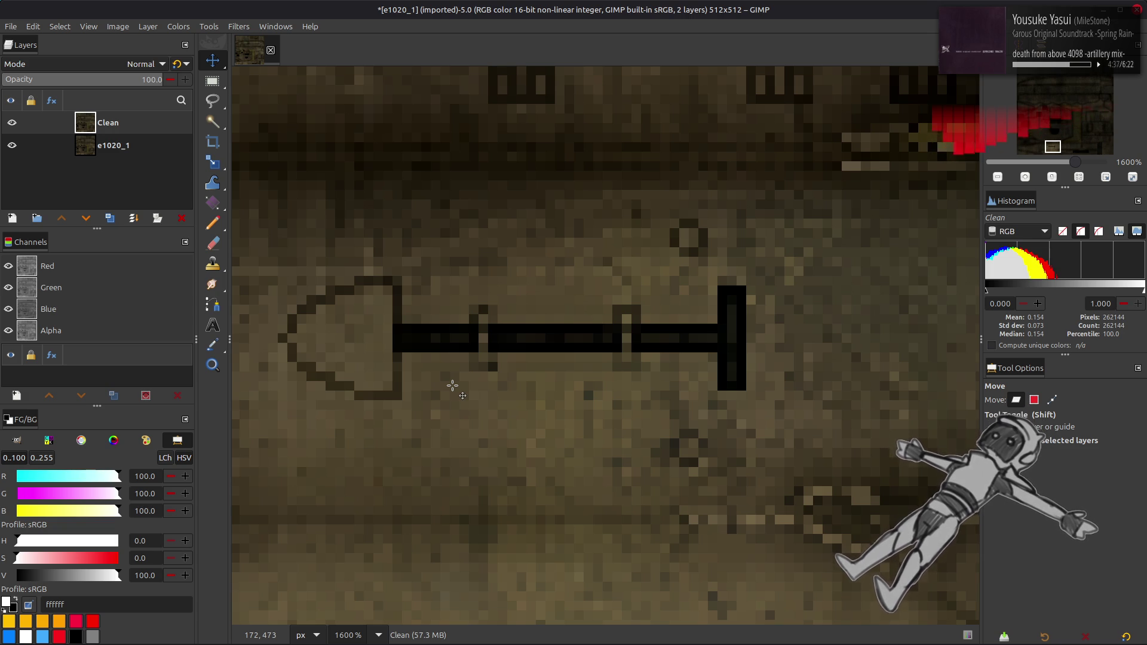
{"action": "scroll", "coordinate": [453, 385], "scroll_direction": "down", "scroll_amount": 3, "text": "ctrl"}
{"action": "scroll", "coordinate": [540, 447], "scroll_direction": "up", "scroll_amount": 1, "text": "ctrl"}
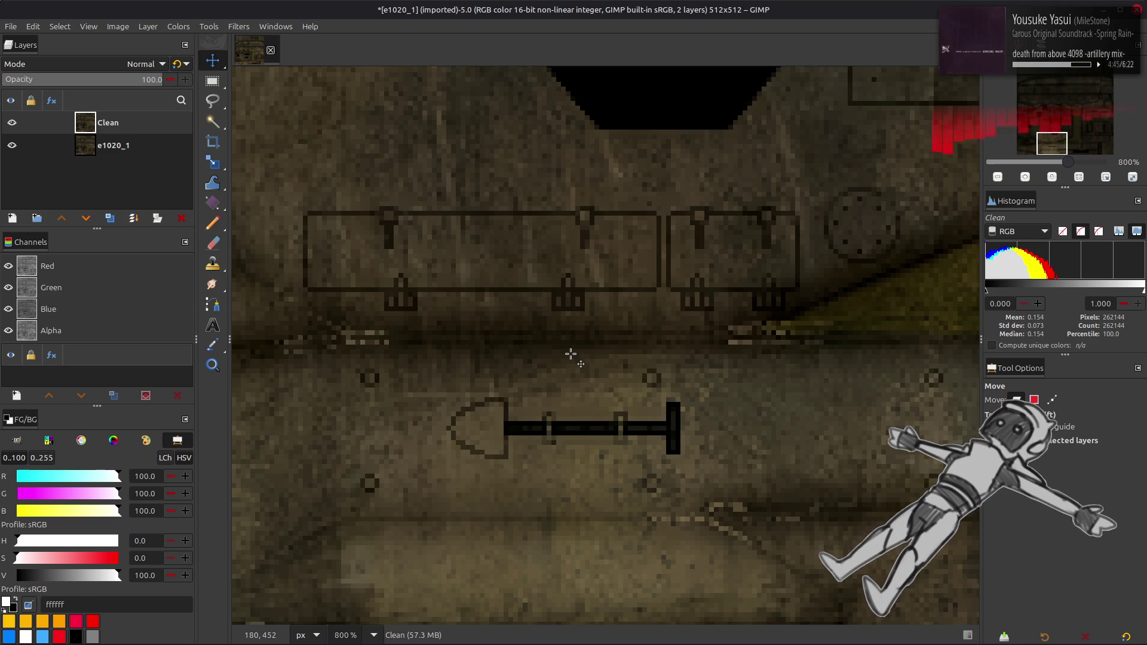
{"action": "scroll", "coordinate": [568, 354], "scroll_direction": "up", "scroll_amount": 3}
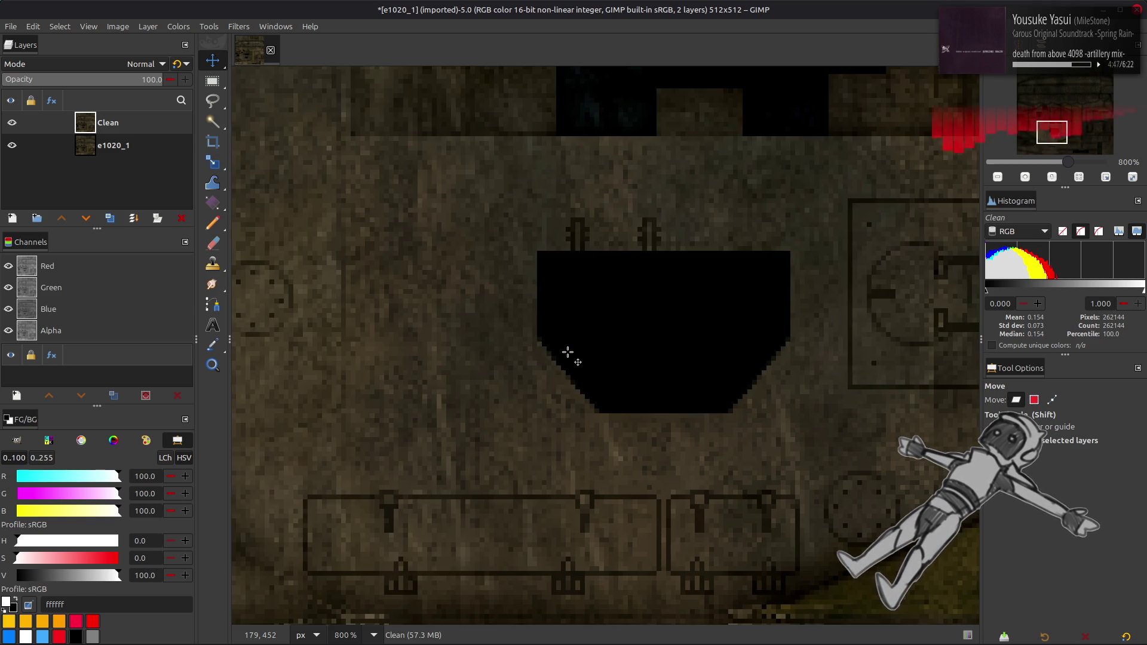
{"action": "mouse_move", "coordinate": [589, 340]}
{"action": "middle_mouse_down"}
{"action": "mouse_move", "coordinate": [392, 354]}
{"action": "mouse_move", "coordinate": [818, 359]}
{"action": "middle_mouse_up"}
{"action": "scroll", "coordinate": [410, 367], "scroll_direction": "up", "scroll_amount": 5}
{"action": "middle_click_drag", "start_coordinate": [456, 325], "coordinate": [808, 404]}
{"action": "mouse_move", "coordinate": [494, 353]}
{"action": "middle_mouse_down"}
{"action": "mouse_move", "coordinate": [711, 474]}
{"action": "mouse_move", "coordinate": [315, 476]}
{"action": "middle_mouse_up"}
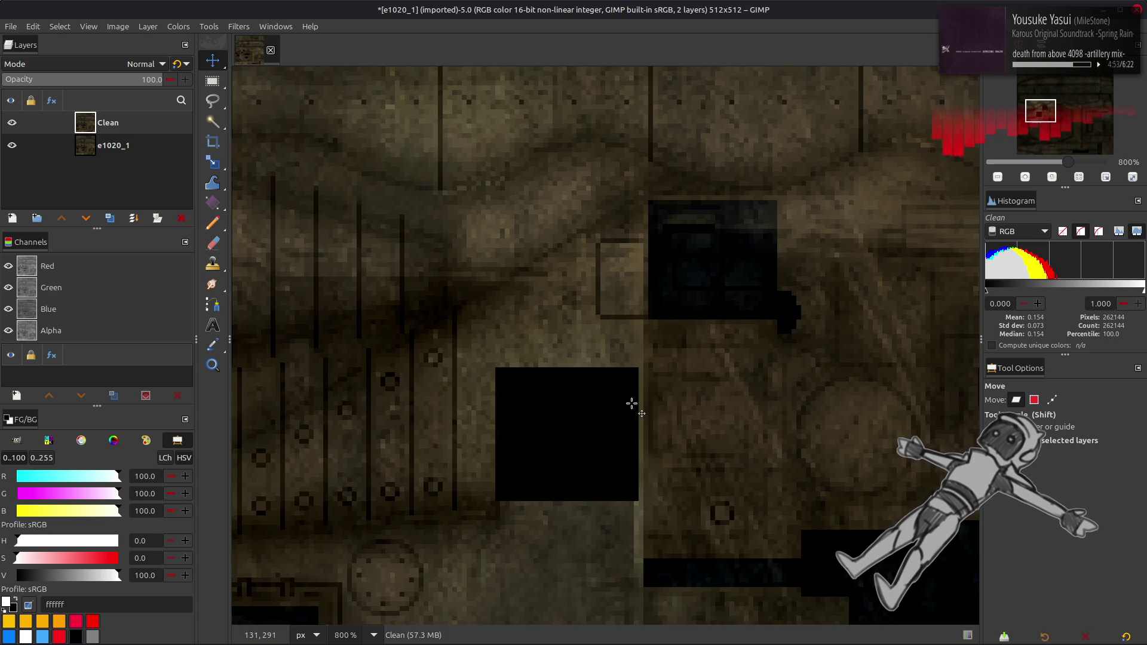
{"action": "scroll", "coordinate": [635, 403], "scroll_direction": "up", "scroll_amount": 3}
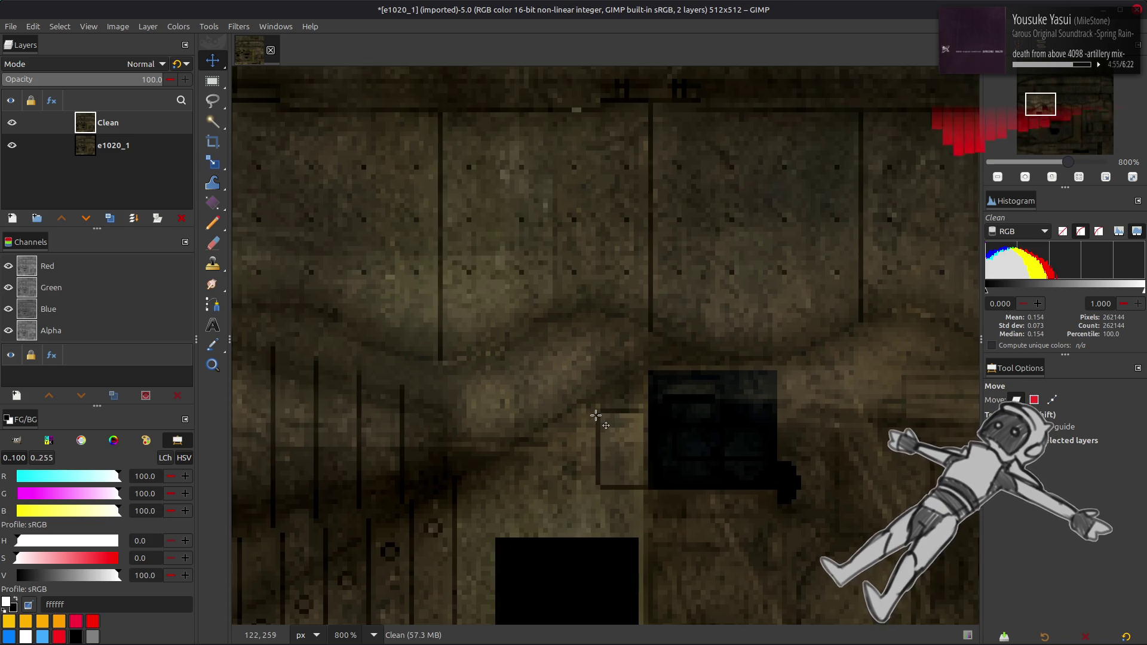
{"action": "scroll", "coordinate": [592, 418], "scroll_direction": "down", "scroll_amount": 10}
{"action": "middle_click_drag", "start_coordinate": [722, 461], "coordinate": [672, 424]}
- Paint a test brush stroke on the texture and undo it
{"action": "key", "text": "p"}
{"action": "mouse_move", "coordinate": [669, 336]}
{"action": "left_mouse_down"}
{"action": "mouse_move", "coordinate": [615, 338]}
{"action": "mouse_move", "coordinate": [640, 290]}
{"action": "left_mouse_up"}
{"action": "key", "text": "ctrl+z"}
- Pan the 800% view across the shield shape, hull, and upper wall structure
{"action": "middle_click_drag", "start_coordinate": [623, 569], "coordinate": [373, 372]}
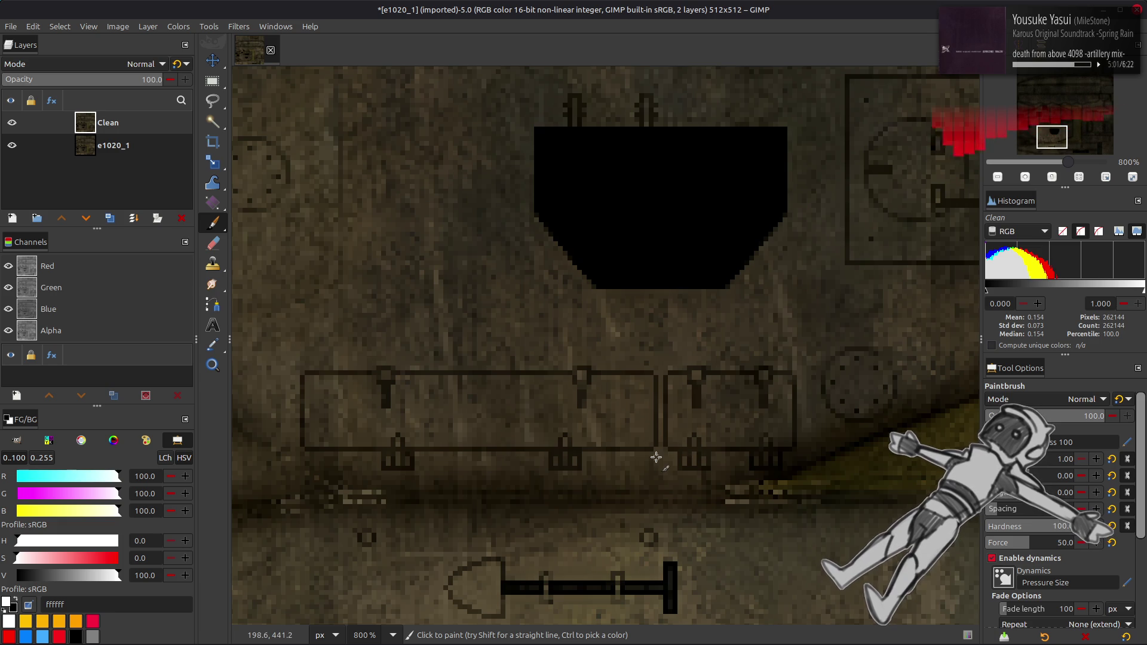
{"action": "scroll", "coordinate": [672, 430], "scroll_direction": "right", "scroll_amount": 10}
{"action": "scroll", "coordinate": [679, 398], "scroll_direction": "up", "scroll_amount": 10}
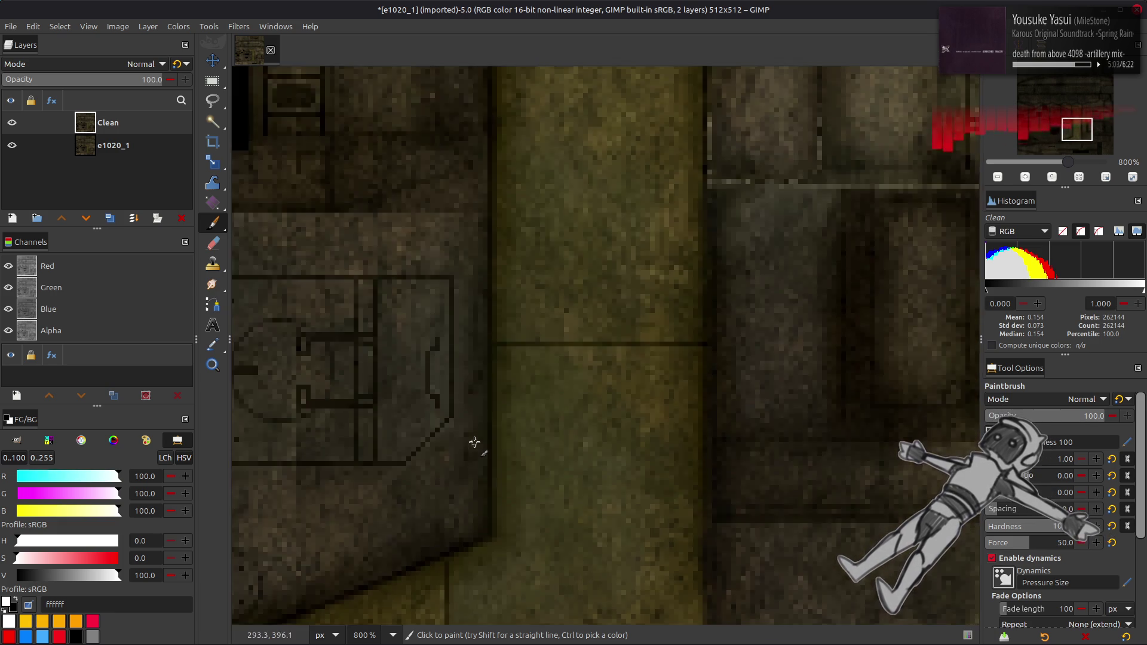
{"action": "scroll", "coordinate": [492, 440], "scroll_direction": "up", "scroll_amount": 5}
{"action": "scroll", "coordinate": [493, 439], "scroll_direction": "up", "scroll_amount": 5}
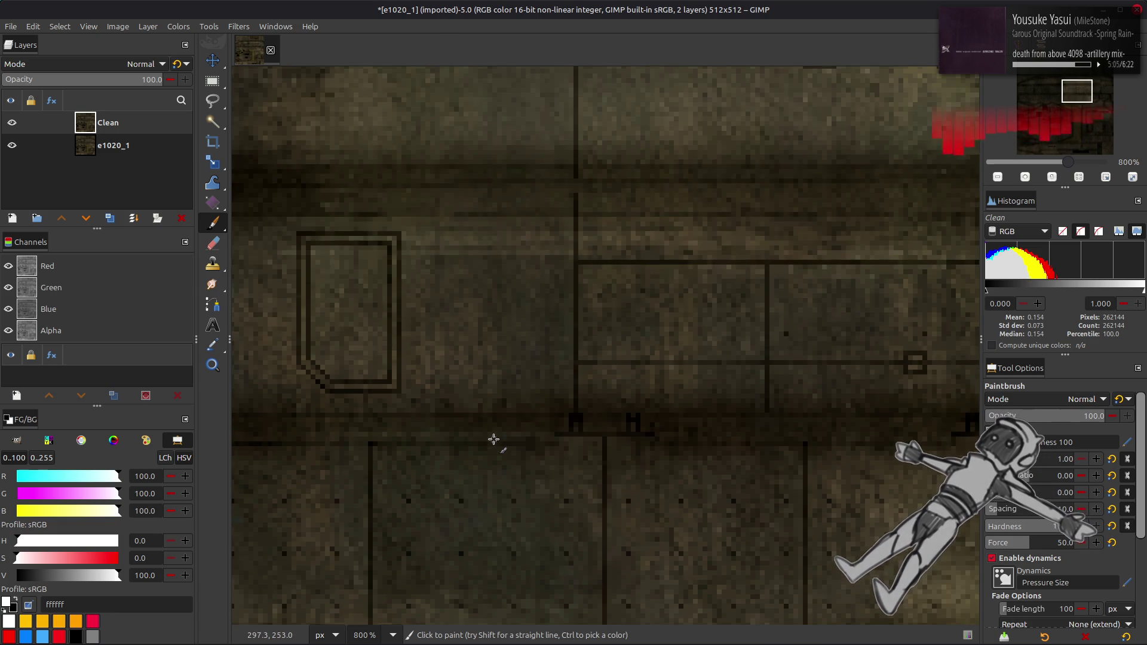
{"action": "scroll", "coordinate": [494, 439], "scroll_direction": "up", "scroll_amount": 10}
{"action": "scroll", "coordinate": [364, 310], "scroll_direction": "right", "scroll_amount": 5}
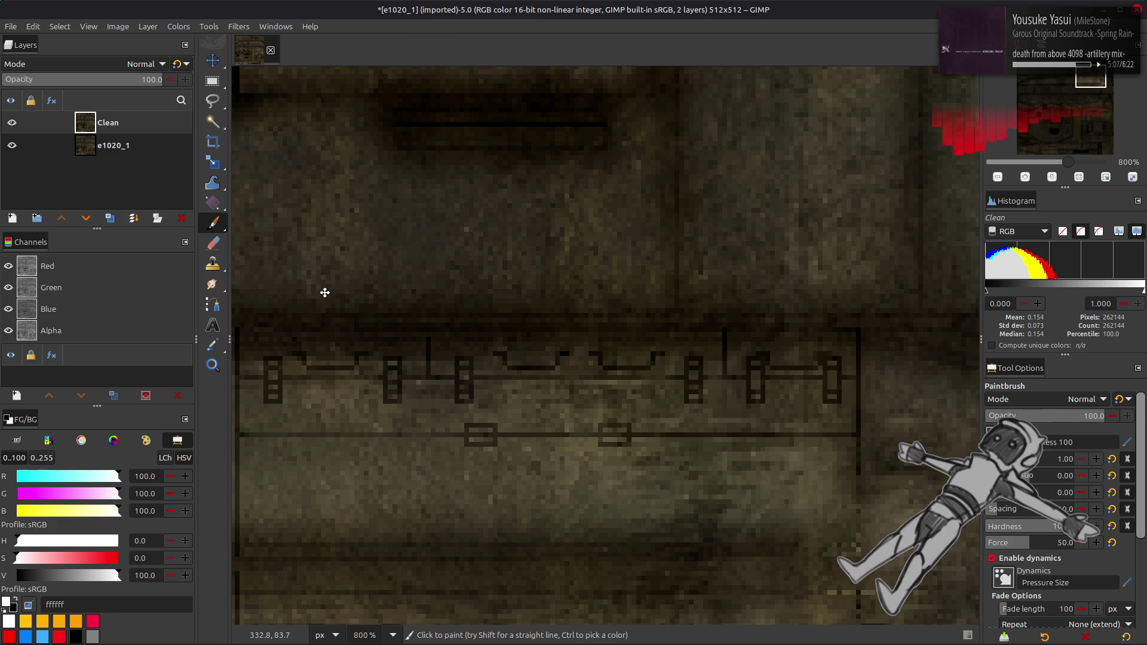
{"action": "scroll", "coordinate": [413, 419], "scroll_direction": "up", "scroll_amount": 5}
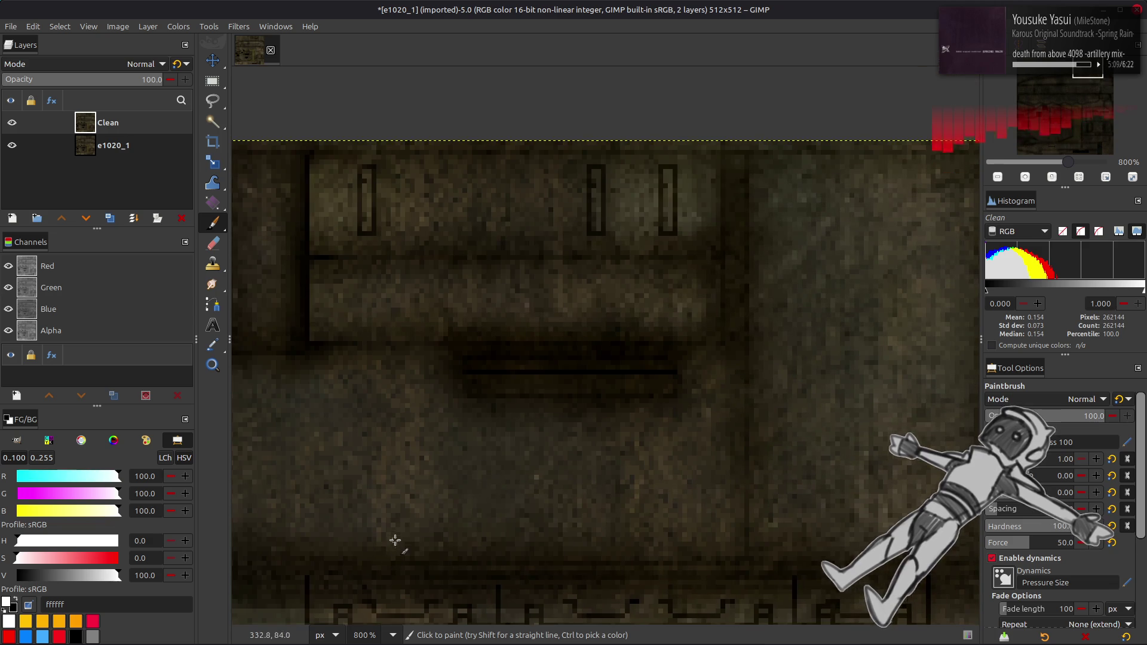
{"action": "scroll", "coordinate": [420, 449], "scroll_direction": "right", "scroll_amount": 3}
{"action": "scroll", "coordinate": [264, 451], "scroll_direction": "down", "scroll_amount": 5}
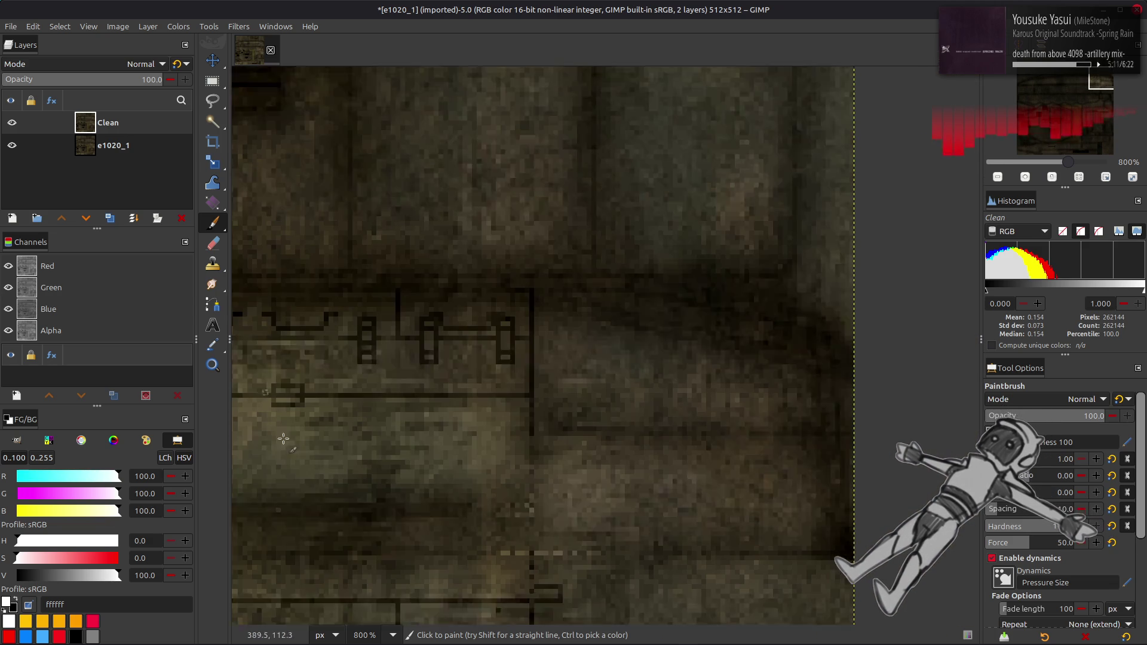
{"action": "scroll", "coordinate": [464, 410], "scroll_direction": "right", "scroll_amount": 3}
{"action": "scroll", "coordinate": [427, 407], "scroll_direction": "left", "scroll_amount": 5}
{"action": "scroll", "coordinate": [495, 415], "scroll_direction": "left", "scroll_amount": 10}
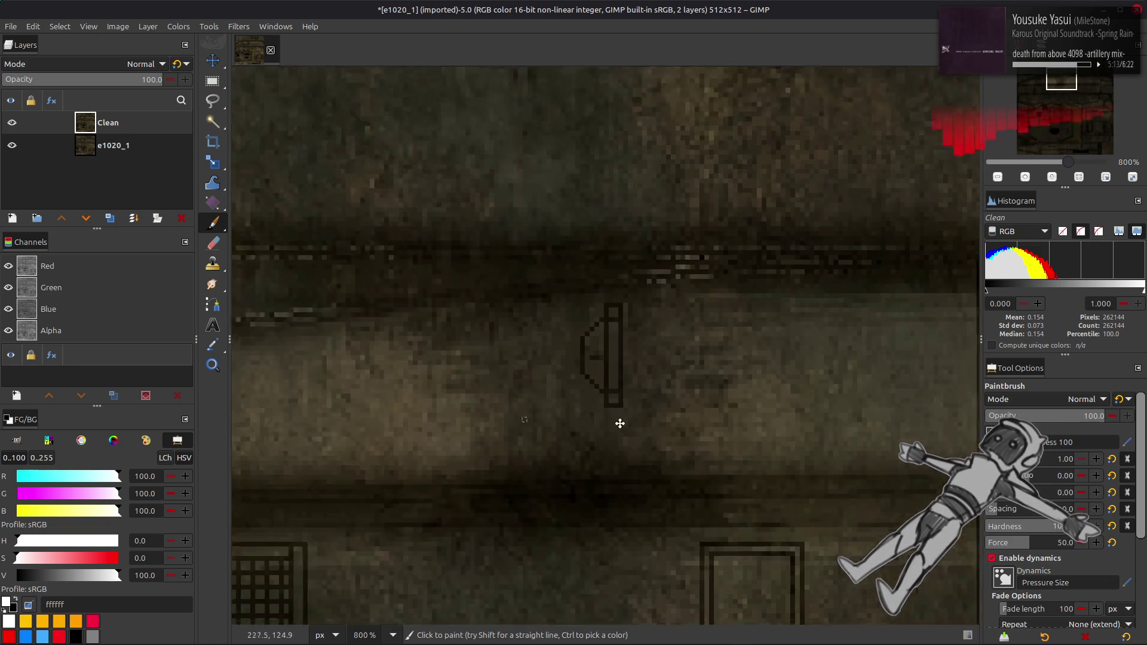
{"action": "scroll", "coordinate": [833, 428], "scroll_direction": "left", "scroll_amount": 5}
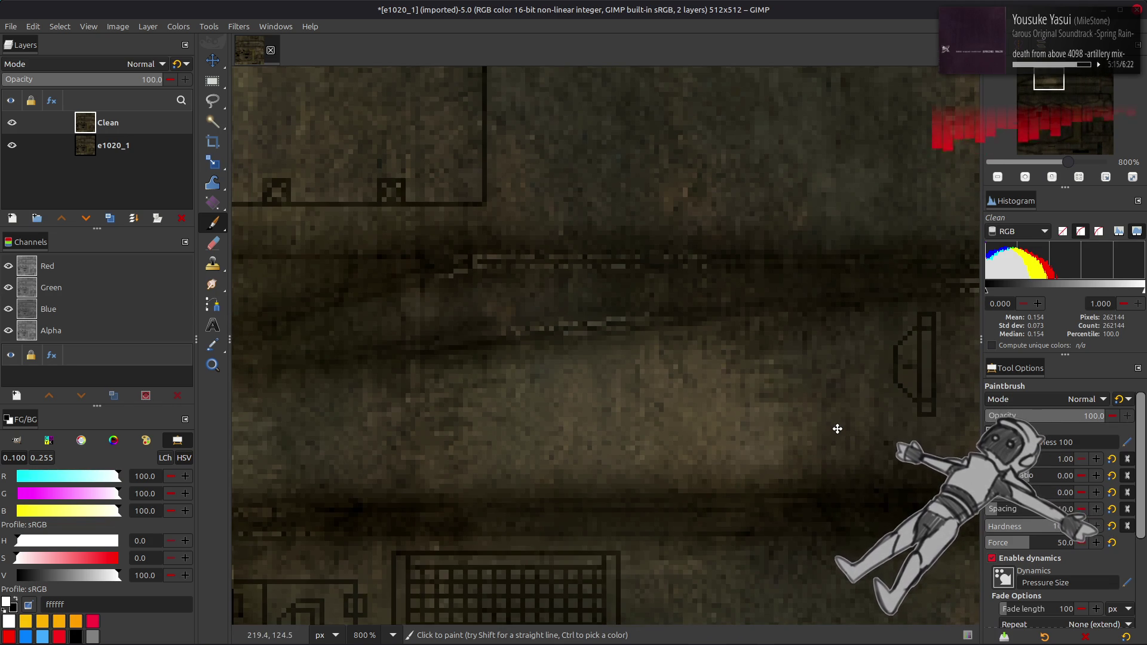
{"action": "middle_click_drag", "start_coordinate": [837, 428], "coordinate": [537, 413]}
{"action": "middle_click_drag", "start_coordinate": [484, 369], "coordinate": [737, 389]}
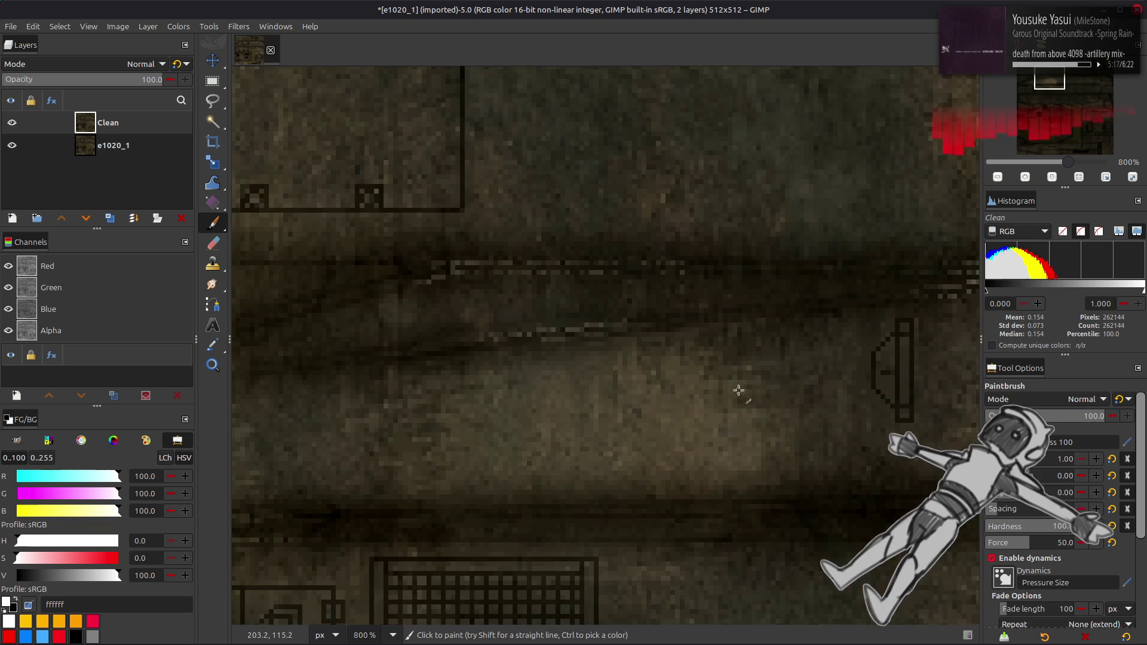
{"action": "middle_click_drag", "start_coordinate": [438, 368], "coordinate": [748, 422]}
{"action": "mouse_move", "coordinate": [418, 377]}
{"action": "middle_mouse_down"}
{"action": "mouse_move", "coordinate": [742, 495]}
{"action": "mouse_move", "coordinate": [478, 346]}
{"action": "middle_mouse_up"}
{"action": "scroll", "coordinate": [742, 479], "scroll_direction": "up", "scroll_amount": 1}
{"action": "scroll", "coordinate": [597, 380], "scroll_direction": "down", "scroll_amount": 6}
{"action": "scroll", "coordinate": [597, 380], "scroll_direction": "down", "scroll_amount": 5}
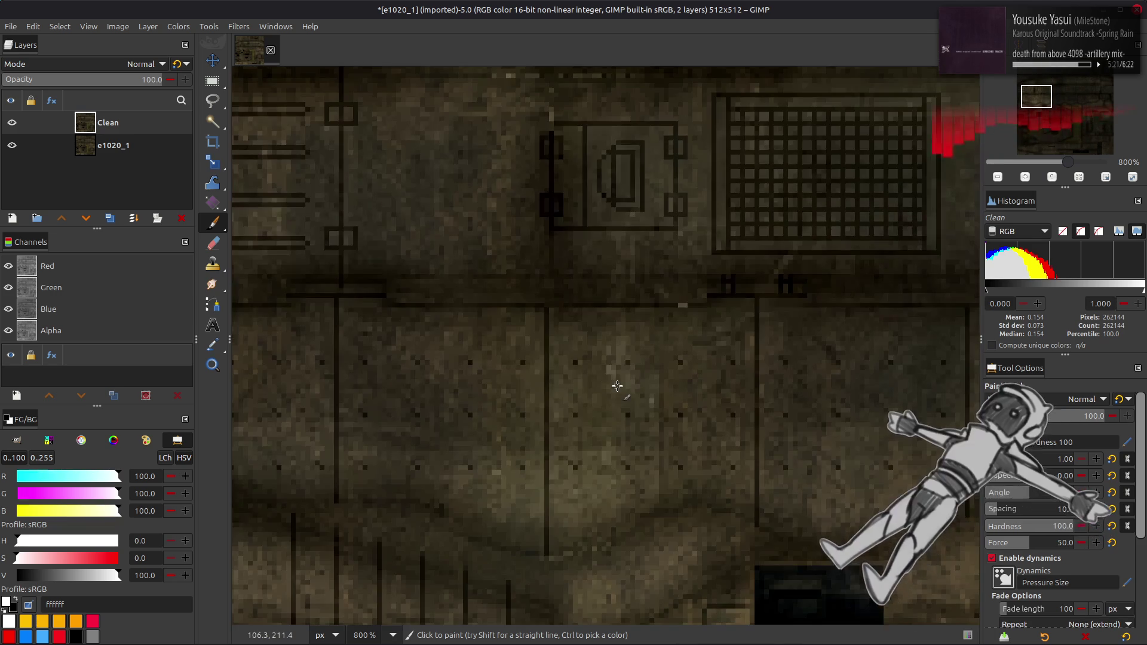
{"action": "scroll", "coordinate": [603, 379], "scroll_direction": "up", "scroll_amount": 2}
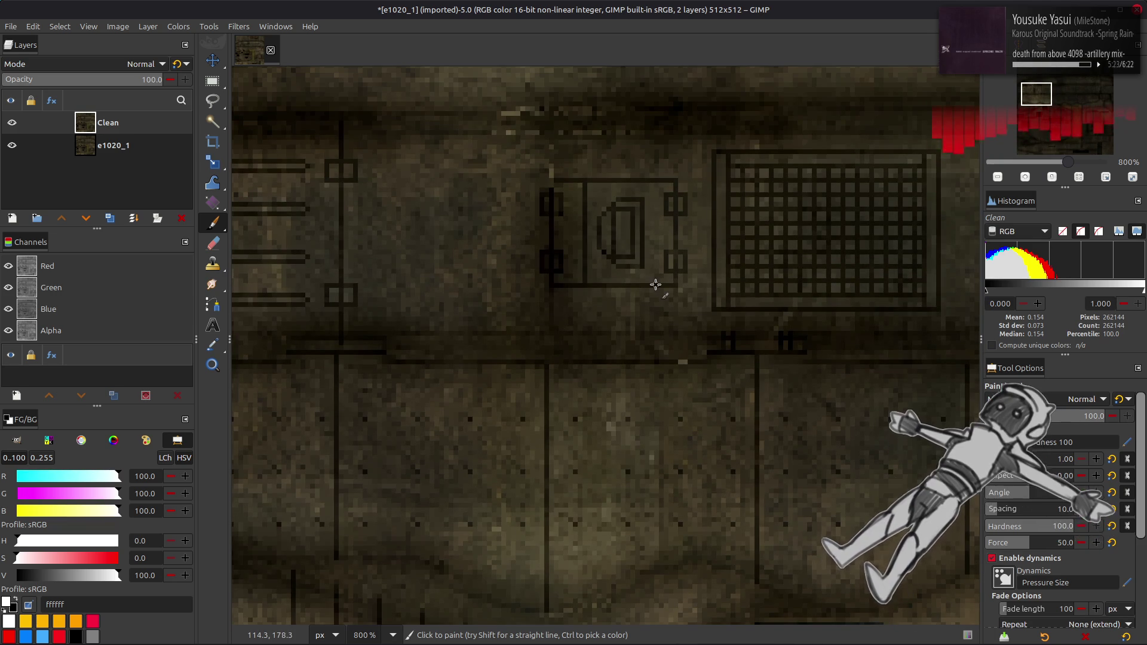
- Switch back to the Move tool and hide the Clean layer to compare with the original
{"action": "key", "text": "m"}
{"action": "scroll", "coordinate": [655, 284], "scroll_direction": "down", "scroll_amount": 3}
{"action": "scroll", "coordinate": [648, 307], "scroll_direction": "down", "scroll_amount": 5}
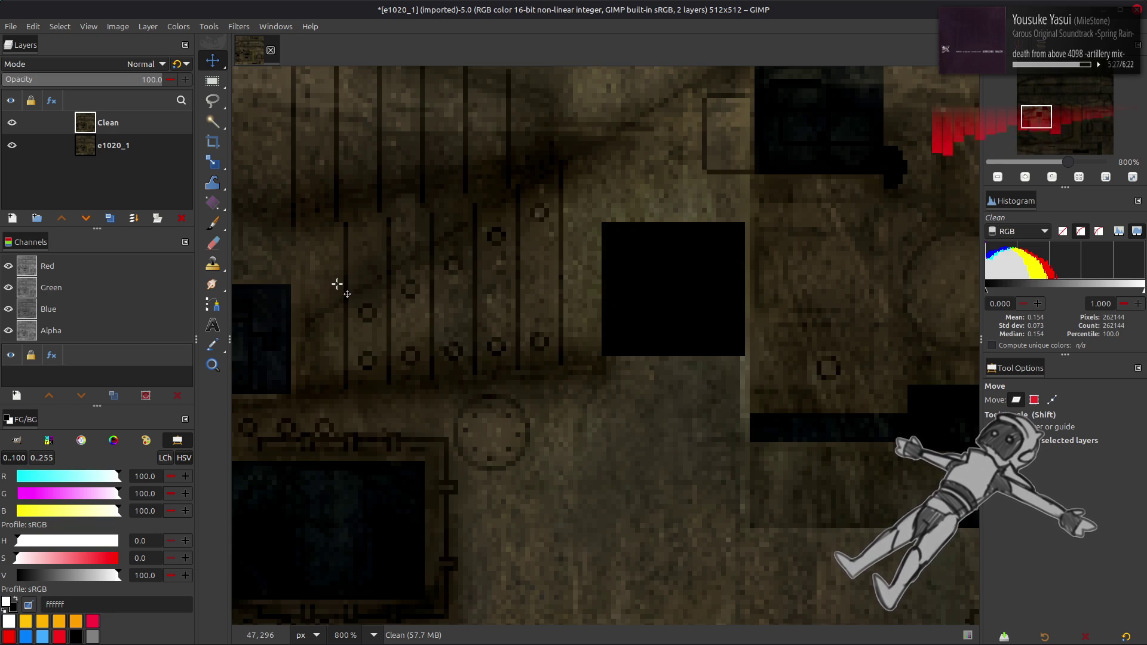
{"action": "scroll", "coordinate": [335, 285], "scroll_direction": "down", "scroll_amount": 4}
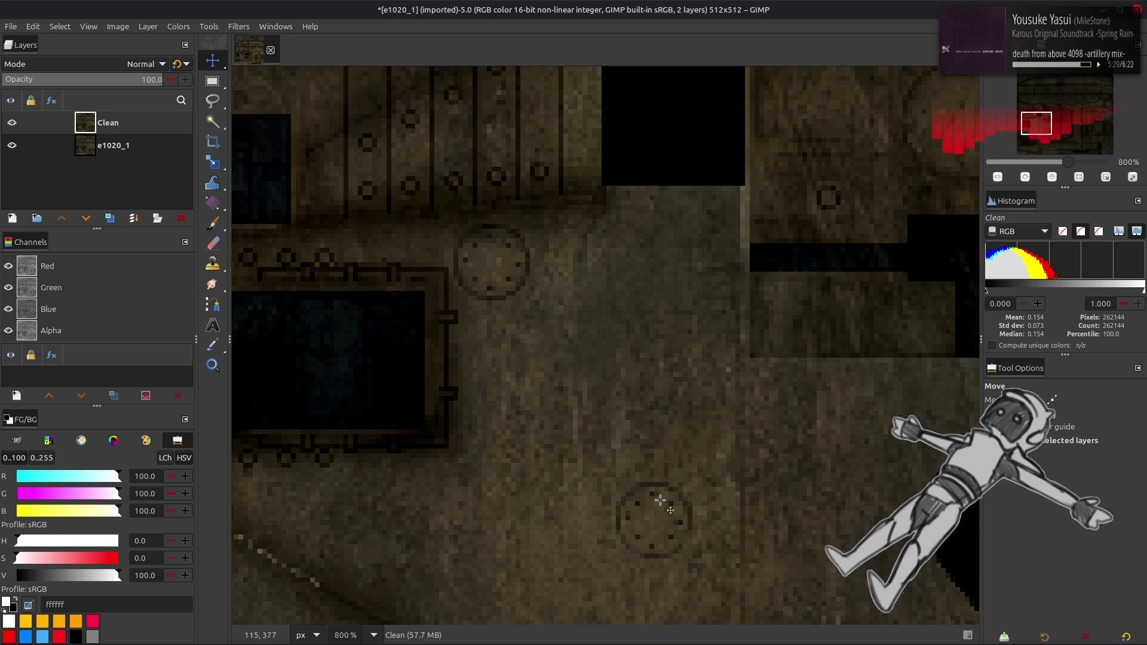
{"action": "middle_click_drag", "start_coordinate": [388, 361], "coordinate": [379, 414]}
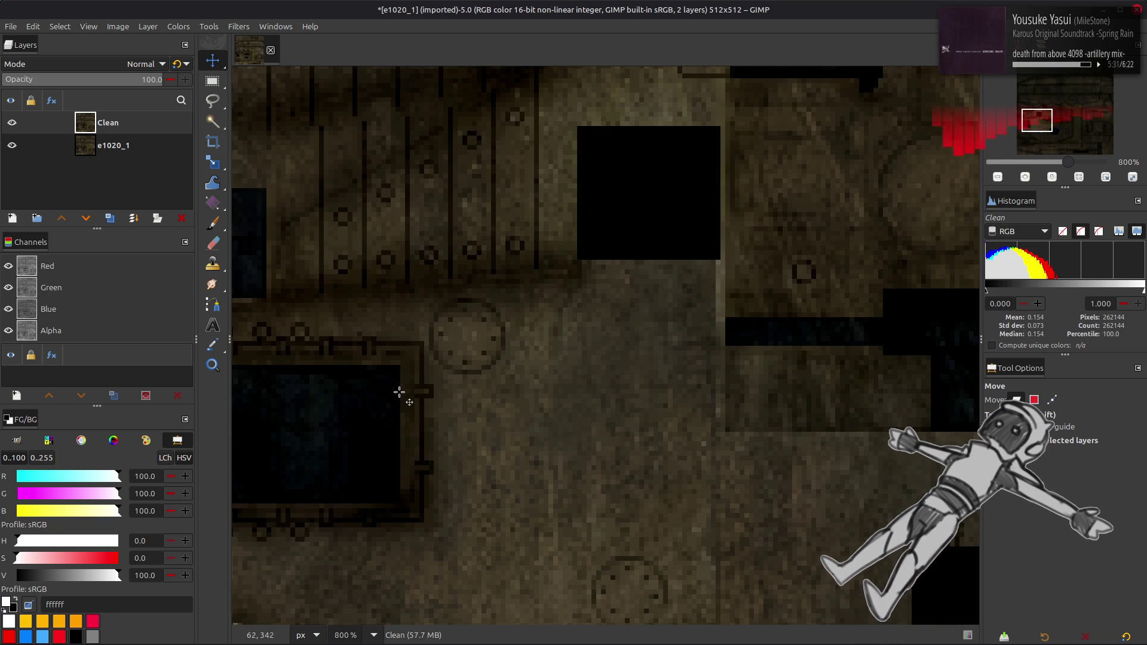
{"action": "left_click", "coordinate": [12, 123]}
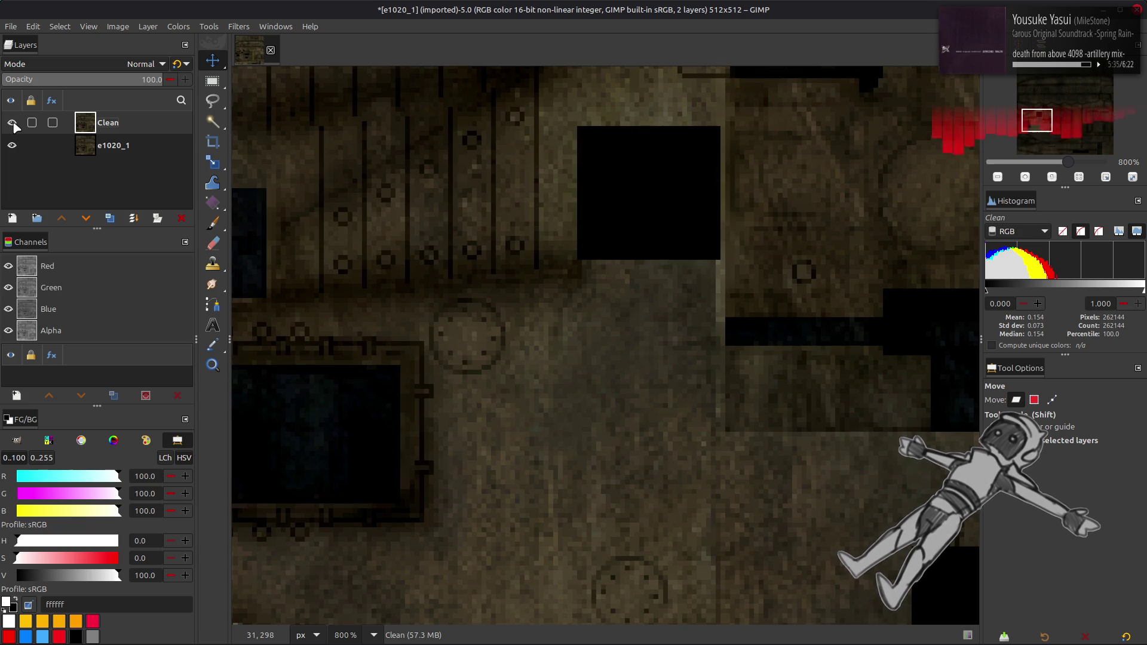
- Show Clean again, zoom to 200%, and save as e1020_1.xcf with better compression
{"action": "left_click", "coordinate": [14, 124]}
{"action": "key", "text": "2"}
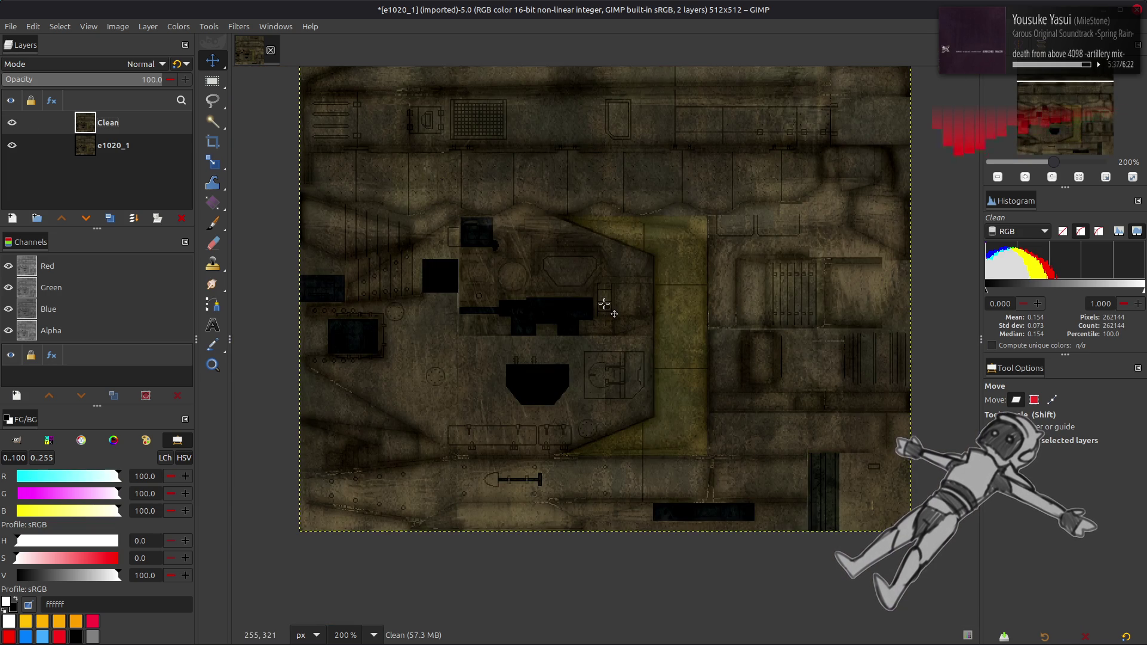
{"action": "key", "text": "ctrl+s"}
{"action": "left_click", "coordinate": [370, 513]}
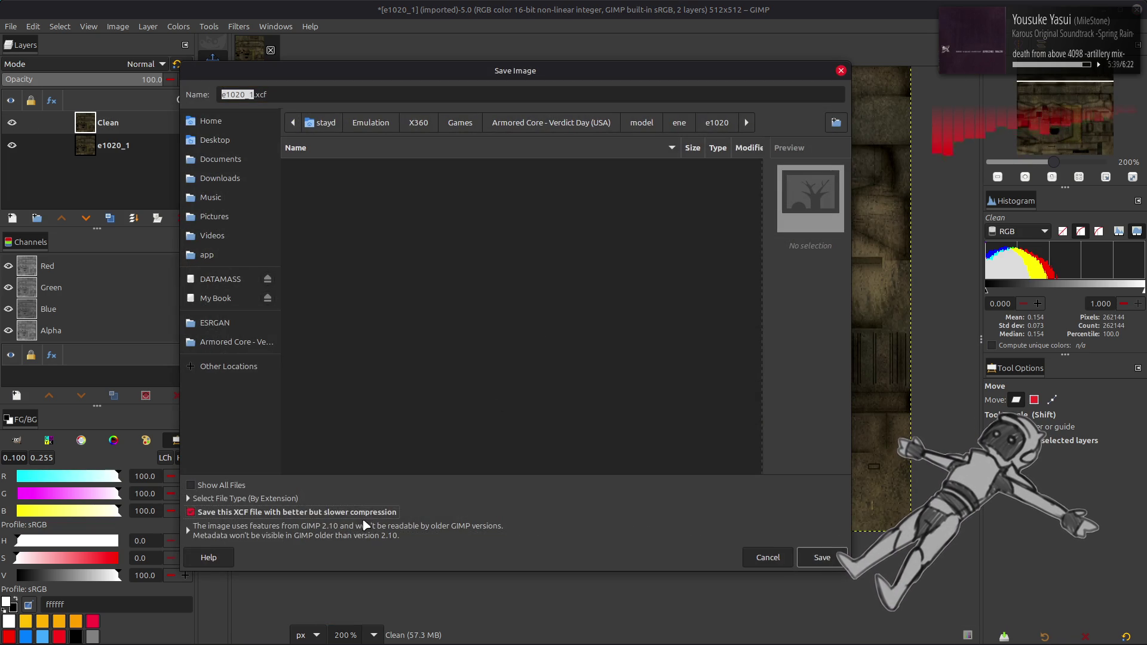
{"action": "key", "text": "Return"}
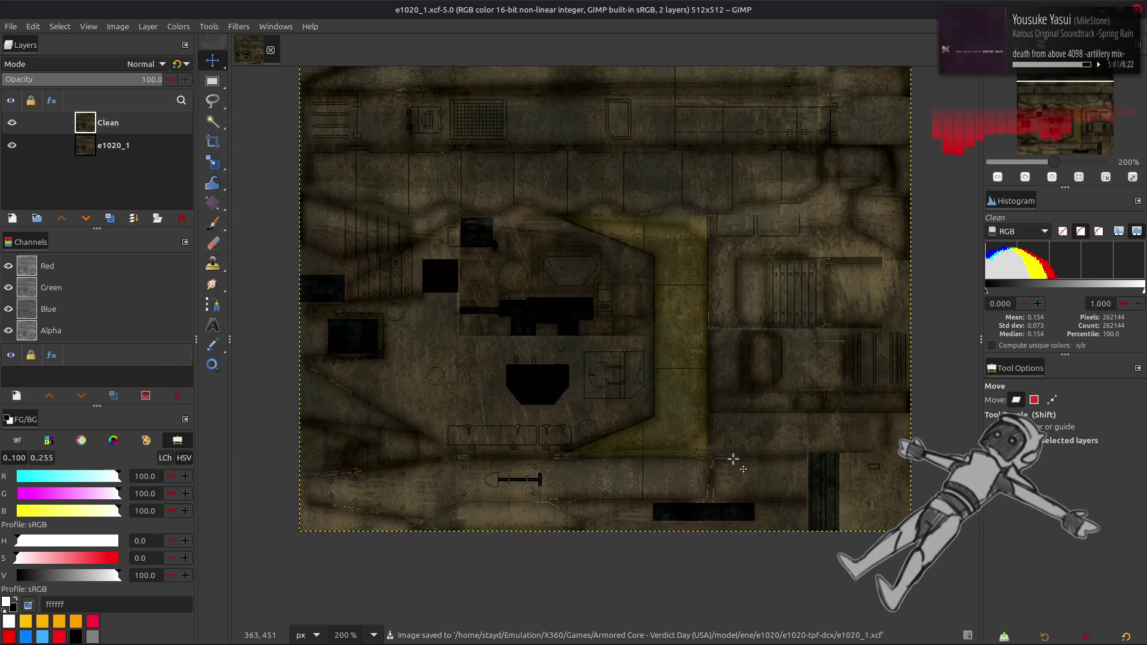
{"action": "scroll", "coordinate": [734, 458], "scroll_direction": "up", "scroll_amount": 3}
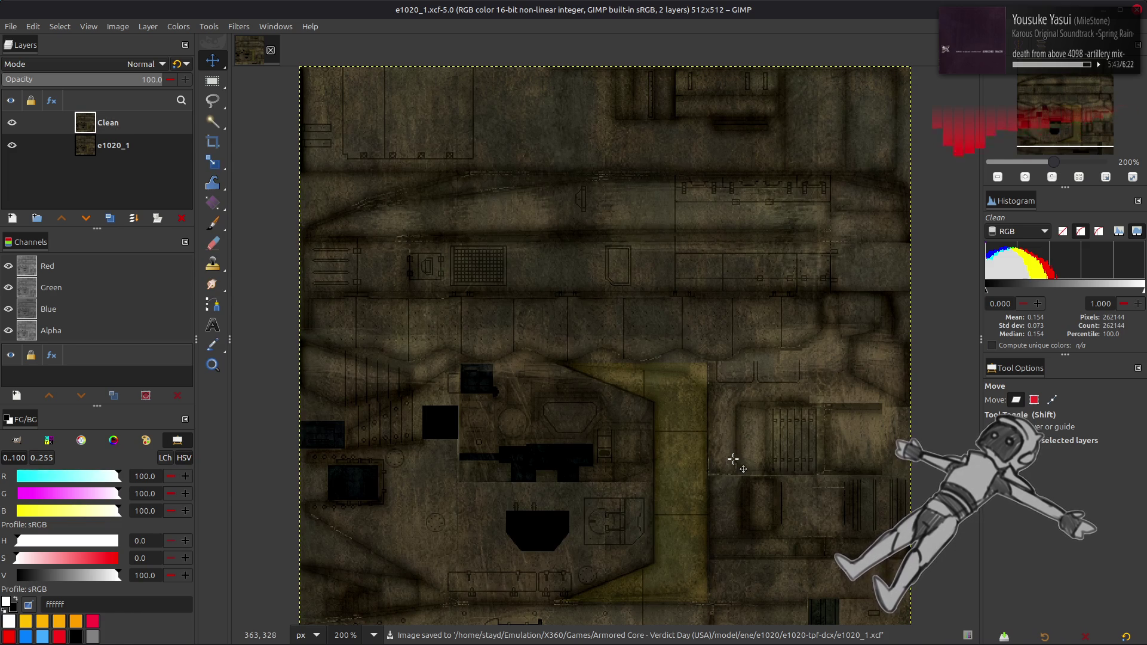
{"action": "scroll", "coordinate": [702, 458], "scroll_direction": "right", "scroll_amount": 1}
{"action": "scroll", "coordinate": [720, 458], "scroll_direction": "left", "scroll_amount": 1}
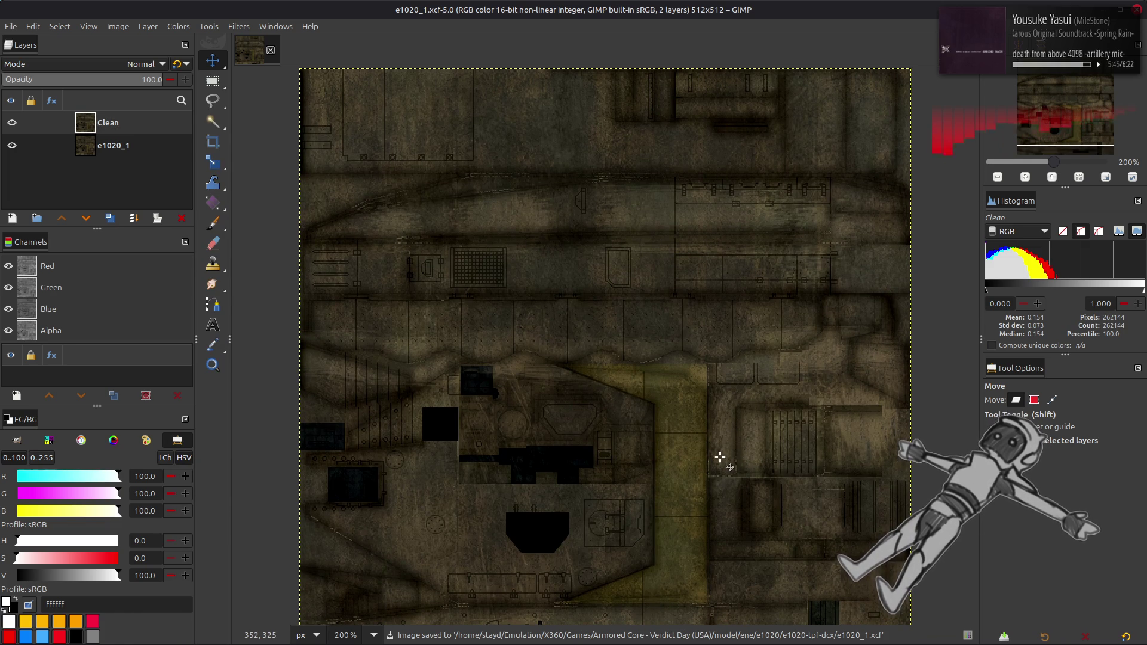
{"action": "scroll", "coordinate": [720, 458], "scroll_direction": "down", "scroll_amount": 1}
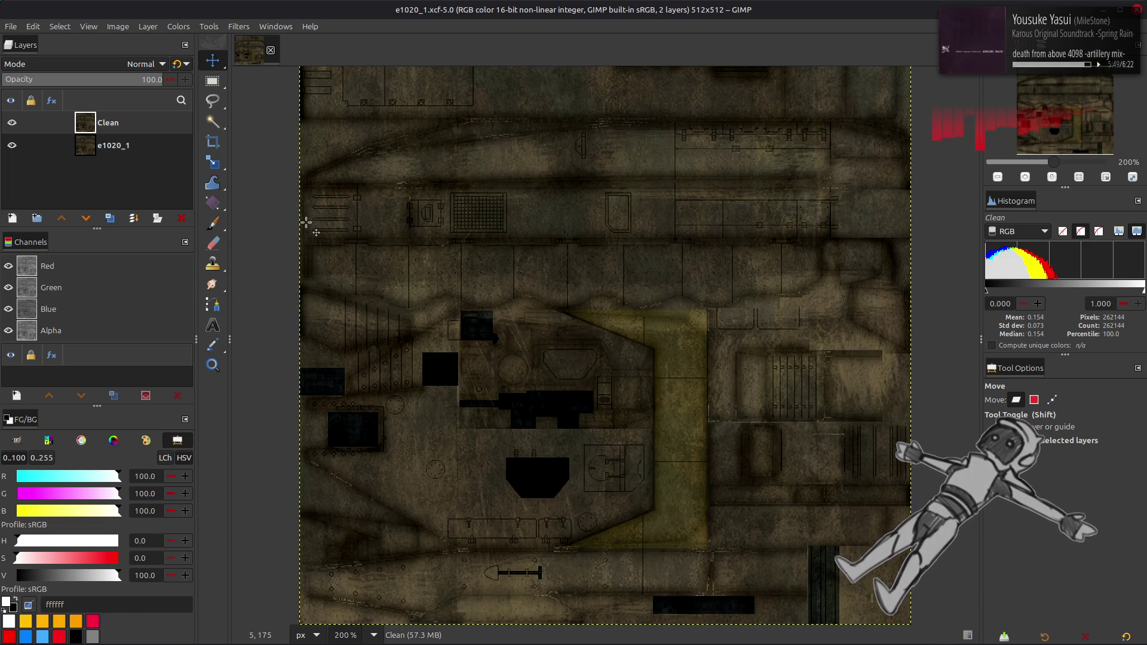
- Duplicate Clean and set its Levels low output to 5
{"action": "left_click", "coordinate": [110, 219]}
{"action": "left_click", "coordinate": [178, 28]}
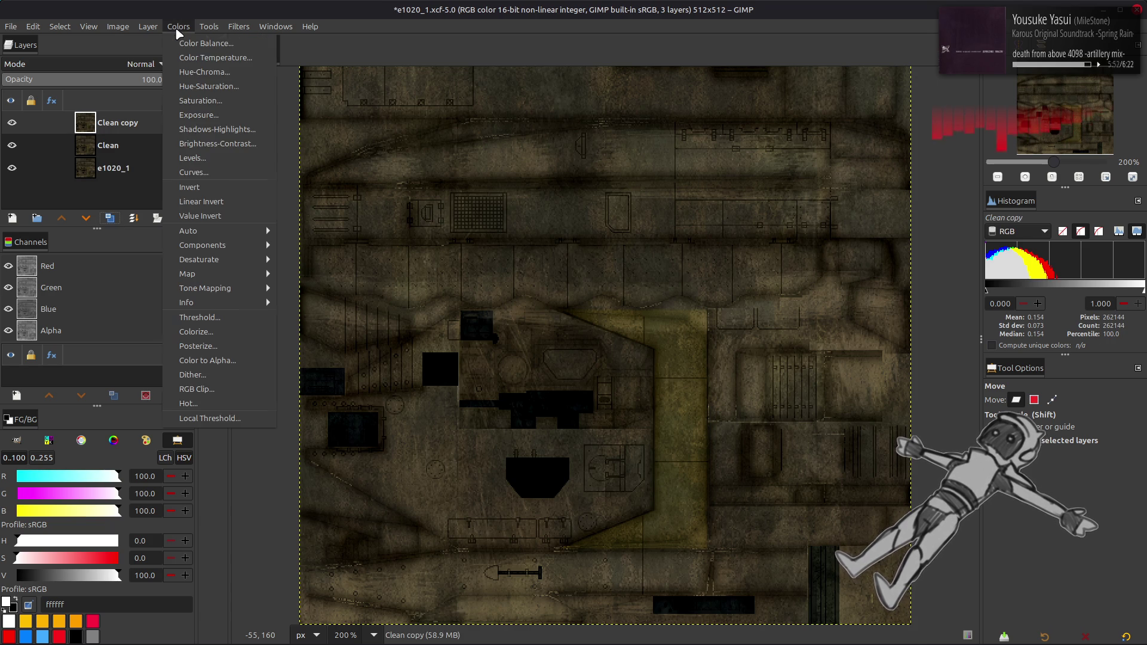
{"action": "left_click", "coordinate": [232, 156]}
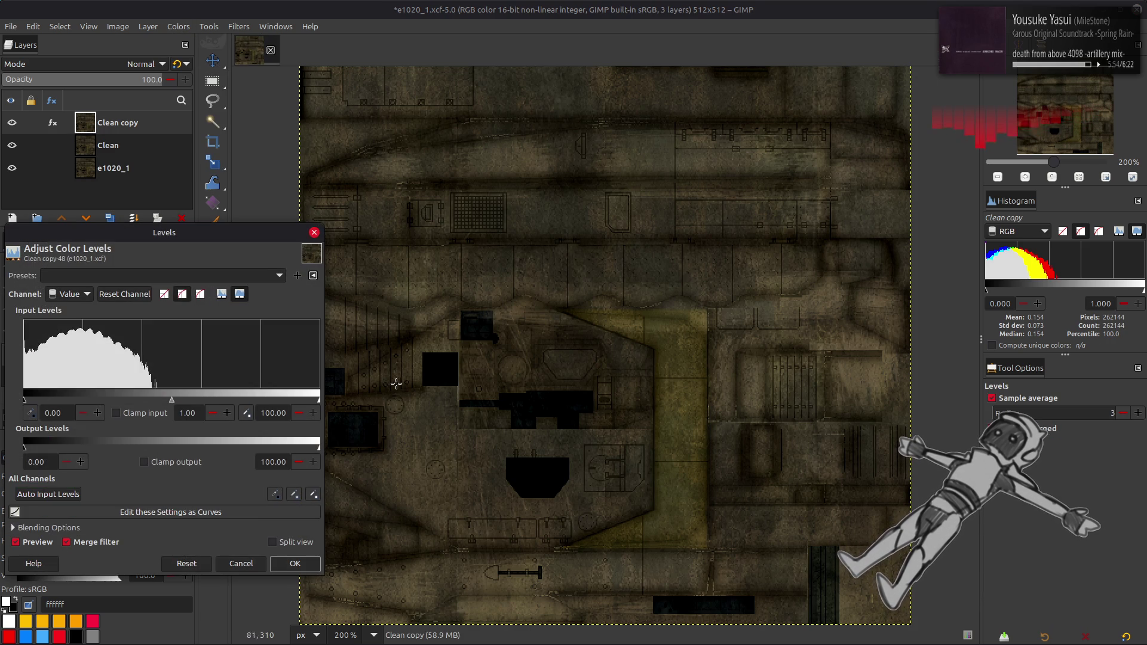
{"action": "double_click", "coordinate": [37, 463]}
{"action": "type", "text": "5"}
{"action": "key", "text": "Return"}
{"action": "left_click", "coordinate": [295, 564]}
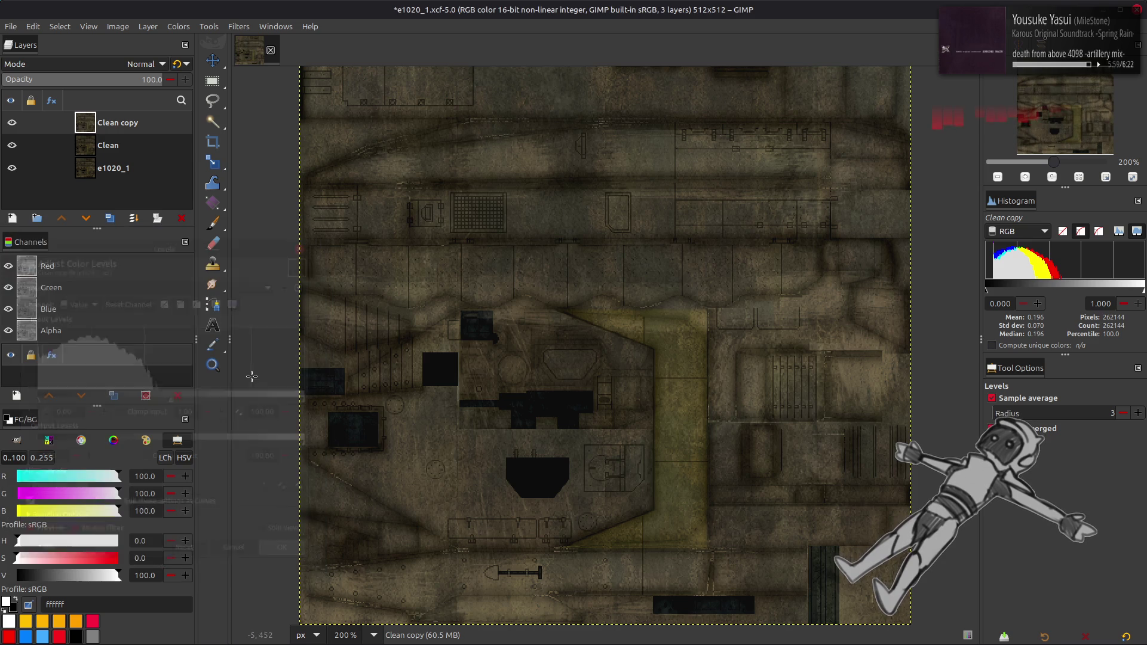
- Duplicate the adjusted layer and extract its CMYK Magenta component
{"action": "key", "text": "shift+ctrl+d"}
{"action": "left_click", "coordinate": [178, 26]}
{"action": "mouse_move", "coordinate": [227, 245]}
{"action": "left_click", "coordinate": [301, 259]}
{"action": "left_click", "coordinate": [158, 320]}
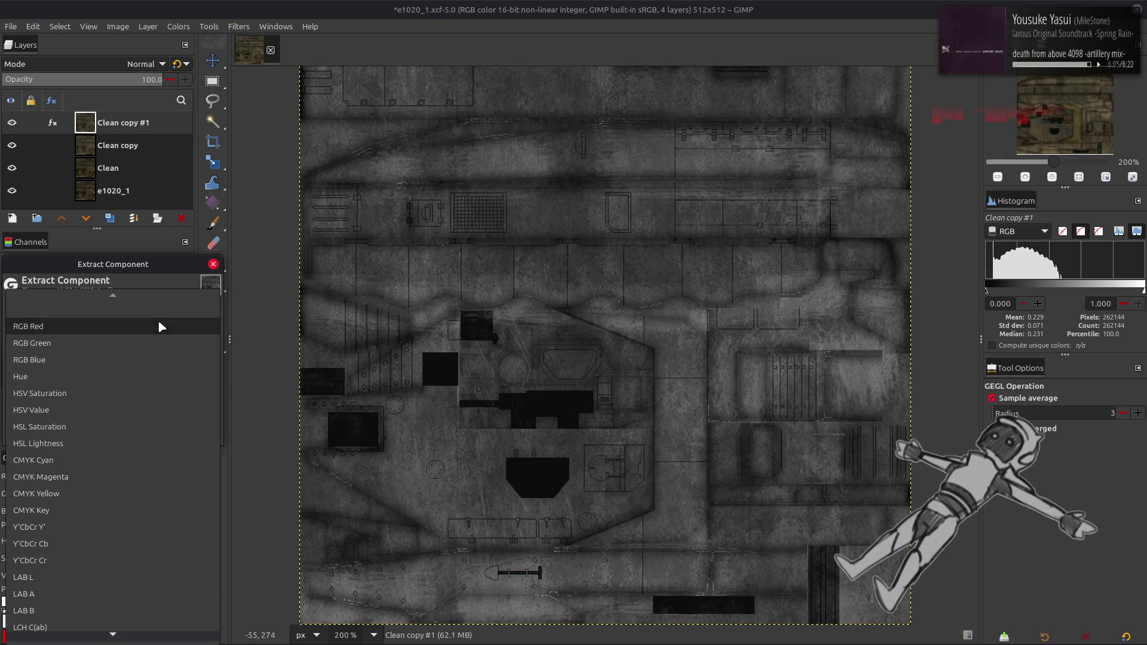
{"action": "left_click", "coordinate": [127, 477]}
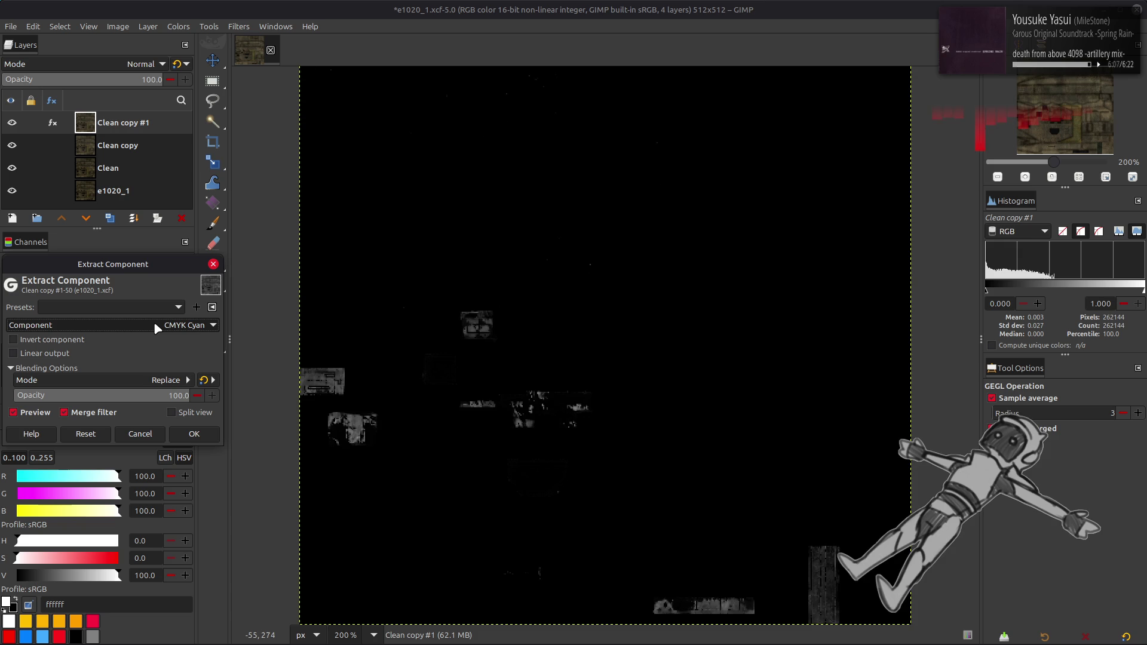
{"action": "scroll", "coordinate": [156, 326], "scroll_direction": "down", "scroll_amount": 1}
{"action": "scroll", "coordinate": [157, 326], "scroll_direction": "up", "scroll_amount": 1}
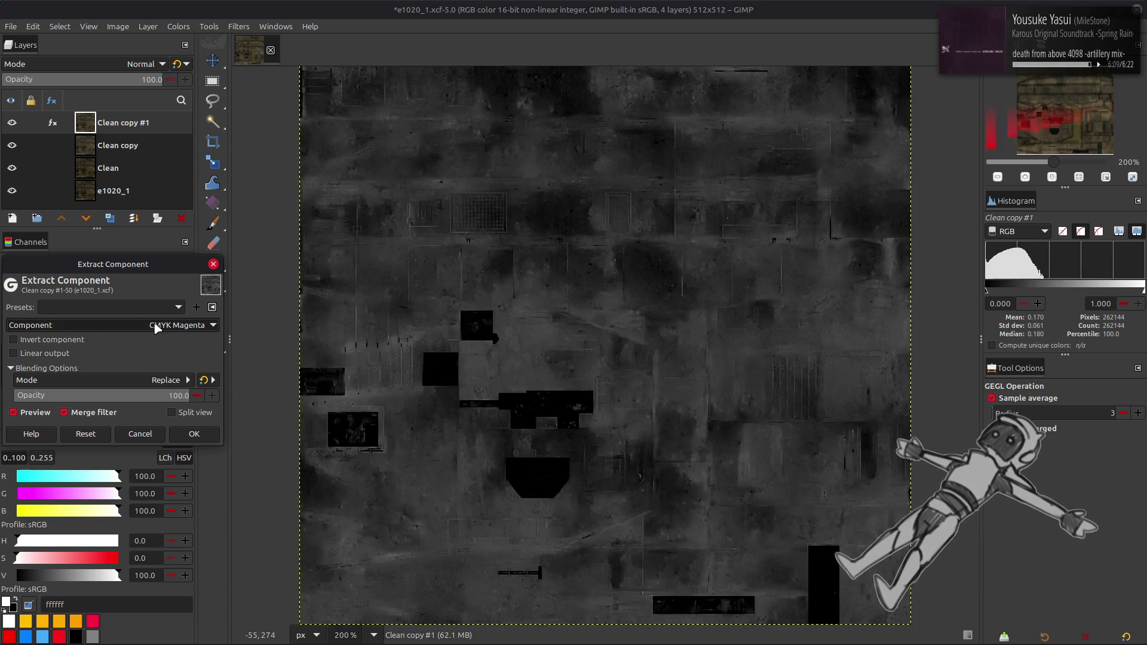
{"action": "left_click", "coordinate": [193, 434]}
- Extract the CMYK Yellow component from Clean copy
{"action": "left_click", "coordinate": [118, 146]}
{"action": "left_click", "coordinate": [178, 26]}
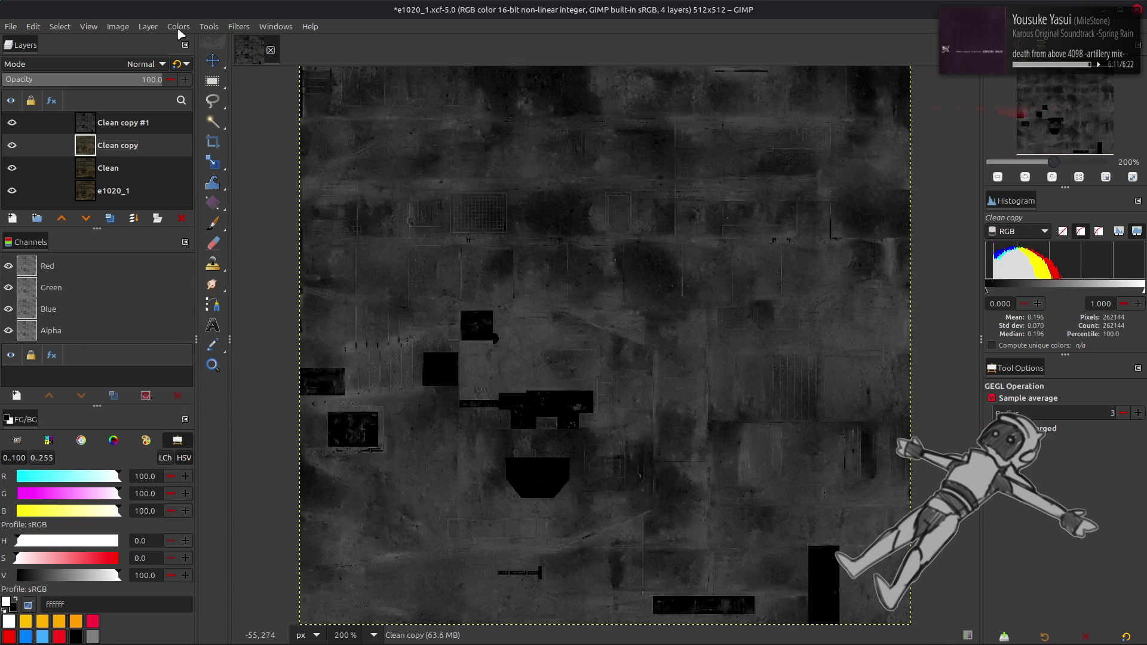
{"action": "mouse_move", "coordinate": [239, 250]}
{"action": "left_click", "coordinate": [310, 258]}
{"action": "left_click", "coordinate": [131, 321]}
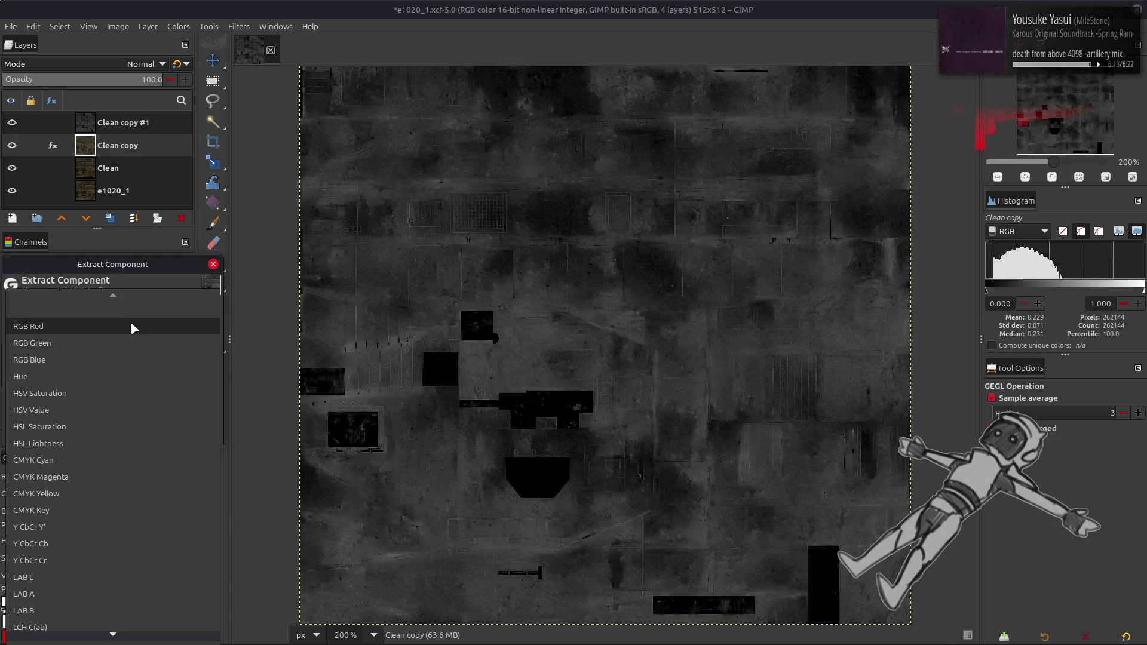
{"action": "left_click", "coordinate": [114, 527]}
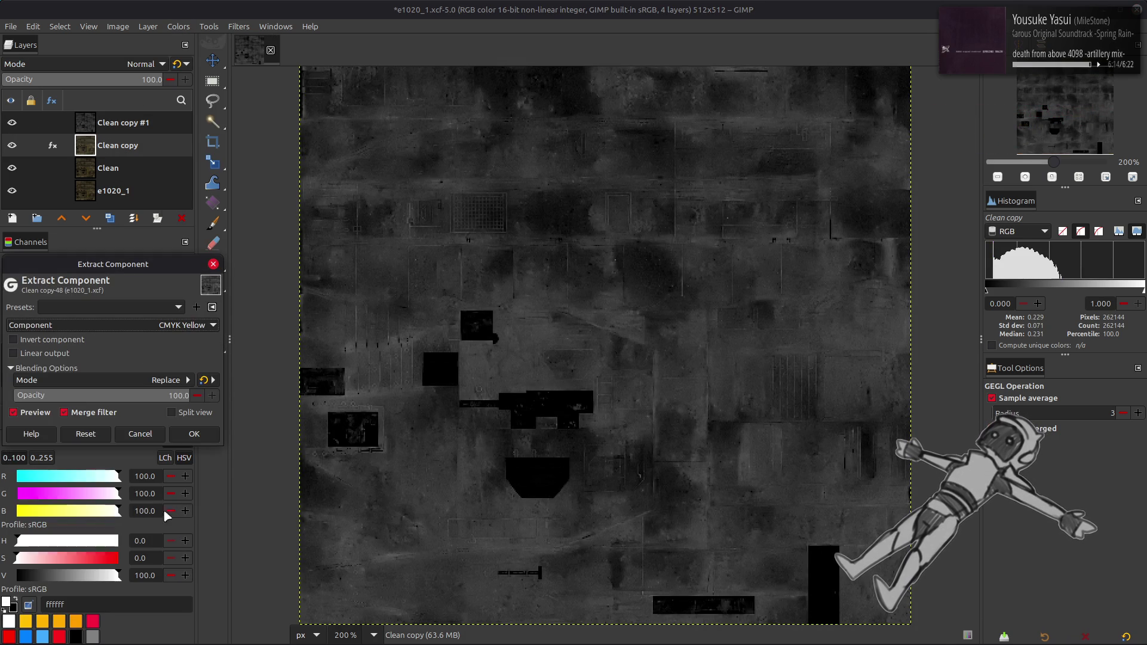
{"action": "left_click", "coordinate": [193, 435]}
{"action": "left_click", "coordinate": [12, 122]}
{"action": "left_click", "coordinate": [12, 123]}
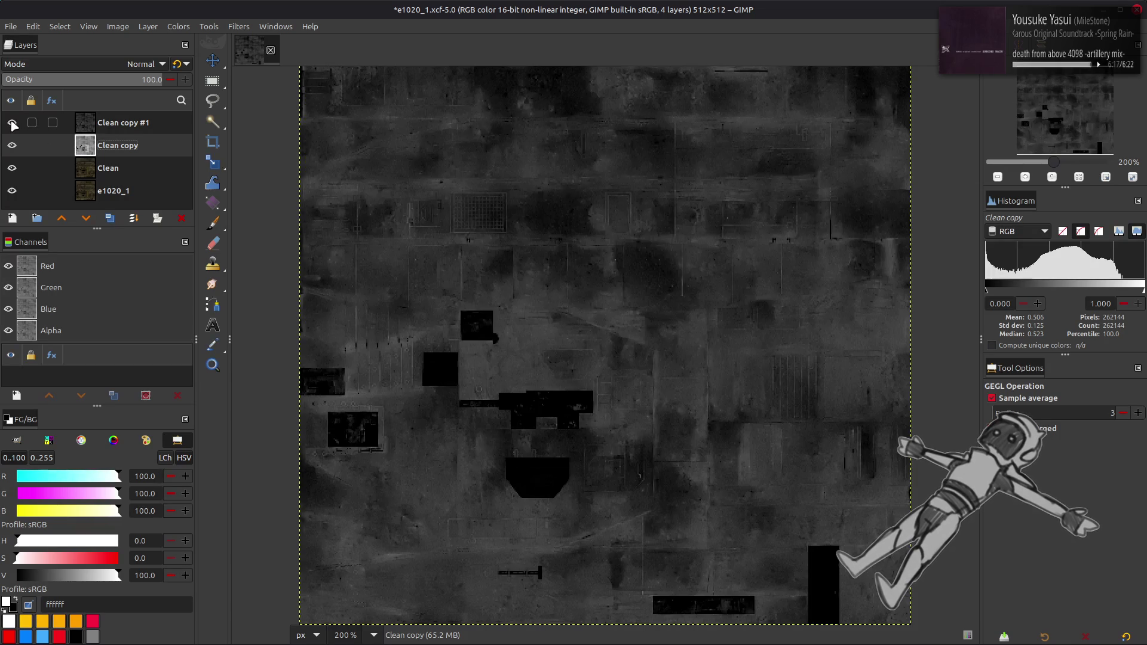
- Invert both the Magenta and Yellow component layers
{"action": "left_click", "coordinate": [92, 128]}
{"action": "left_click", "coordinate": [179, 26]}
{"action": "left_click", "coordinate": [189, 187]}
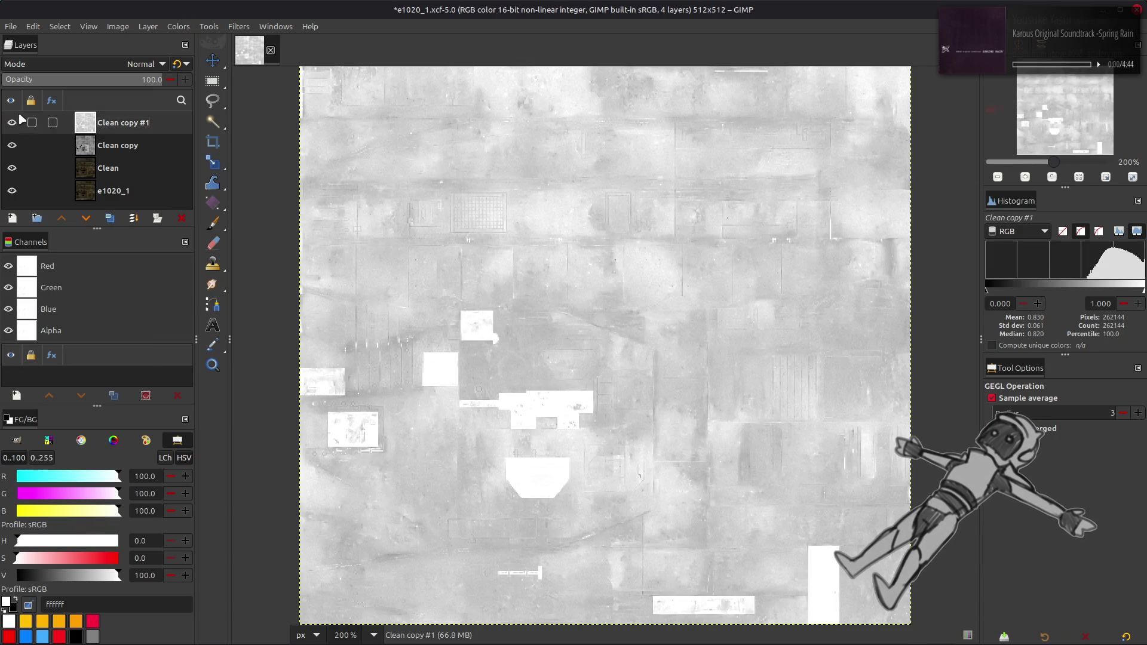
{"action": "left_click", "coordinate": [117, 145]}
{"action": "left_click", "coordinate": [180, 27]}
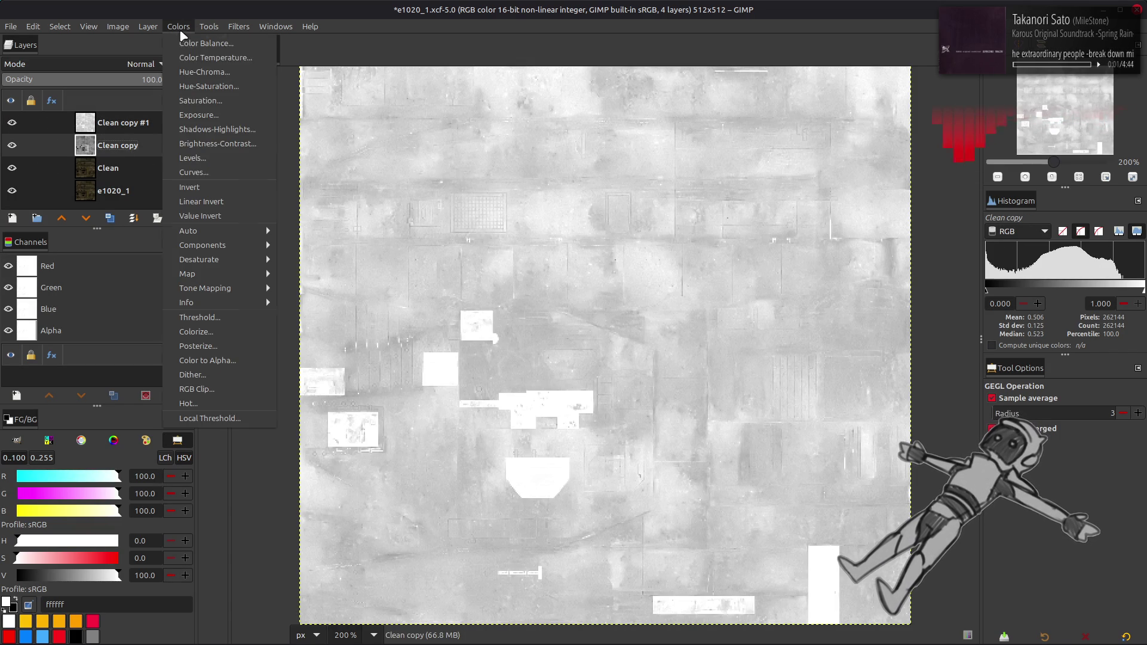
{"action": "left_click", "coordinate": [190, 187]}
- Hide both component layers and save the e1020_1.xcf file
{"action": "left_click", "coordinate": [12, 122]}
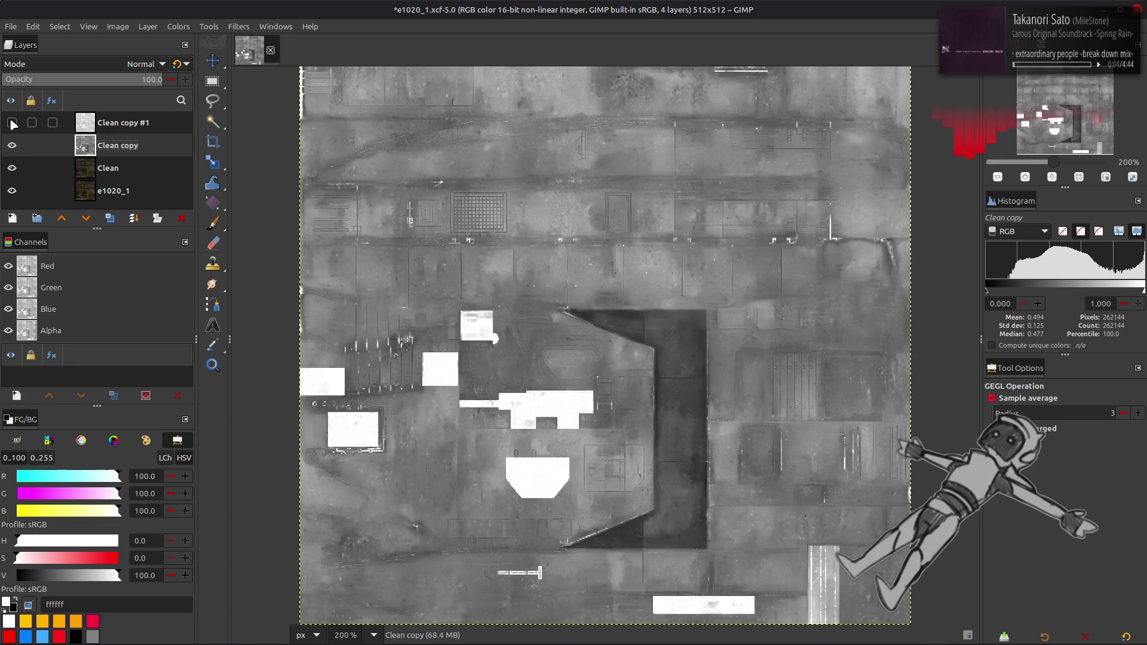
{"action": "left_click", "coordinate": [13, 123]}
{"action": "left_click", "coordinate": [13, 123]}
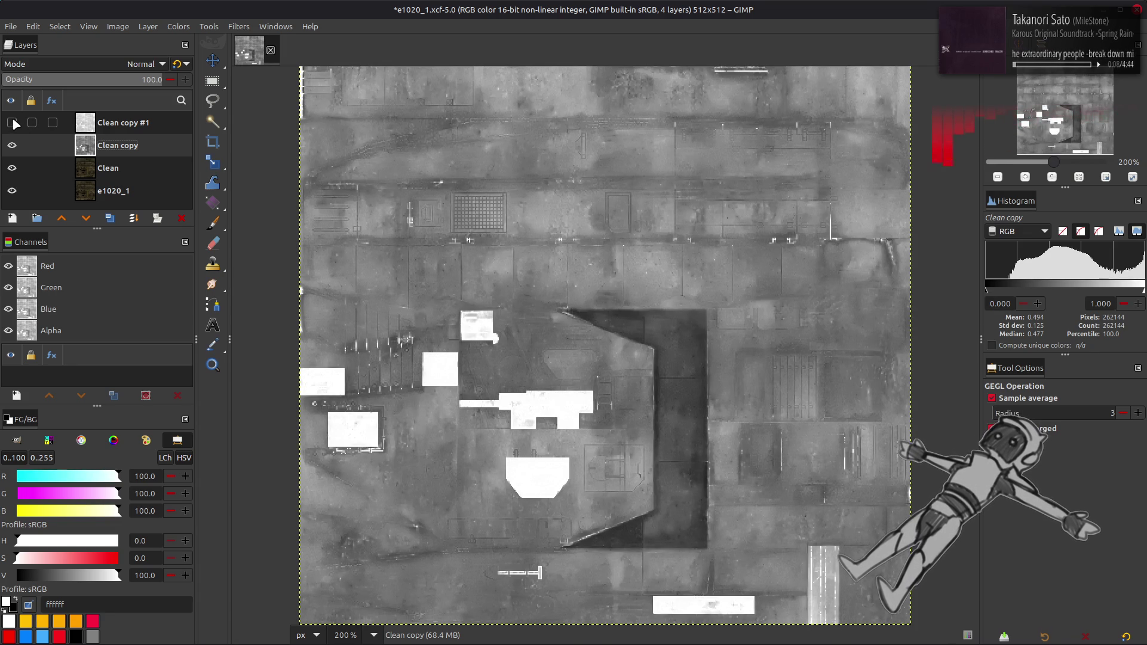
{"action": "left_click", "coordinate": [12, 145]}
{"action": "left_click", "coordinate": [12, 146]}
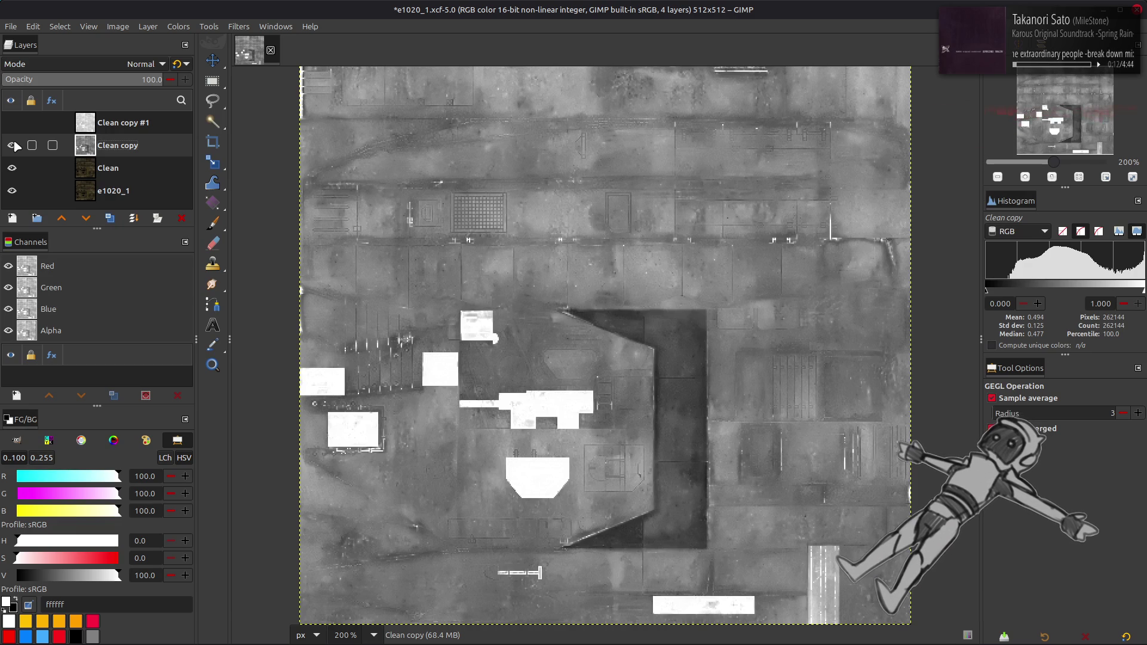
{"action": "left_click", "coordinate": [12, 145]}
{"action": "left_click", "coordinate": [12, 145]}
{"action": "left_click", "coordinate": [12, 145]}
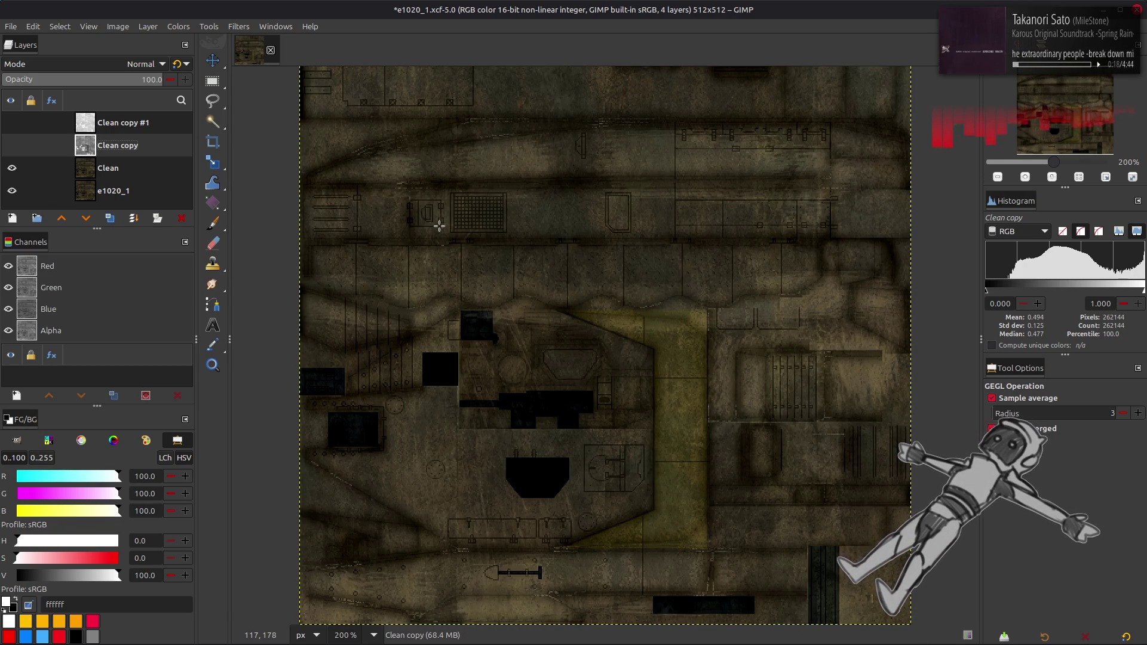
{"action": "key", "text": "ctrl+s"}
{"action": "key", "text": "alt+Tab"}
{"action": "key", "text": "alt+Tab"}
{"action": "key", "text": "alt+Tab"}
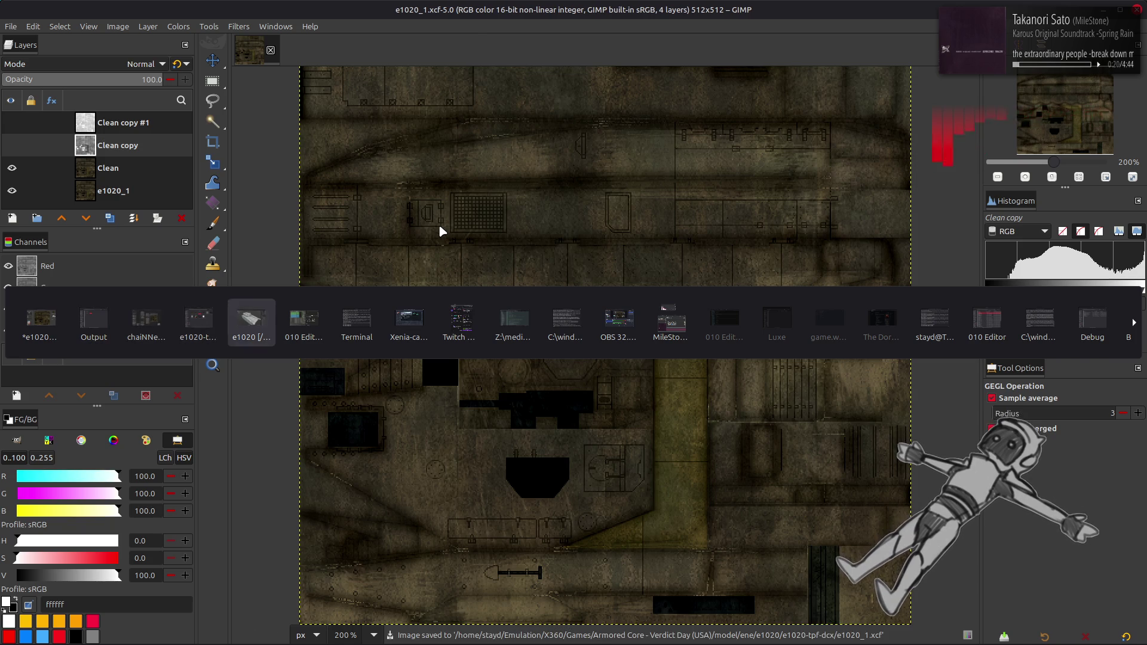
- Preview the tank in Material Preview, orbiting around it and toggling Edit Mode on the hull
{"action": "left_click", "coordinate": [914, 42]}
{"action": "mouse_move", "coordinate": [658, 251]}
{"action": "middle_mouse_down"}
{"action": "mouse_move", "coordinate": [509, 239]}
{"action": "mouse_move", "coordinate": [520, 291]}
{"action": "mouse_move", "coordinate": [605, 297]}
{"action": "mouse_move", "coordinate": [583, 260]}
{"action": "middle_mouse_up"}
{"action": "mouse_move", "coordinate": [628, 246]}
{"action": "middle_mouse_down"}
{"action": "mouse_move", "coordinate": [519, 276]}
{"action": "mouse_move", "coordinate": [596, 240]}
{"action": "mouse_move", "coordinate": [596, 295]}
{"action": "mouse_move", "coordinate": [422, 246]}
{"action": "mouse_move", "coordinate": [404, 251]}
{"action": "mouse_move", "coordinate": [414, 290]}
{"action": "mouse_move", "coordinate": [265, 290]}
{"action": "mouse_move", "coordinate": [285, 230]}
{"action": "mouse_move", "coordinate": [568, 336]}
{"action": "middle_mouse_up"}
{"action": "key", "text": "Tab"}
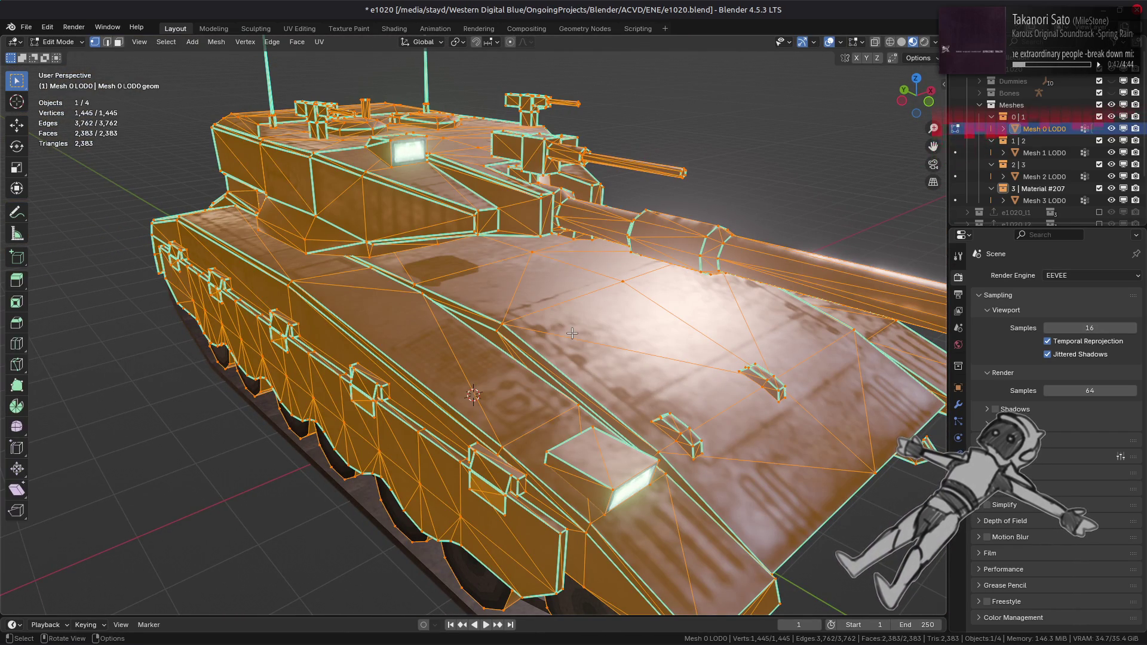
{"action": "key", "text": "Tab"}
{"action": "mouse_move", "coordinate": [572, 338]}
{"action": "middle_mouse_down"}
{"action": "mouse_move", "coordinate": [575, 324]}
{"action": "mouse_move", "coordinate": [555, 323]}
{"action": "middle_mouse_up"}
- Deselect the tank, save e1020.blend, return to Solid shading and switch back to GIMP
{"action": "key", "text": "alt+a"}
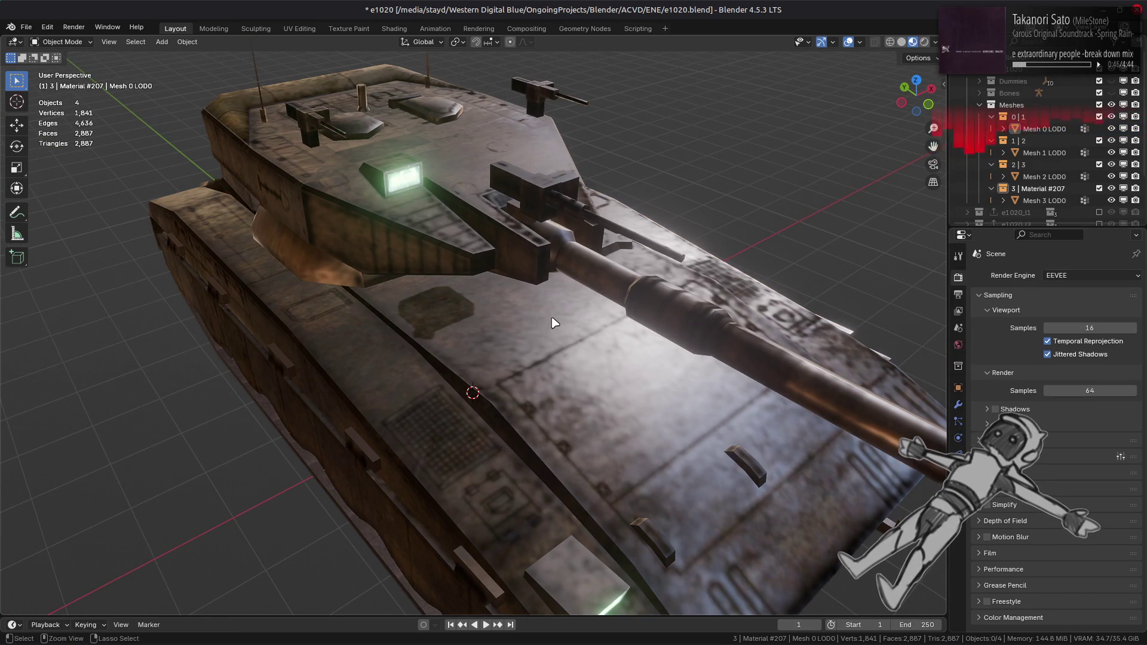
{"action": "key", "text": "ctrl+s"}
{"action": "key", "text": "z"}
{"action": "key", "text": "alt+Tab"}
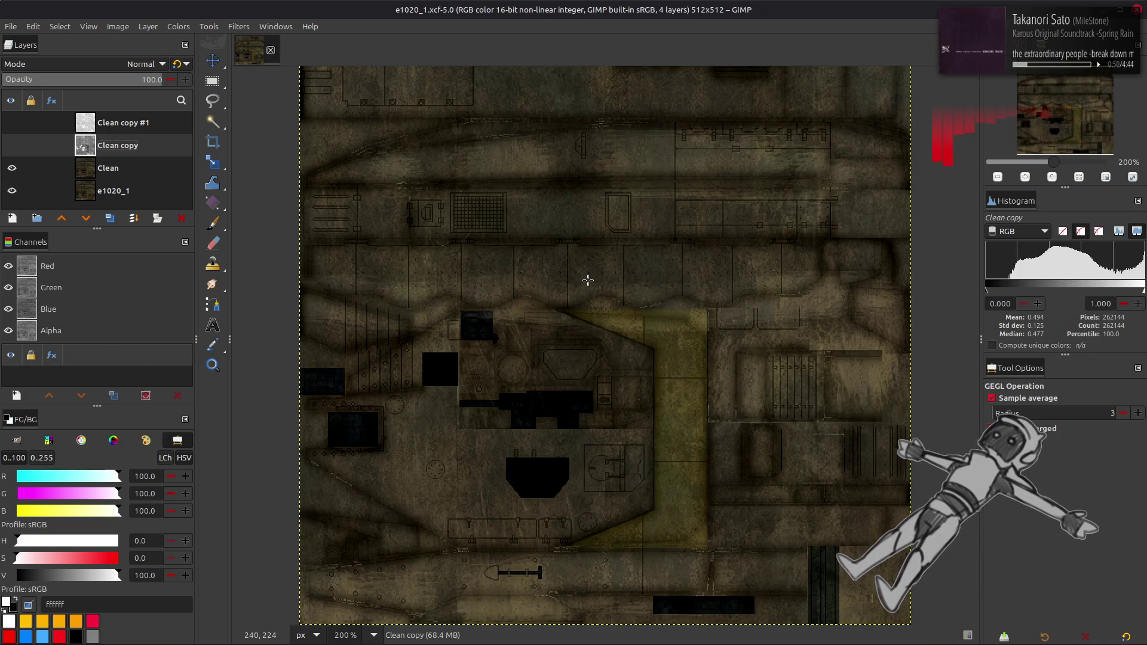
- With the Clean layer active, sample the dark blocks to set the foreground colour to 040708
{"action": "key", "text": "m"}
{"action": "left_click", "coordinate": [174, 171]}
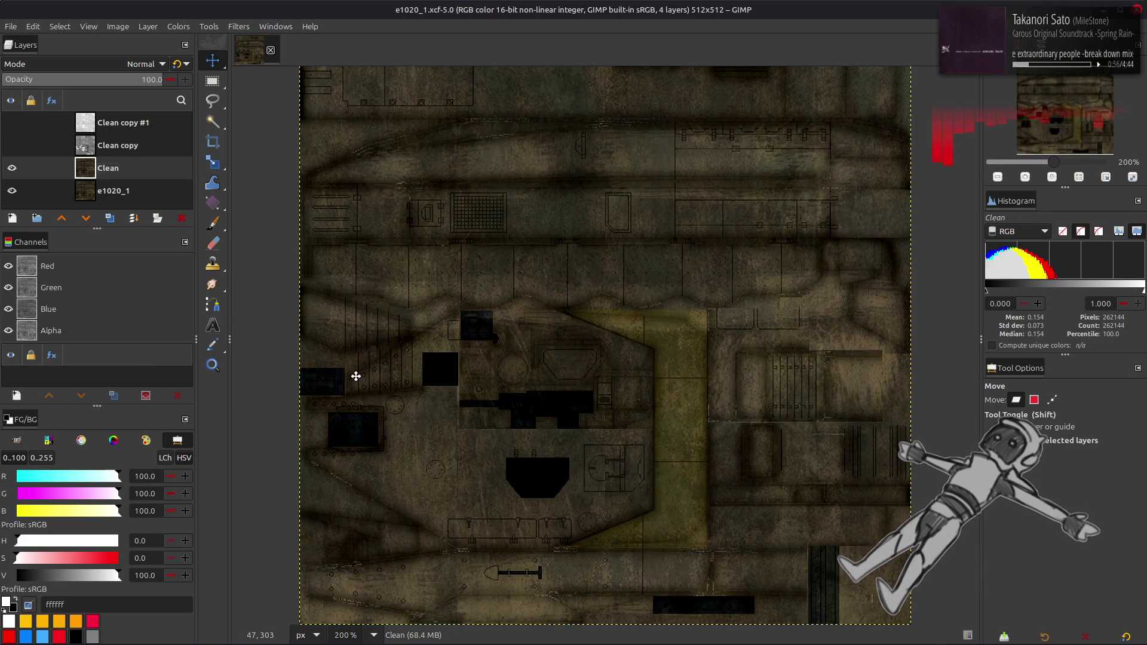
{"action": "key", "text": "o"}
{"action": "left_click", "coordinate": [555, 403]}
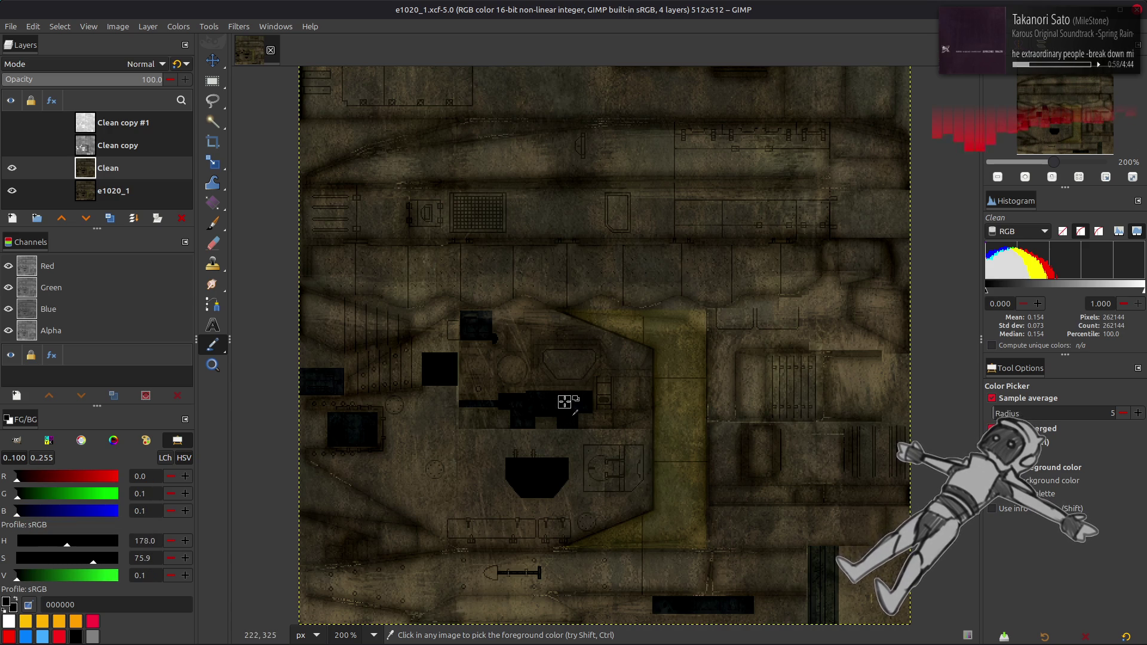
{"action": "left_click_drag", "start_coordinate": [564, 418], "coordinate": [534, 483]}
{"action": "left_click", "coordinate": [356, 427]}
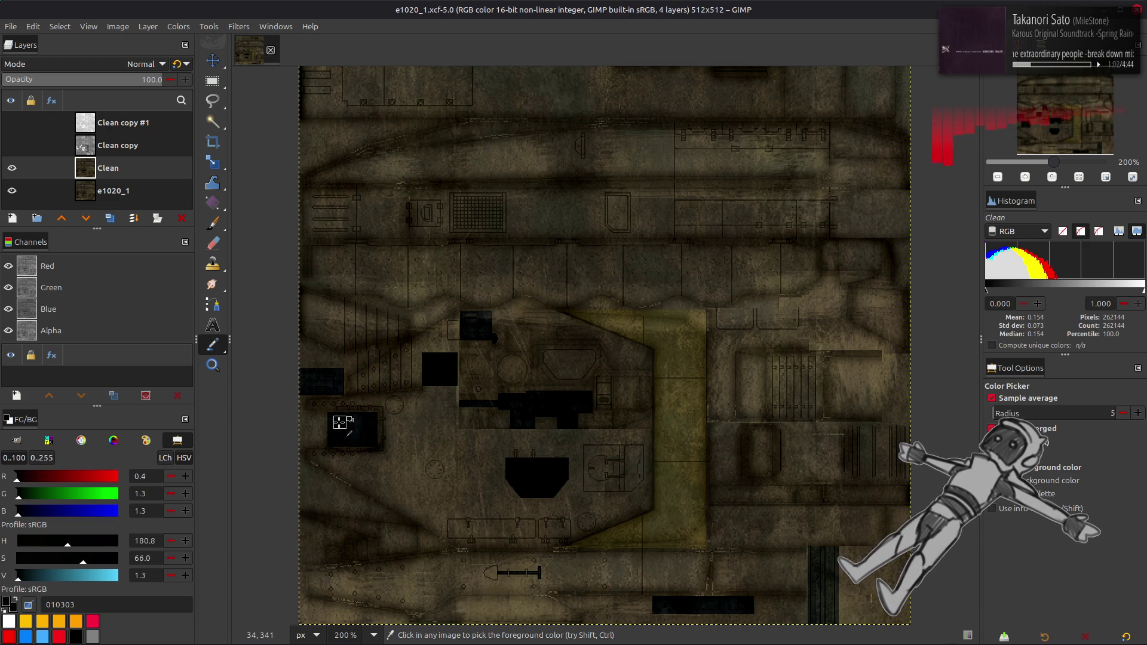
{"action": "scroll", "coordinate": [512, 435], "scroll_direction": "up", "scroll_amount": 1, "text": "ctrl"}
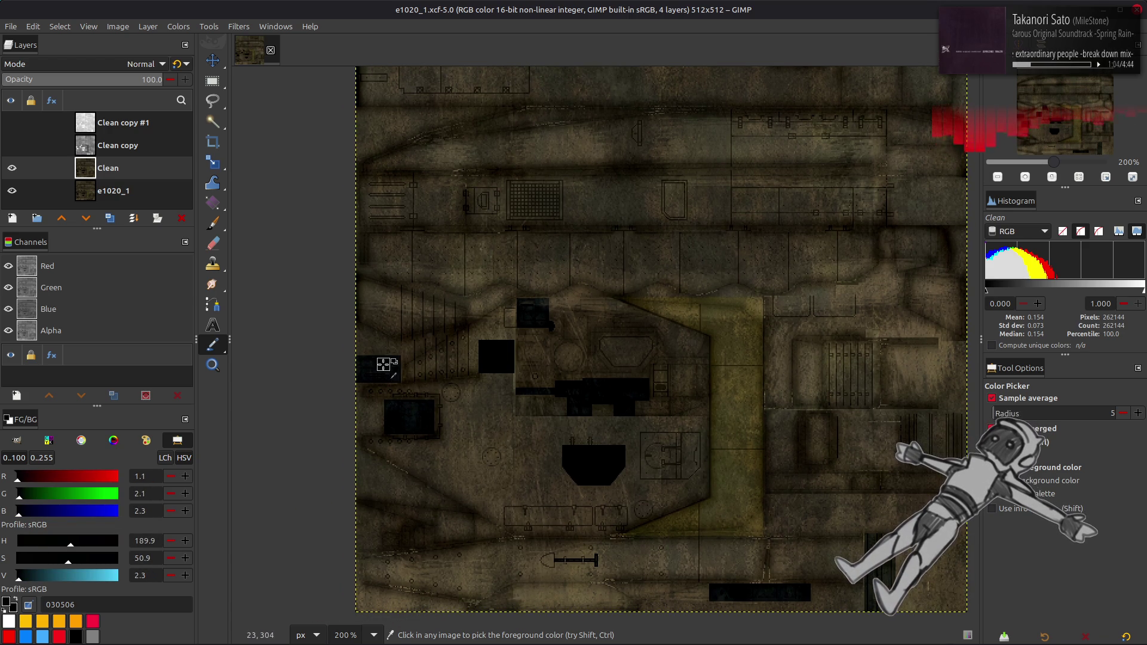
{"action": "scroll", "coordinate": [384, 364], "scroll_direction": "up", "scroll_amount": 1, "text": "ctrl"}
{"action": "left_click", "coordinate": [583, 414]}
- Zoom in and hide then re-show the Clean layer to compare, then zoom out
{"action": "scroll", "coordinate": [582, 414], "scroll_direction": "up", "scroll_amount": 2, "text": "ctrl"}
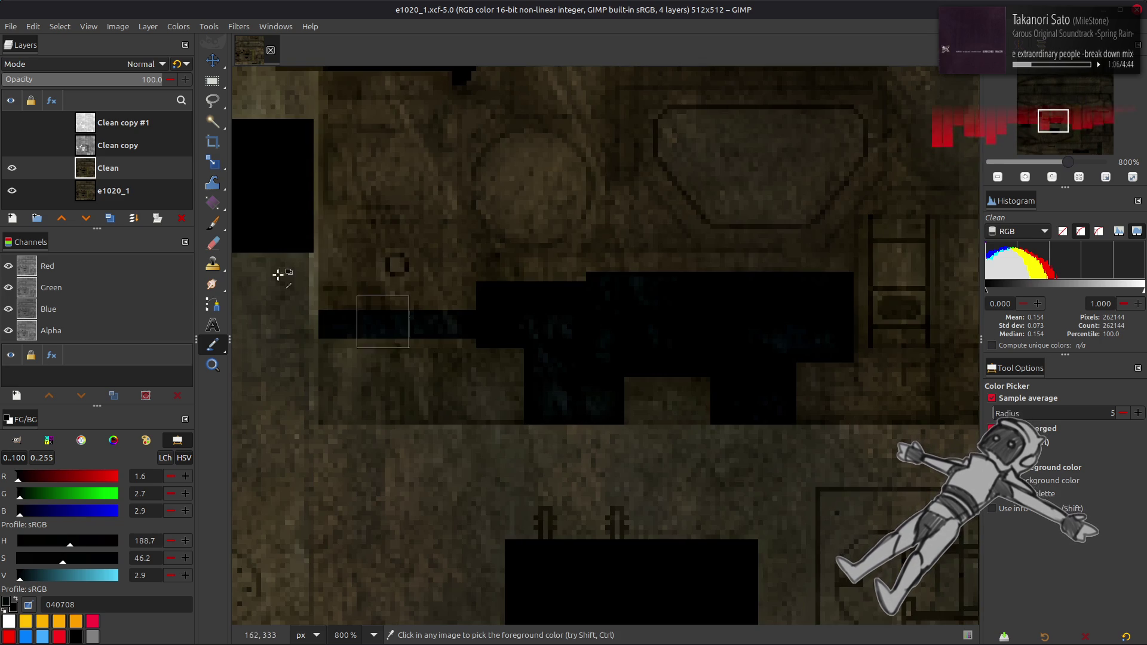
{"action": "left_click", "coordinate": [12, 169]}
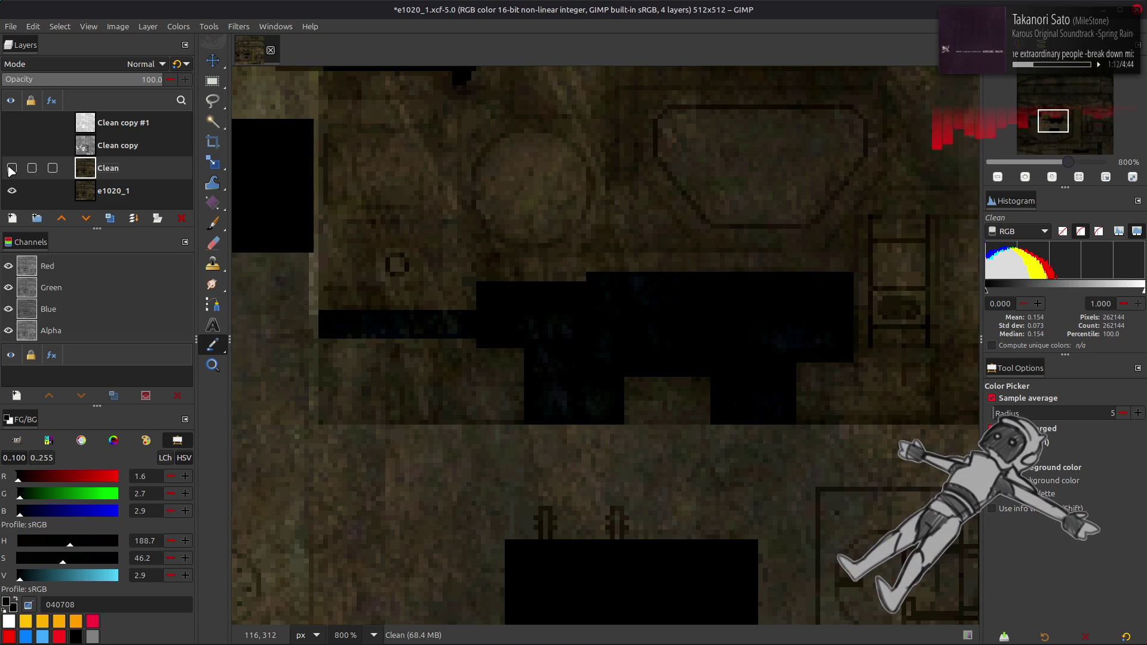
{"action": "left_click", "coordinate": [11, 169]}
{"action": "scroll", "coordinate": [359, 290], "scroll_direction": "down", "scroll_amount": 2, "text": "ctrl"}
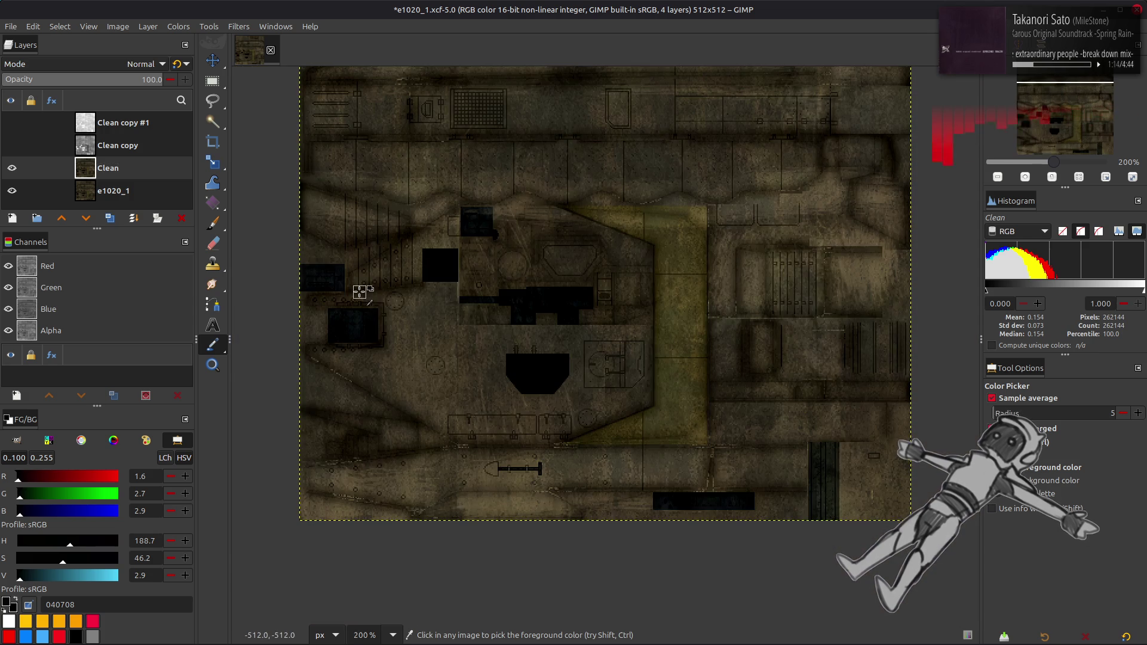
{"action": "key", "text": "alt+Tab"}
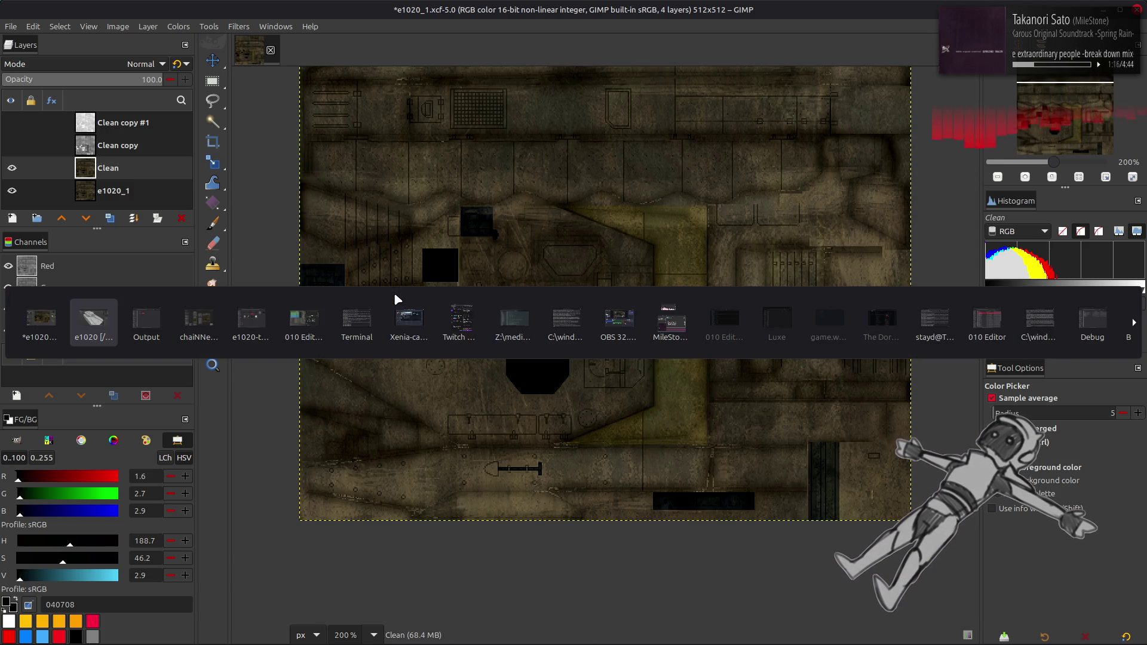
- In UV Editing, select all UVs and pick the diffuse texture node in the Shading workspace
{"action": "key", "text": "Tab"}
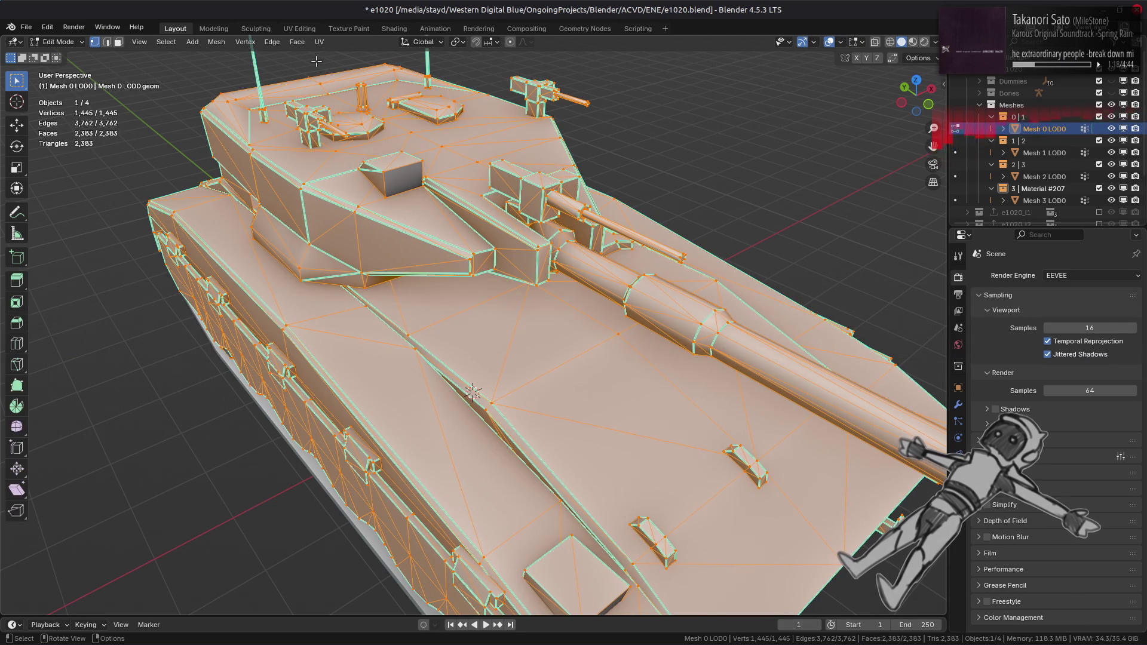
{"action": "left_click", "coordinate": [300, 28]}
{"action": "key", "text": "a"}
{"action": "scroll", "coordinate": [218, 343], "scroll_direction": "up", "scroll_amount": 5}
{"action": "scroll", "coordinate": [329, 204], "scroll_direction": "down", "scroll_amount": 3}
{"action": "left_click", "coordinate": [394, 29]}
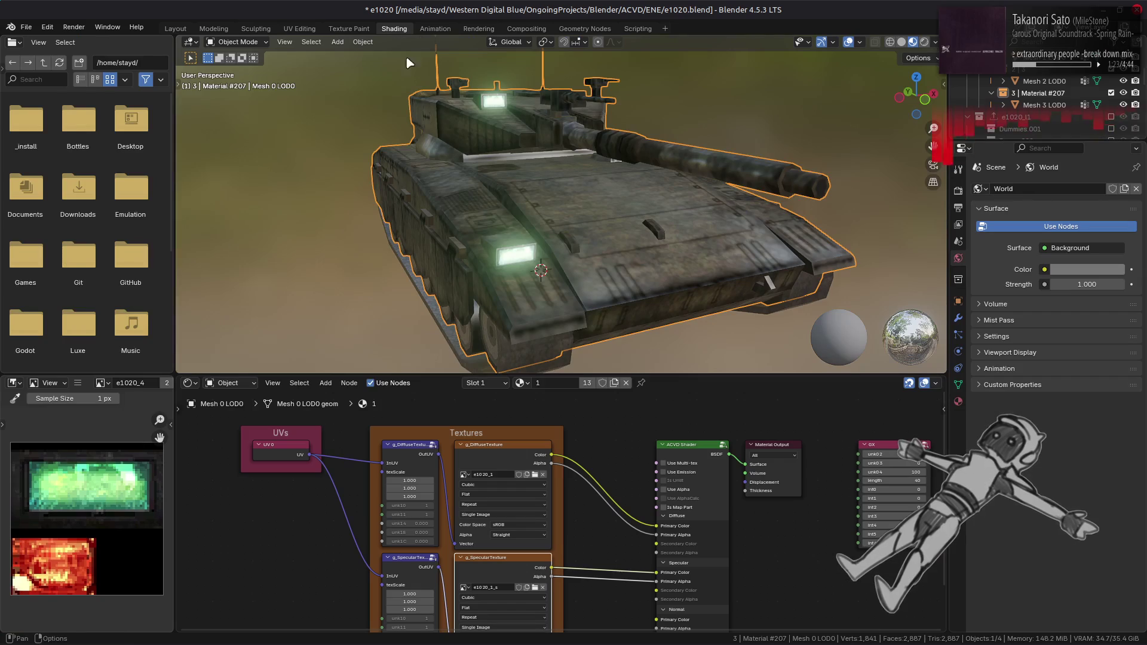
{"action": "left_click", "coordinate": [490, 455]}
{"action": "left_click", "coordinate": [299, 28]}
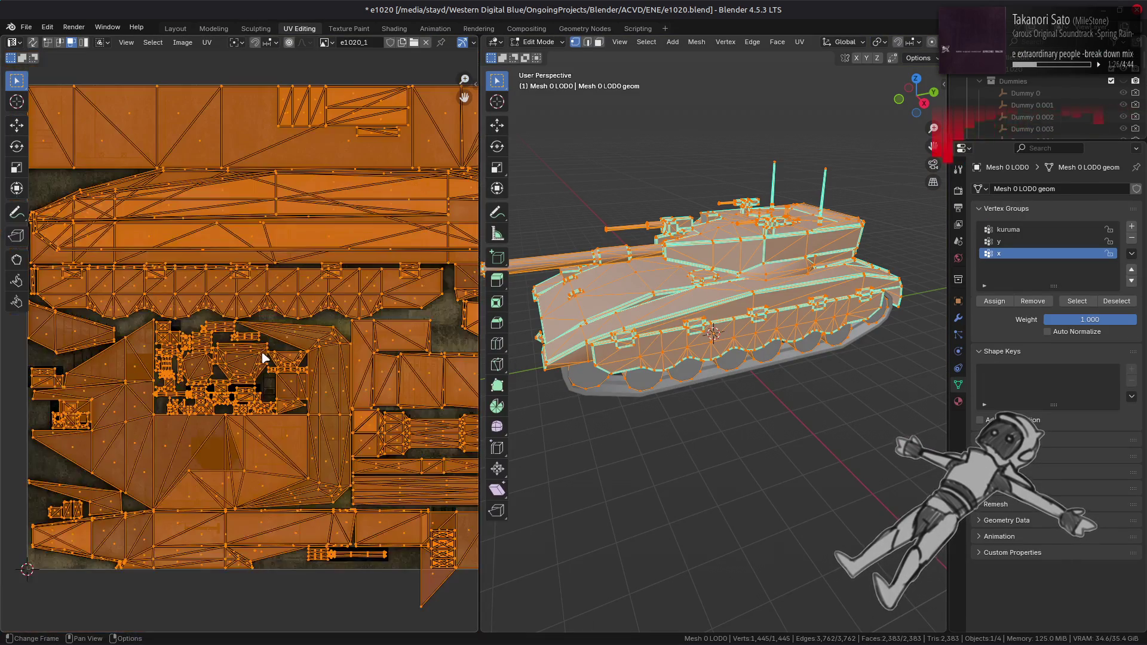
- Repeatedly hide and reveal all UVs to inspect the texture's dark blocks, then return to Layout
{"action": "key", "text": "alt+a"}
{"action": "key", "text": "a"}
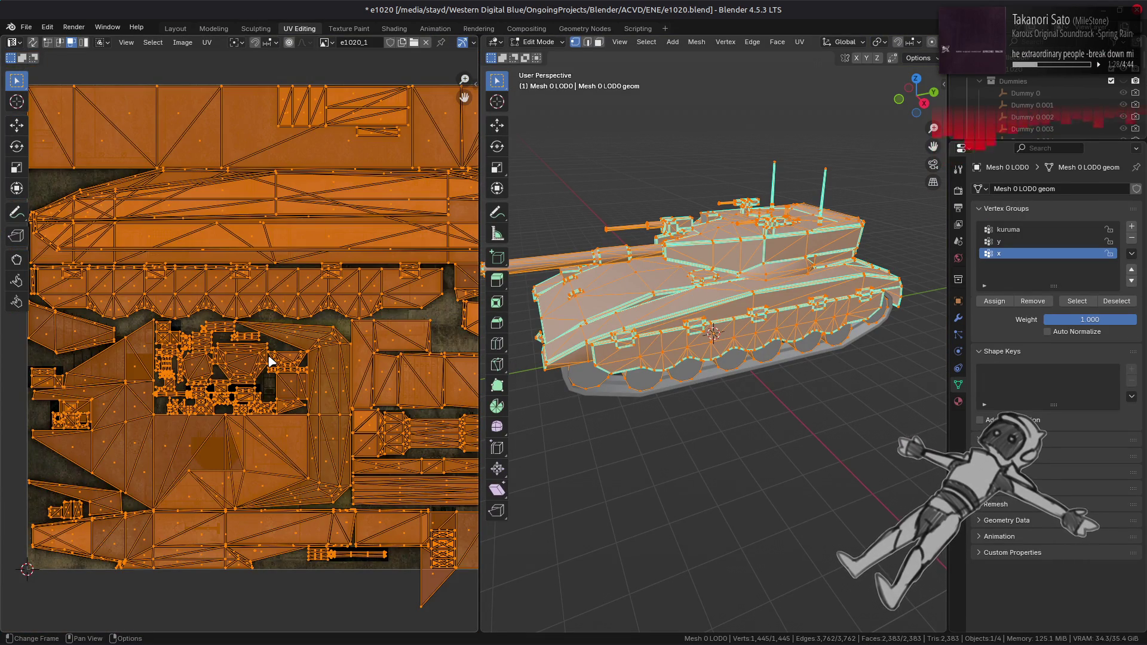
{"action": "key", "text": "h"}
{"action": "key", "text": "alt+h"}
{"action": "middle_click_drag", "start_coordinate": [236, 367], "coordinate": [283, 339]}
{"action": "key", "text": "h"}
{"action": "scroll", "coordinate": [283, 342], "scroll_direction": "up", "scroll_amount": 10}
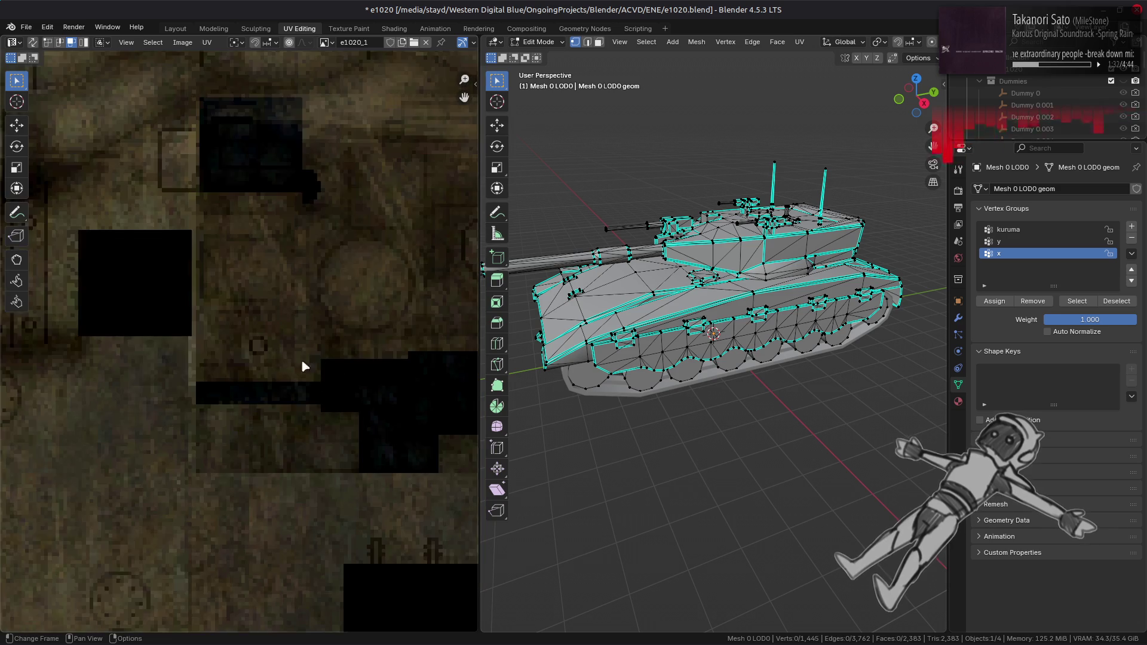
{"action": "scroll", "coordinate": [259, 335], "scroll_direction": "down", "scroll_amount": 4}
{"action": "key", "text": "alt+h"}
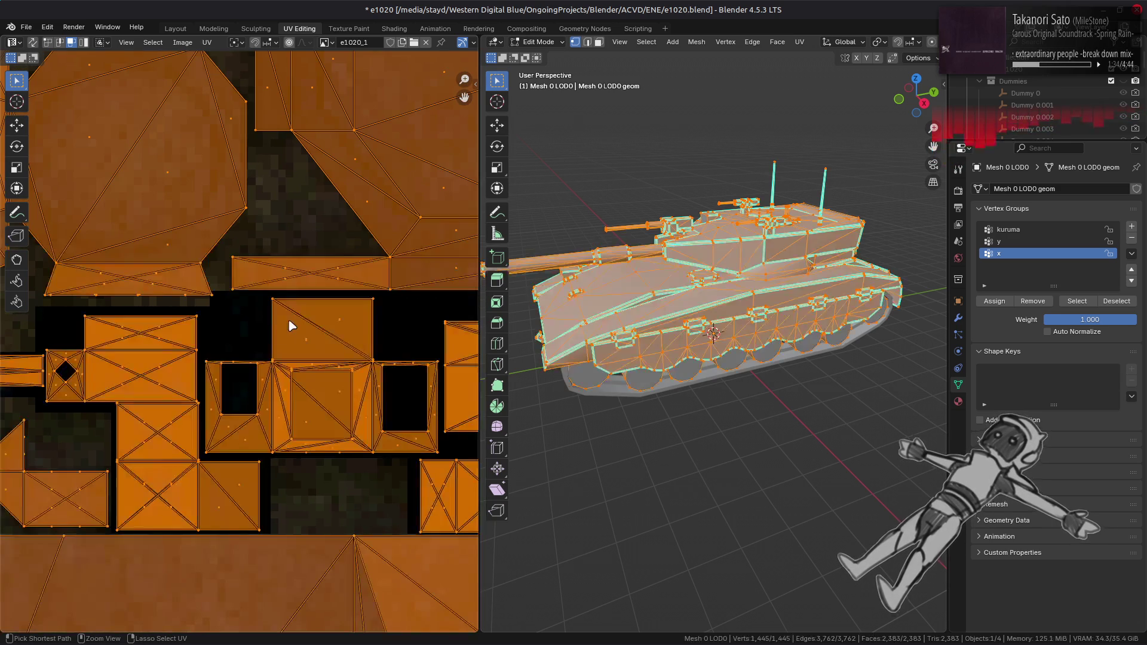
{"action": "key", "text": "h"}
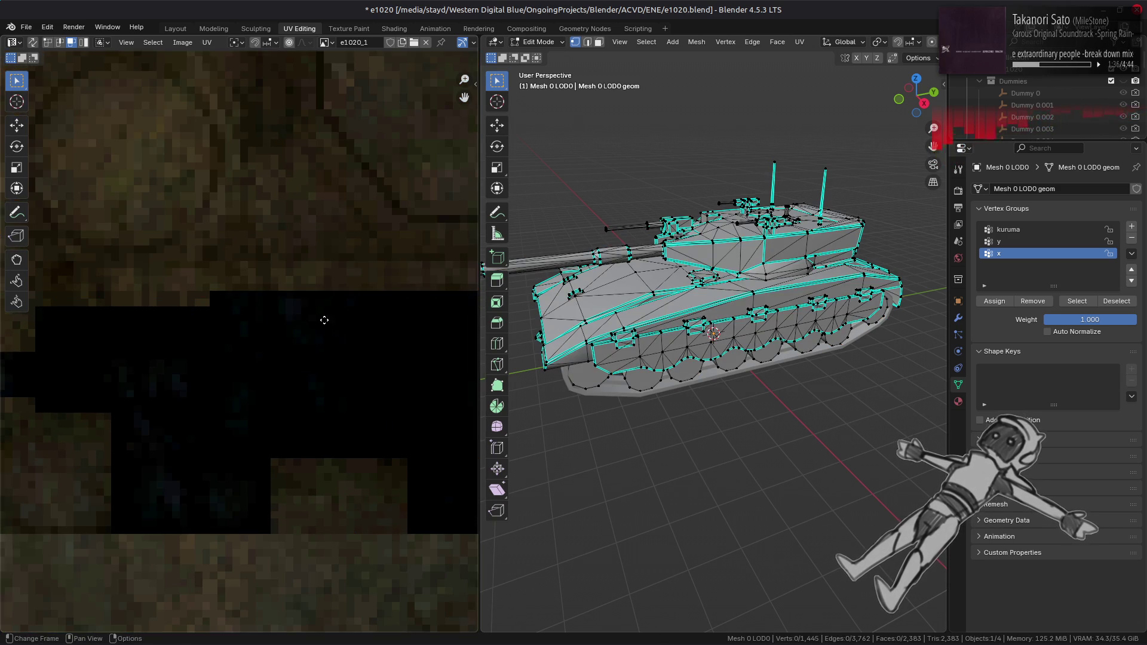
{"action": "middle_click_drag", "start_coordinate": [333, 325], "coordinate": [223, 325]}
{"action": "key", "text": "alt+h"}
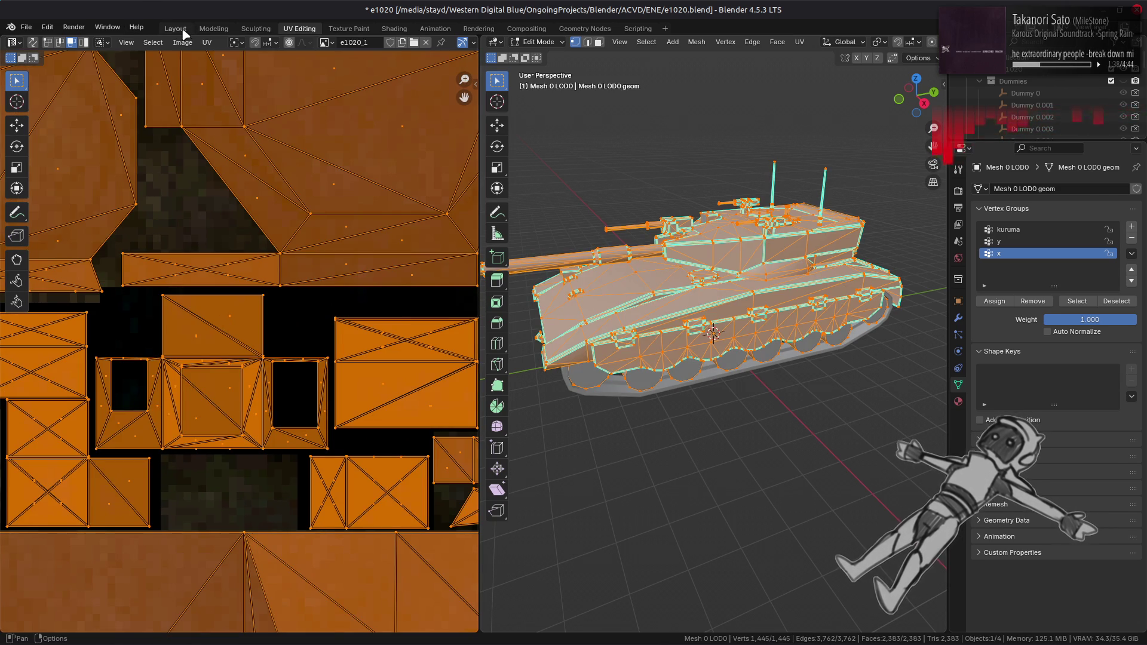
{"action": "left_click", "coordinate": [181, 30]}
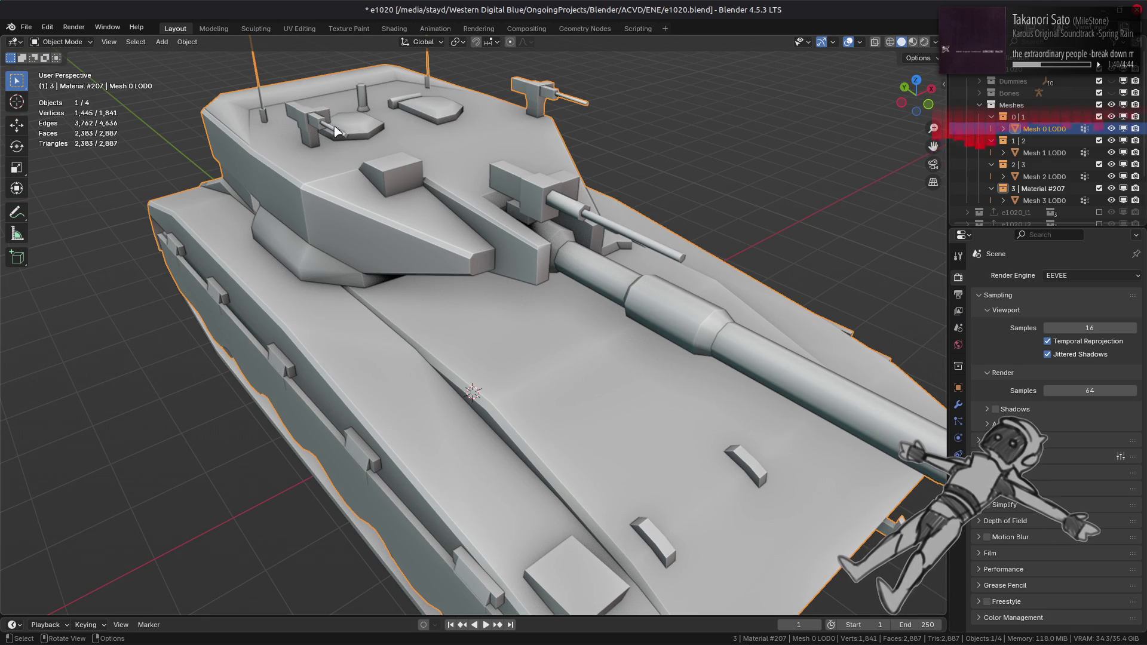
- Deselect all, save e1020.blend, toggle Material Preview then Solid shading, and switch back to GIMP
{"action": "key", "text": "alt+a"}
{"action": "key", "text": "ctrl+s"}
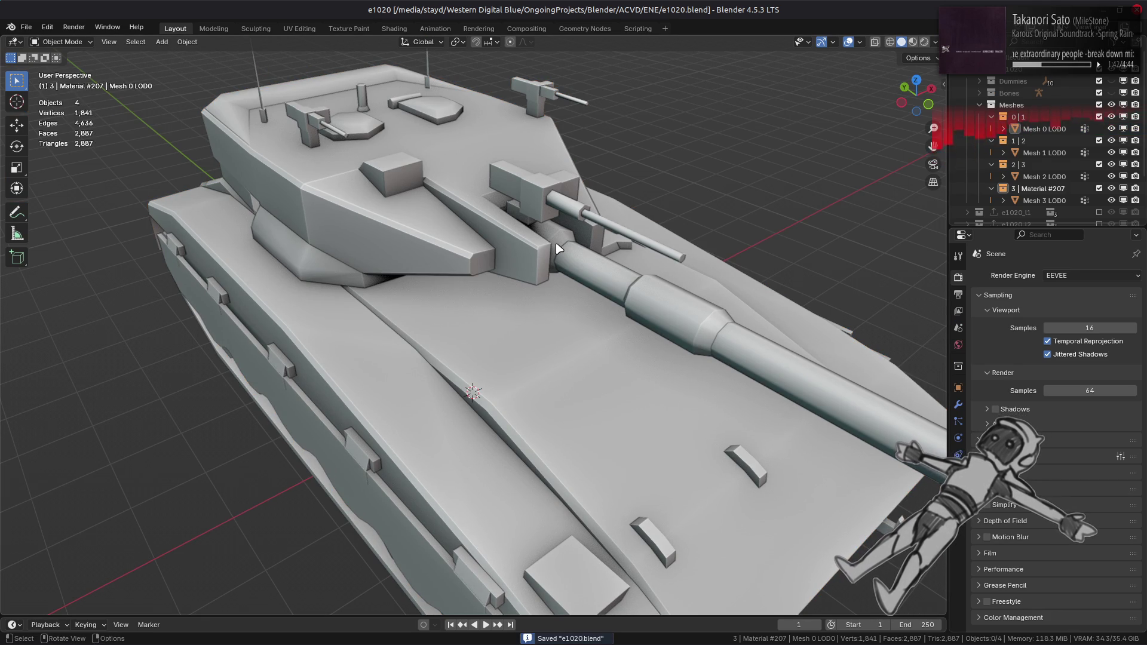
{"action": "left_click", "coordinate": [914, 43]}
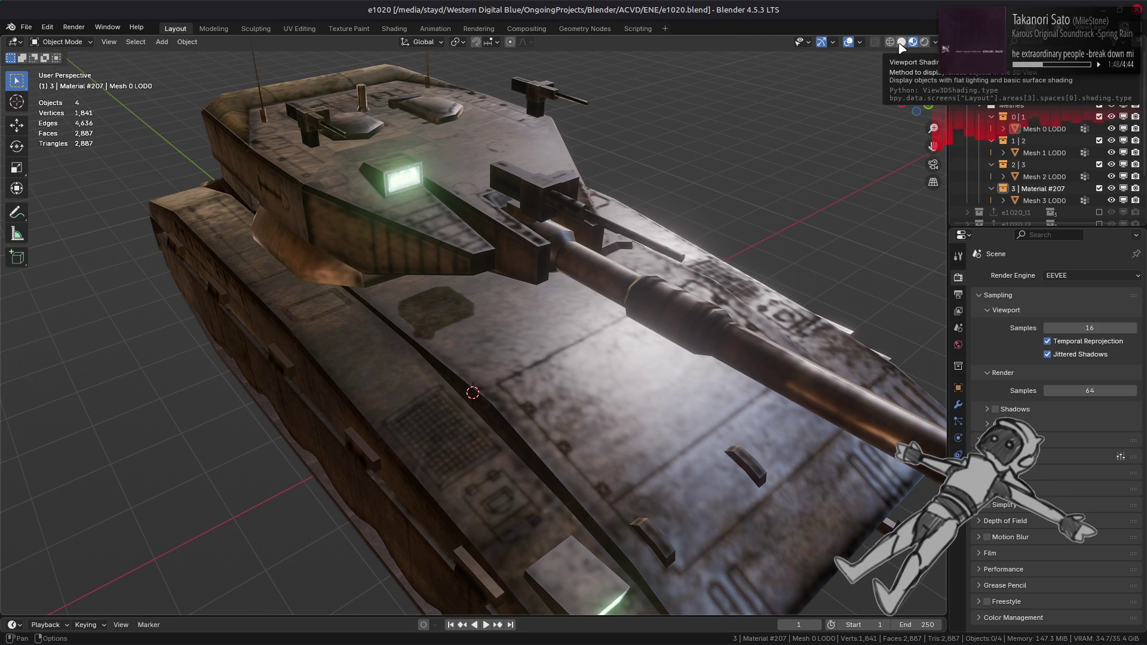
{"action": "left_click", "coordinate": [901, 43]}
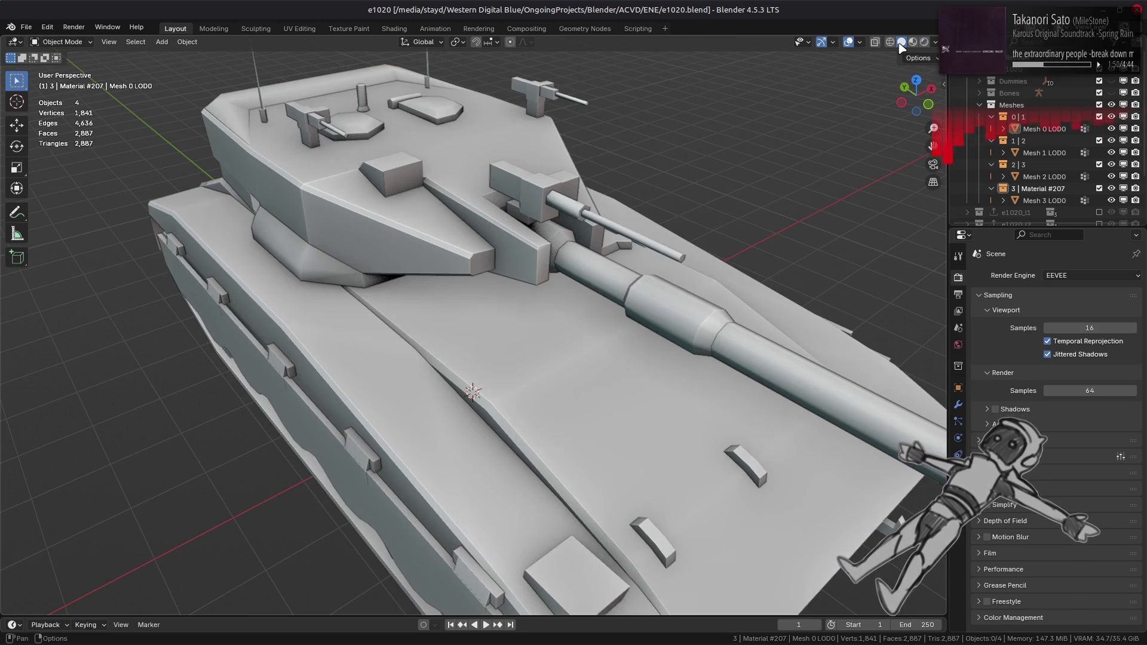
{"action": "key", "text": "alt+Tab"}
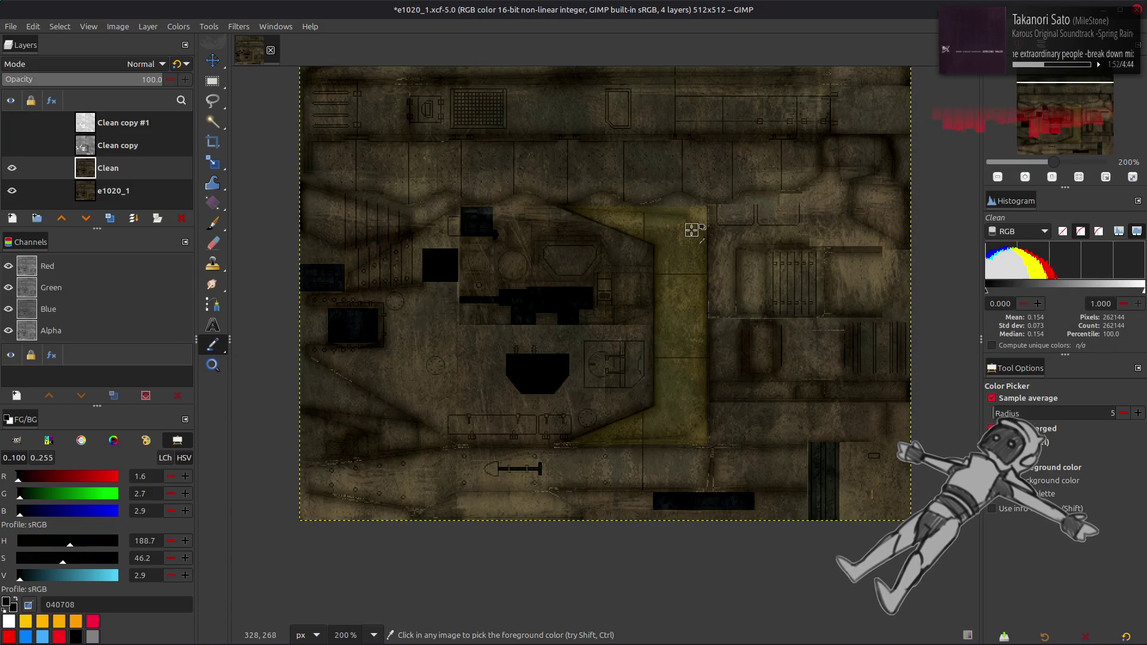
- Toggle visibility of the Clean copy and Clean copy #1 layers to compare them with the colour texture
{"action": "scroll", "coordinate": [691, 230], "scroll_direction": "down", "scroll_amount": 2}
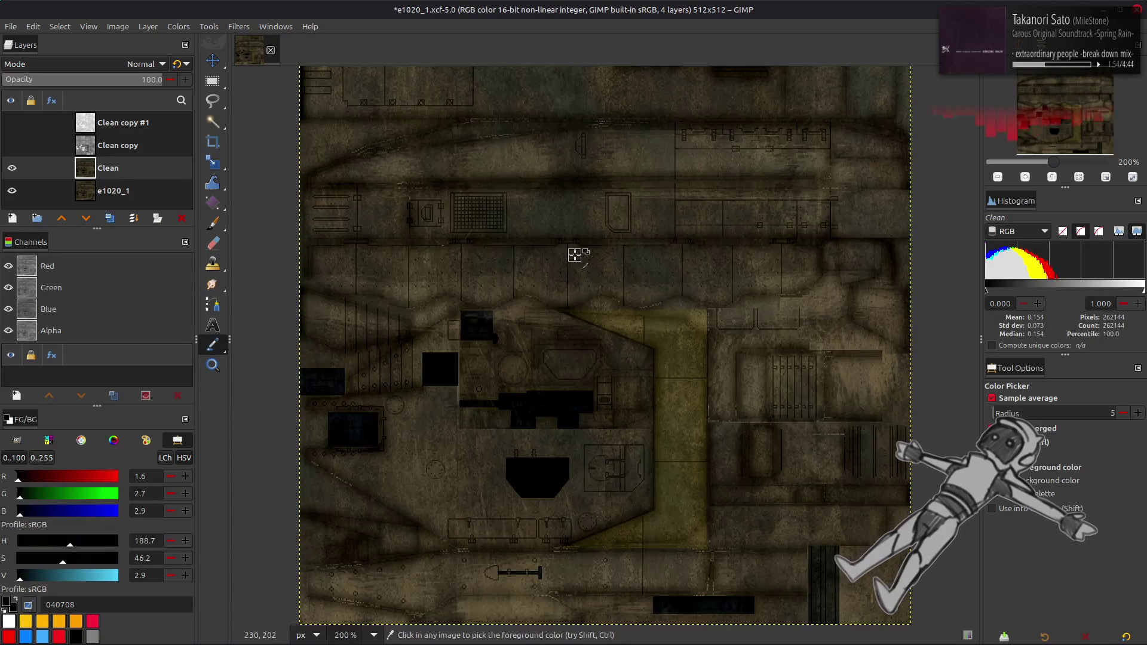
{"action": "left_click", "coordinate": [12, 145]}
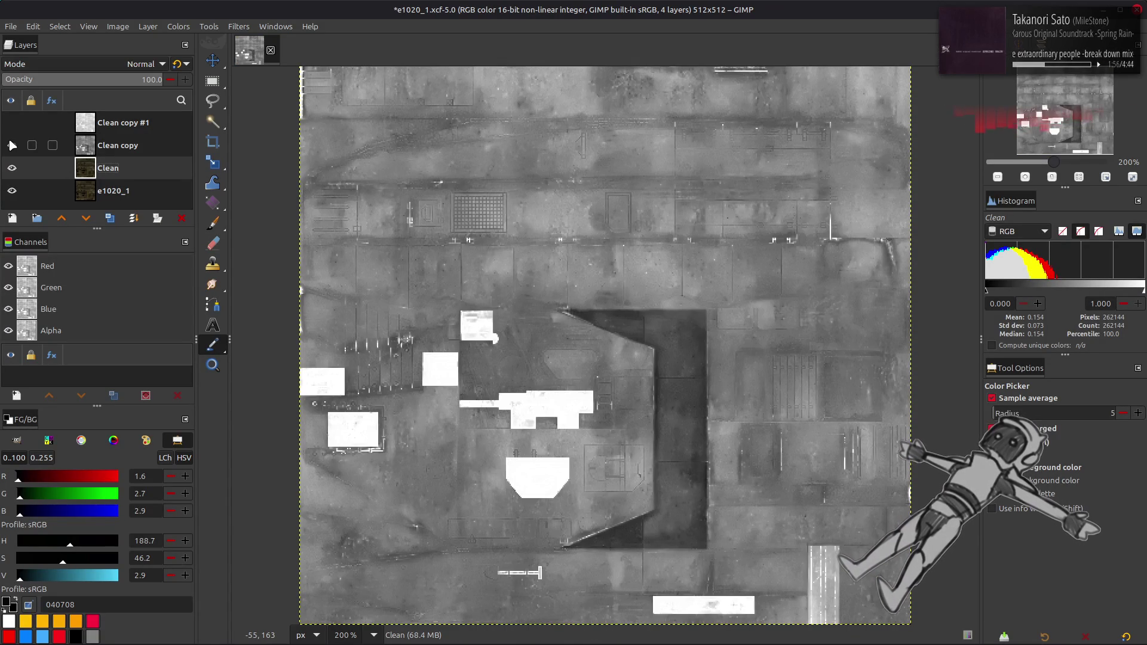
{"action": "left_click", "coordinate": [12, 123]}
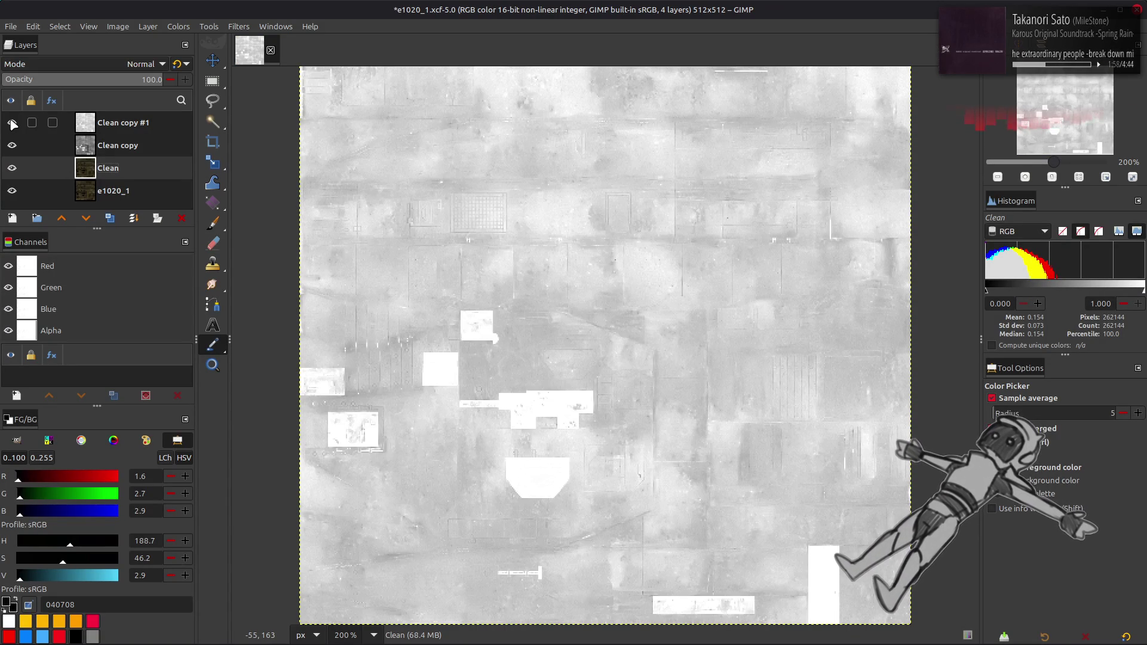
{"action": "left_click", "coordinate": [12, 123]}
{"action": "left_click", "coordinate": [12, 122]}
{"action": "left_click", "coordinate": [12, 122]}
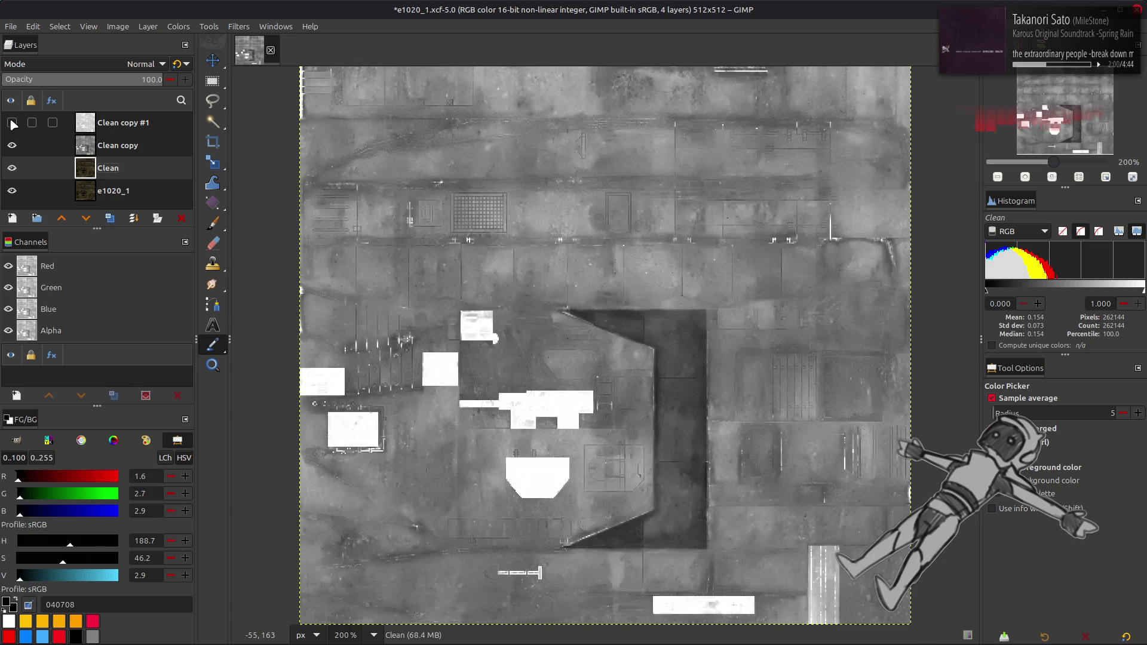
{"action": "left_click", "coordinate": [12, 122]}
{"action": "left_click", "coordinate": [12, 122]}
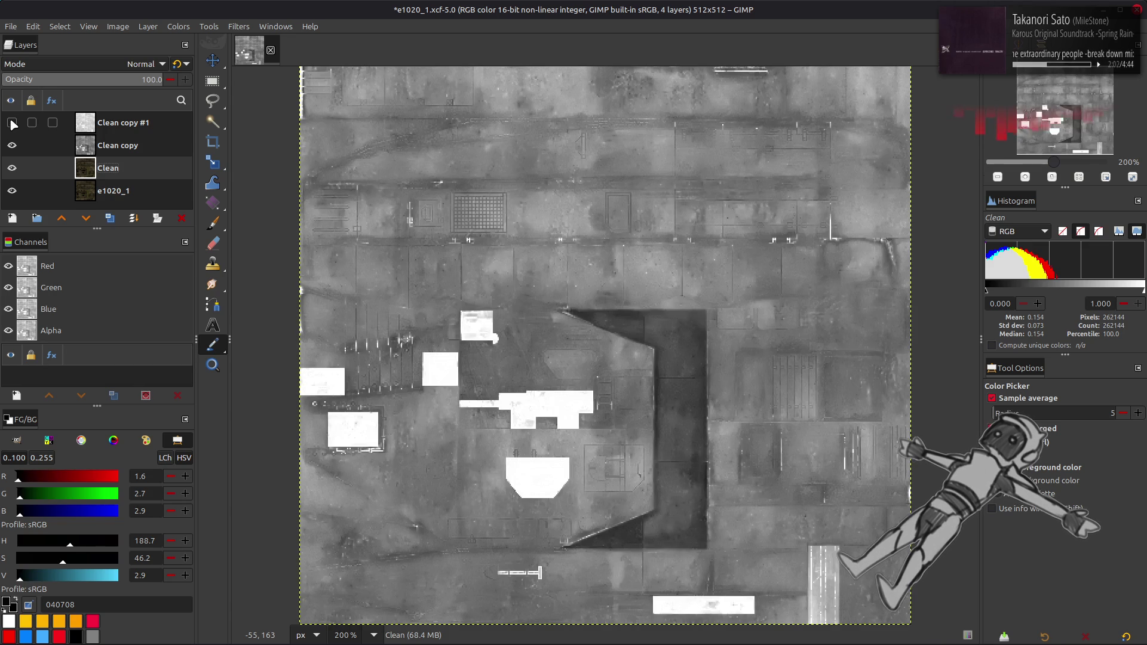
{"action": "left_click", "coordinate": [12, 145]}
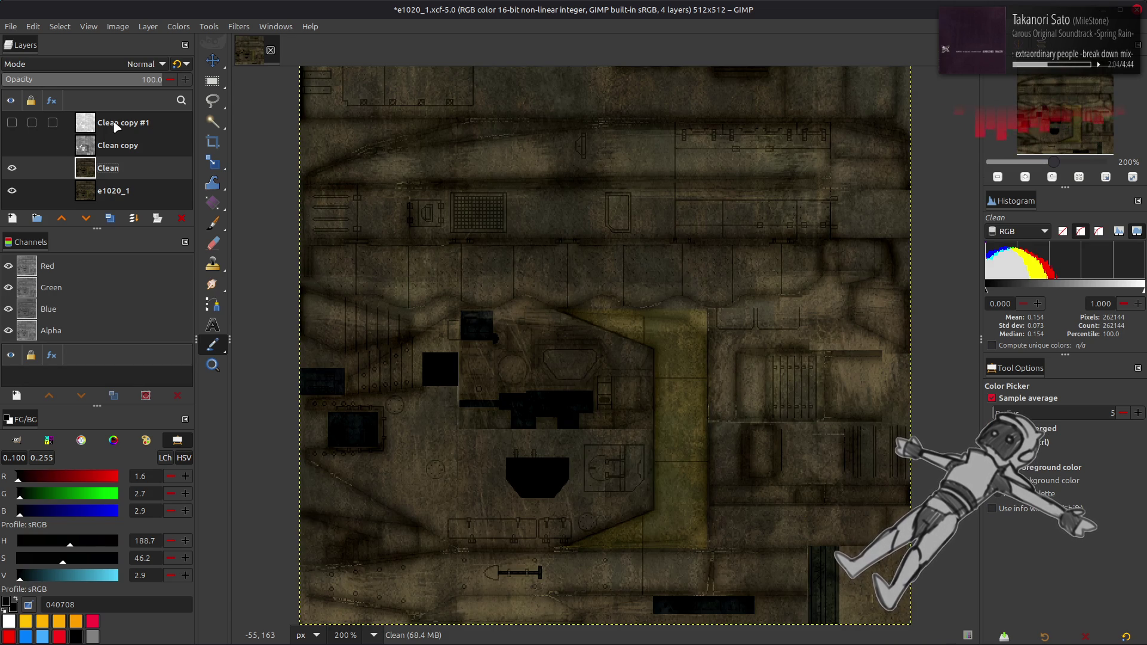
- Duplicate Clean as Clean copy #2 and Clean copy #1 as Clean copy #3, lowering it below Clean copy
{"action": "left_click", "coordinate": [116, 126]}
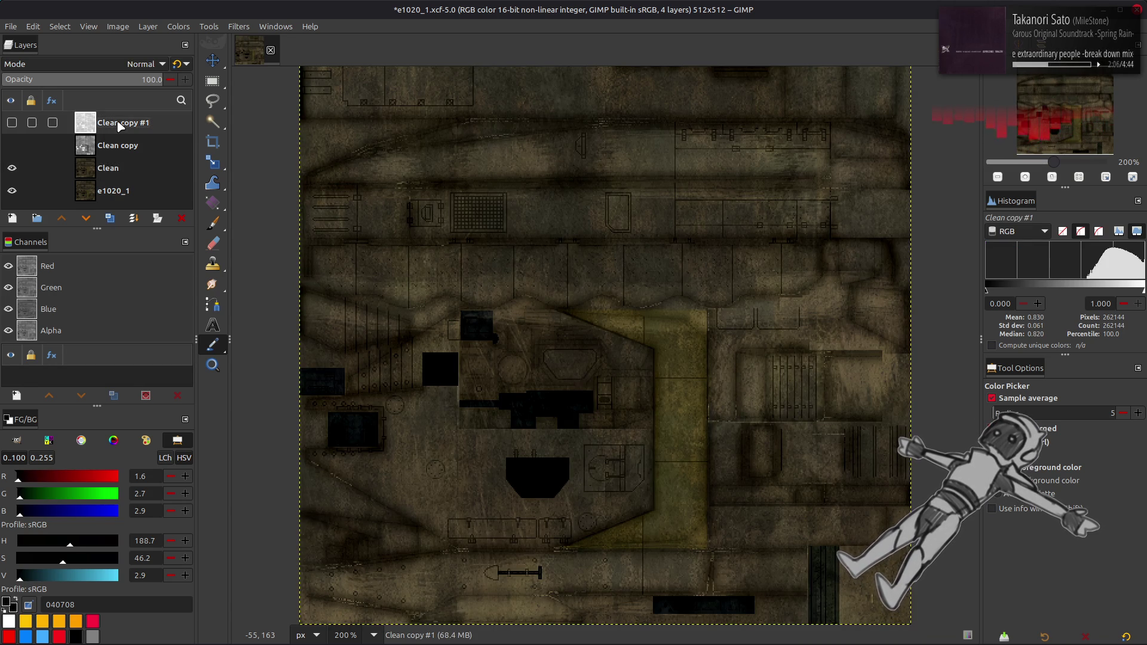
{"action": "left_click", "coordinate": [116, 169]}
{"action": "left_click", "coordinate": [110, 218]}
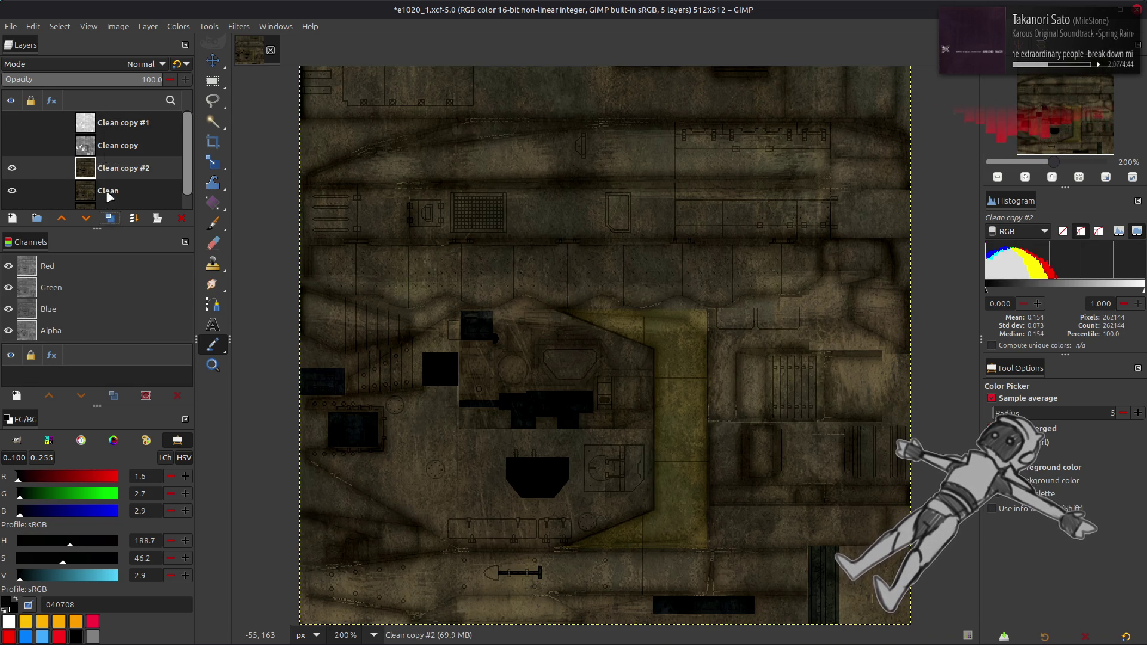
{"action": "left_click", "coordinate": [178, 26]}
{"action": "mouse_move", "coordinate": [245, 244]}
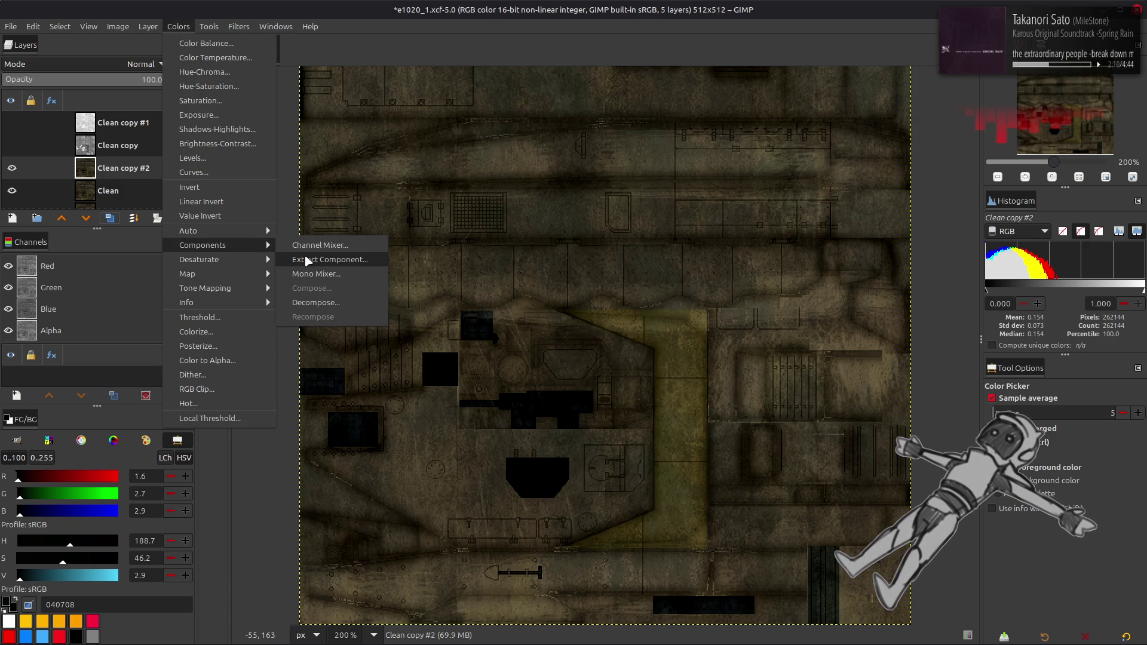
{"action": "left_click", "coordinate": [110, 128]}
{"action": "left_click", "coordinate": [111, 128]}
{"action": "left_click", "coordinate": [109, 218]}
{"action": "left_click", "coordinate": [86, 218]}
{"action": "left_click", "coordinate": [86, 219]}
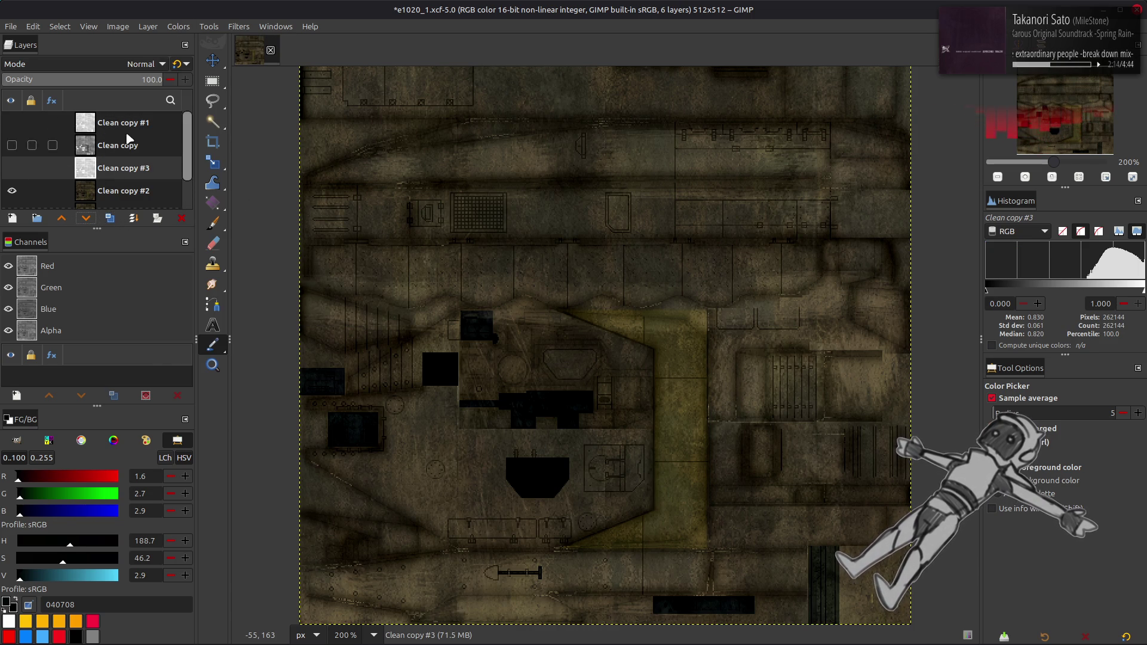
- Rename Clean copy #1 to 'M' and Clean copy to 'Y', then select Clean copy #2
{"action": "double_click", "coordinate": [122, 123]}
{"action": "type", "text": "M"}
{"action": "double_click", "coordinate": [116, 145]}
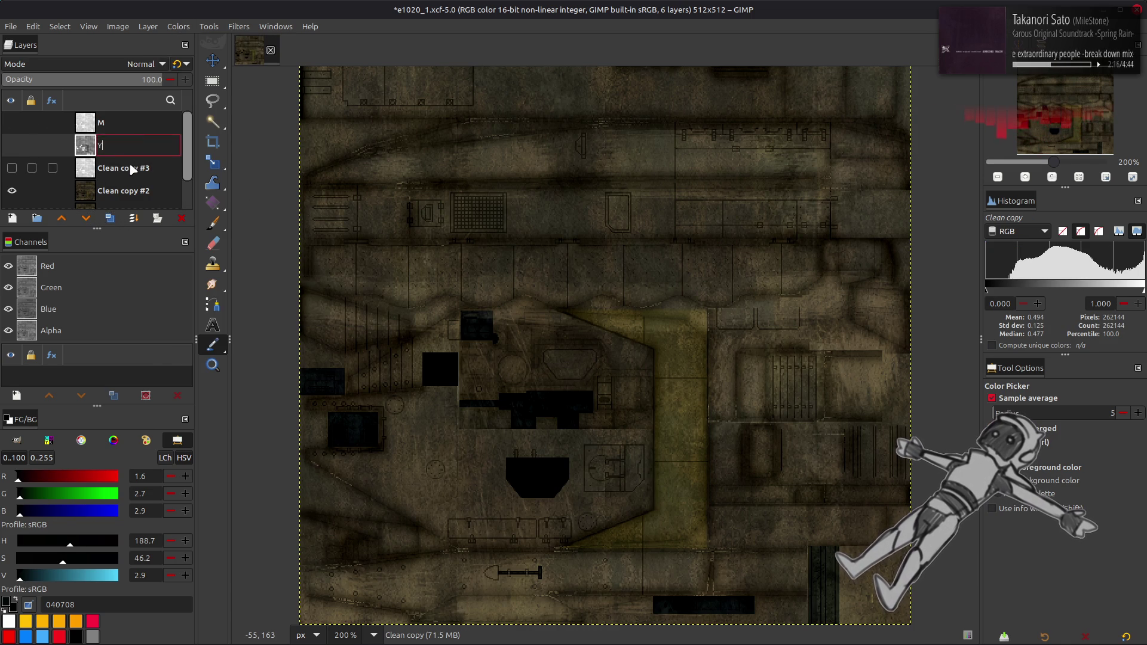
{"action": "type", "text": "Y"}
{"action": "left_click", "coordinate": [132, 168]}
{"action": "left_click", "coordinate": [12, 167]}
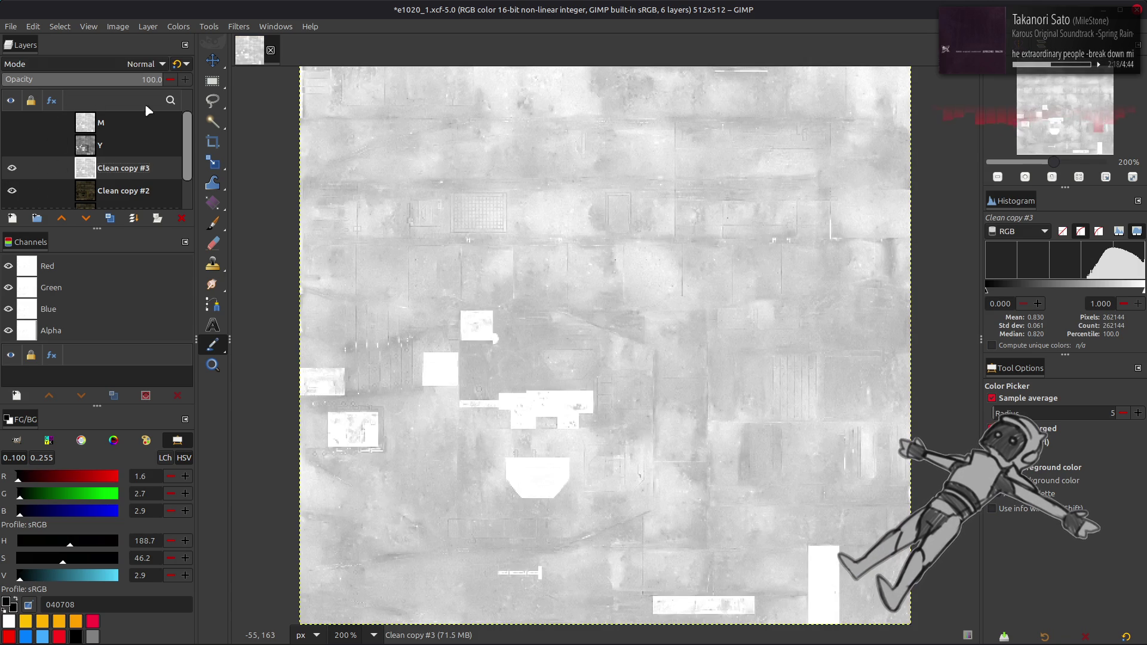
{"action": "left_click", "coordinate": [12, 168]}
{"action": "left_click", "coordinate": [124, 191]}
- Extract the Y'CbCr Y' component into Clean copy #2, then show and select Clean copy #3
{"action": "left_click", "coordinate": [178, 26]}
{"action": "mouse_move", "coordinate": [239, 244]}
{"action": "left_click", "coordinate": [279, 255]}
{"action": "left_click", "coordinate": [157, 323]}
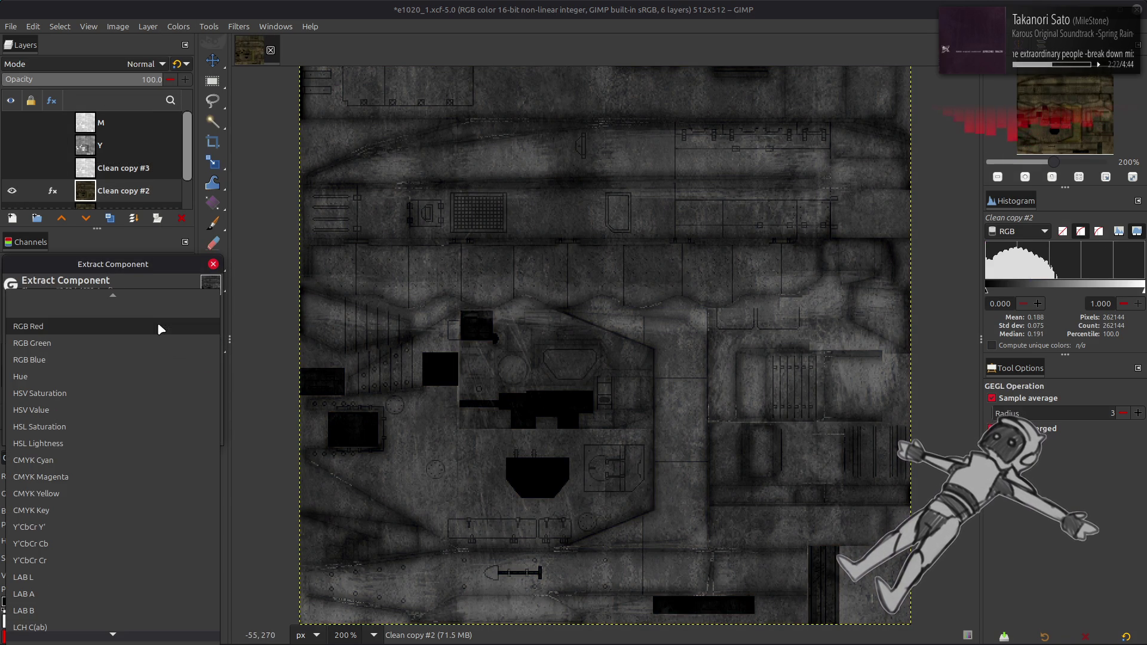
{"action": "left_click", "coordinate": [98, 521]}
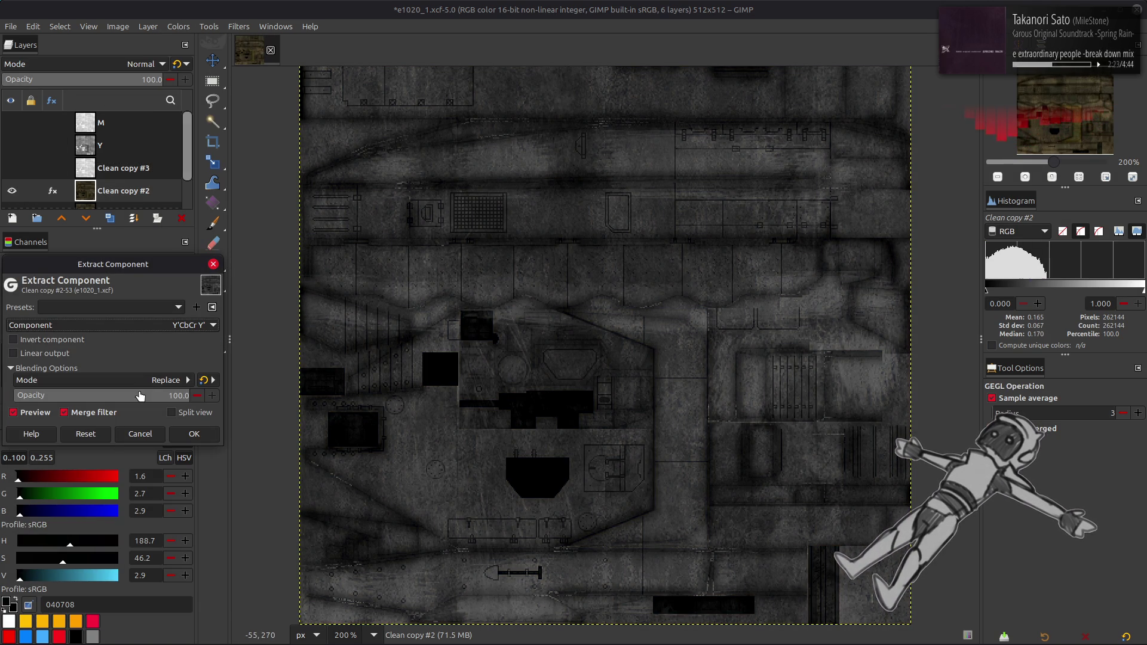
{"action": "left_click", "coordinate": [131, 323]}
{"action": "left_click", "coordinate": [122, 339]}
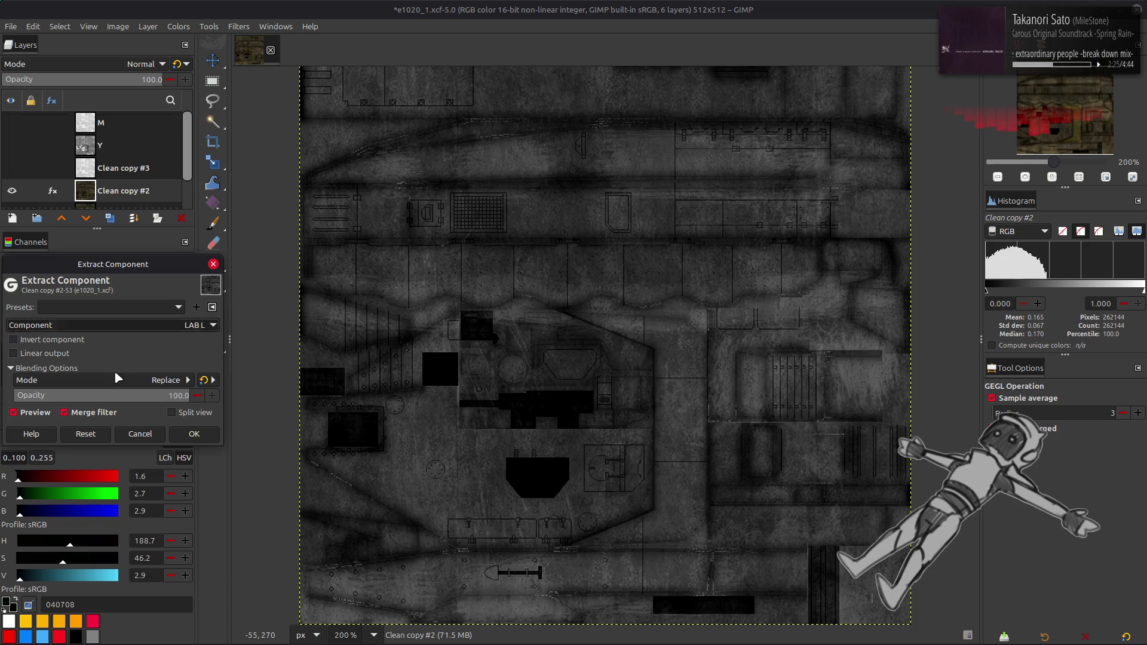
{"action": "left_click", "coordinate": [138, 328]}
{"action": "left_click", "coordinate": [120, 272]}
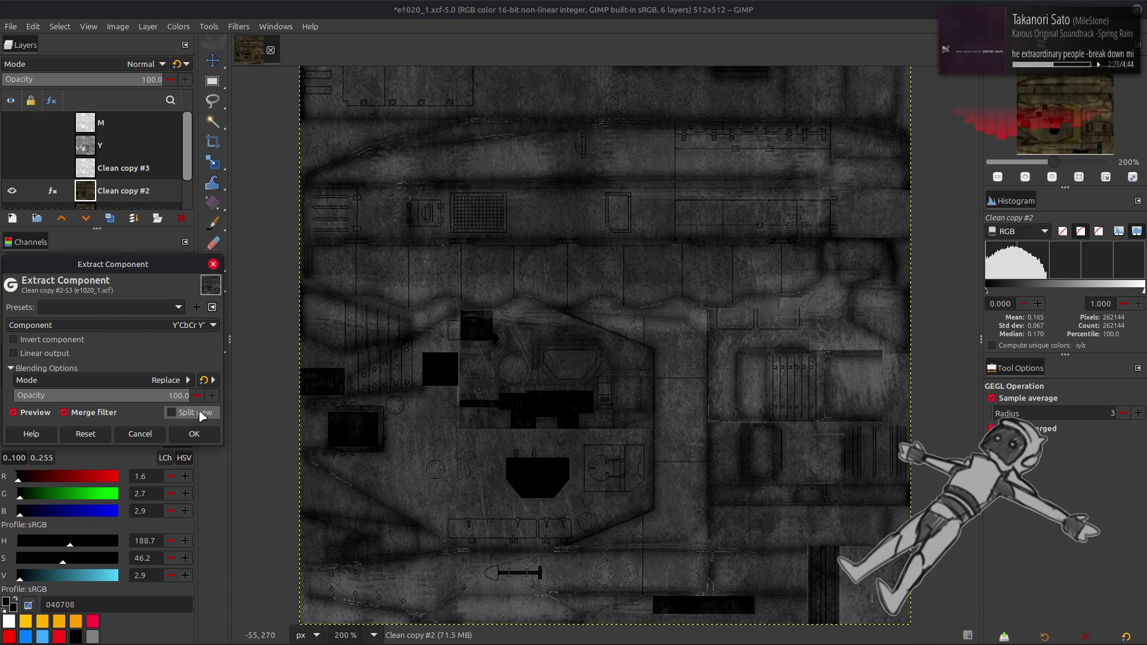
{"action": "left_click", "coordinate": [195, 433]}
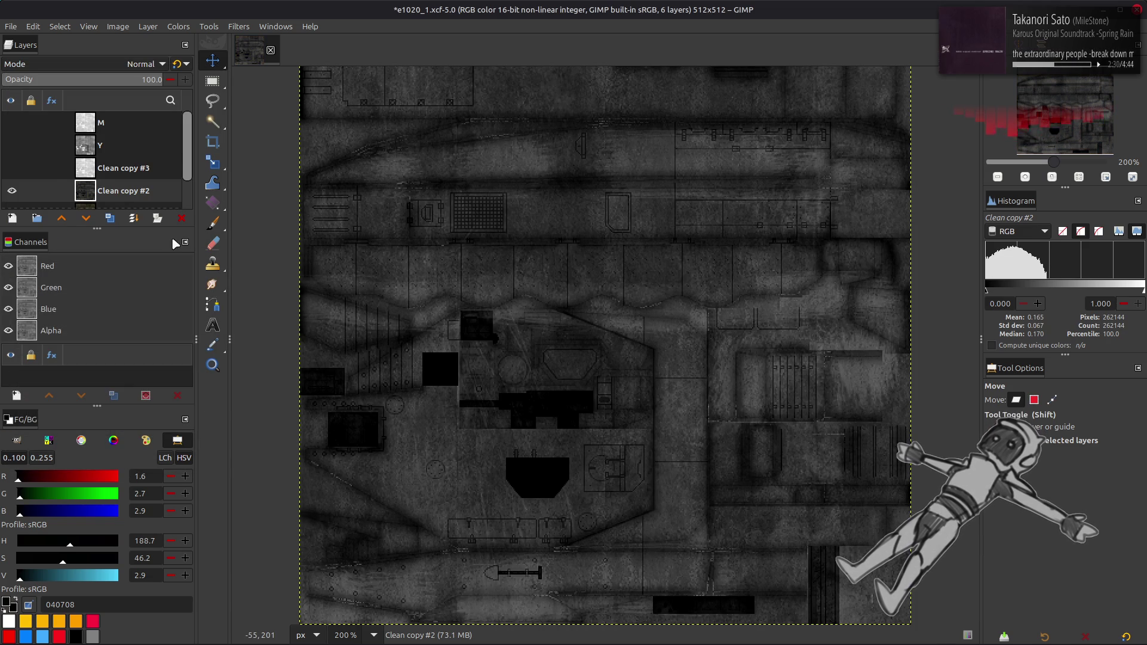
{"action": "left_click", "coordinate": [12, 168]}
{"action": "left_click", "coordinate": [122, 168]}
- Set Clean copy #3's opacity to 50, undoing an accidental layer nudge
{"action": "triple_click", "coordinate": [151, 79]}
{"action": "type", "text": "50"}
{"action": "left_click", "coordinate": [179, 64]}
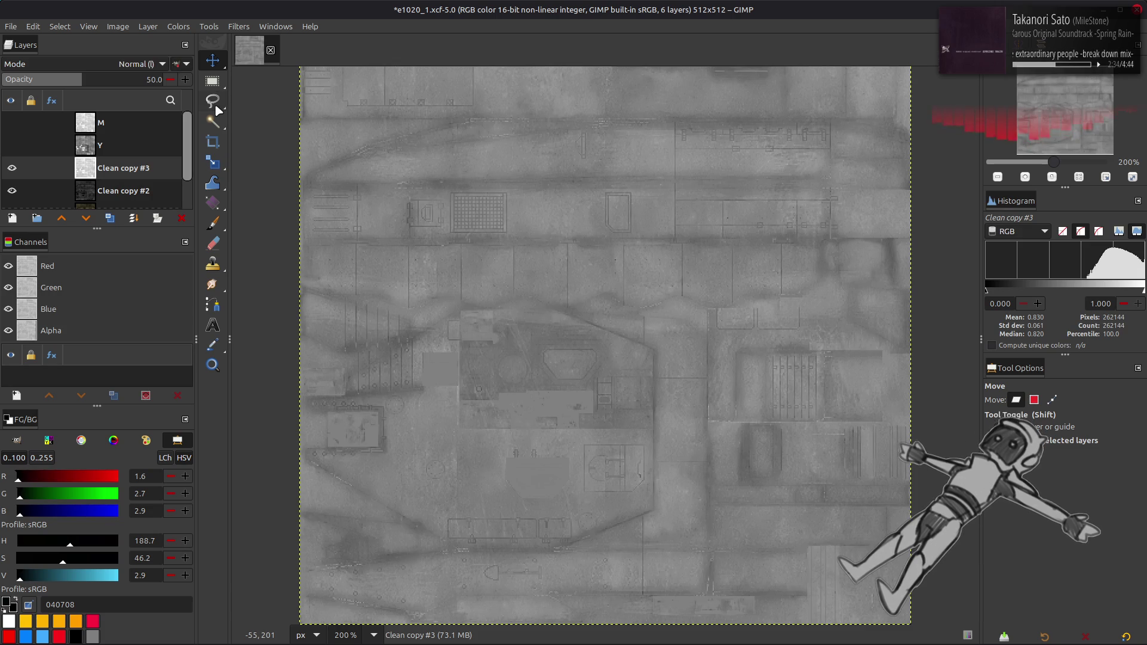
{"action": "left_click_drag", "start_coordinate": [357, 186], "coordinate": [358, 182]}
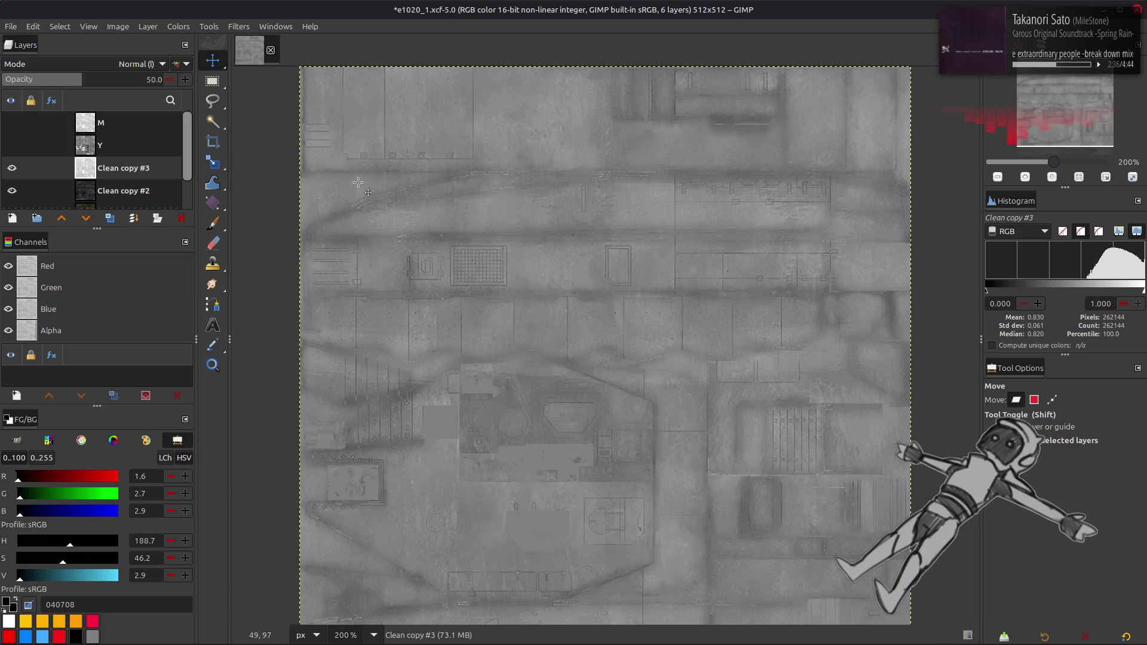
{"action": "key", "text": "ctrl+z"}
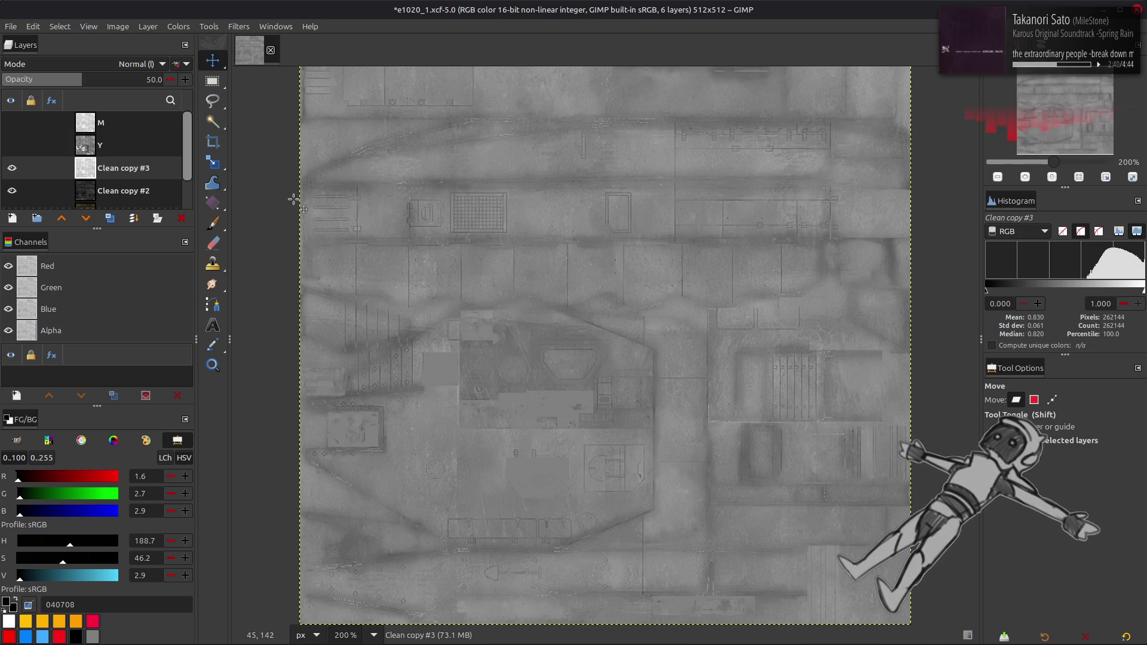
- Compare by toggling Clean copy #3's visibility, then merge it down into Clean copy #2
{"action": "left_click", "coordinate": [12, 168]}
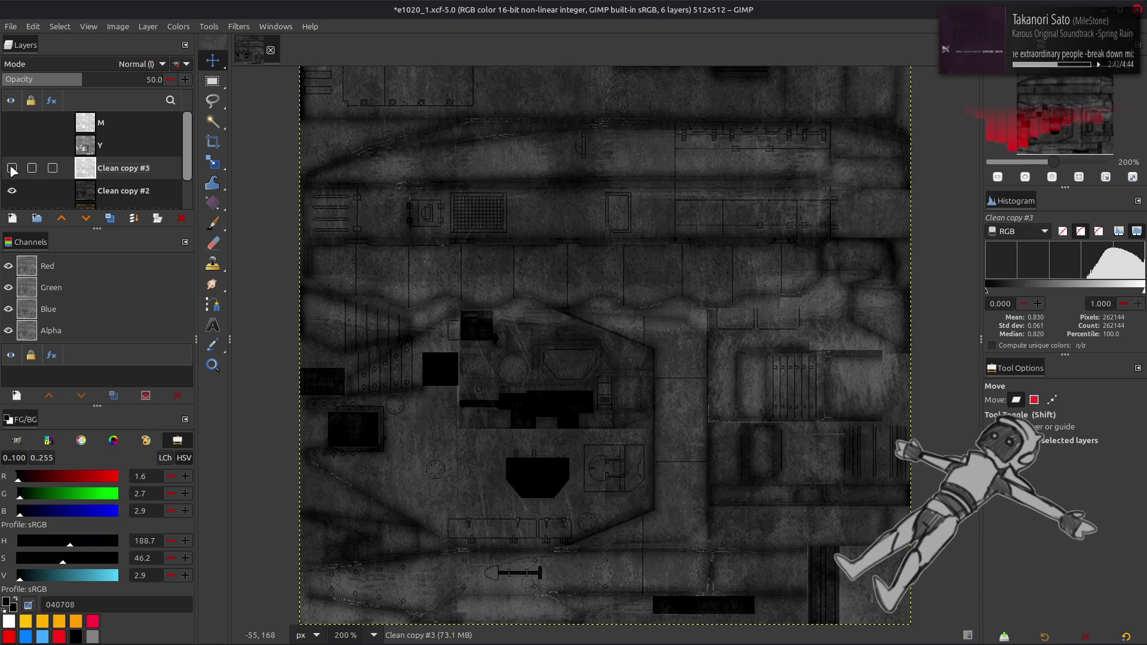
{"action": "left_click", "coordinate": [12, 169]}
{"action": "left_click", "coordinate": [12, 169]}
{"action": "left_click", "coordinate": [12, 169]}
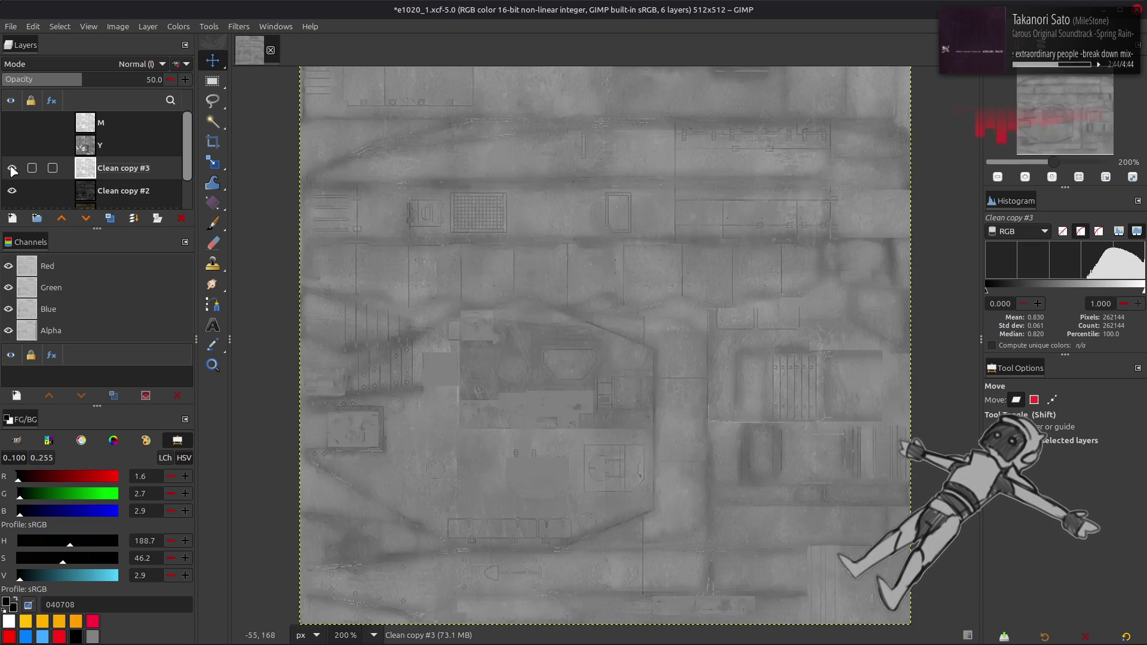
{"action": "left_click", "coordinate": [12, 169]}
{"action": "left_click", "coordinate": [12, 168]}
{"action": "left_click", "coordinate": [12, 168]}
{"action": "left_click", "coordinate": [12, 168]}
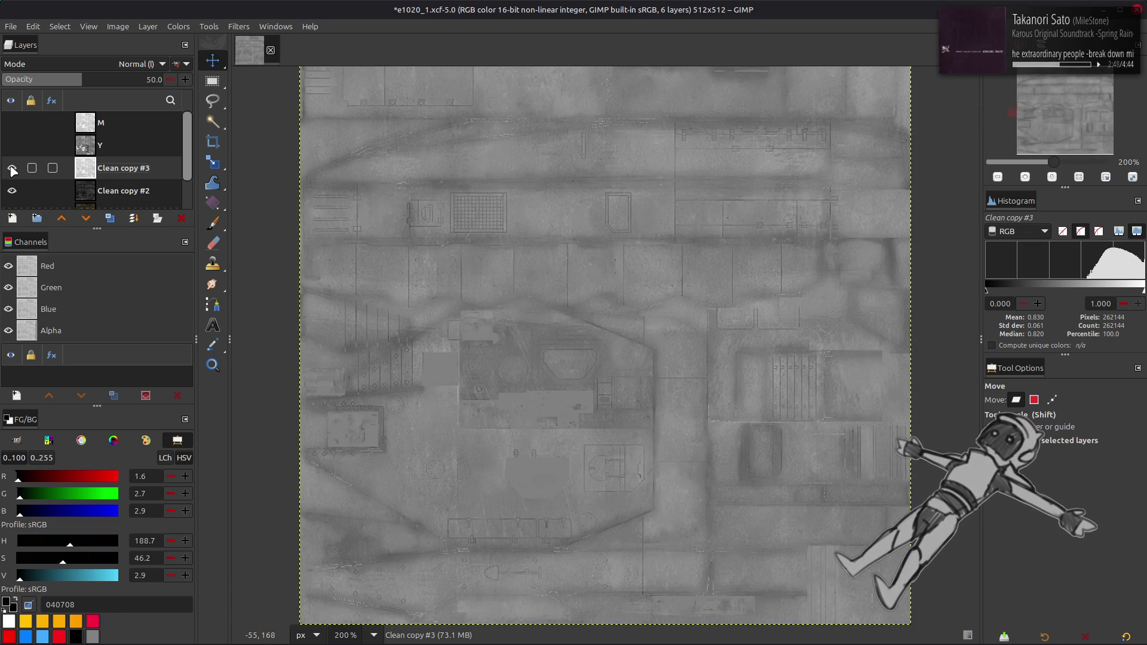
{"action": "left_click", "coordinate": [12, 168]}
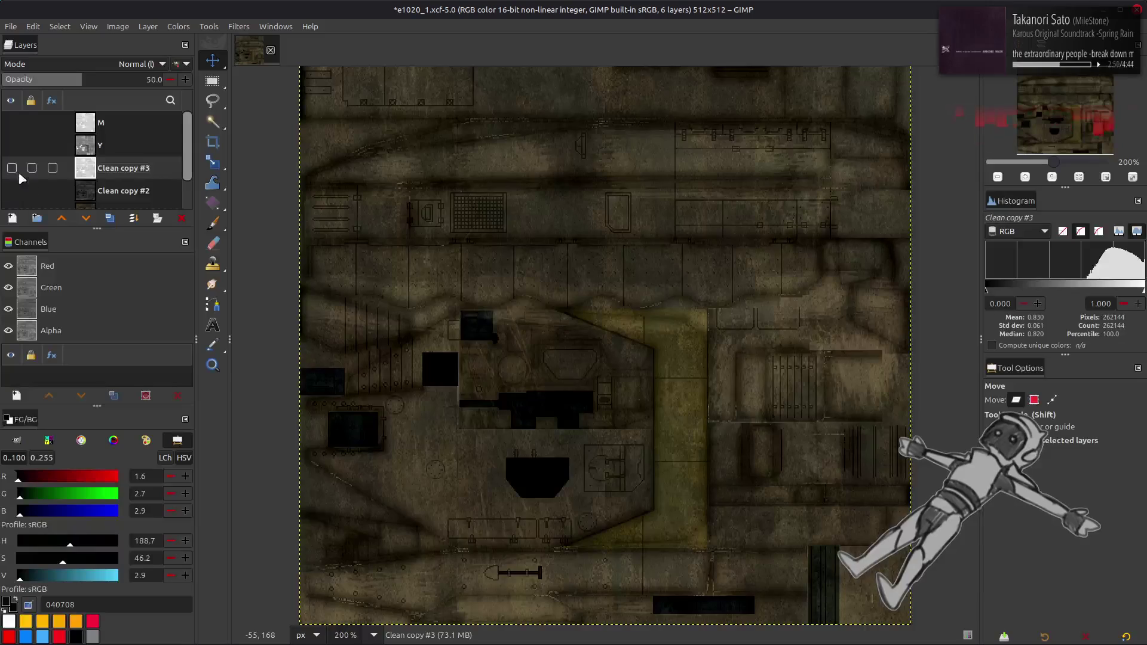
{"action": "scroll", "coordinate": [17, 167], "scroll_direction": "down", "scroll_amount": 1}
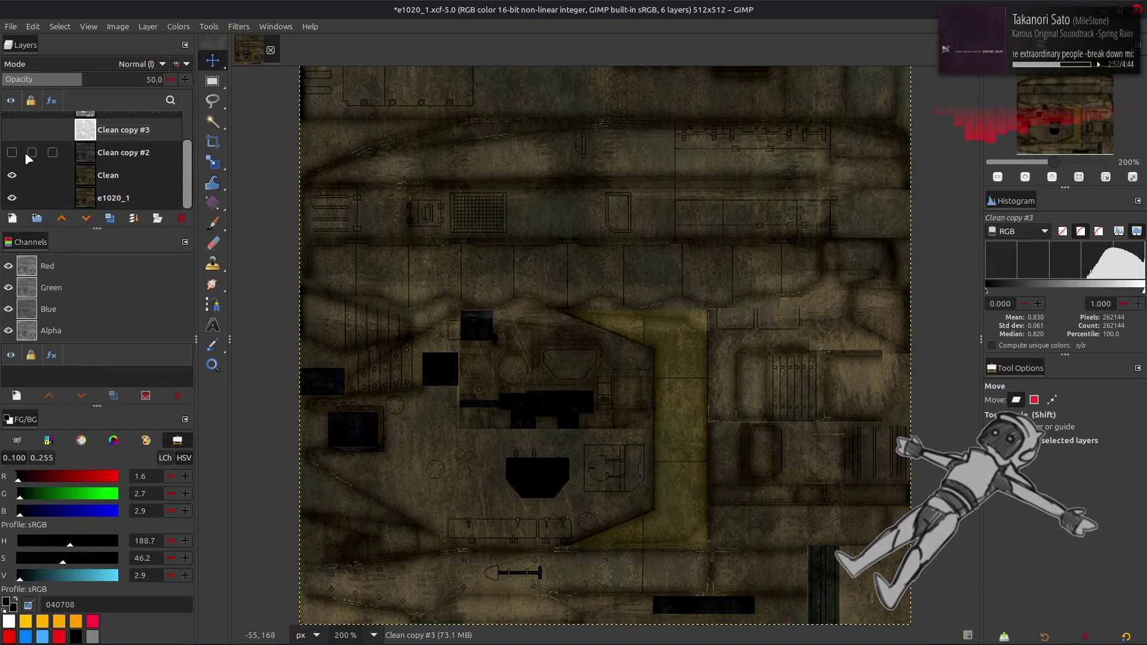
{"action": "left_click", "coordinate": [16, 137]}
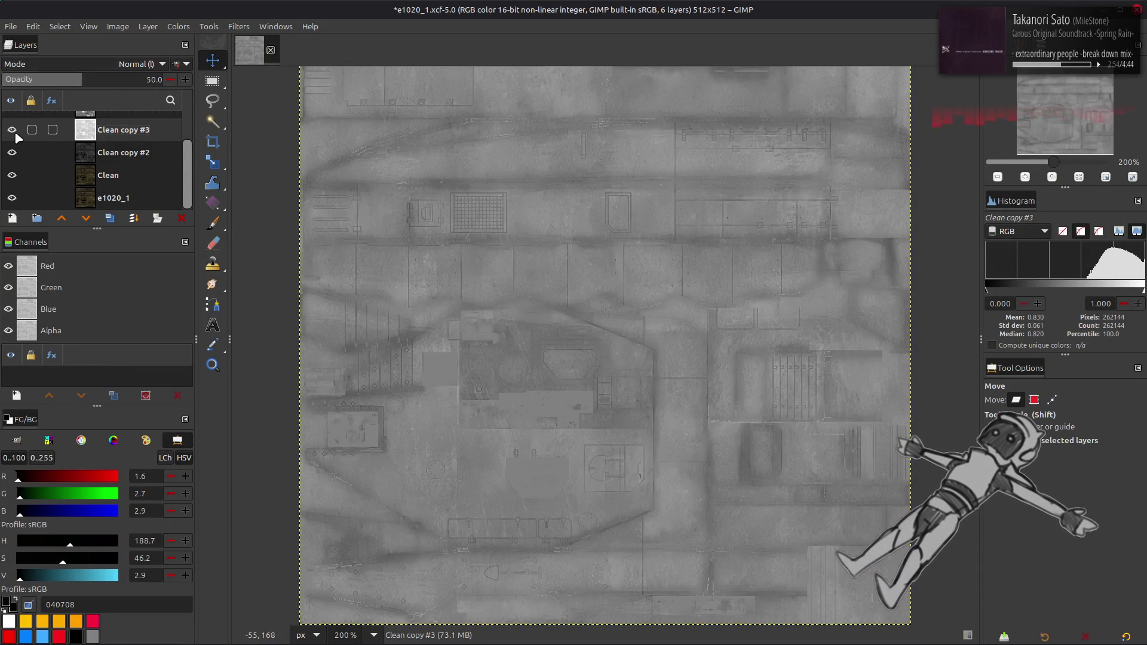
{"action": "key", "text": "ctrl+e"}
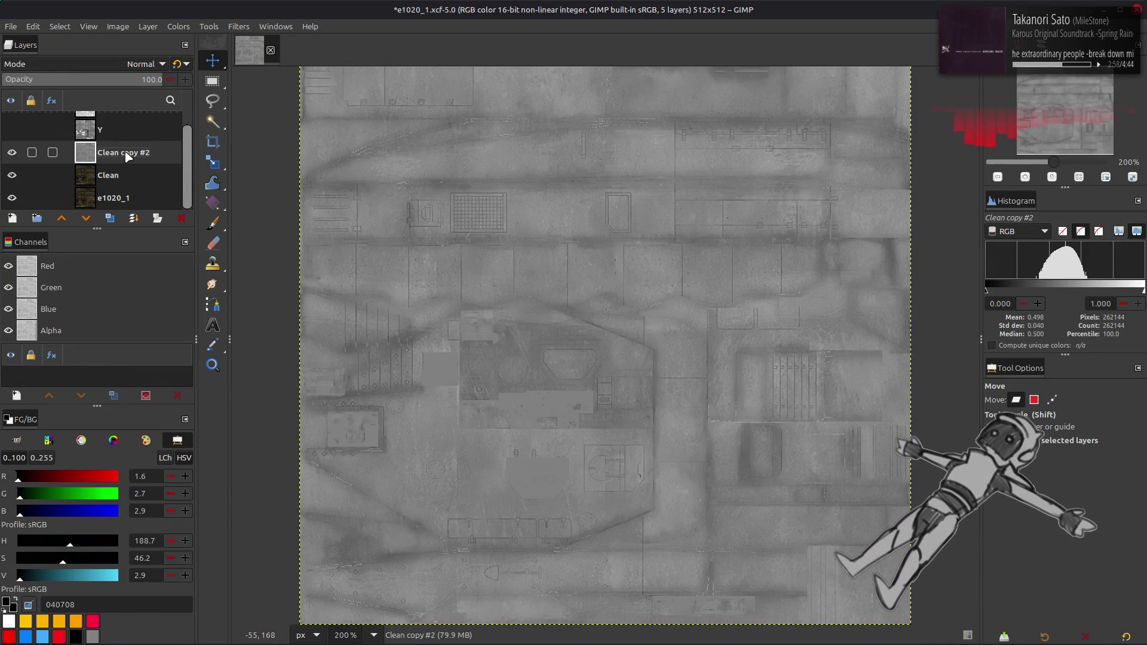
- Apply Stretch Contrast with Non-linear components to the greyscale Clean copy #2 layer
{"action": "left_click", "coordinate": [178, 26]}
{"action": "mouse_move", "coordinate": [197, 233]}
{"action": "left_click", "coordinate": [339, 266]}
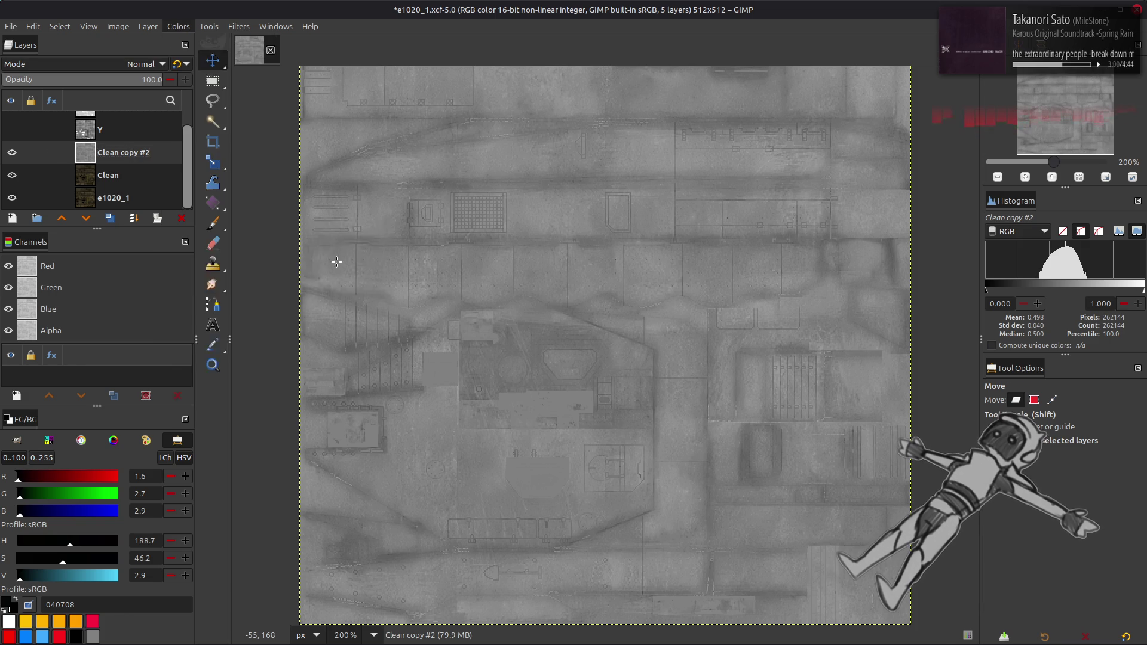
{"action": "left_click", "coordinate": [19, 338]}
{"action": "left_click", "coordinate": [190, 419]}
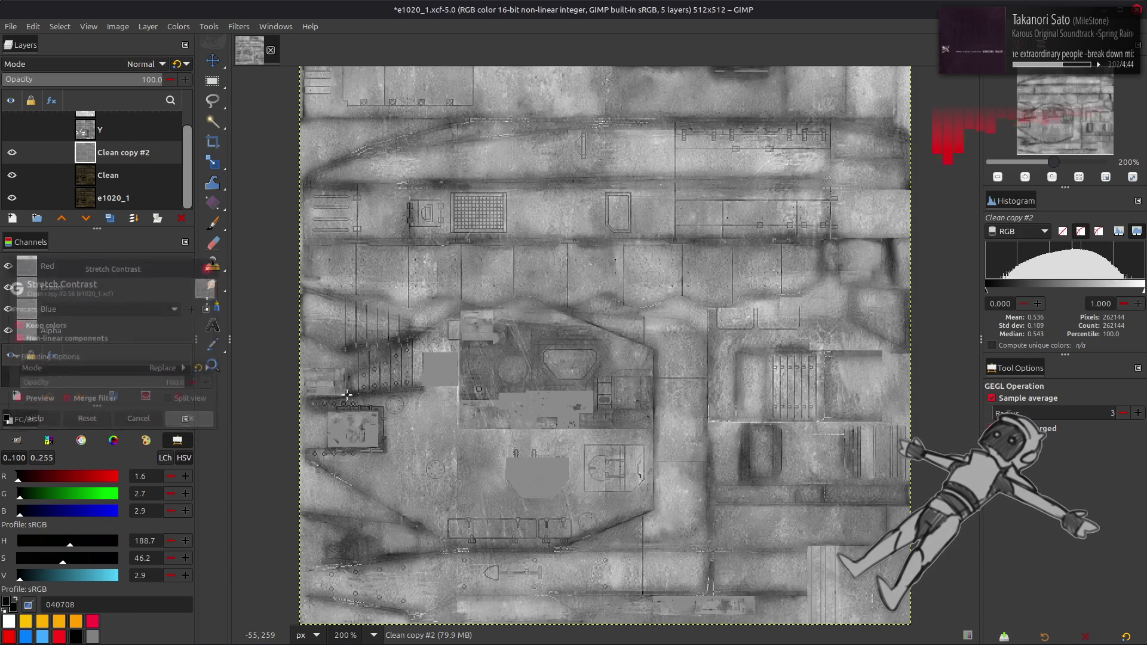
- Switch to the Move tool and save e1020_1.xcf
{"action": "key", "text": "m"}
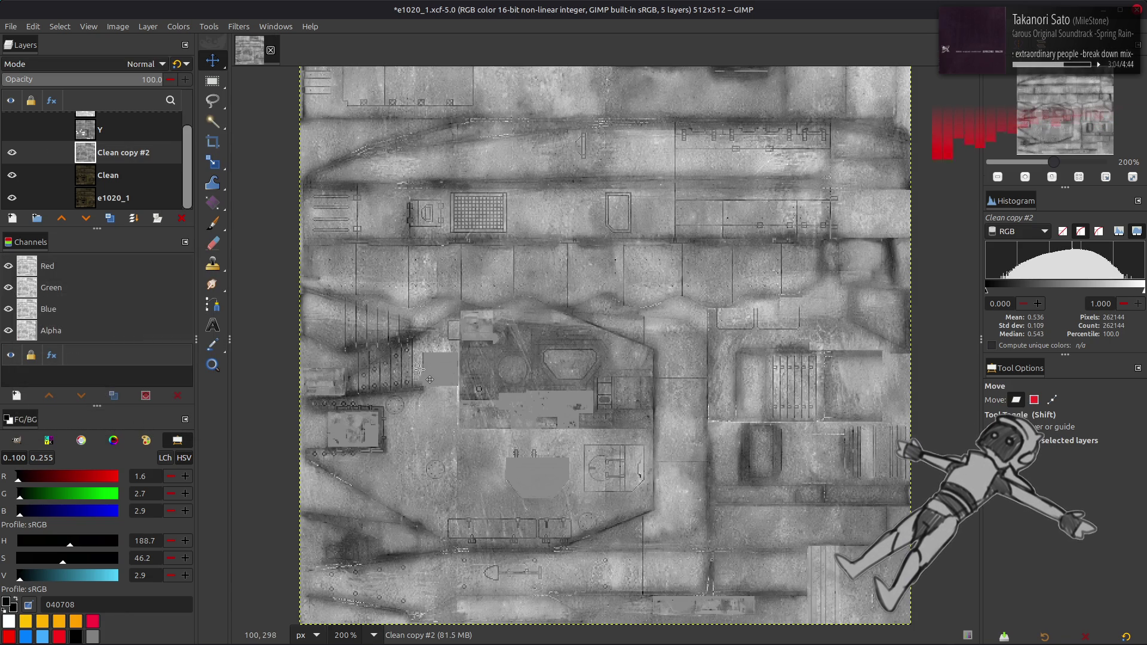
{"action": "key", "text": "ctrl+s"}
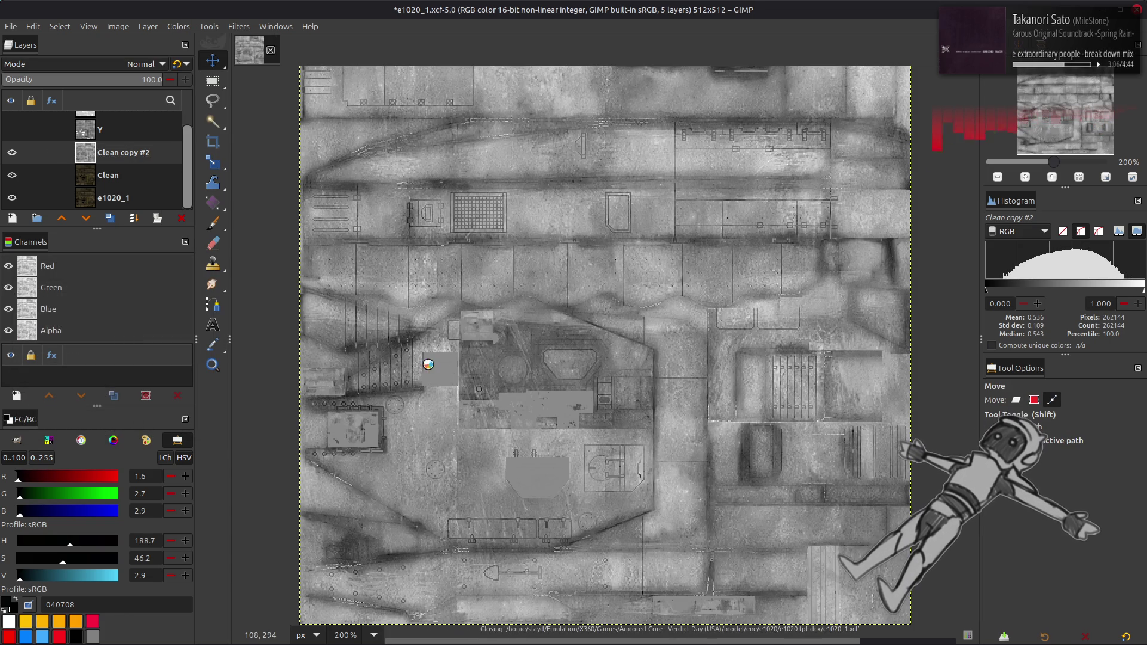
{"action": "scroll", "coordinate": [429, 363], "scroll_direction": "up", "scroll_amount": 2}
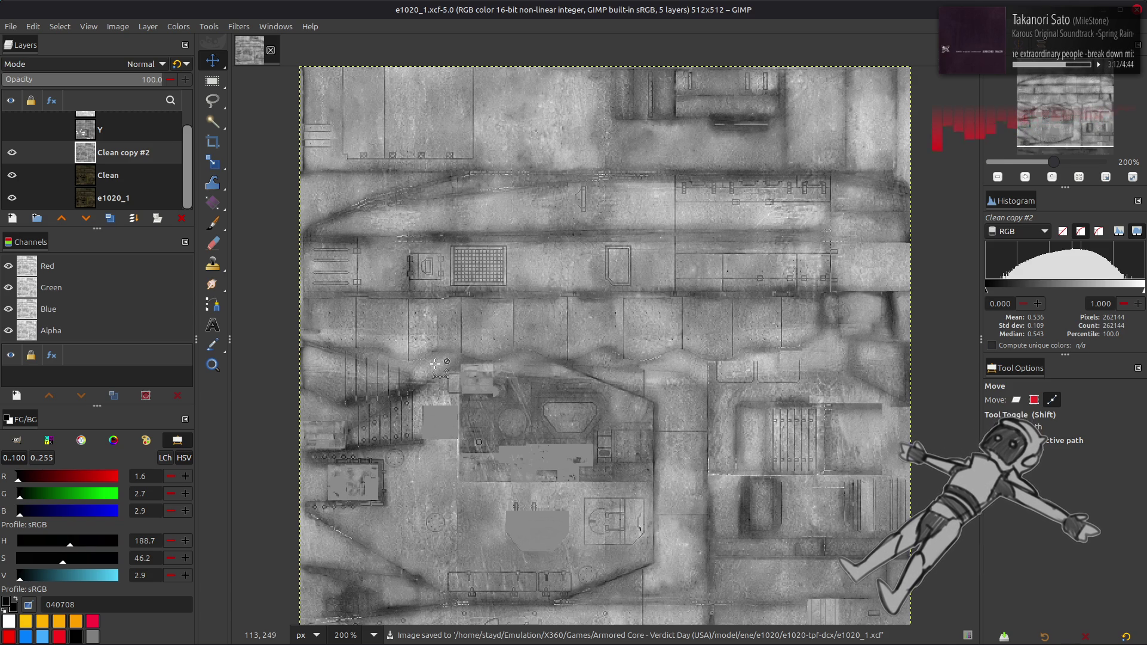
{"action": "scroll", "coordinate": [436, 363], "scroll_direction": "down", "scroll_amount": 2}
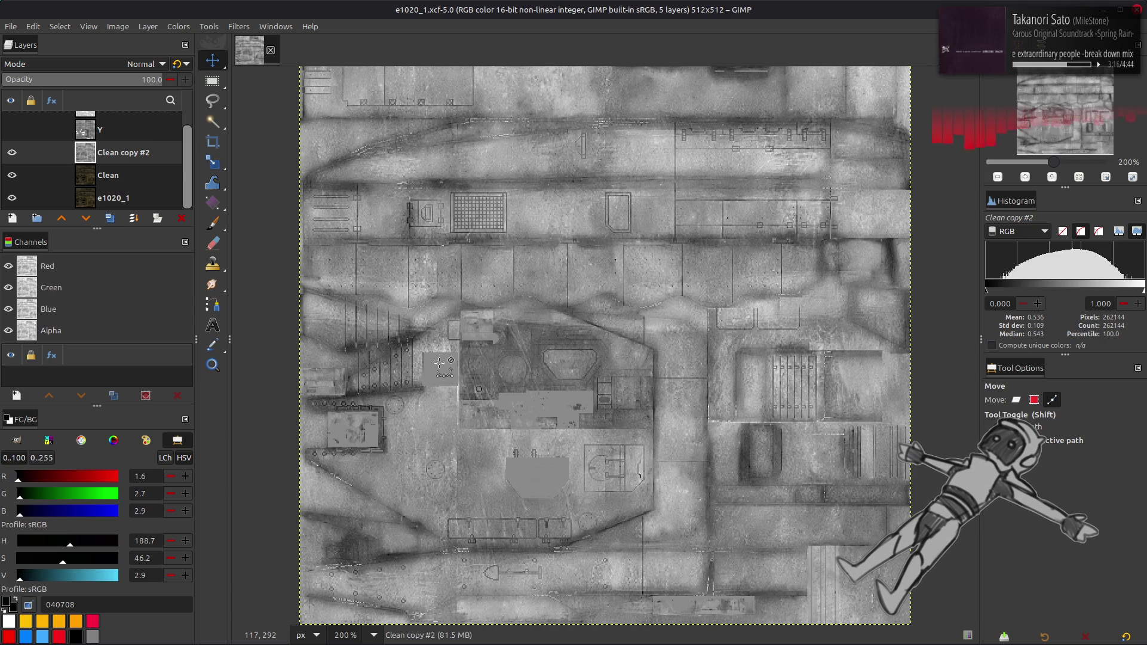
{"action": "left_click", "coordinate": [1016, 400]}
{"action": "mouse_move", "coordinate": [190, 643]}
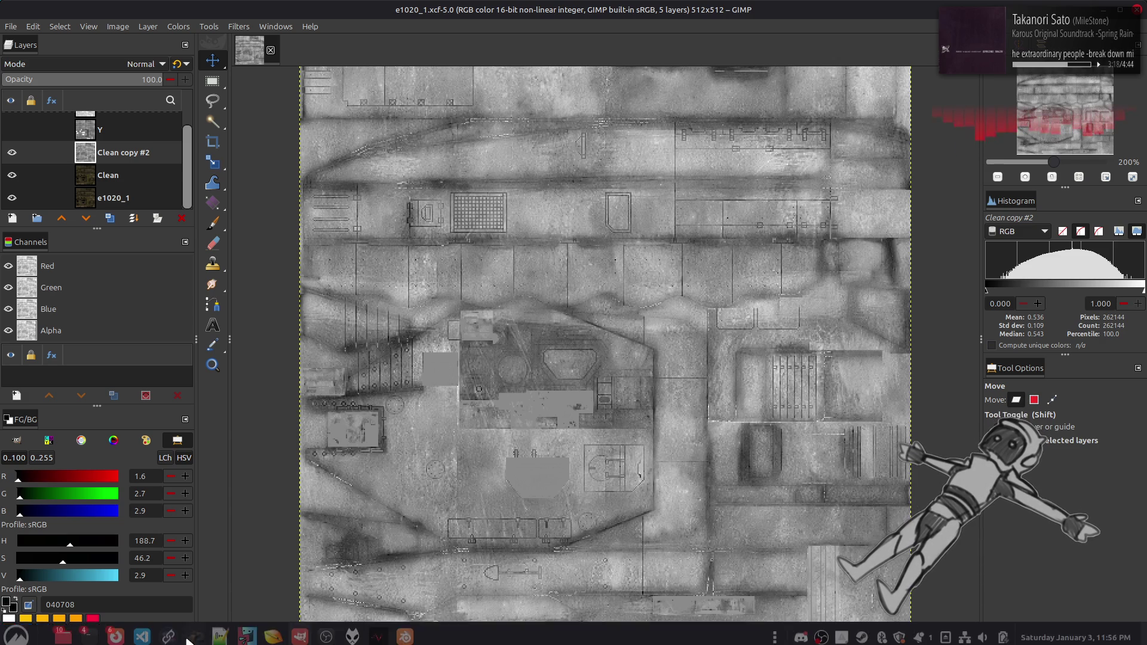
{"action": "mouse_move", "coordinate": [64, 641]}
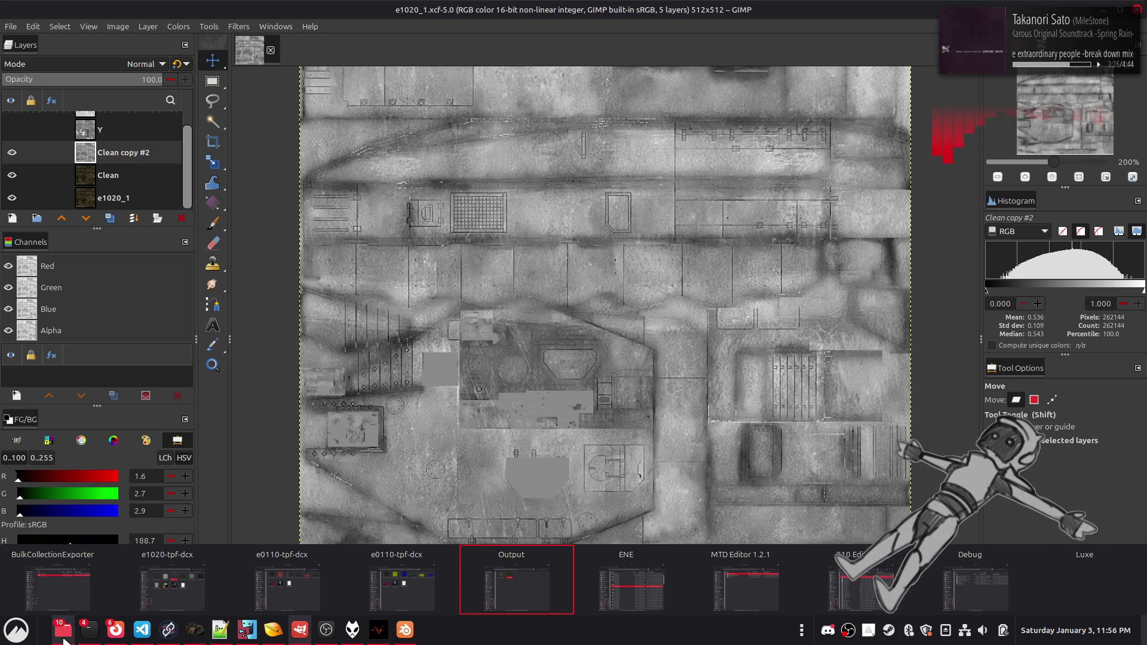
{"action": "right_click", "coordinate": [64, 640]}
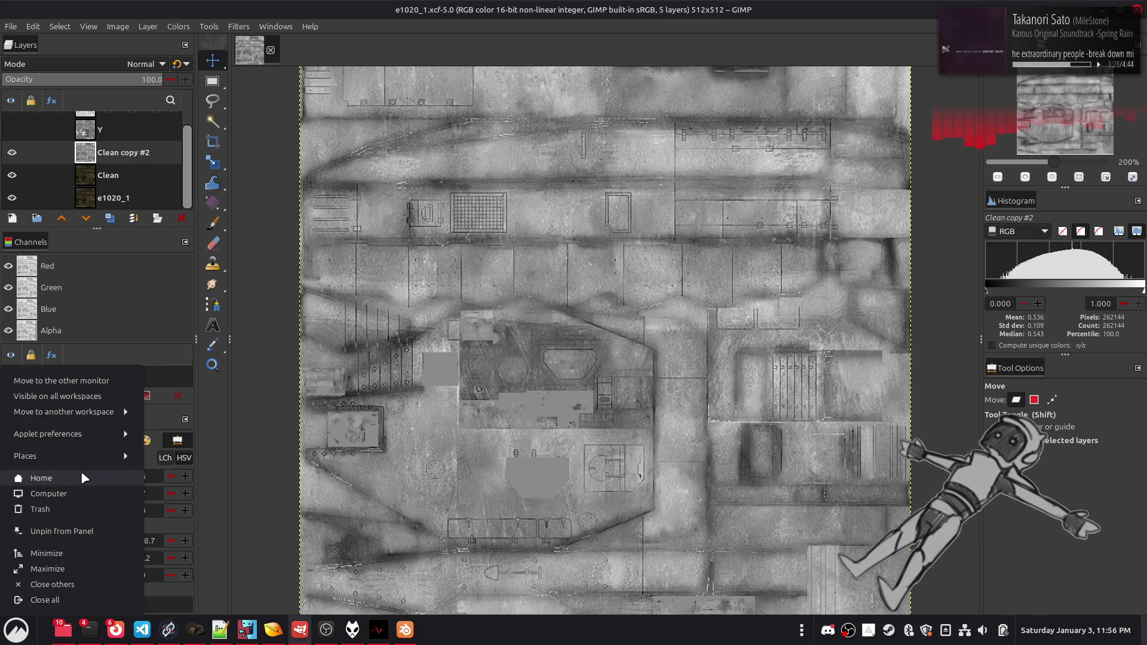
{"action": "left_click", "coordinate": [81, 471]}
{"action": "left_click", "coordinate": [702, 159]}
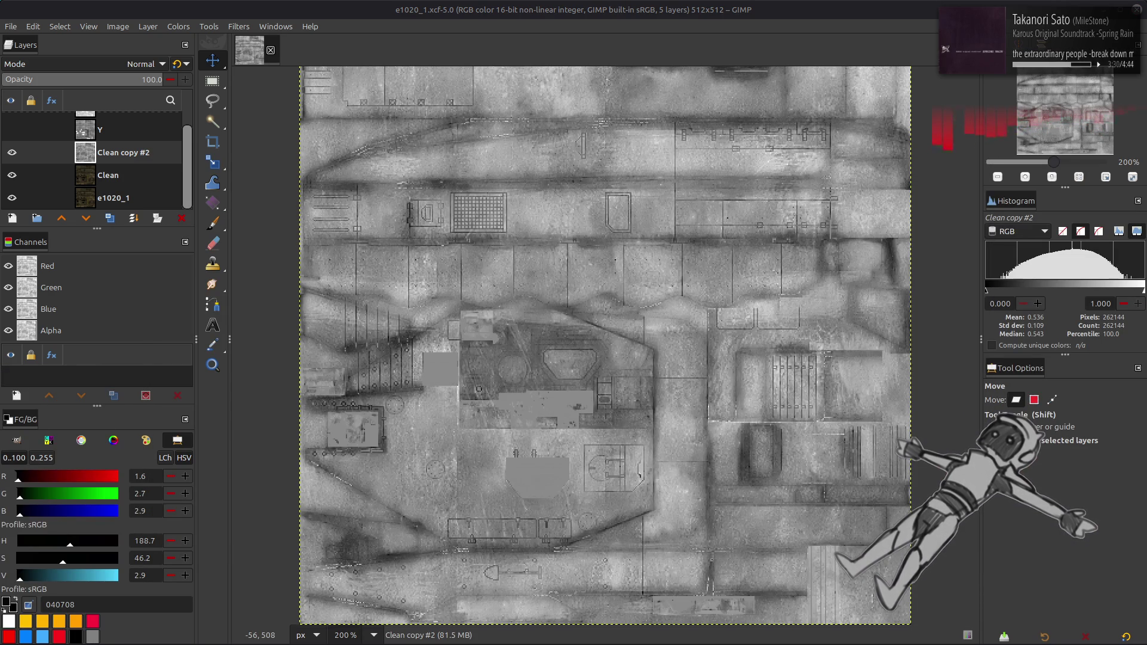
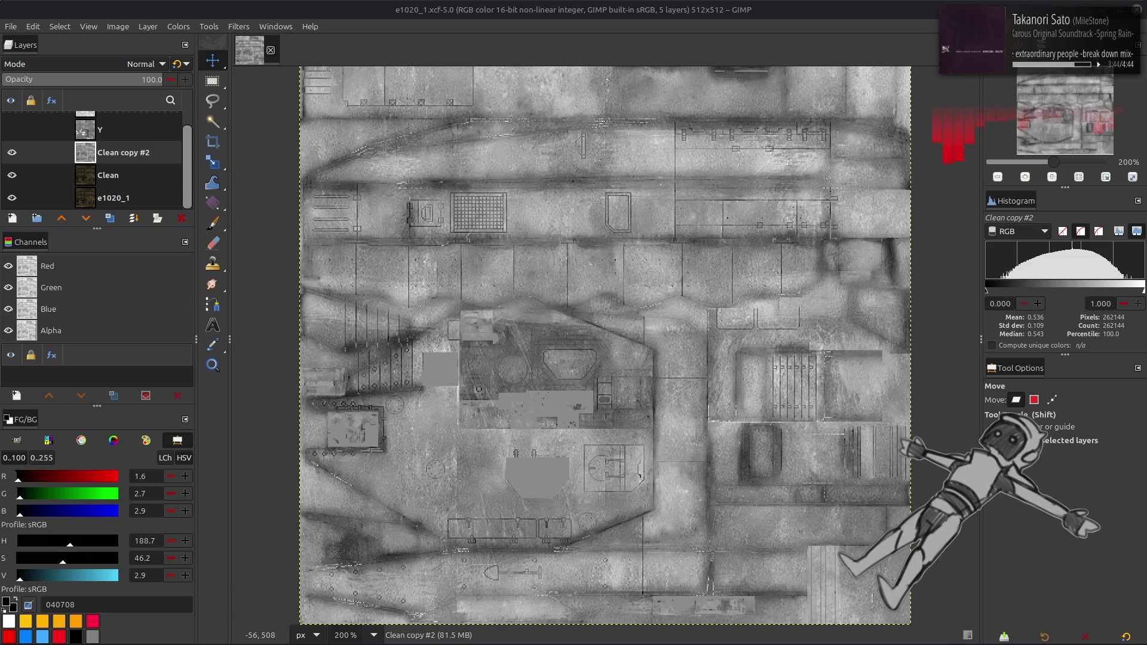
- Move the Imperfection Maps folder window left so it sits over the GIMP canvas
{"action": "left_click_drag", "start_coordinate": [860, 180], "coordinate": [626, 170]}
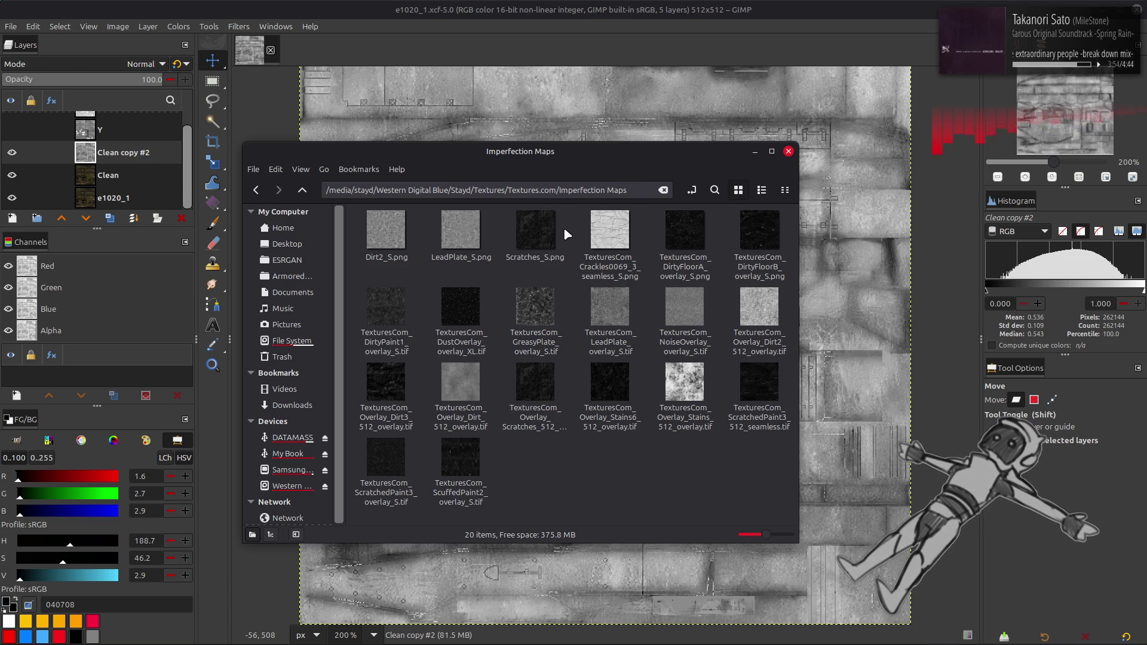
- Preview the DirtyPaint1 overlay and page through the GreasyPlate and LeadPlate overlays to Dirt3
{"action": "double_click", "coordinate": [386, 306]}
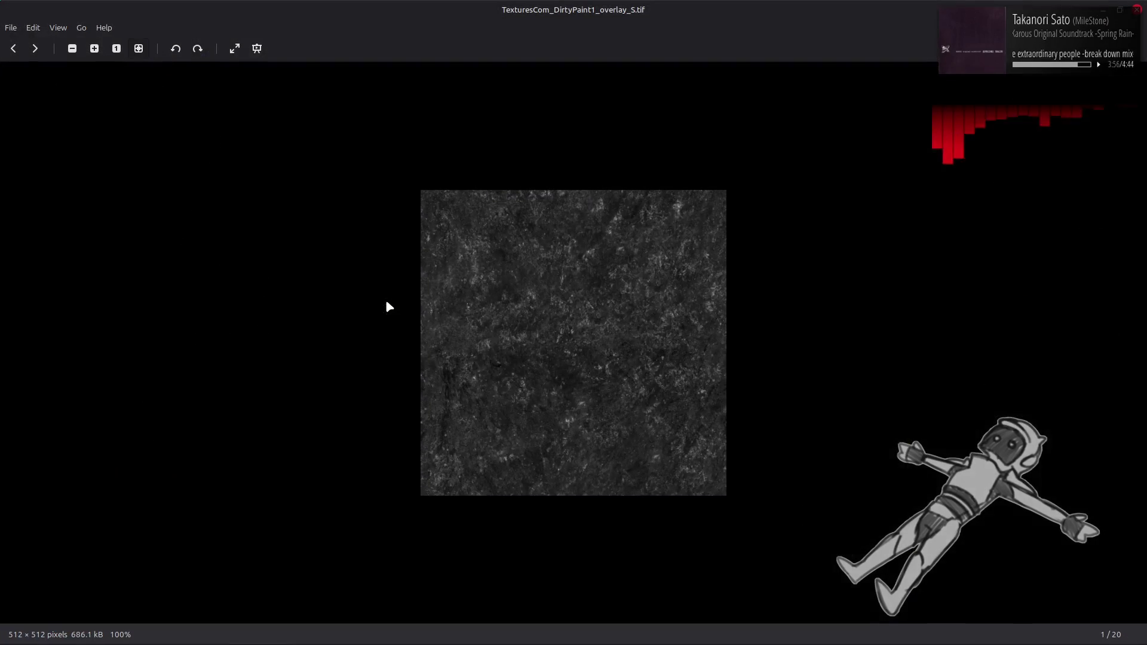
{"action": "left_click", "coordinate": [36, 49]}
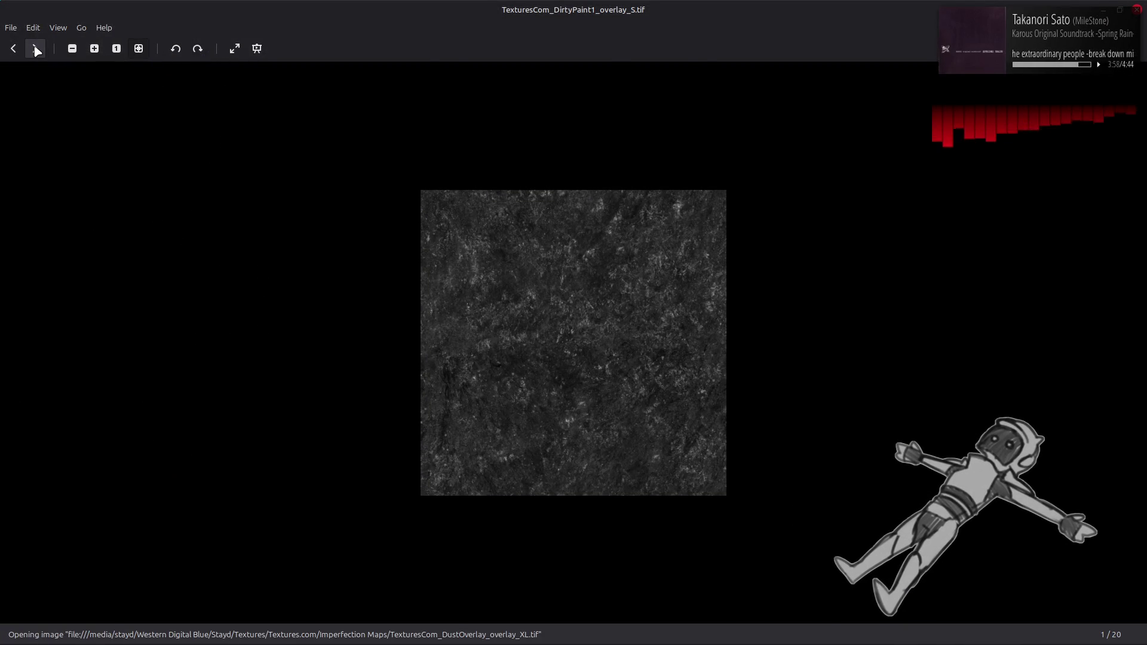
{"action": "left_click", "coordinate": [35, 49]}
{"action": "left_click", "coordinate": [35, 49]}
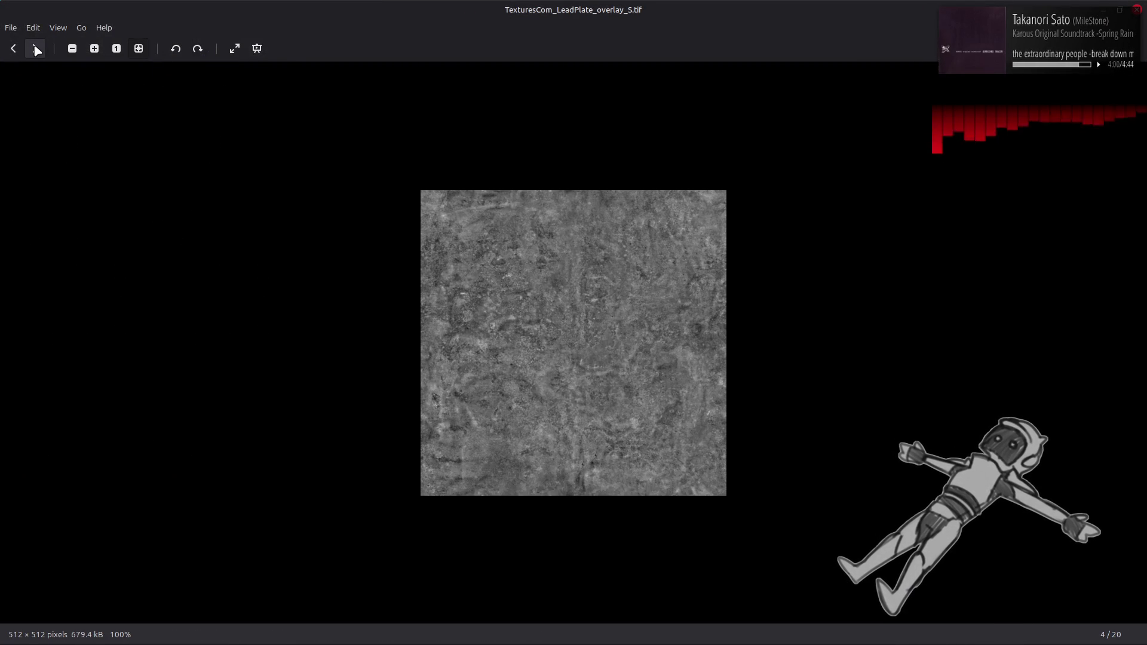
{"action": "left_click", "coordinate": [35, 49]}
{"action": "left_click", "coordinate": [35, 49]}
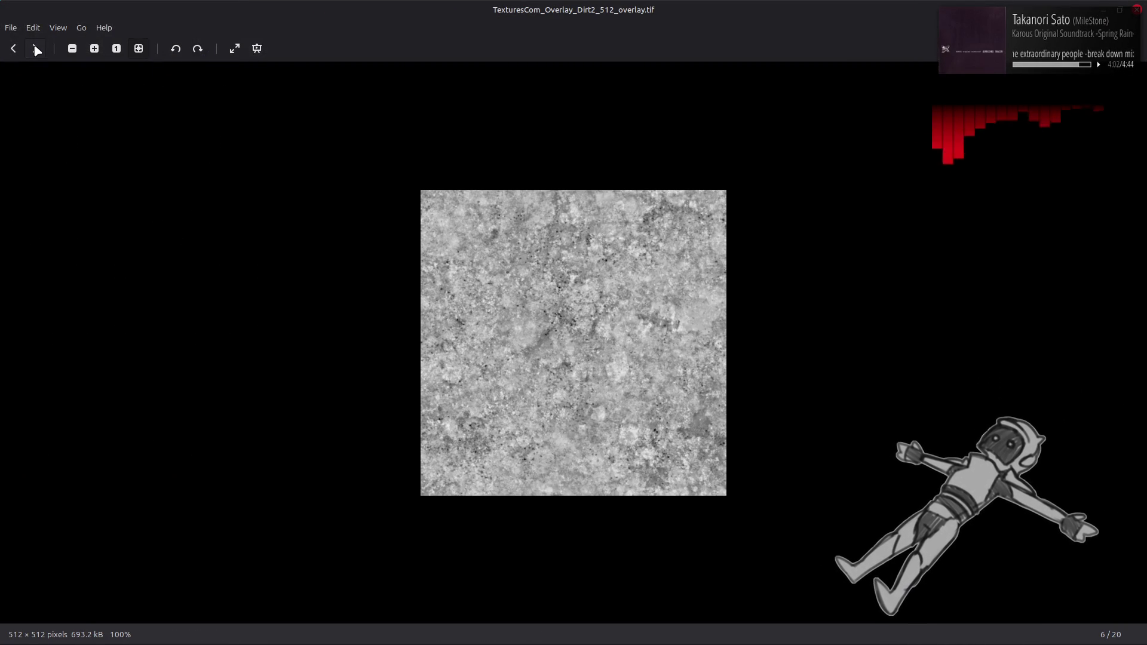
{"action": "left_click", "coordinate": [35, 49]}
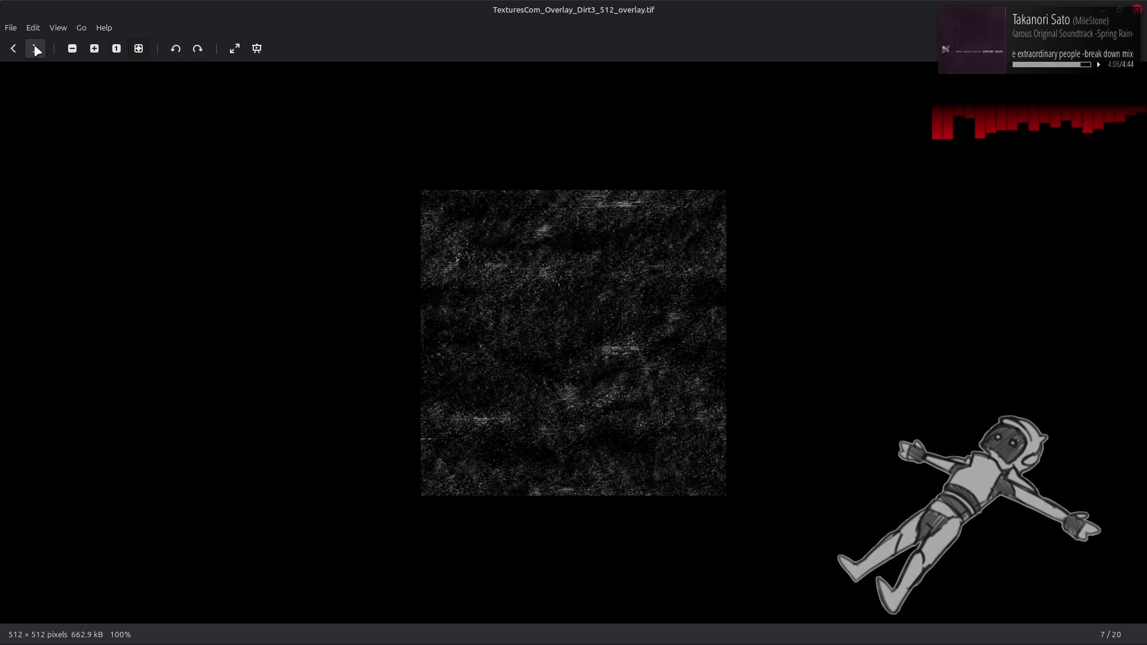
- Continue past the Dirt, Scratches and Stains overlays to ScratchedPaint3, then close the viewer
{"action": "left_click", "coordinate": [35, 49]}
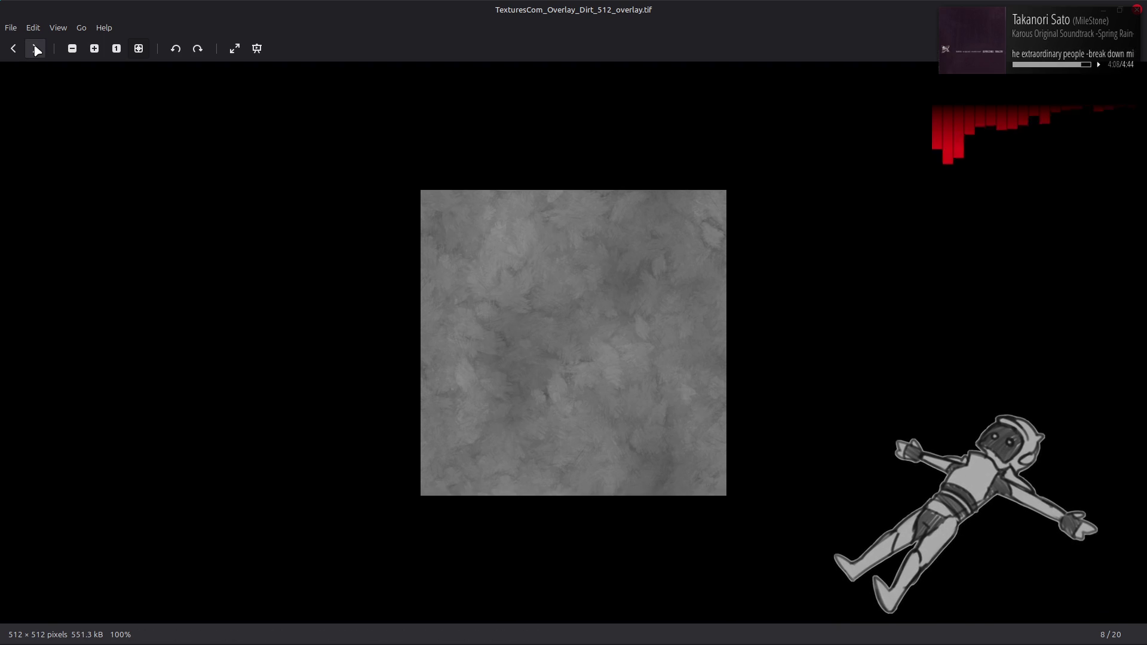
{"action": "left_click", "coordinate": [36, 50]}
{"action": "left_click", "coordinate": [36, 50]}
{"action": "left_click", "coordinate": [36, 50]}
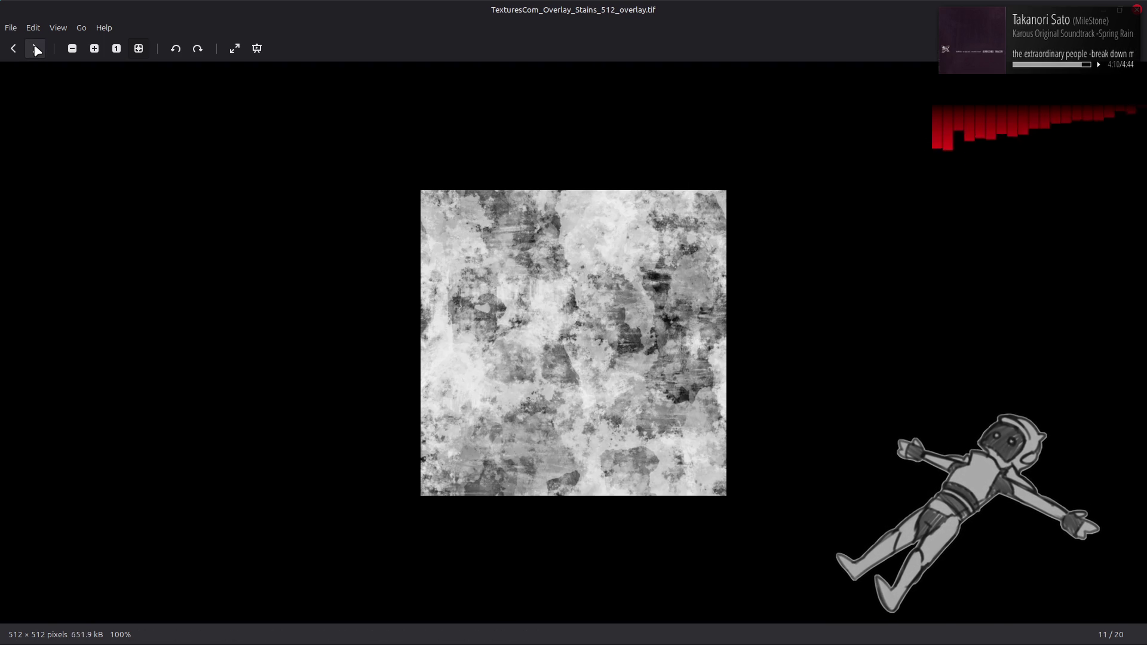
{"action": "left_click", "coordinate": [36, 50]}
{"action": "left_click", "coordinate": [36, 50]}
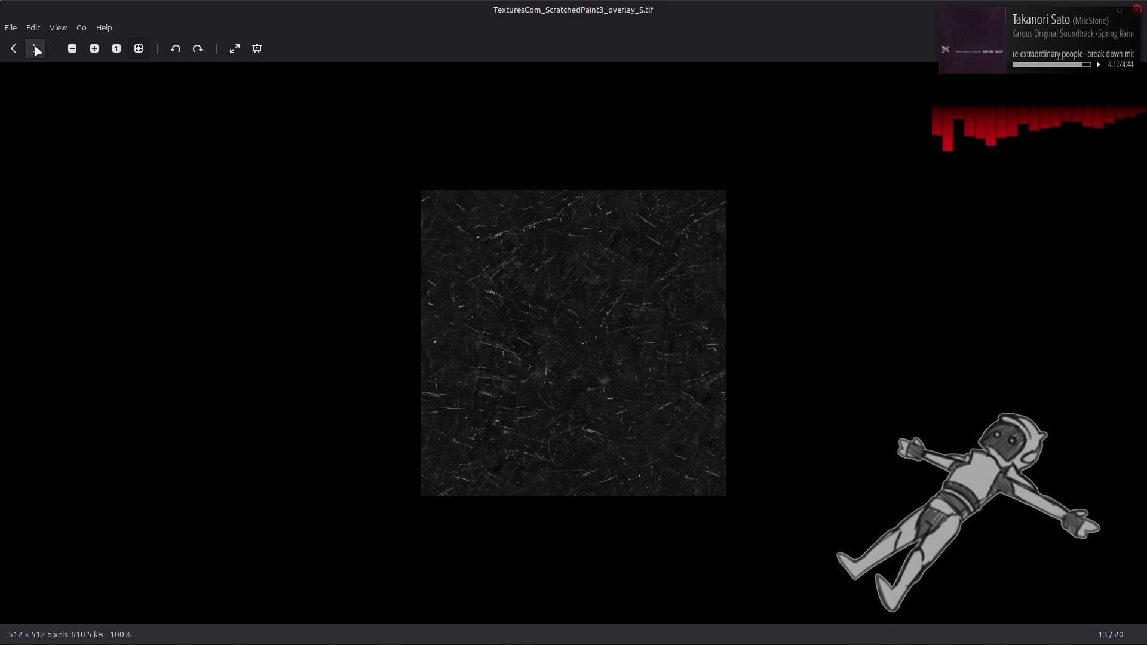
{"action": "left_click", "coordinate": [1139, 10]}
- Drop the Dirt3 and ScratchedPaint3 overlay .tif files onto the canvas, keeping their embedded colour profile
{"action": "mouse_move", "coordinate": [389, 374]}
{"action": "left_mouse_down"}
{"action": "mouse_move", "coordinate": [914, 377]}
{"action": "mouse_move", "coordinate": [695, 363]}
{"action": "left_mouse_up"}
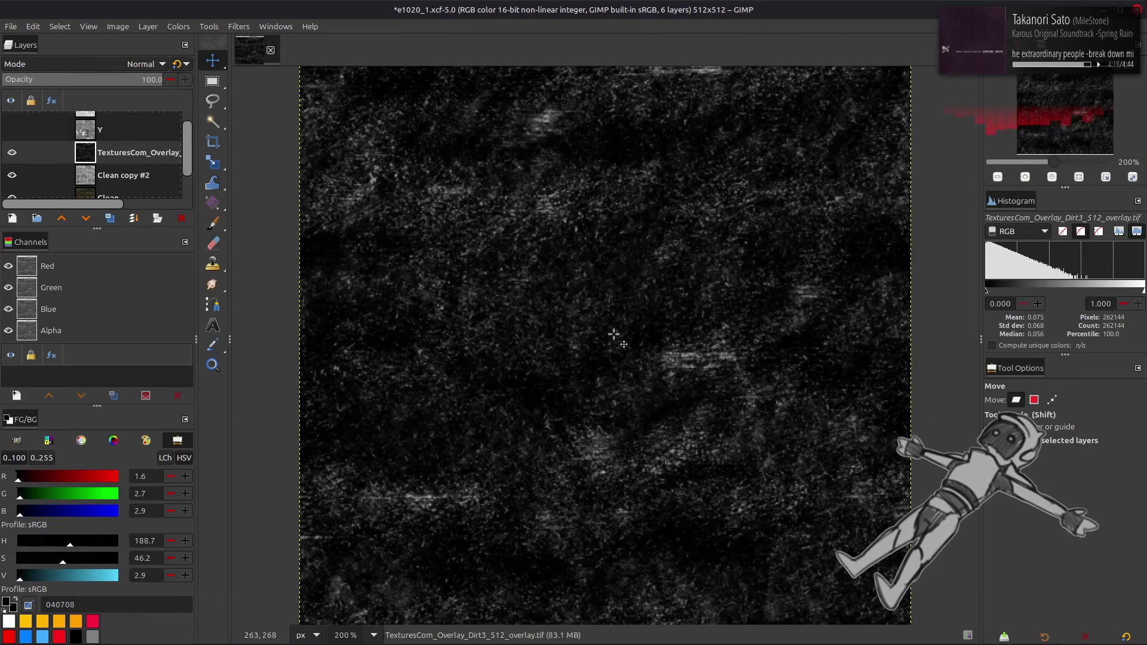
{"action": "key", "text": "alt+Tab"}
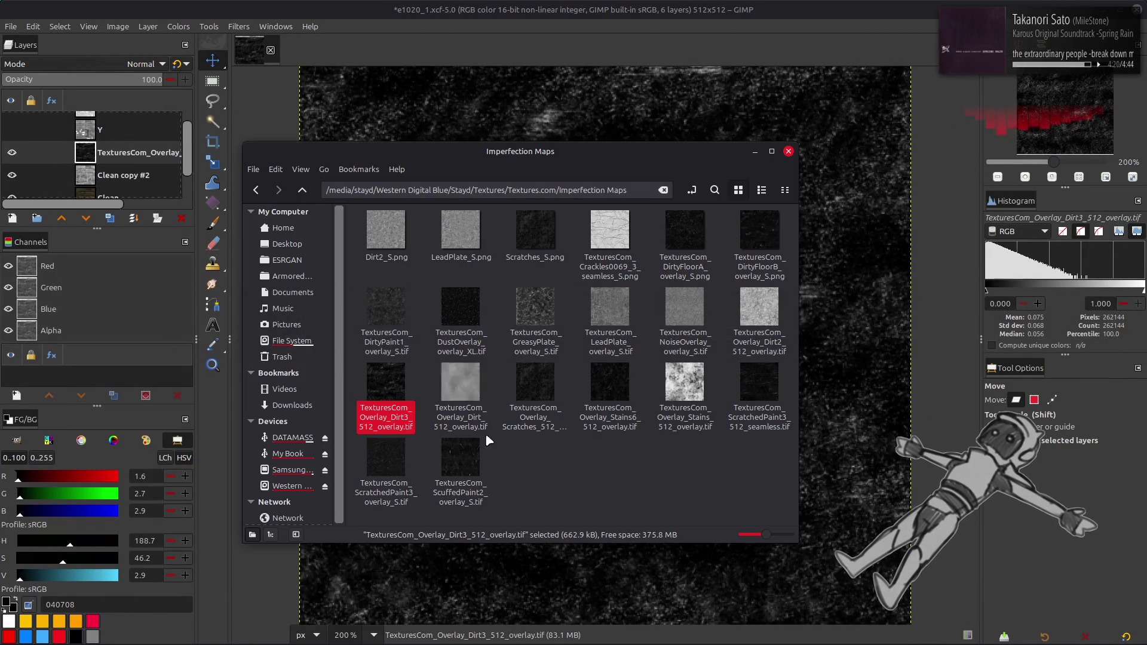
{"action": "left_click", "coordinate": [384, 470]}
{"action": "left_click_drag", "start_coordinate": [917, 452], "coordinate": [879, 450]}
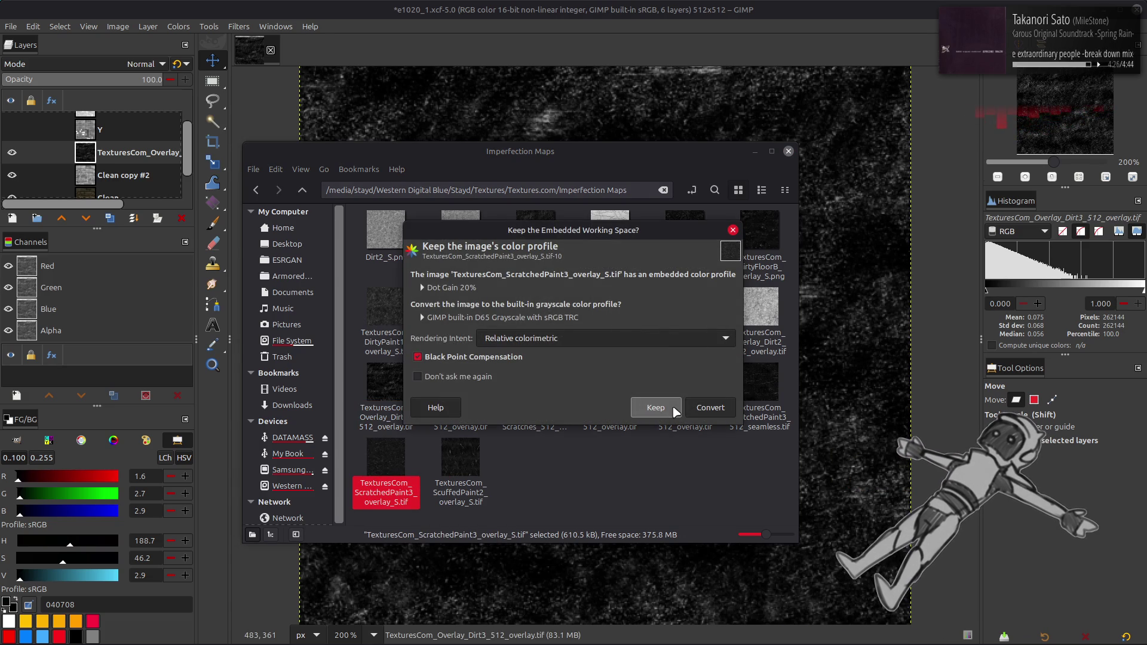
{"action": "left_click", "coordinate": [674, 409]}
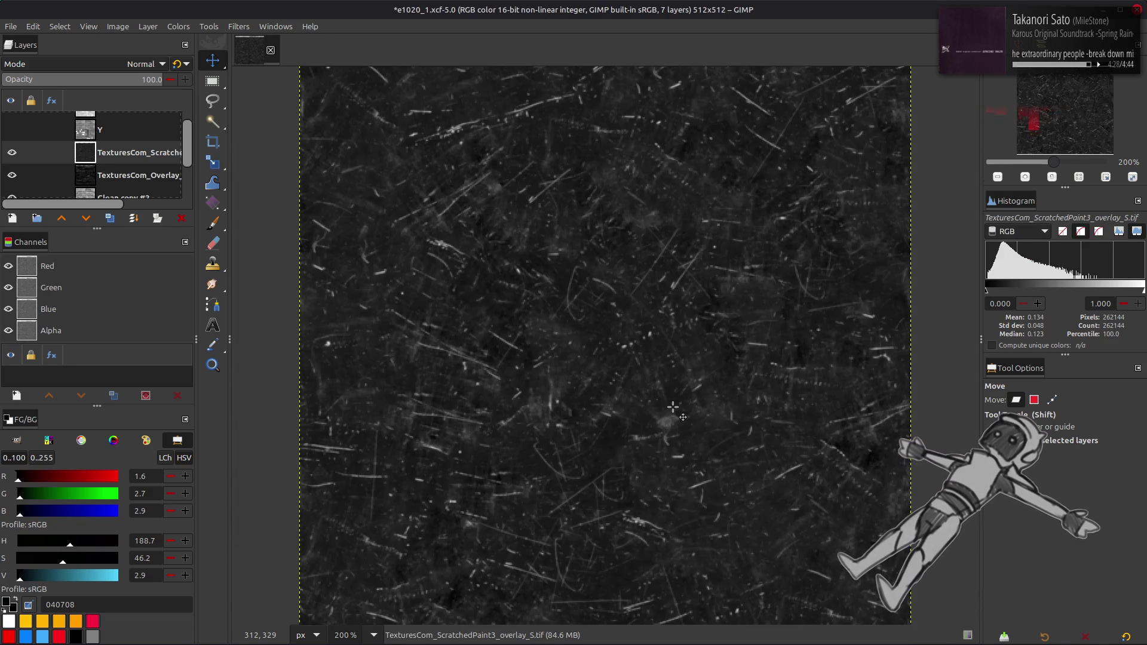
- Align the ScratchedPaint3 and Dirt3 overlay layers within the image, hiding the scratch layer
{"action": "key", "text": "q"}
{"action": "left_click", "coordinate": [1025, 526]}
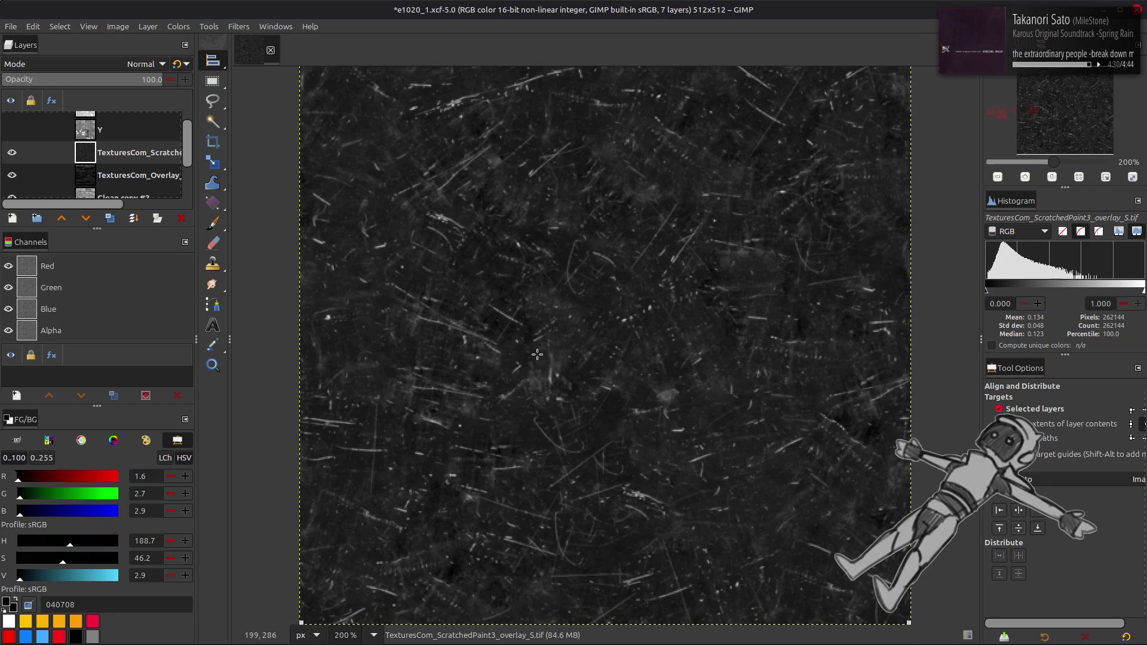
{"action": "left_click", "coordinate": [12, 153]}
{"action": "left_click", "coordinate": [739, 446]}
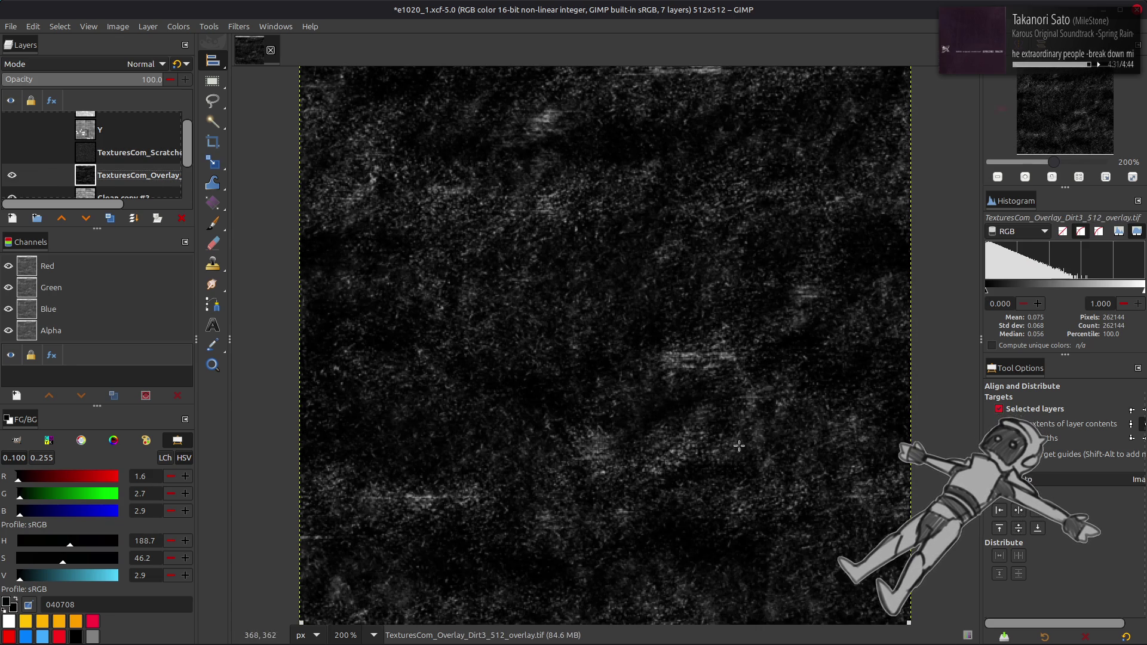
{"action": "left_click", "coordinate": [1022, 529]}
{"action": "key", "text": "m"}
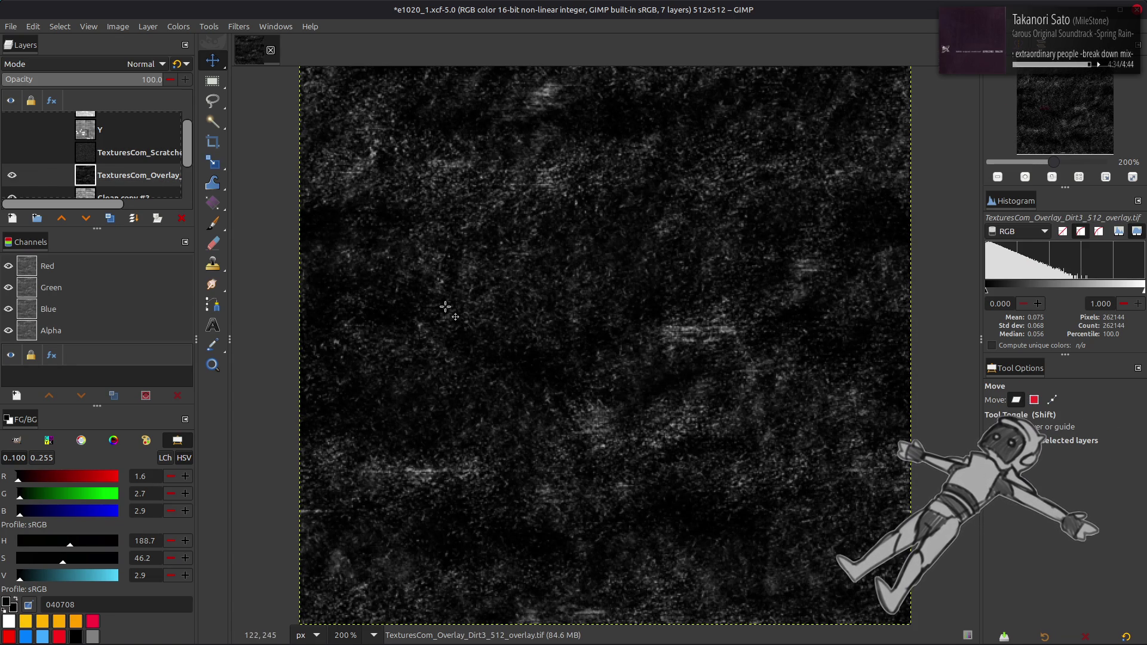
- Wrap-offset the Dirt3 layer by half its width and height, then tile it 2×2 with duplicates and merges
{"action": "left_click", "coordinate": [148, 26]}
{"action": "mouse_move", "coordinate": [221, 171]}
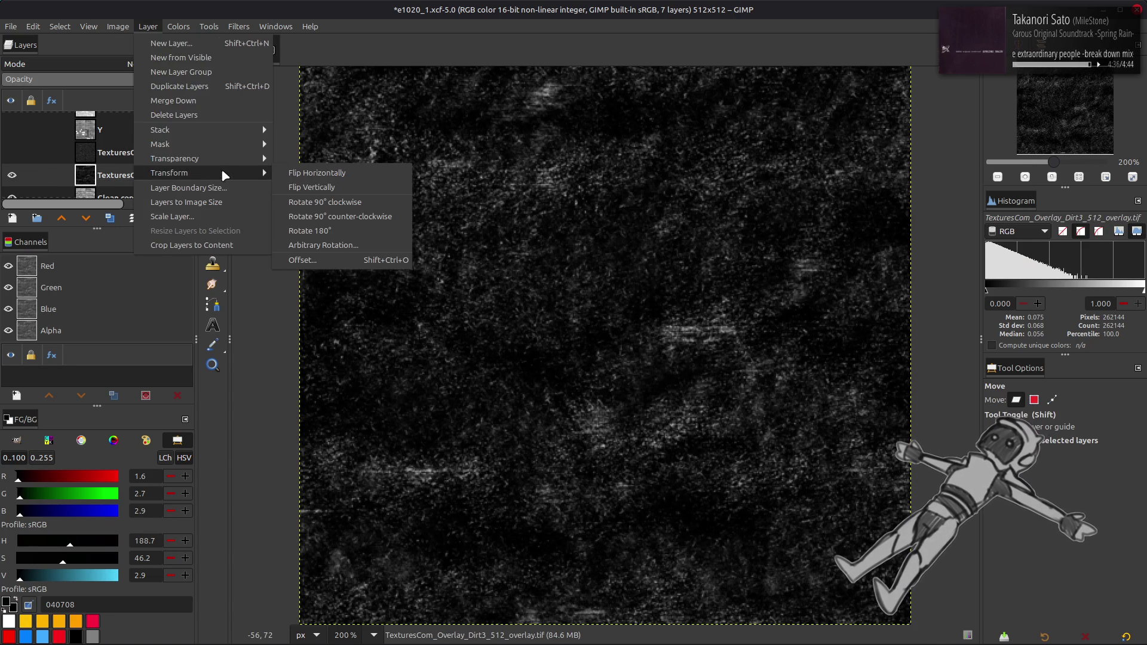
{"action": "left_click", "coordinate": [330, 264]}
{"action": "left_click", "coordinate": [202, 252]}
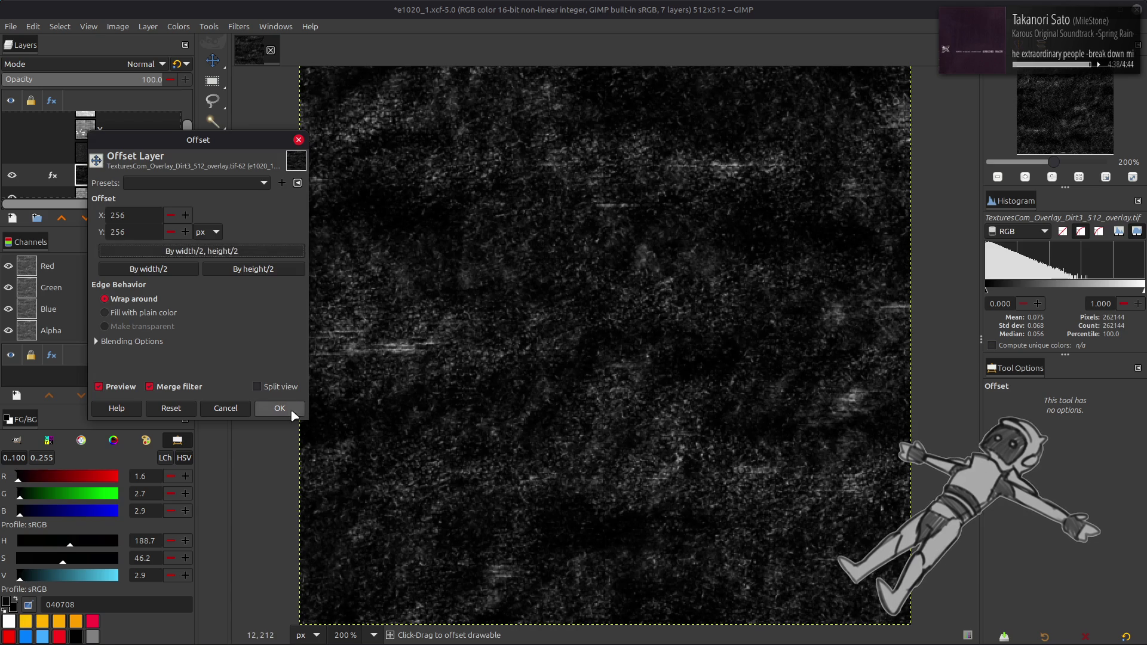
{"action": "left_click", "coordinate": [280, 411]}
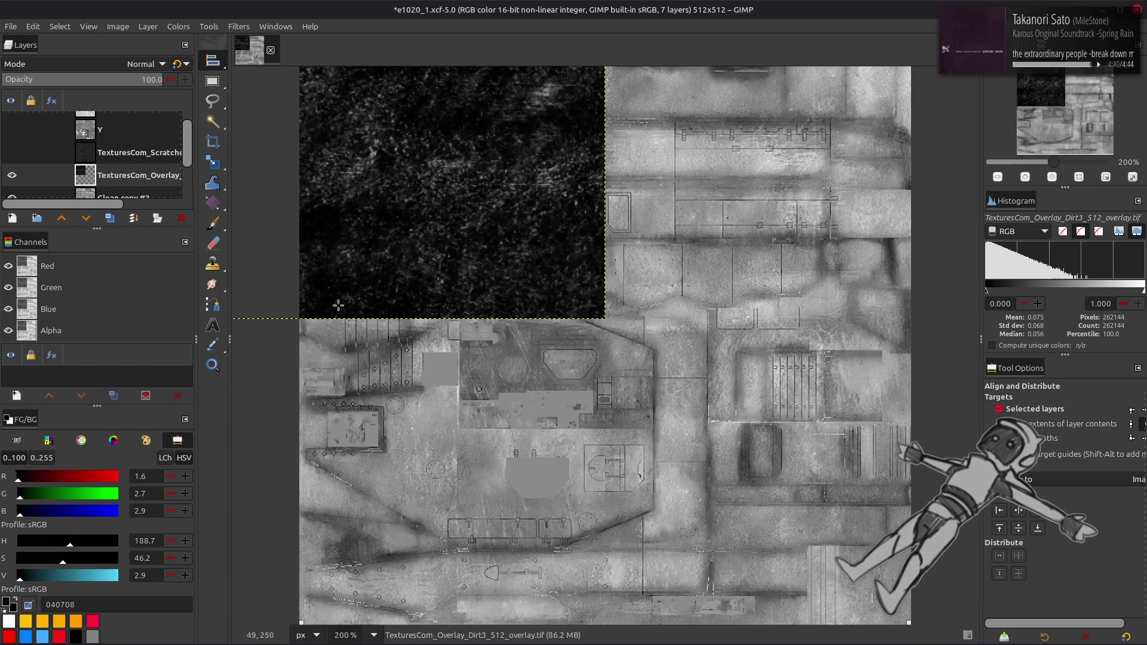
{"action": "left_click", "coordinate": [109, 218]}
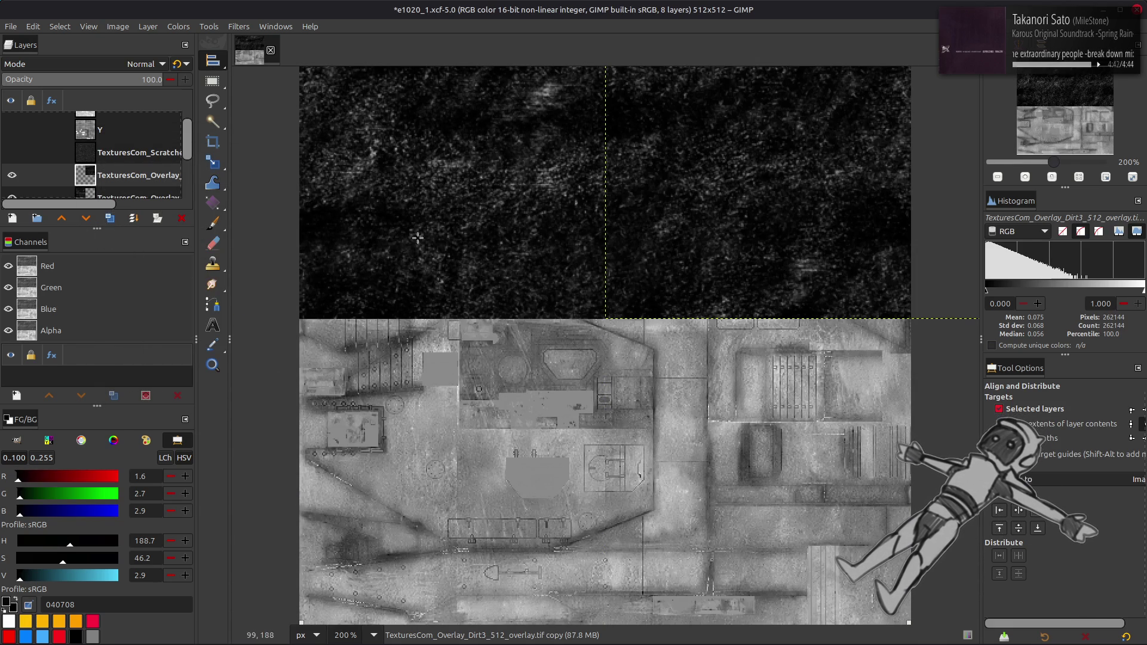
{"action": "left_click", "coordinate": [133, 218]}
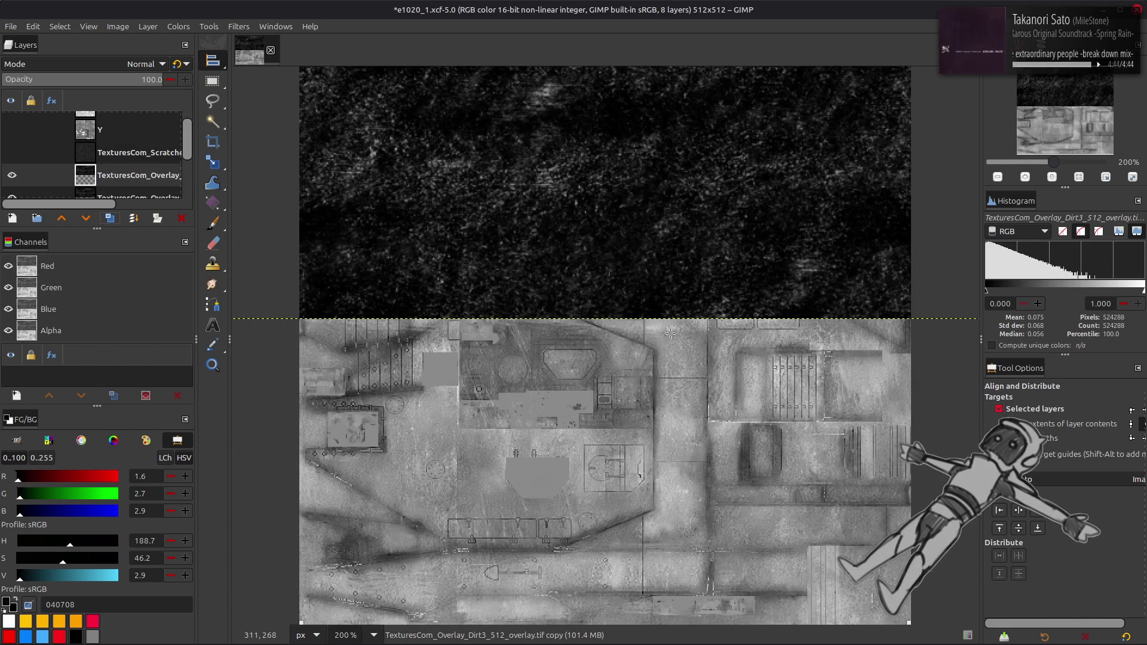
{"action": "left_click", "coordinate": [1028, 529]}
{"action": "left_click", "coordinate": [133, 218]}
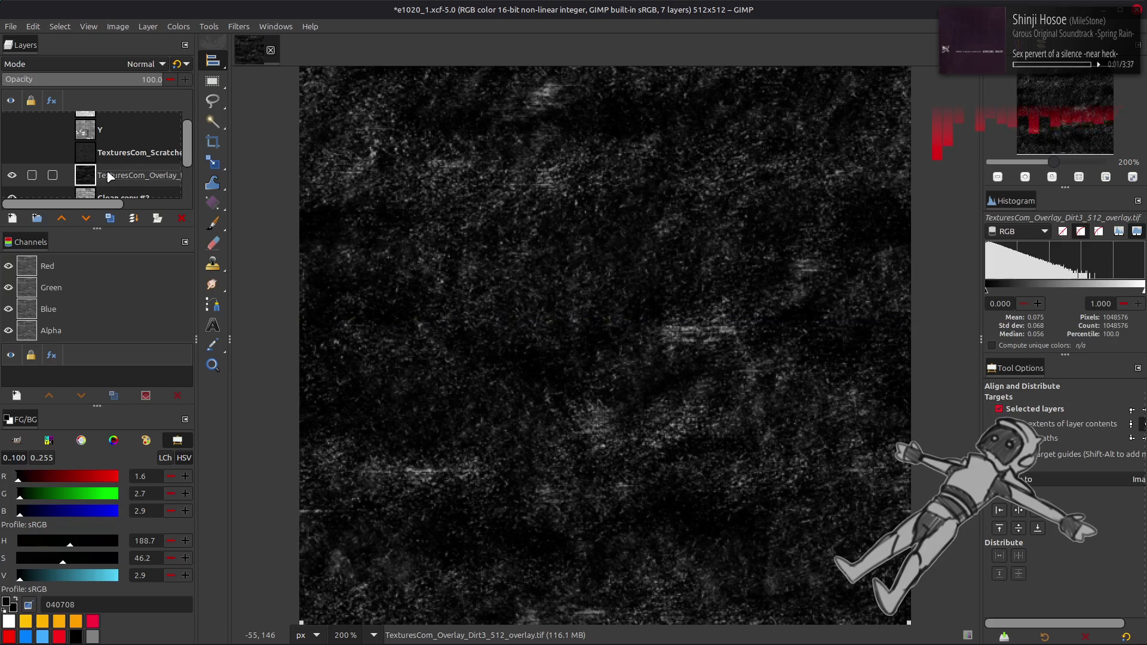
- Tile the ScratchedPaint3 layer 2×2 into one 1024×1024 layer from aligned, merged copies
{"action": "left_click", "coordinate": [7, 153]}
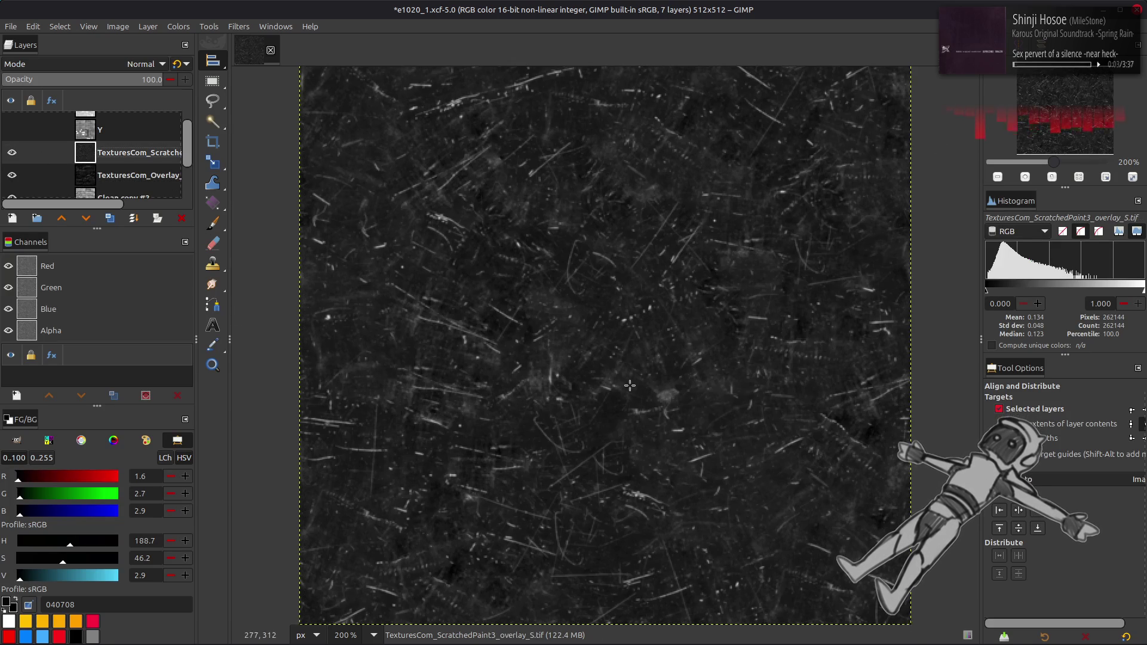
{"action": "left_click", "coordinate": [999, 511]}
{"action": "left_click", "coordinate": [999, 529]}
{"action": "key", "text": "shift+ctrl+d"}
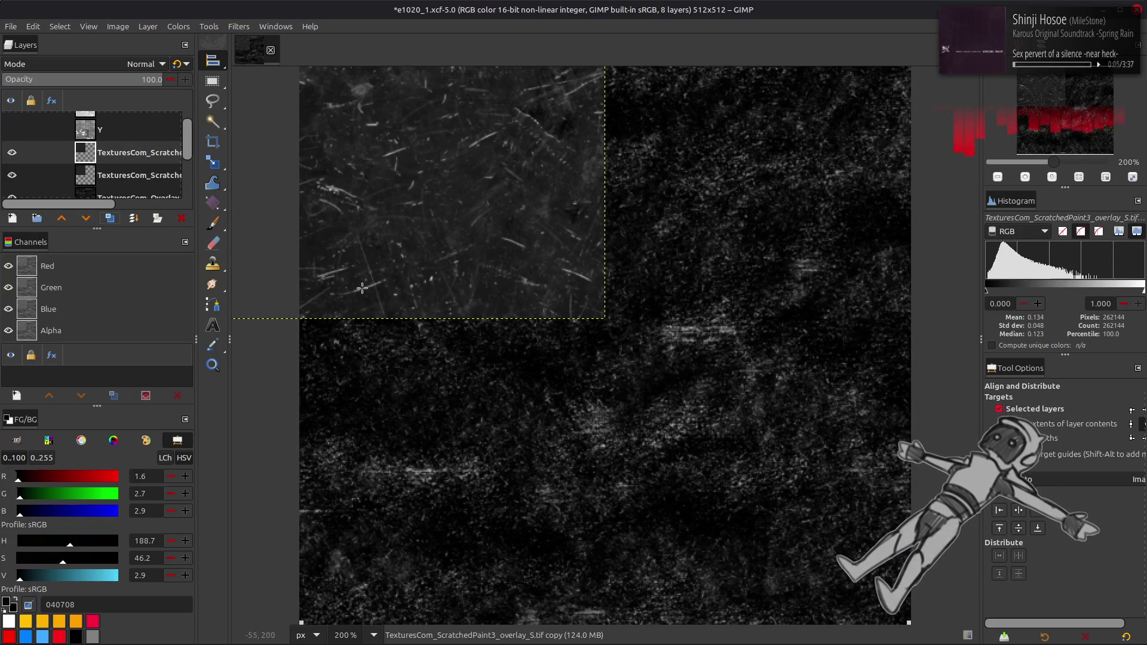
{"action": "left_click", "coordinate": [1038, 511]}
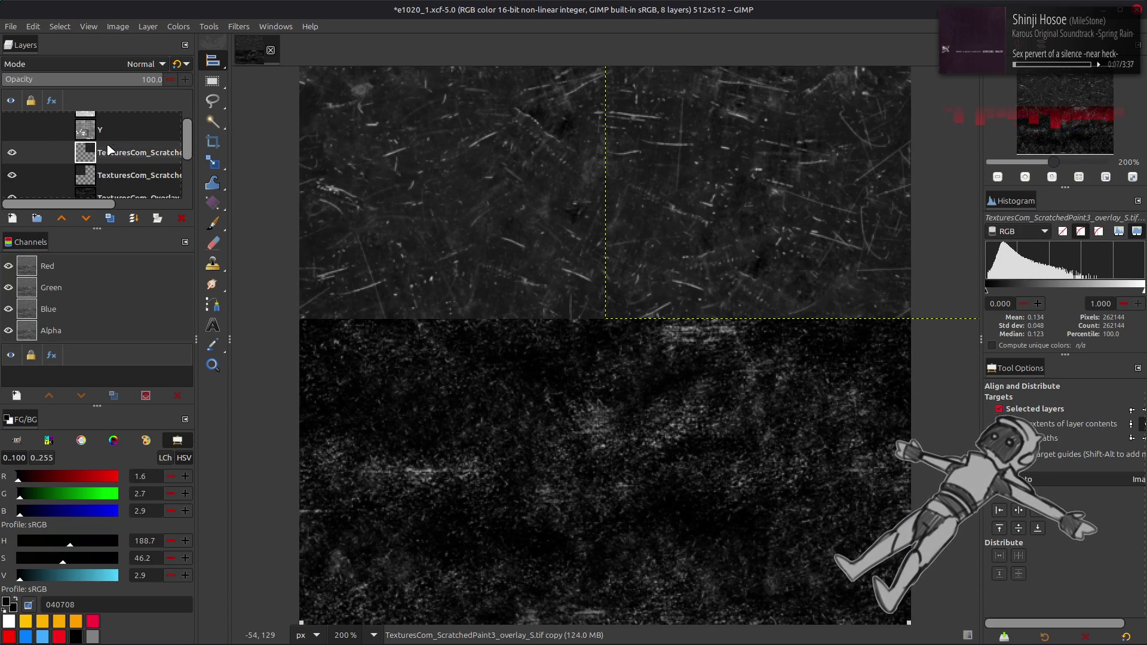
{"action": "left_click", "coordinate": [134, 218]}
{"action": "left_click", "coordinate": [110, 218]}
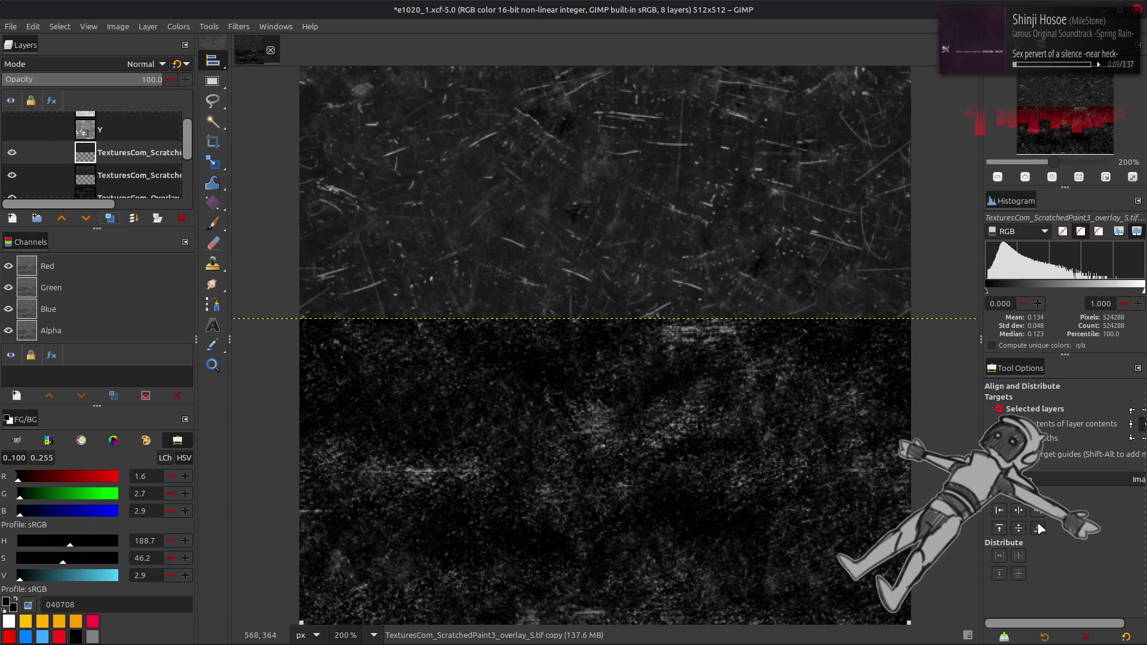
{"action": "left_click", "coordinate": [1039, 527]}
{"action": "key", "text": "m"}
{"action": "left_click", "coordinate": [133, 218]}
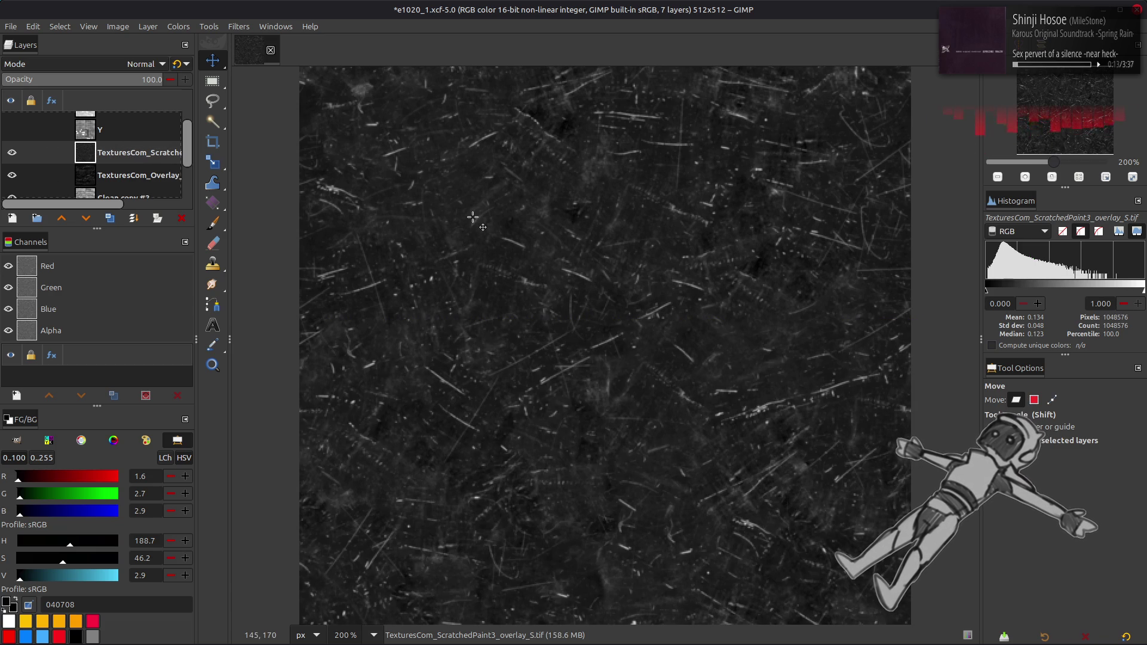
{"action": "left_click", "coordinate": [148, 26]}
- Scale the ScratchedPaint3 layer to 512×512 with Cubic interpolation
{"action": "left_click", "coordinate": [196, 213]}
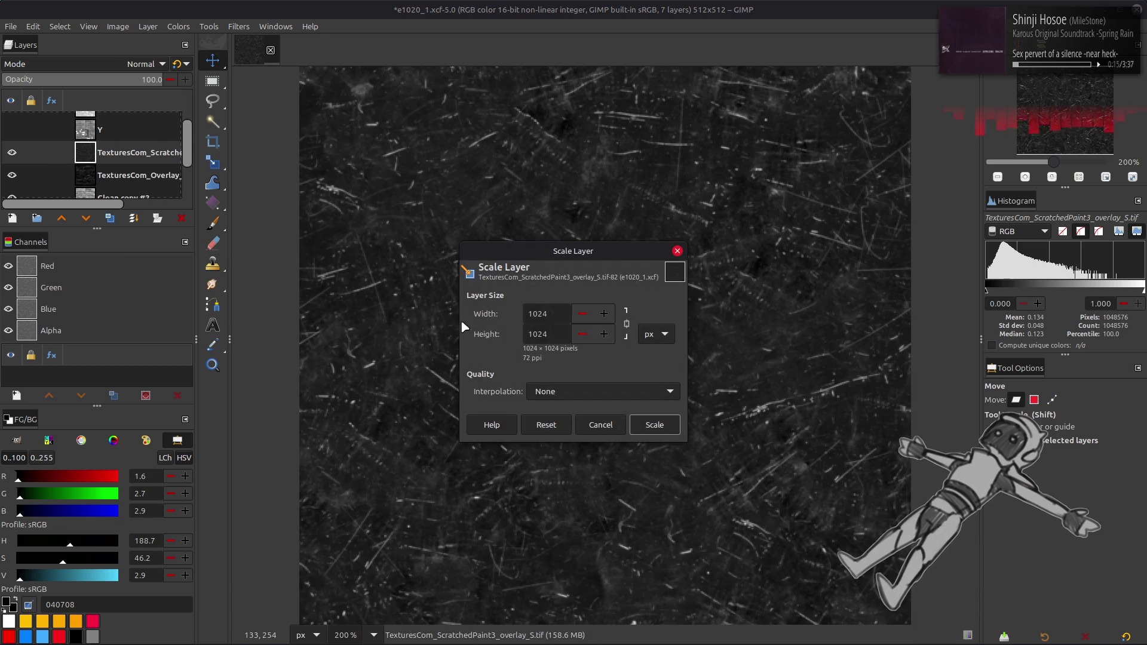
{"action": "double_click", "coordinate": [555, 309]}
{"action": "type", "text": "512"}
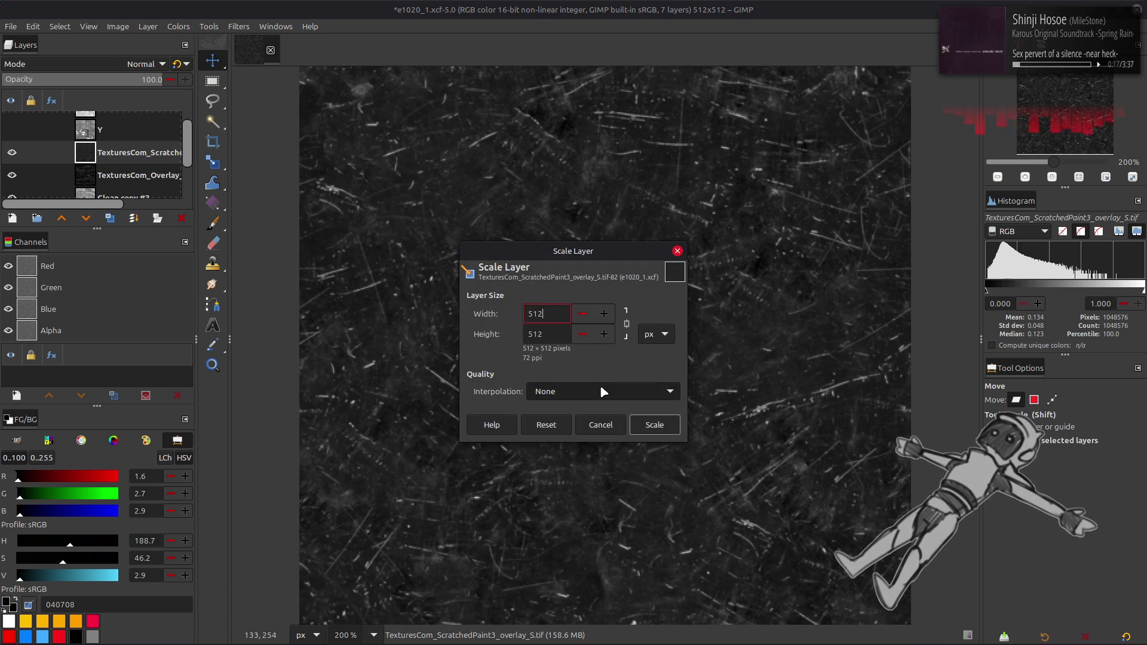
{"action": "scroll", "coordinate": [600, 392], "scroll_direction": "down", "scroll_amount": 1}
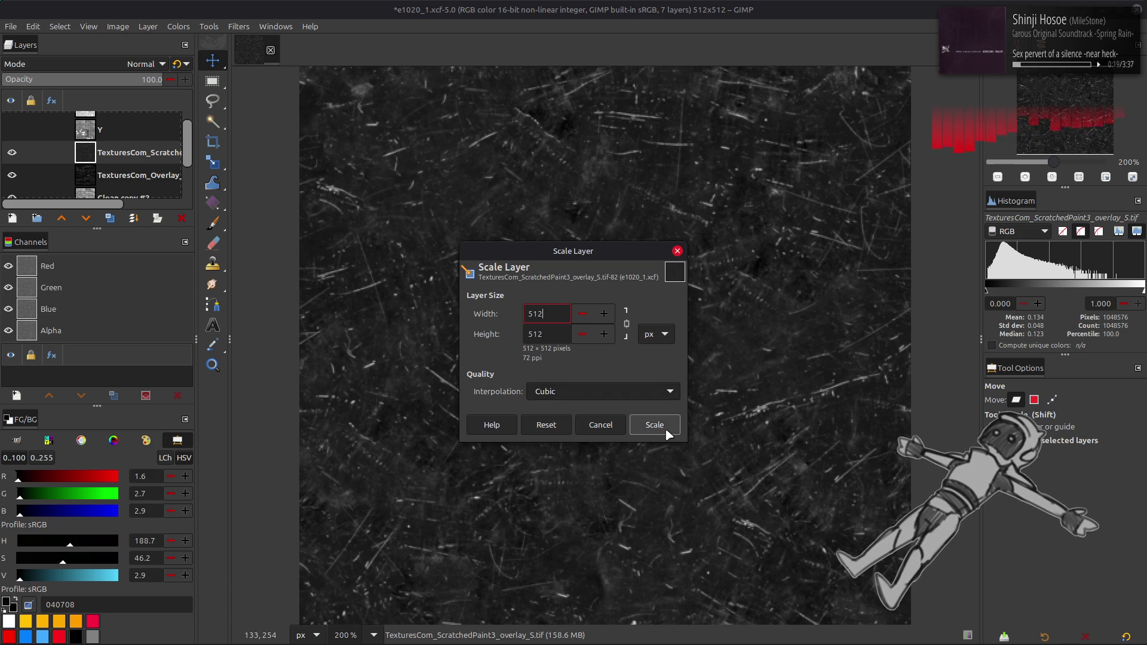
{"action": "left_click", "coordinate": [655, 425]}
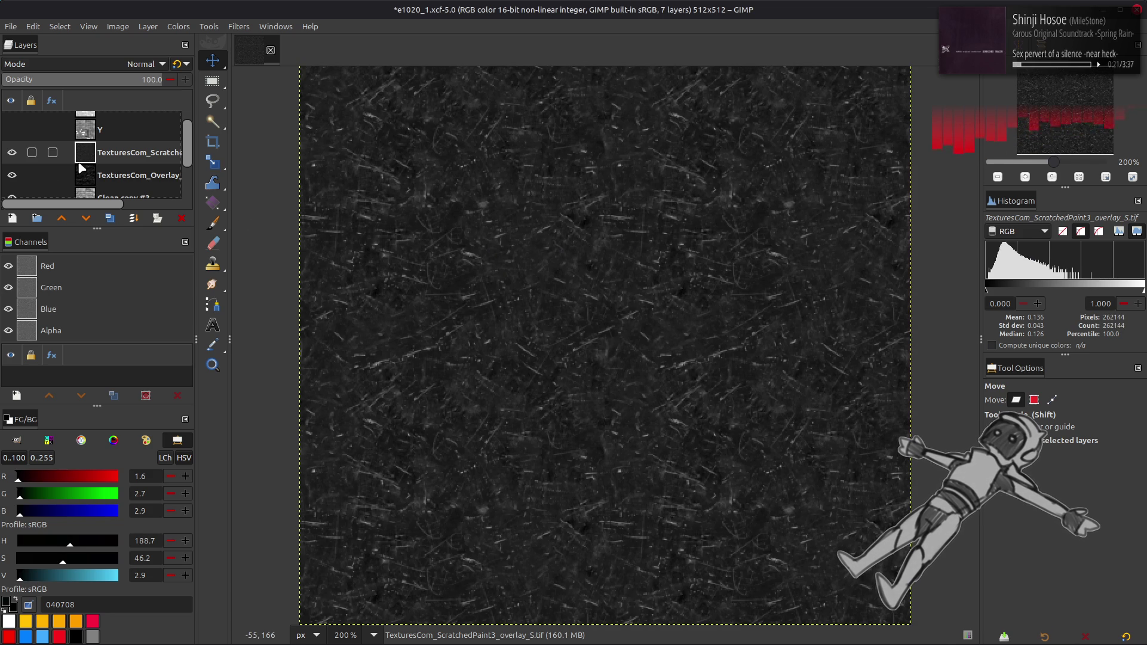
- Hide the scratches layer and scale the Dirt3 overlay layer to 512×512 as well
{"action": "left_click", "coordinate": [12, 153]}
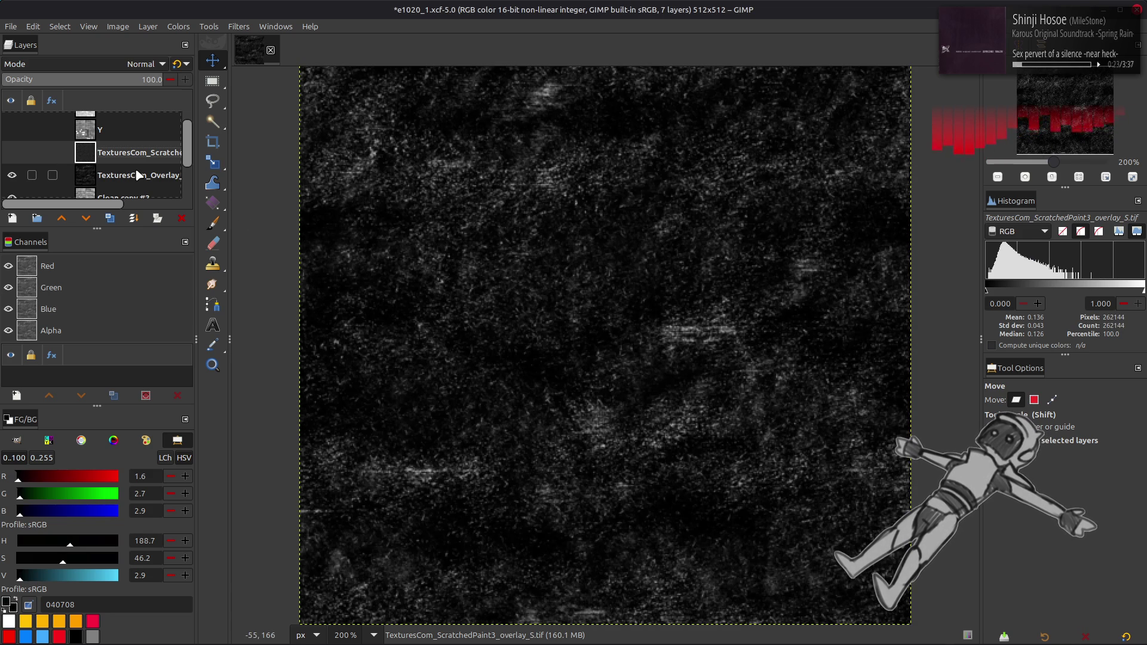
{"action": "left_click", "coordinate": [130, 182]}
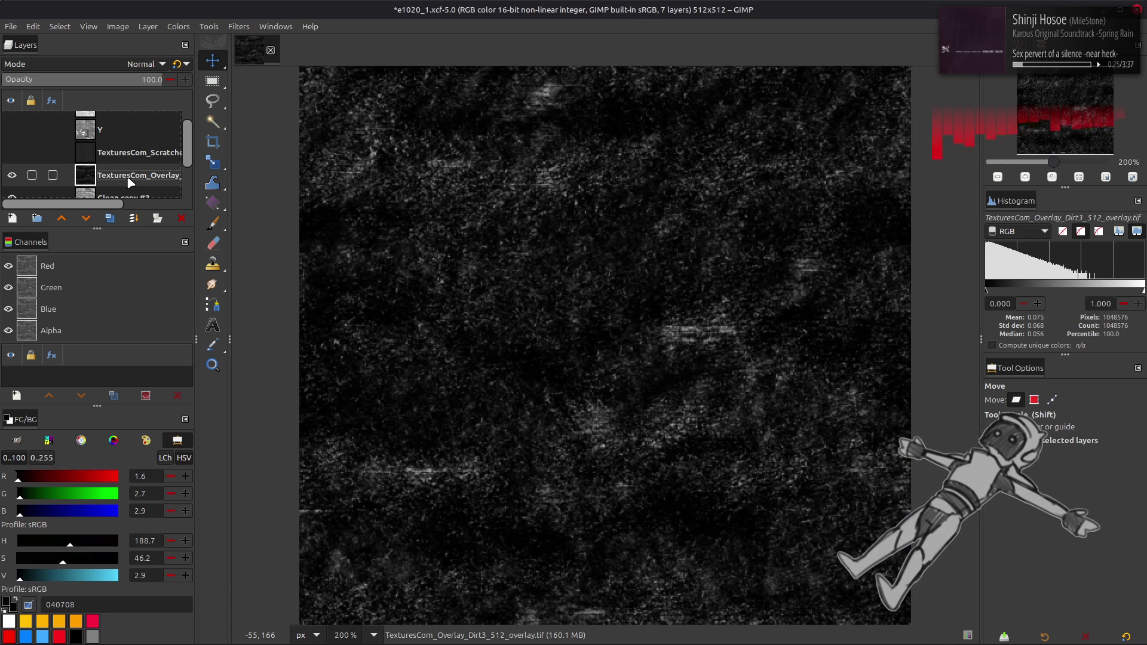
{"action": "left_click", "coordinate": [147, 26]}
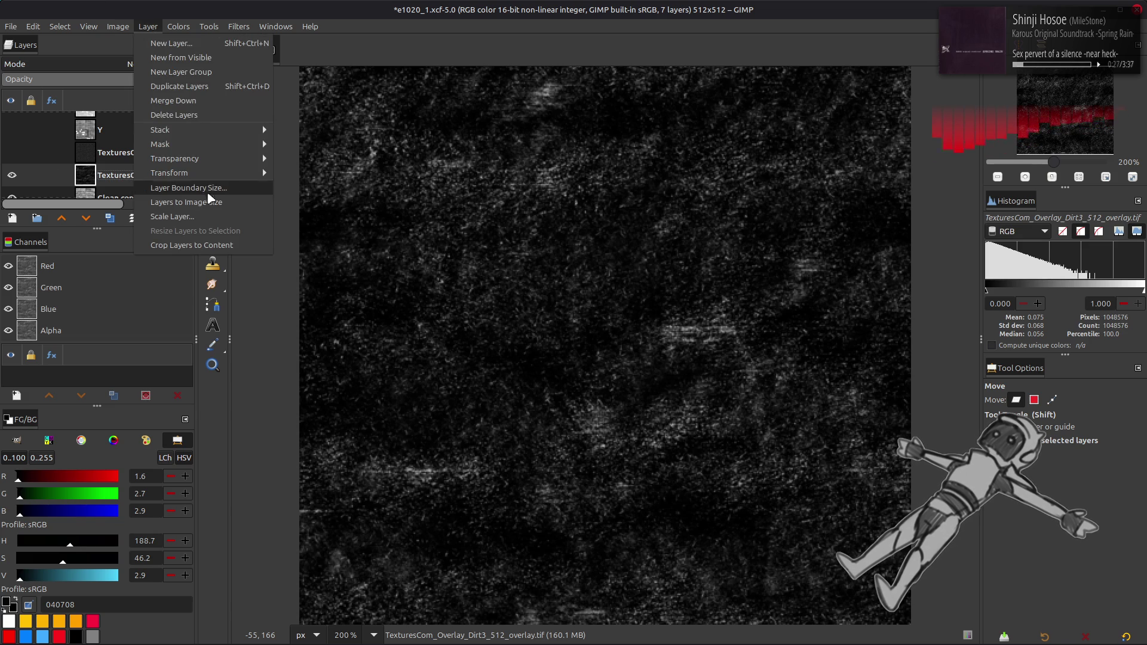
{"action": "left_click", "coordinate": [208, 210]}
{"action": "double_click", "coordinate": [550, 311]}
{"action": "type", "text": "512"}
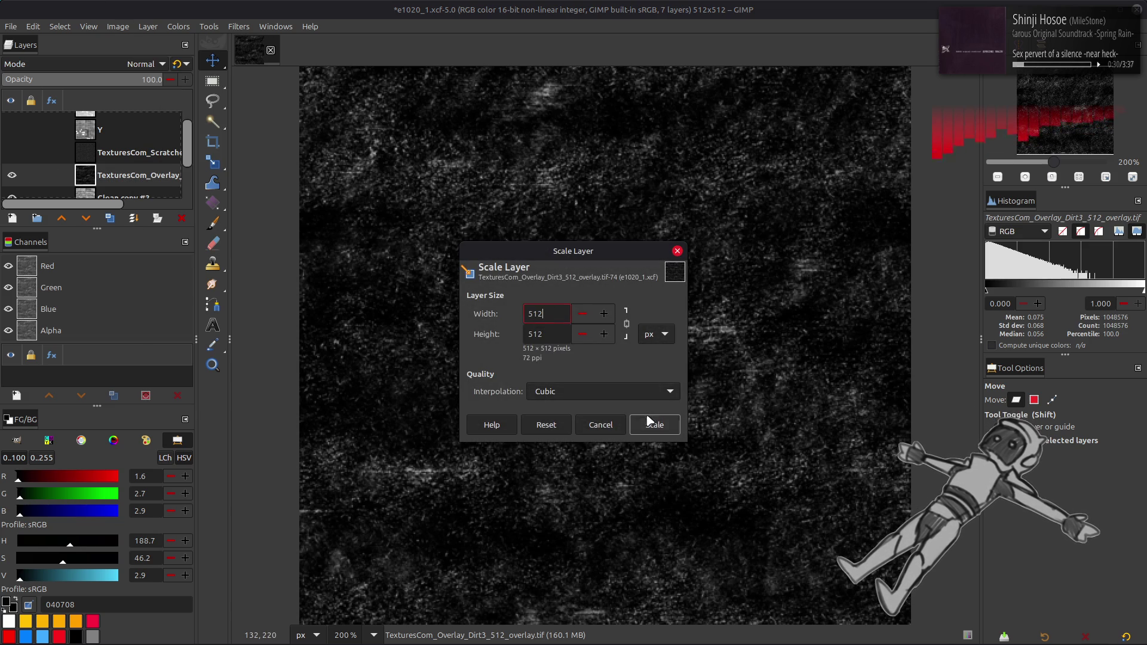
{"action": "left_click", "coordinate": [655, 425]}
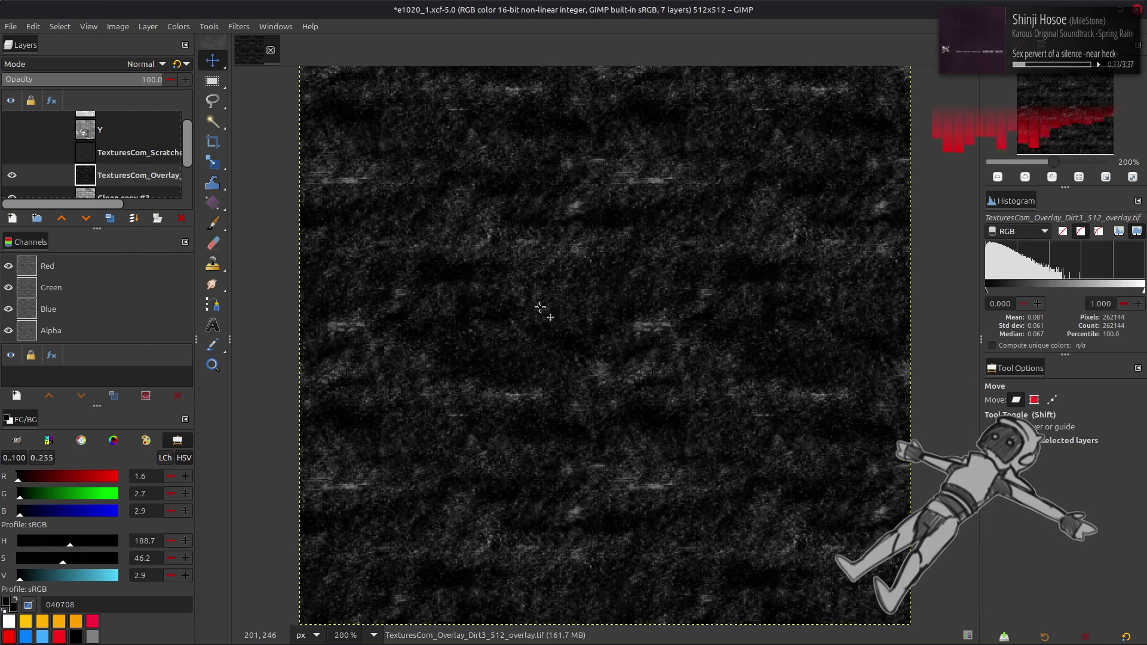
- Sharpen the Dirt3 layer: G'MIC-blur a copy, merge it down as Grain extract, then as Grain merge
{"action": "left_click", "coordinate": [111, 224]}
{"action": "left_click", "coordinate": [239, 26]}
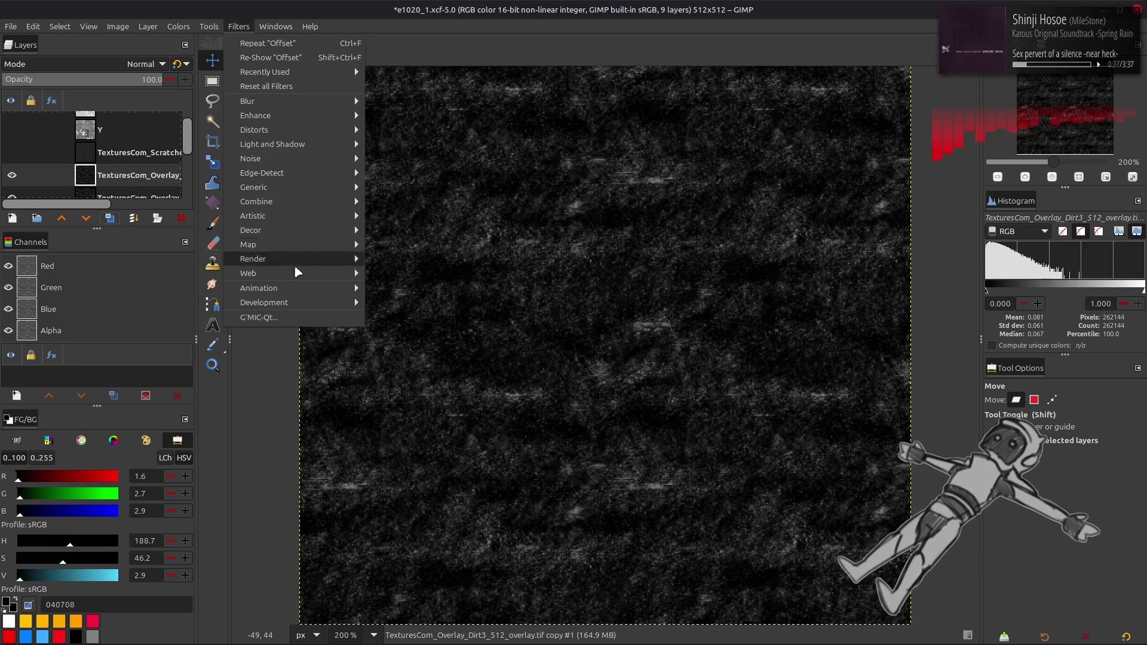
{"action": "left_click", "coordinate": [293, 316]}
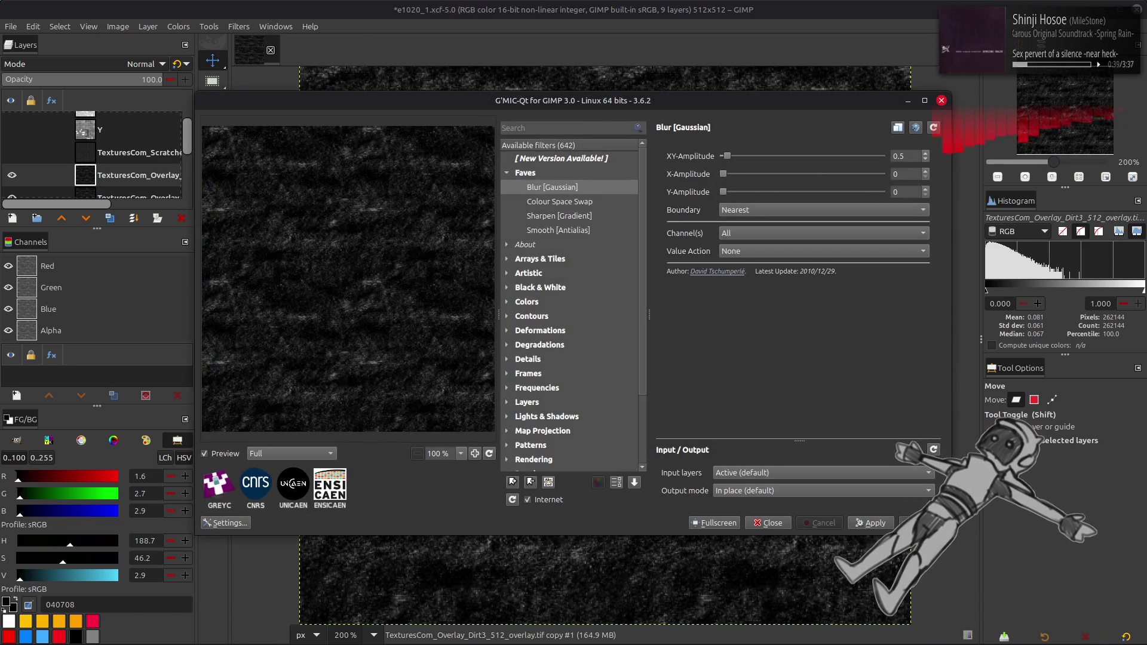
{"action": "key", "text": "Return"}
{"action": "left_click", "coordinate": [144, 64]}
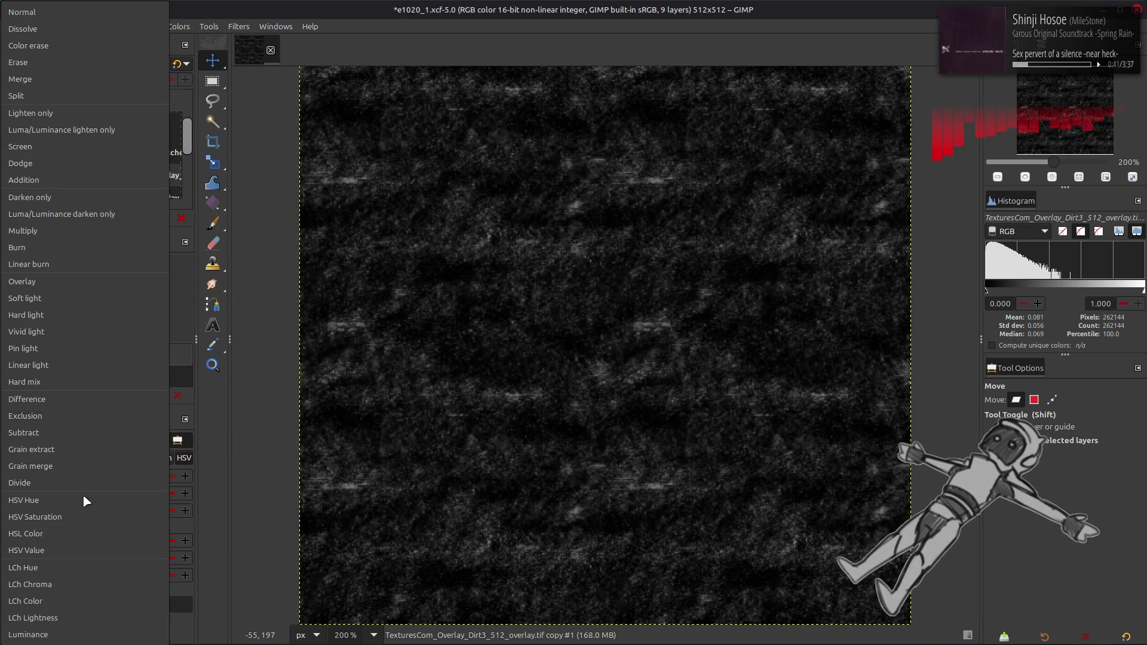
{"action": "left_click", "coordinate": [67, 448]}
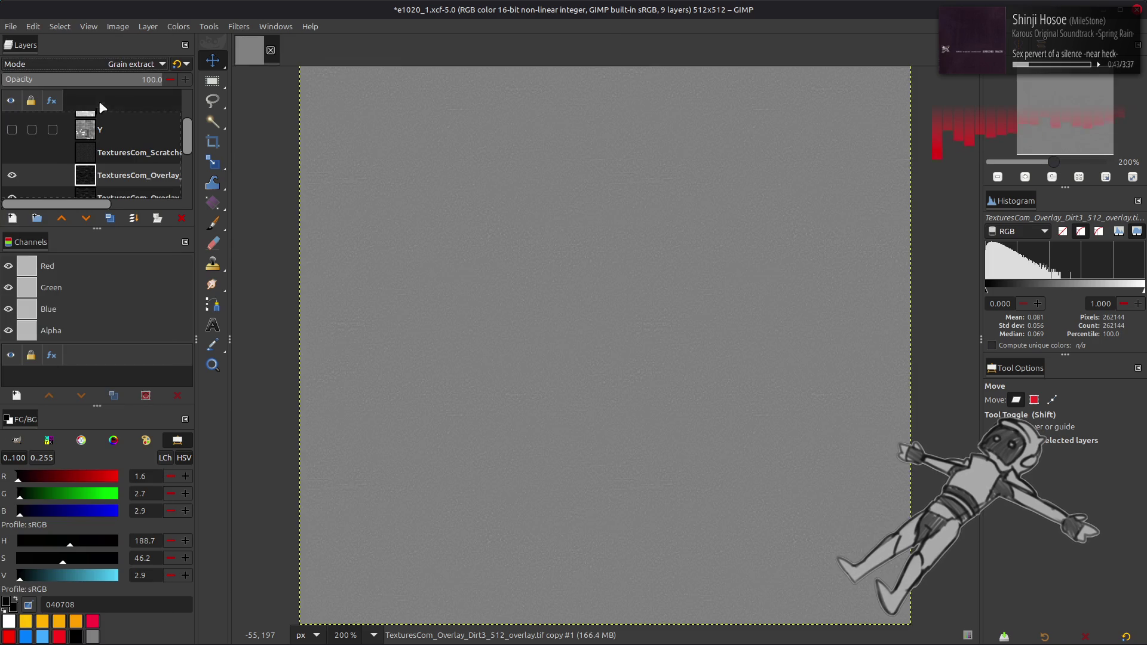
{"action": "key", "text": "ctrl+m"}
{"action": "left_click", "coordinate": [119, 64]}
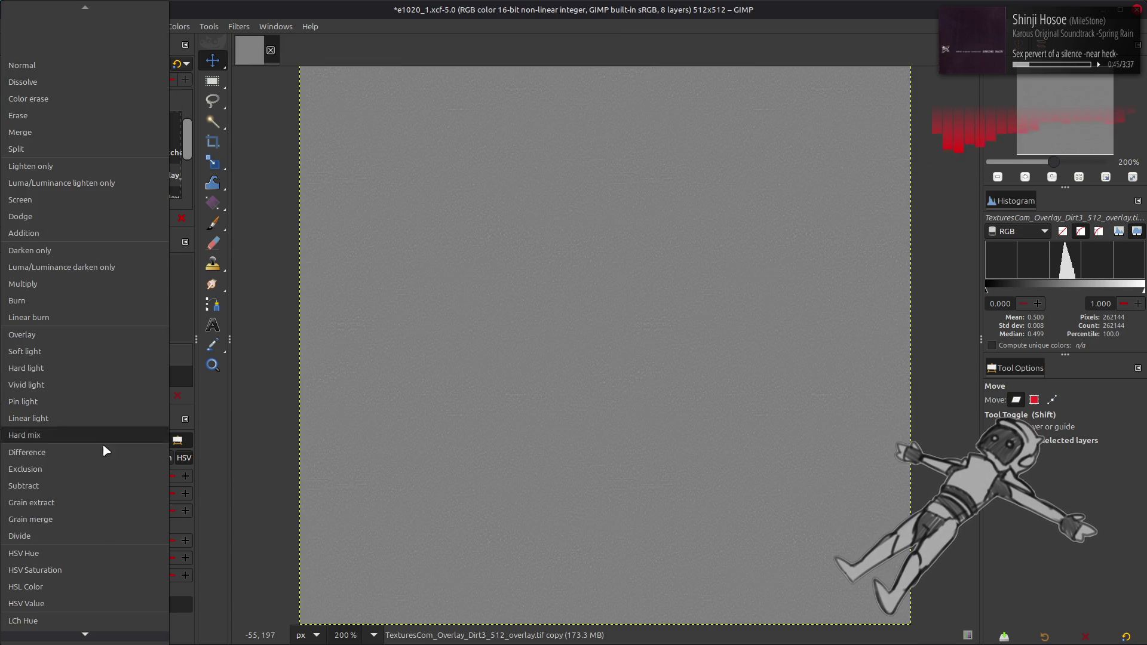
{"action": "left_click", "coordinate": [95, 521]}
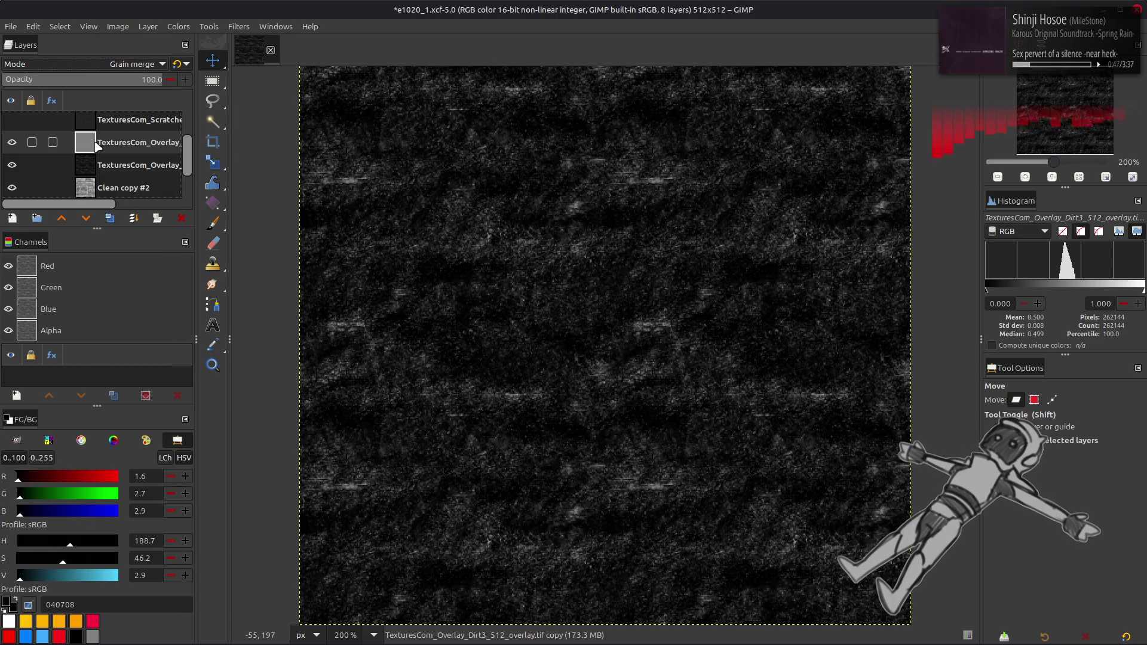
{"action": "key", "text": "ctrl+m"}
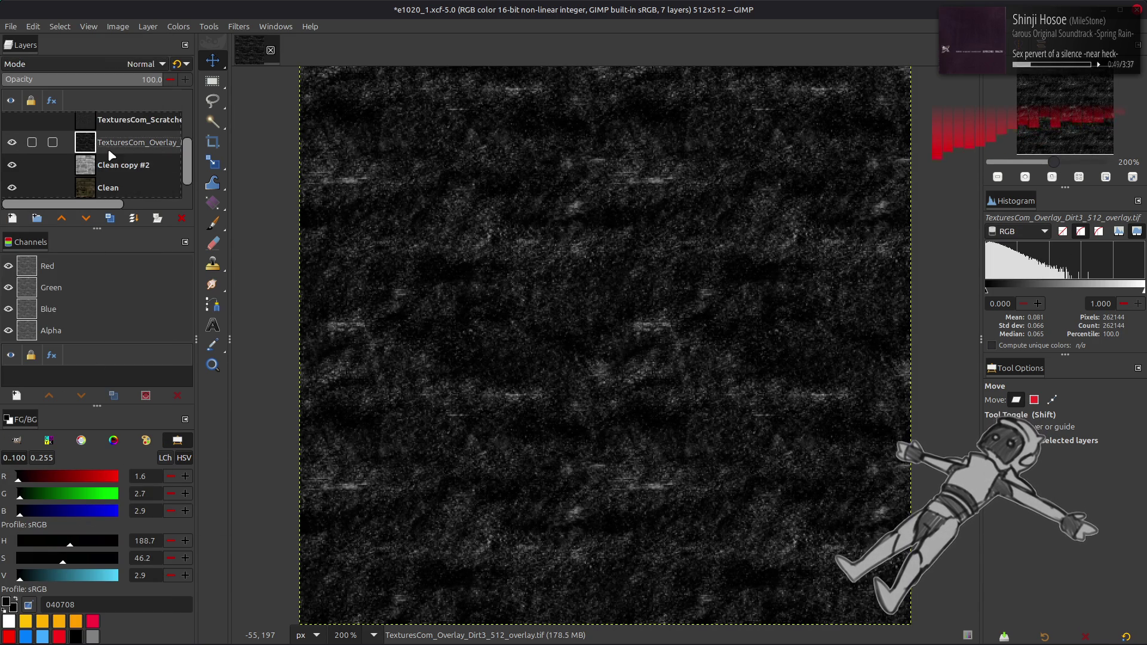
- Duplicate the ScratchedPaint3 layer twice and merge the copies down as Grain extract, then Grain merge
{"action": "left_click", "coordinate": [11, 139]}
{"action": "key", "text": "shift+ctrl+d"}
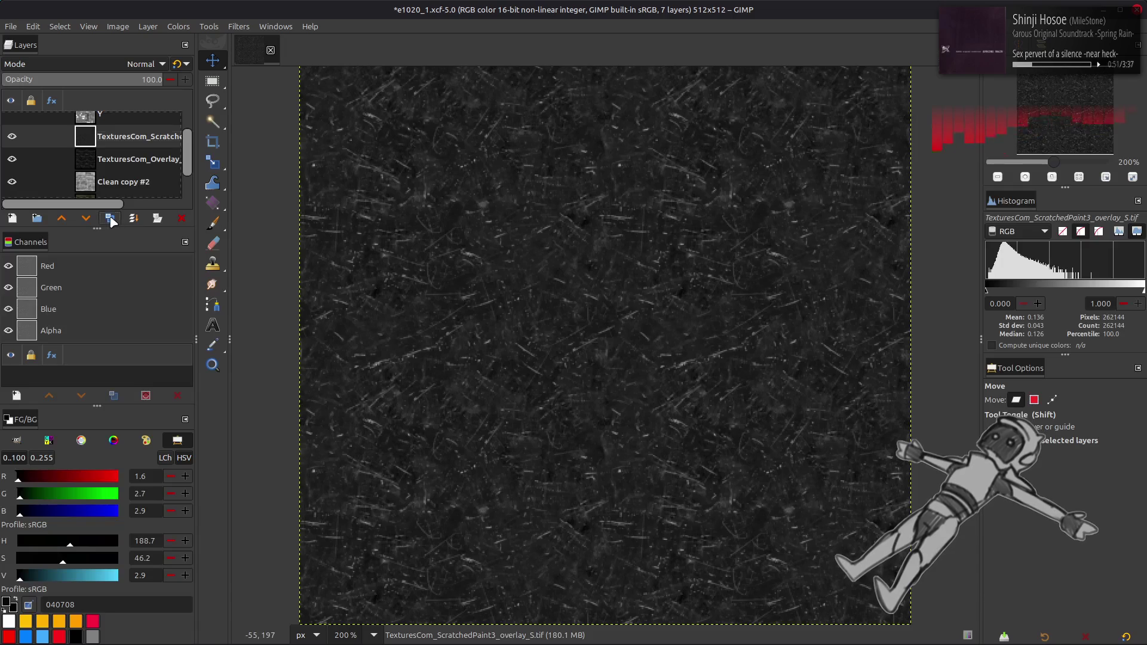
{"action": "key", "text": "shift+ctrl+d"}
{"action": "left_click", "coordinate": [123, 70]}
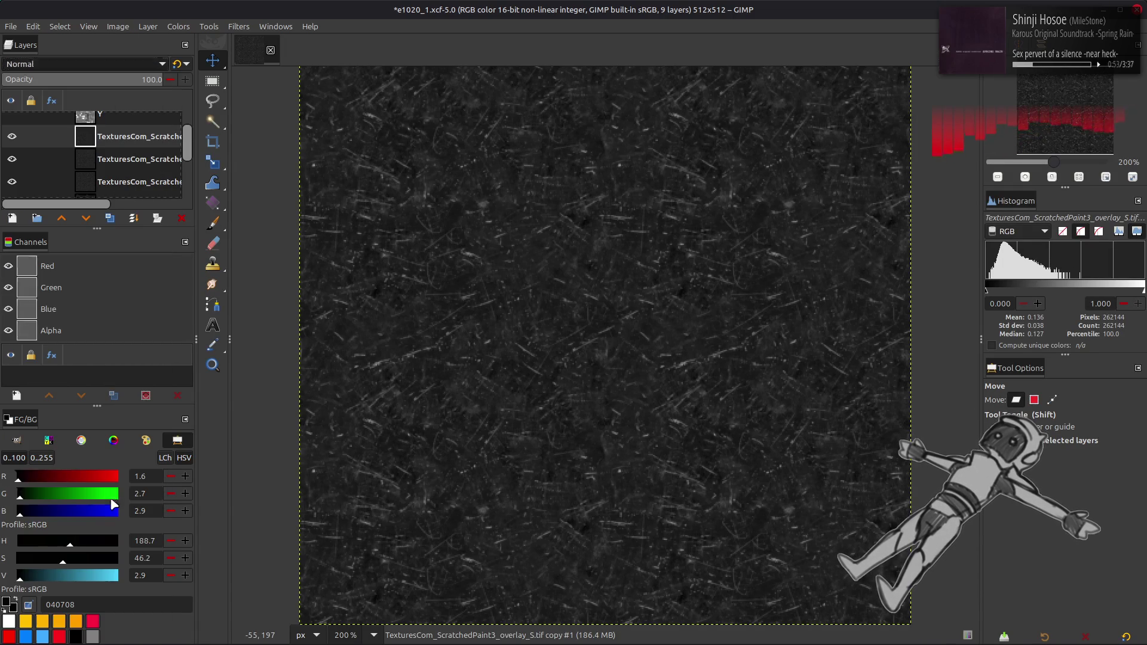
{"action": "left_click", "coordinate": [110, 497]}
{"action": "key", "text": "ctrl+m"}
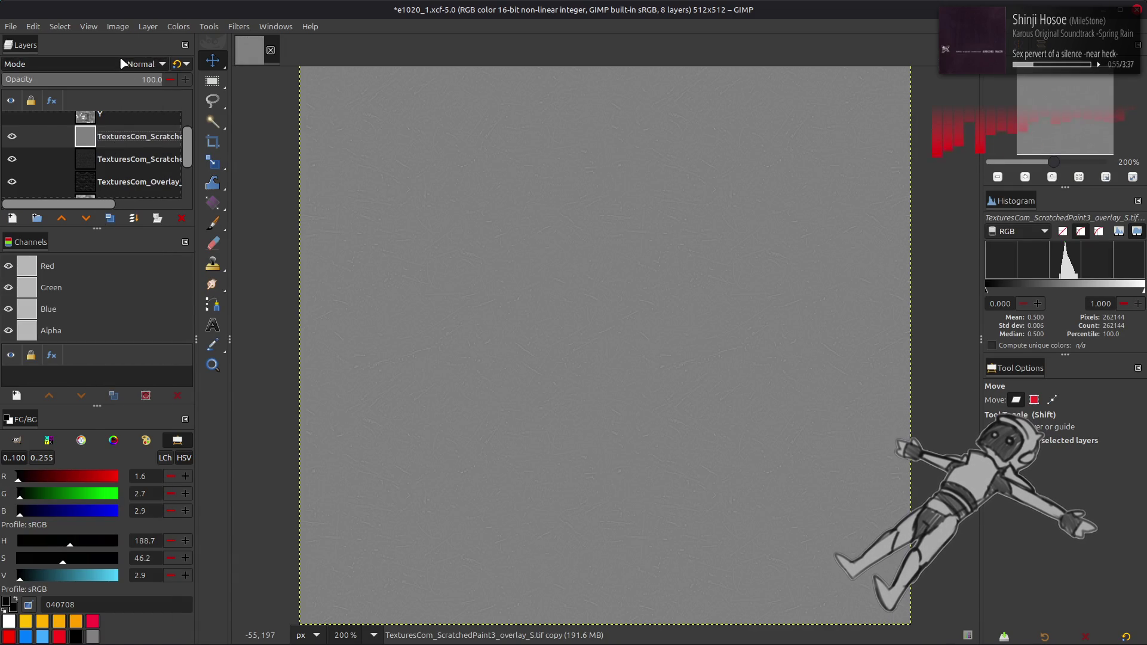
{"action": "left_click", "coordinate": [120, 64]}
{"action": "left_click", "coordinate": [88, 525]}
{"action": "key", "text": "ctrl+m"}
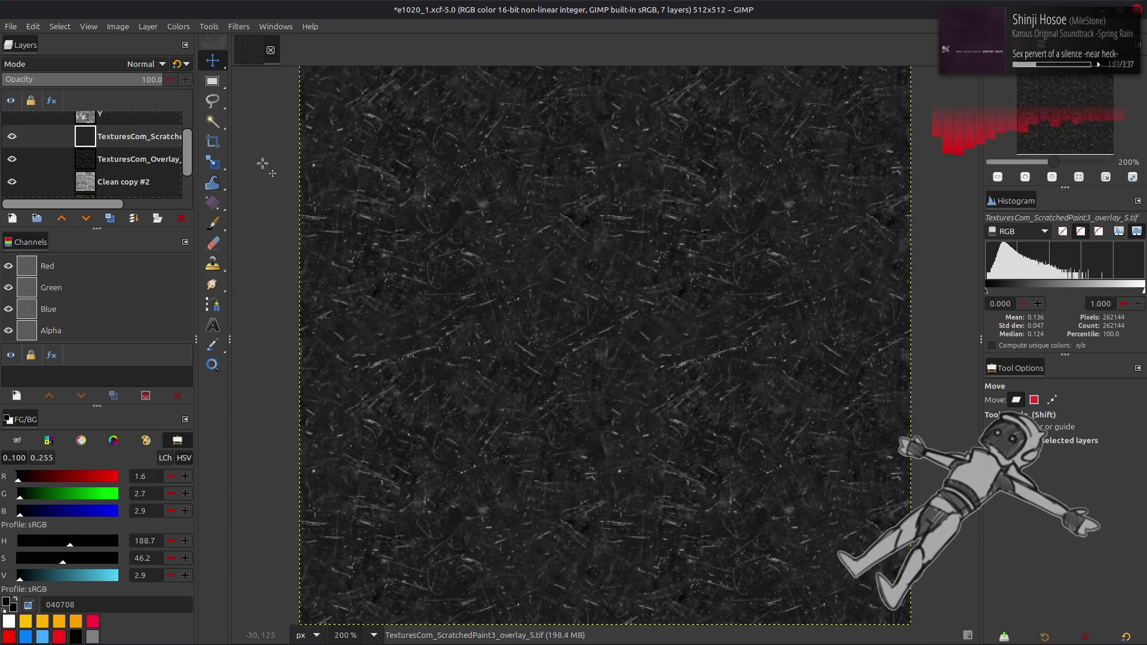
- Hide the scratched-paint layer, check the clean texture, and select the dirt overlay layer
{"action": "left_click", "coordinate": [186, 28]}
{"action": "mouse_move", "coordinate": [239, 231]}
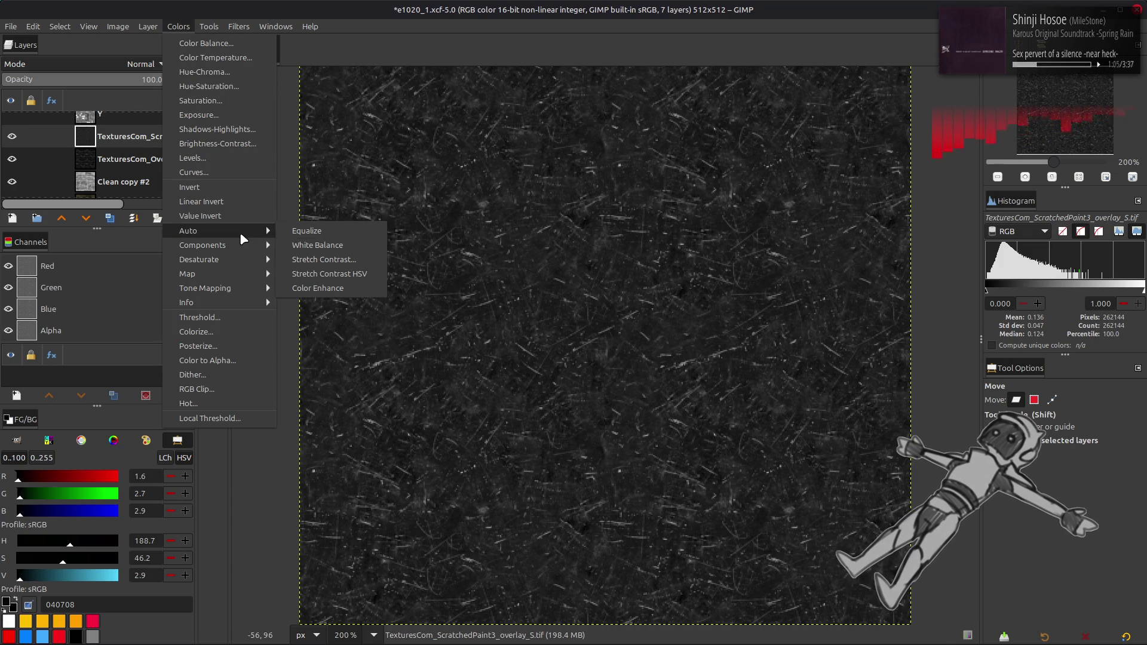
{"action": "left_click", "coordinate": [223, 160]}
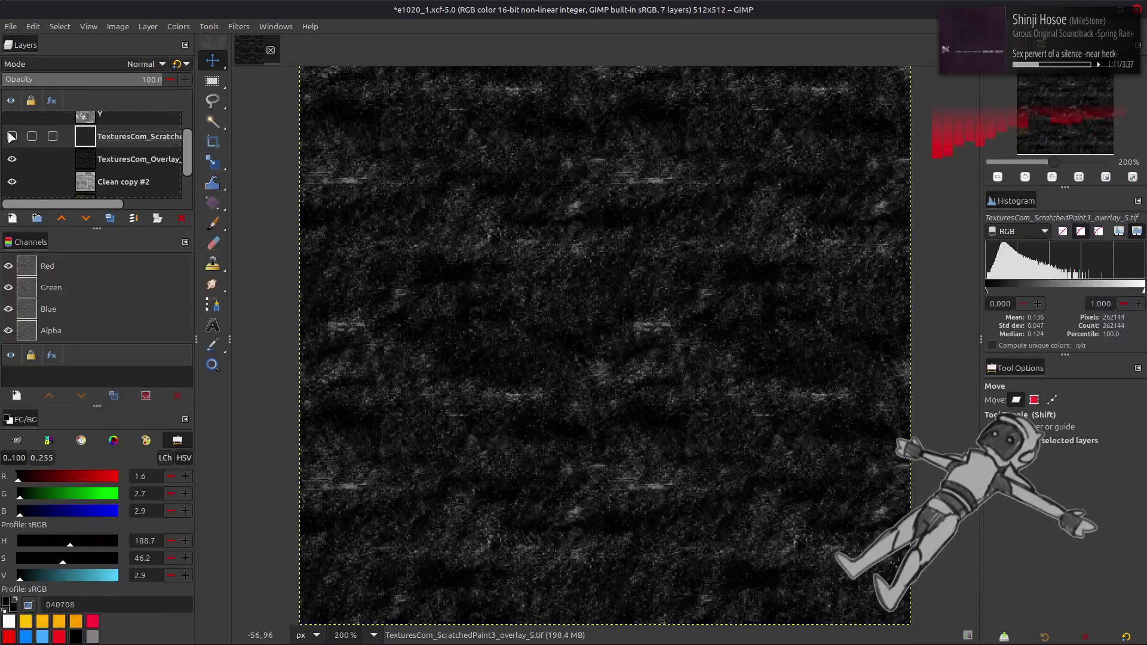
{"action": "left_click", "coordinate": [16, 171]}
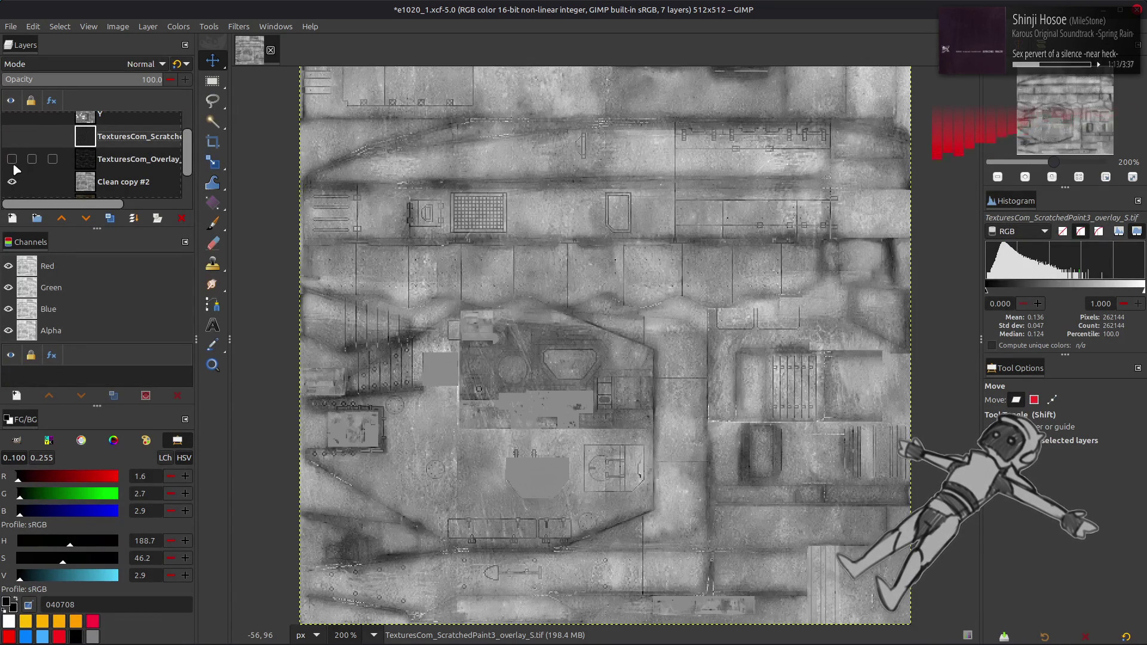
{"action": "left_click", "coordinate": [16, 171]}
{"action": "left_click", "coordinate": [62, 159]}
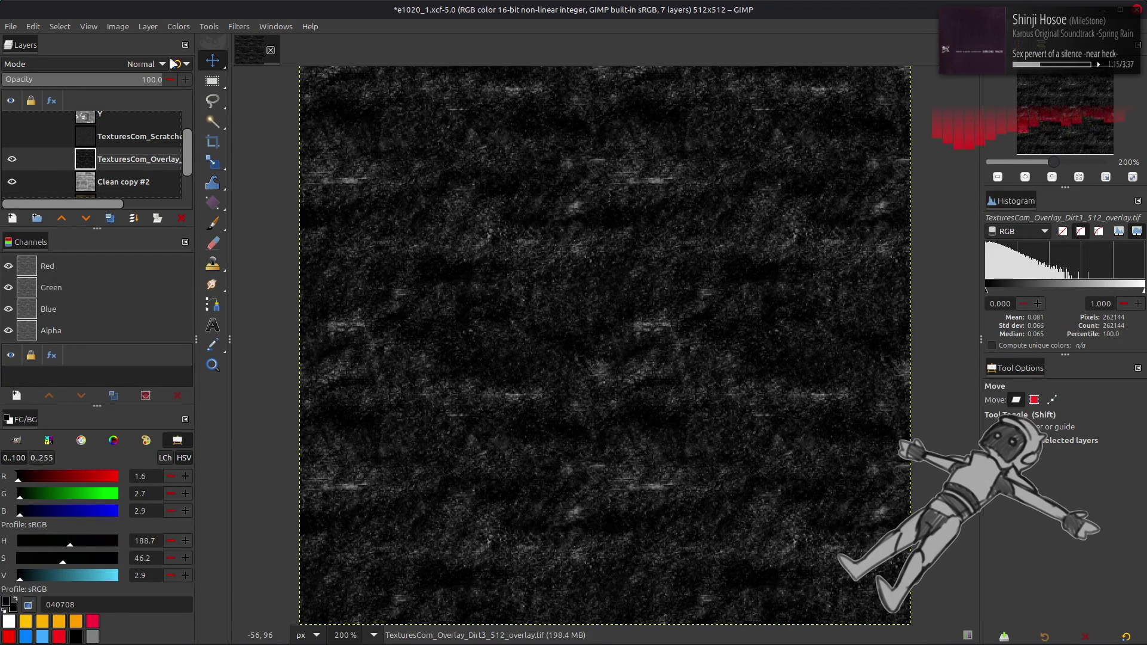
- Invert the Dirt3 overlay and set its blend mode to Multiply (legacy)
{"action": "left_click", "coordinate": [178, 26]}
{"action": "left_click", "coordinate": [214, 192]}
{"action": "left_click", "coordinate": [143, 64]}
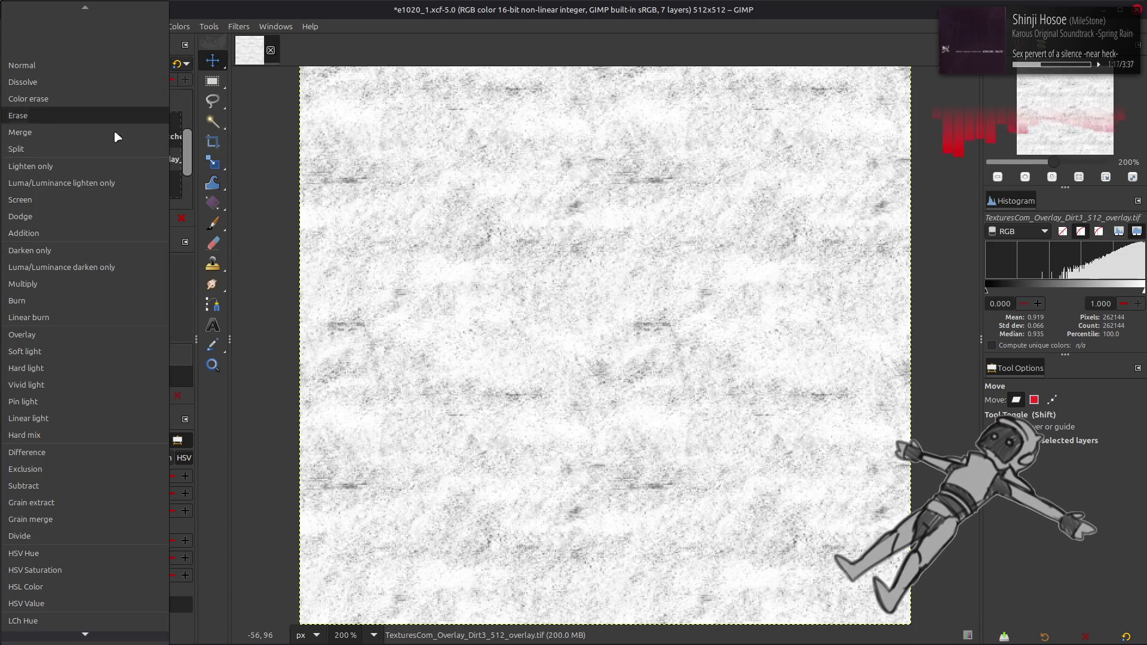
{"action": "left_click", "coordinate": [70, 281]}
{"action": "left_click", "coordinate": [179, 65]}
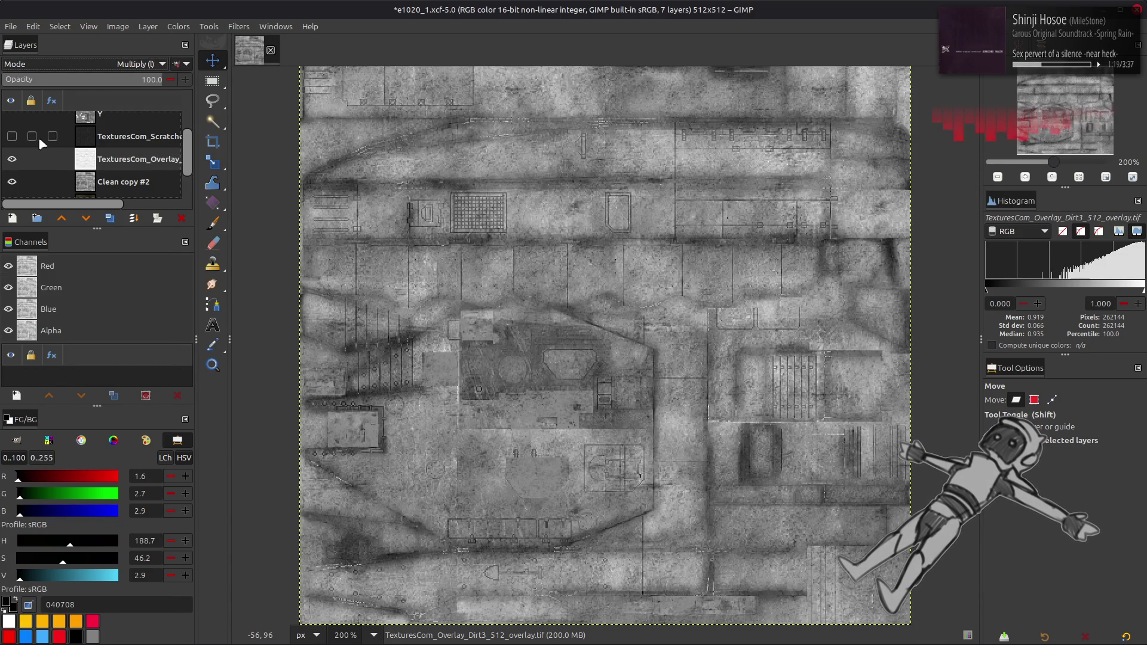
- Toggle the dirt overlay to compare the grime, then show and select the scratched-paint layer
{"action": "left_click", "coordinate": [11, 160]}
{"action": "left_click", "coordinate": [11, 161]}
{"action": "left_click", "coordinate": [11, 160]}
{"action": "left_click", "coordinate": [11, 160]}
{"action": "left_click", "coordinate": [12, 160]}
{"action": "left_click", "coordinate": [11, 160]}
{"action": "left_click", "coordinate": [12, 160]}
{"action": "left_click", "coordinate": [11, 161]}
{"action": "left_click", "coordinate": [12, 160]}
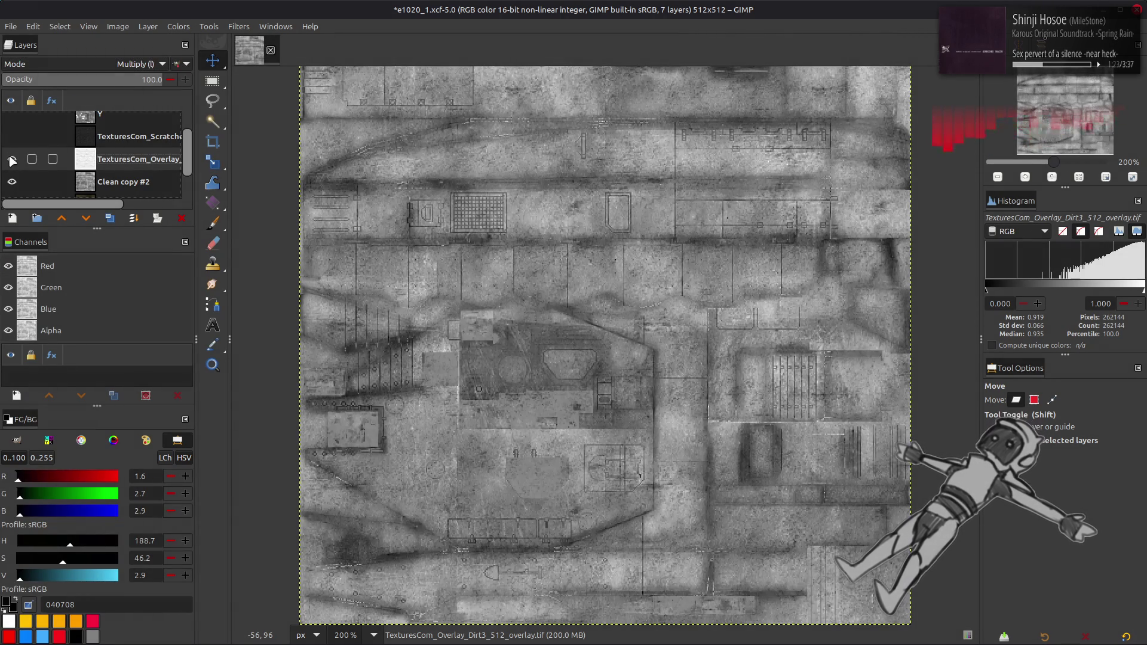
{"action": "left_click", "coordinate": [11, 160]}
{"action": "left_click", "coordinate": [12, 136]}
{"action": "left_click", "coordinate": [99, 137]}
{"action": "left_click", "coordinate": [178, 27]}
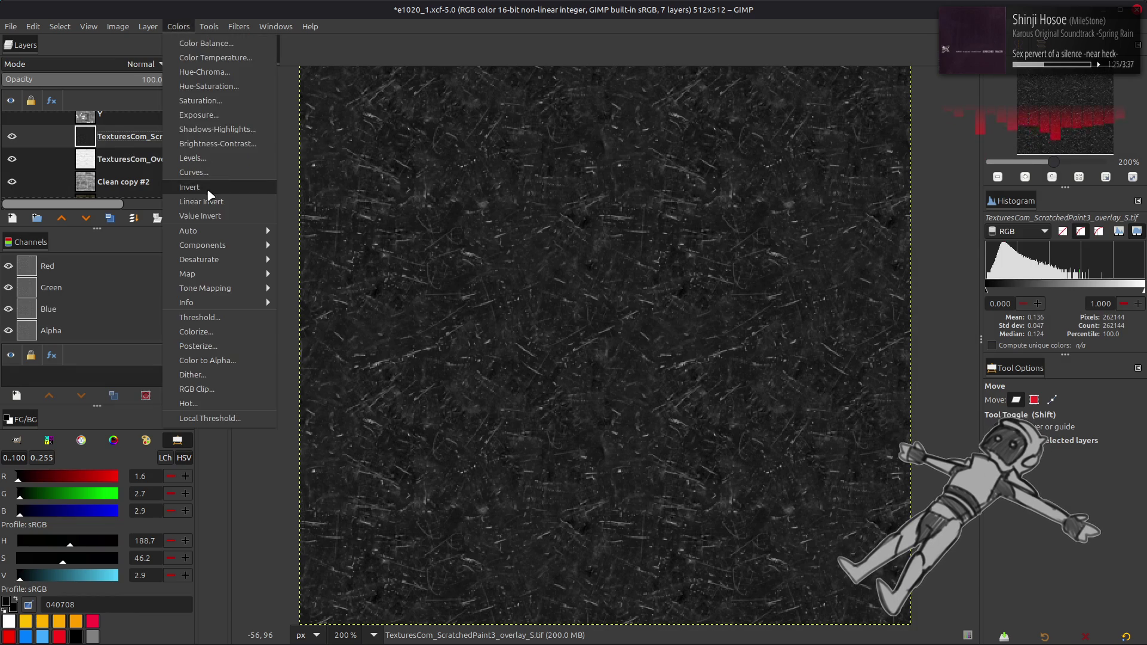
- Invert the ScratchedPaint3 layer and set its blend mode to Multiply (legacy)
{"action": "left_click", "coordinate": [210, 194]}
{"action": "left_click", "coordinate": [161, 64]}
{"action": "left_click", "coordinate": [83, 289]}
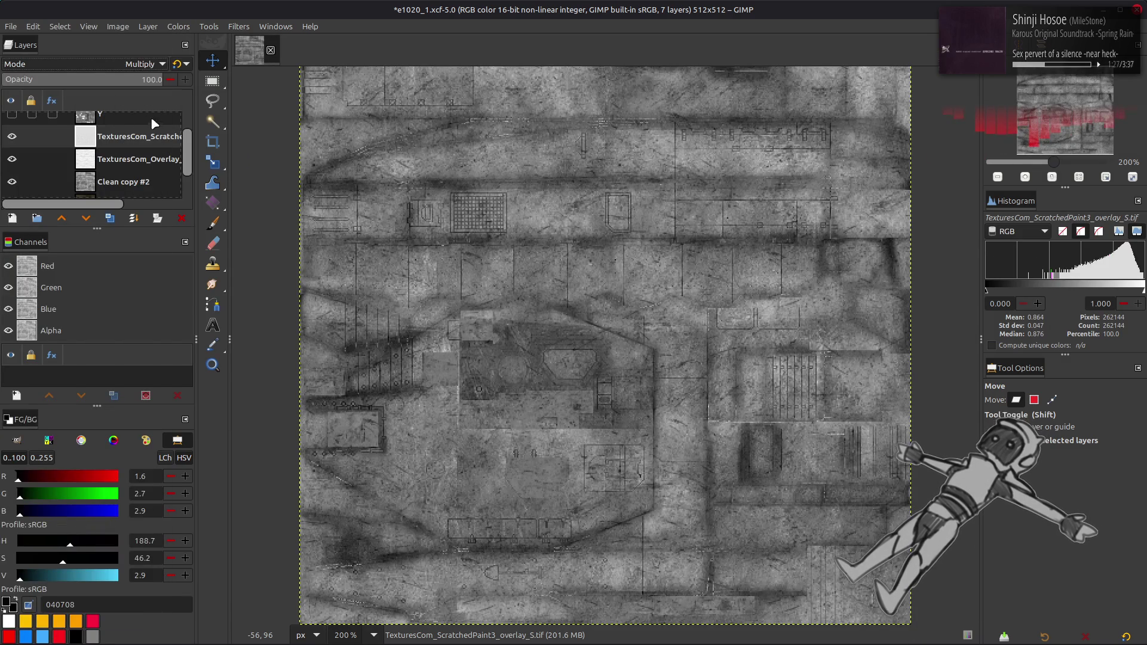
{"action": "left_click", "coordinate": [177, 64]}
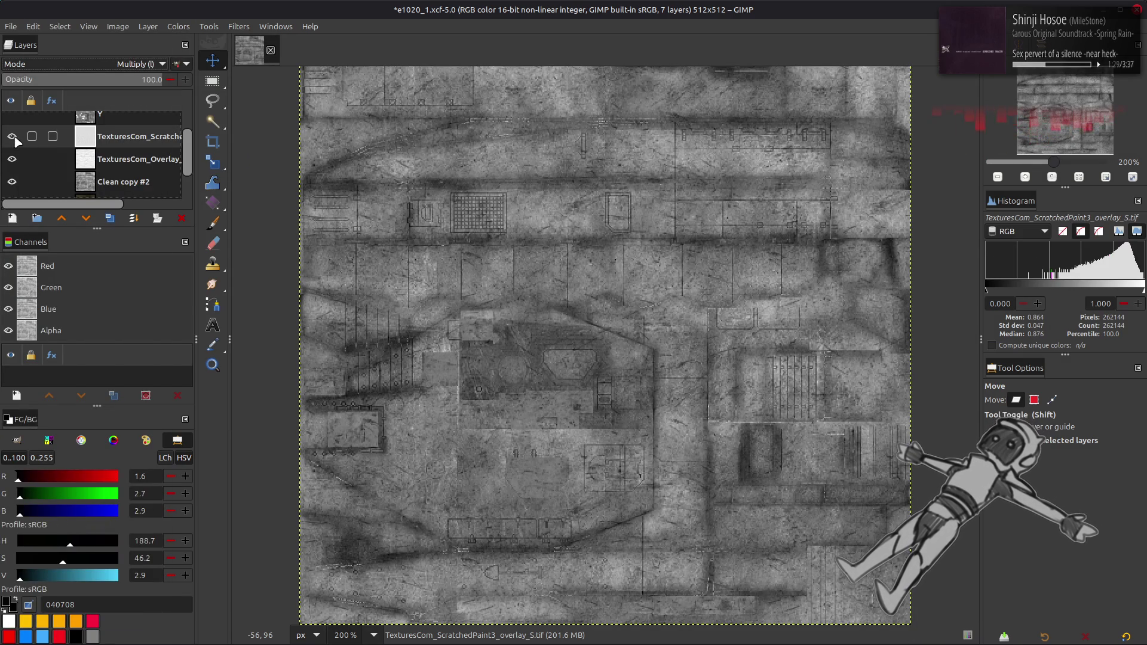
- Rotate the ScratchedPaint3 layer 90° clockwise, then 180°, and hide it to compare
{"action": "left_click", "coordinate": [147, 27]}
{"action": "mouse_move", "coordinate": [251, 180]}
{"action": "left_click", "coordinate": [324, 202]}
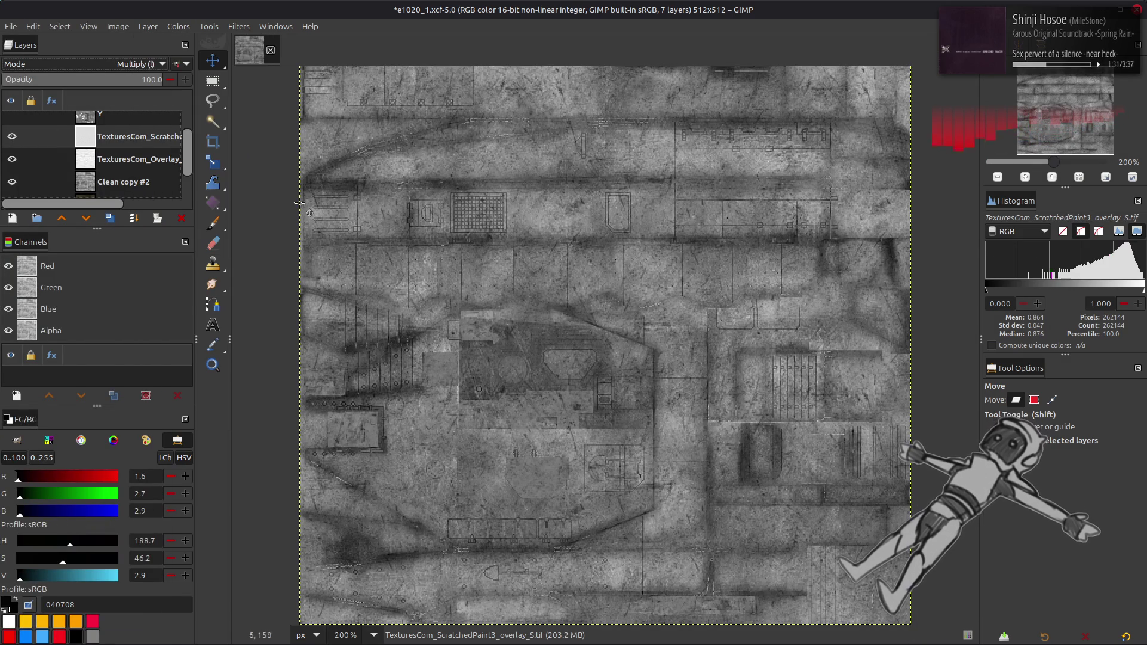
{"action": "left_click", "coordinate": [148, 26]}
{"action": "mouse_move", "coordinate": [230, 171]}
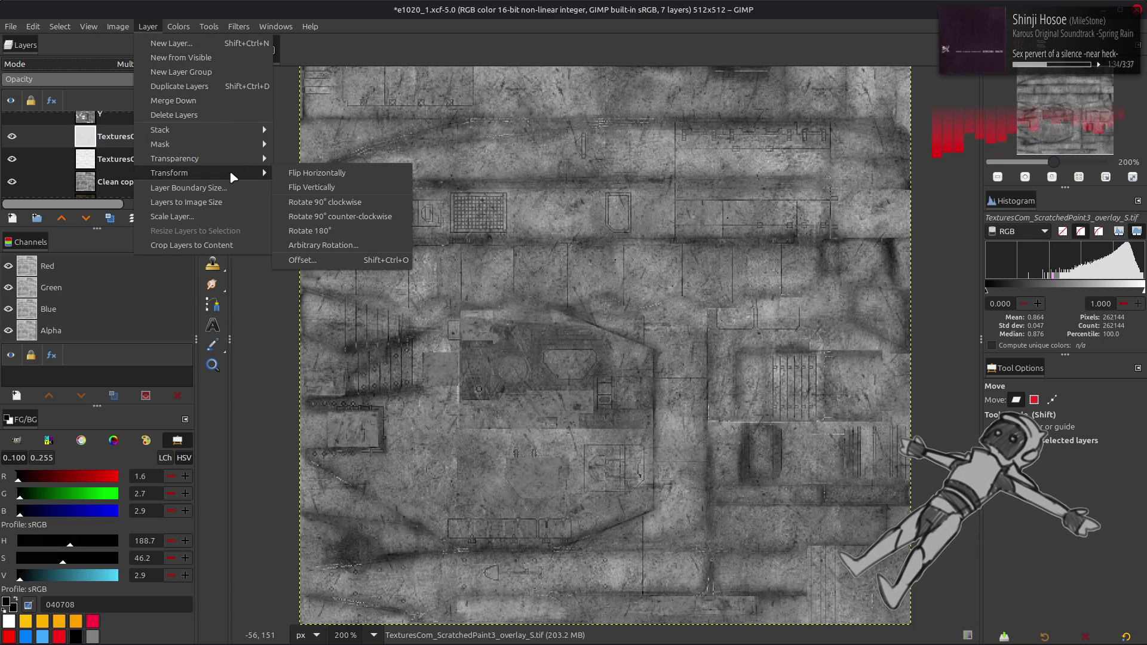
{"action": "left_click", "coordinate": [316, 232]}
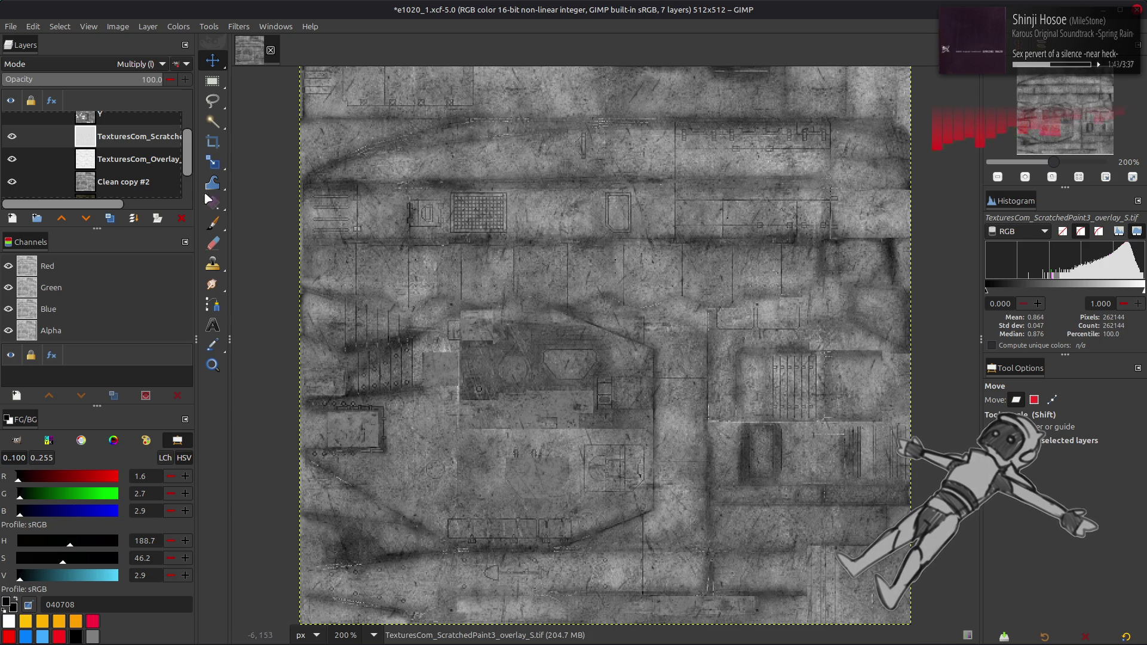
{"action": "left_click", "coordinate": [12, 137]}
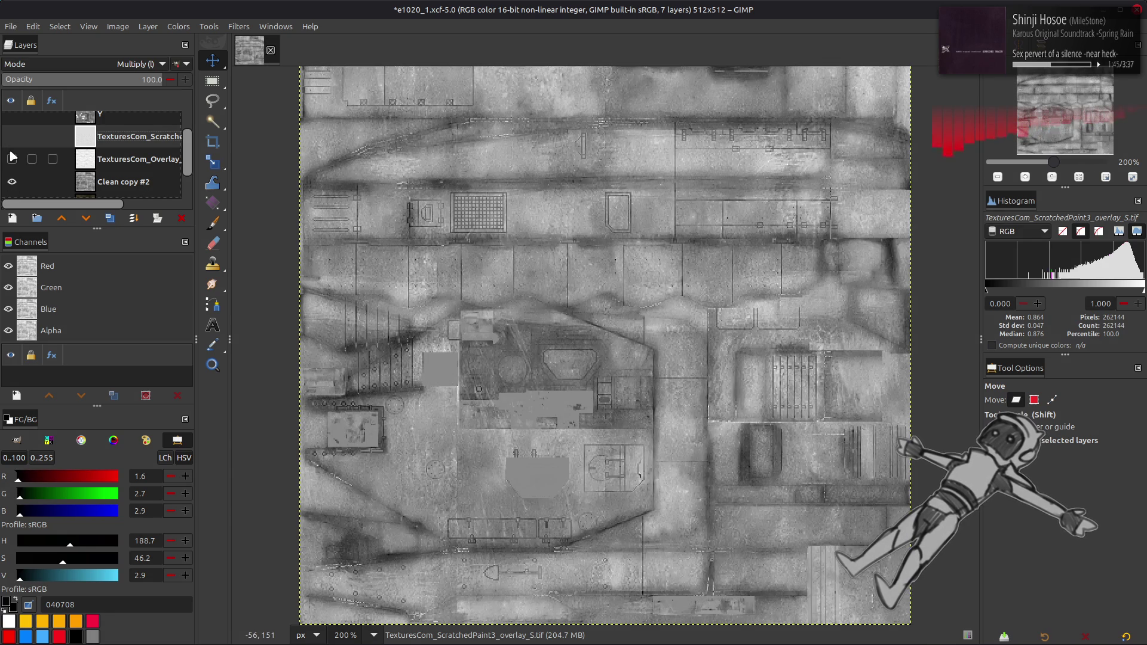
- Show the scratched-paint layer and add a New from Visible layer renamed Spec
{"action": "left_click", "coordinate": [13, 136]}
{"action": "right_click", "coordinate": [113, 139]}
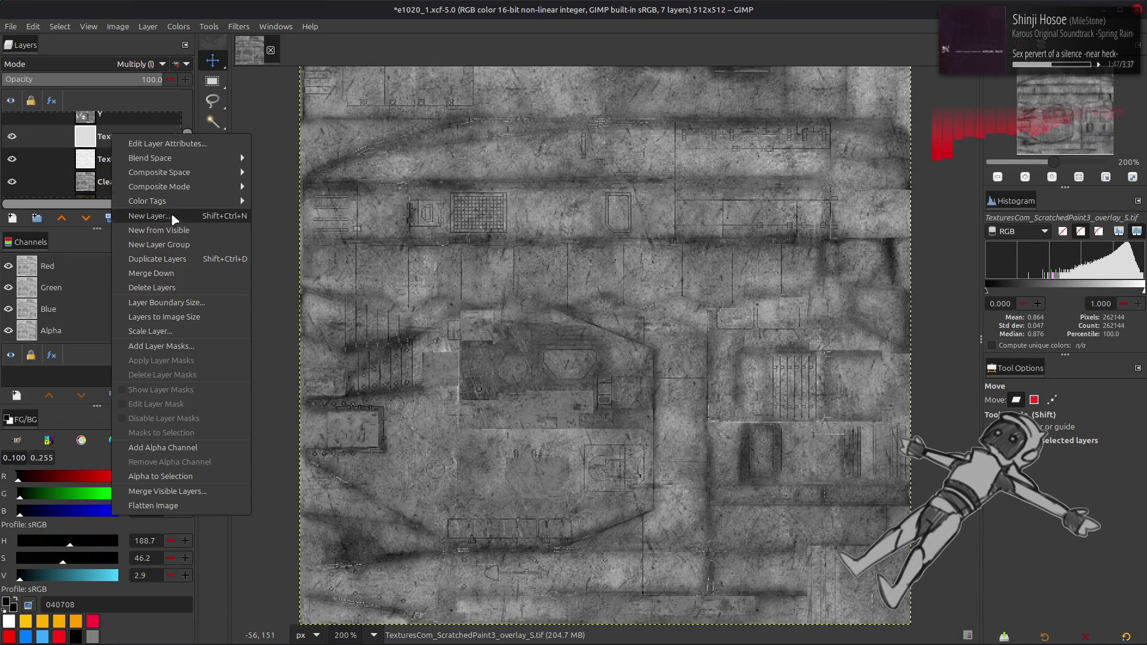
{"action": "left_click", "coordinate": [173, 227]}
{"action": "double_click", "coordinate": [124, 138]}
{"action": "type", "text": "Spec"}
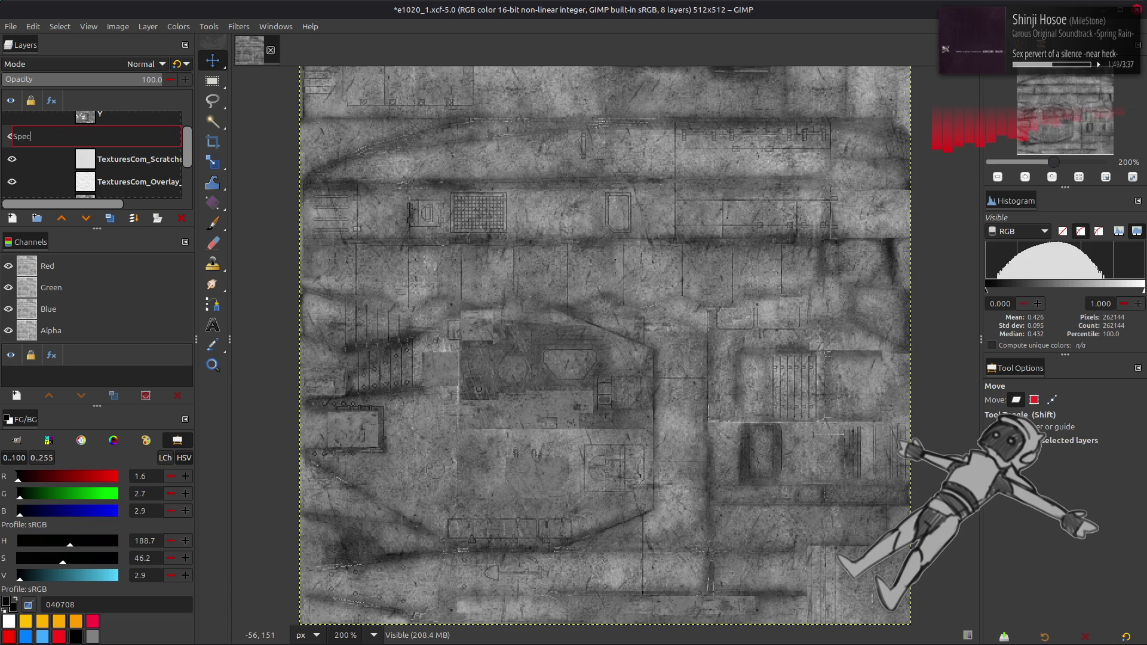
{"action": "key", "text": "Return"}
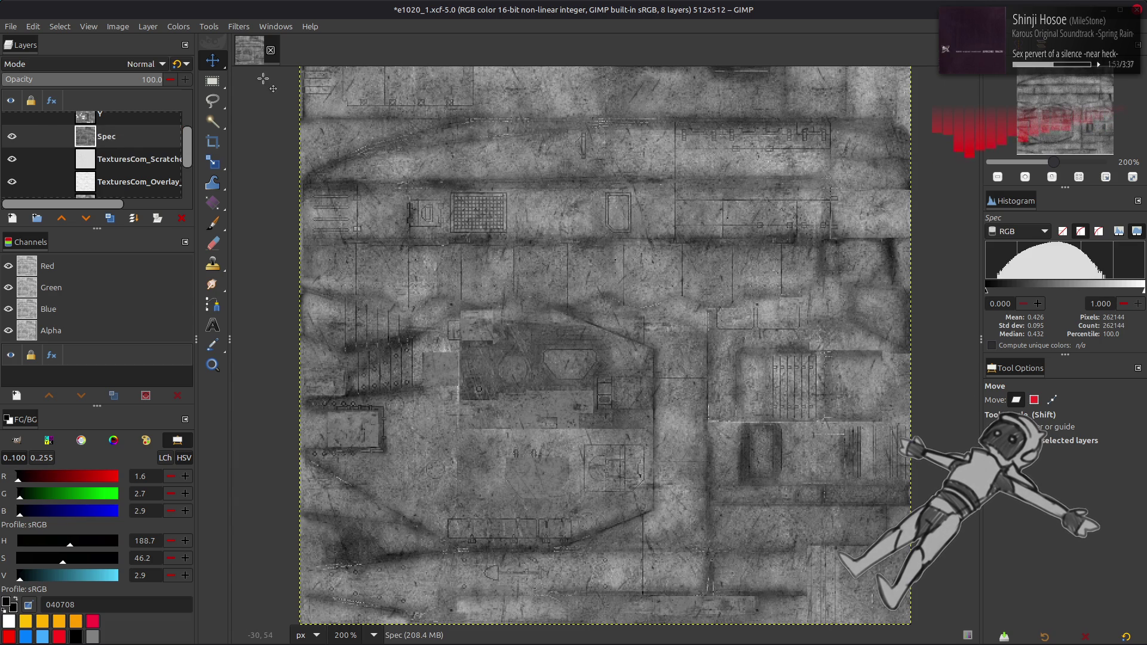
- Apply Stretch Contrast to the Spec layer and save the image
{"action": "left_click", "coordinate": [184, 31]}
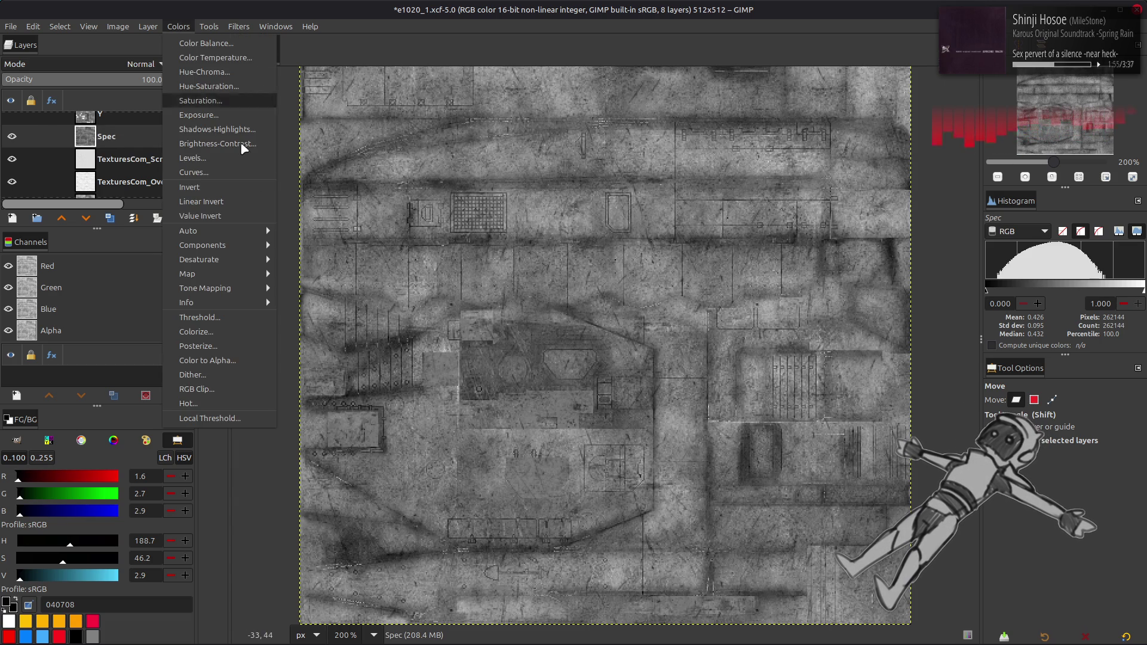
{"action": "mouse_move", "coordinate": [247, 231]}
{"action": "left_click", "coordinate": [317, 257]}
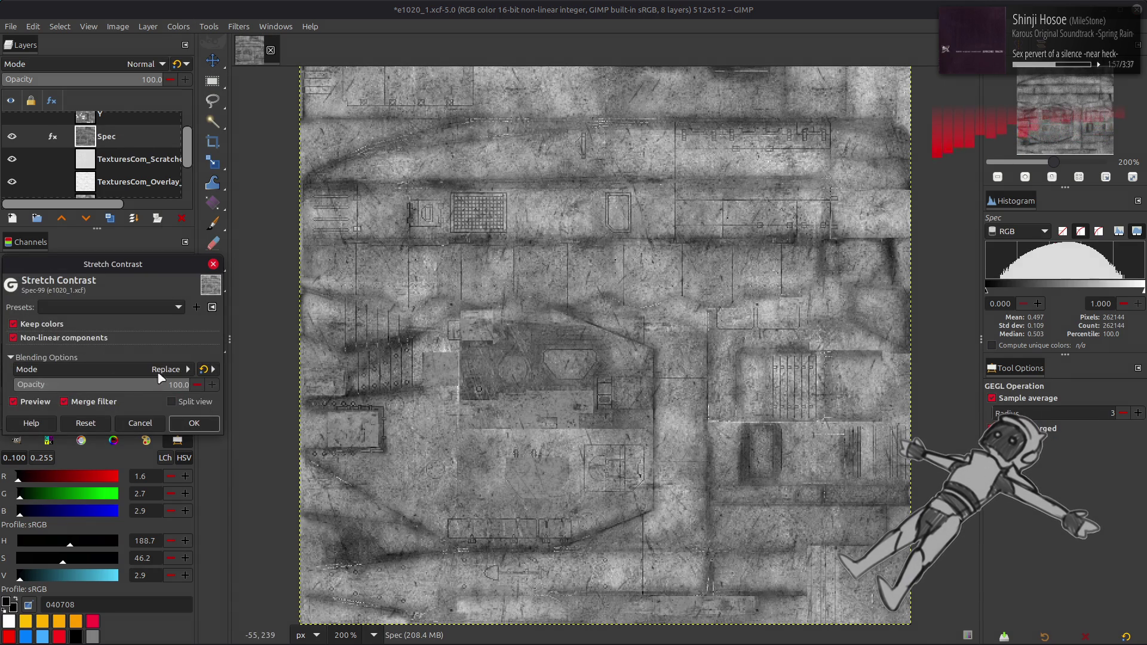
{"action": "left_click", "coordinate": [194, 423]}
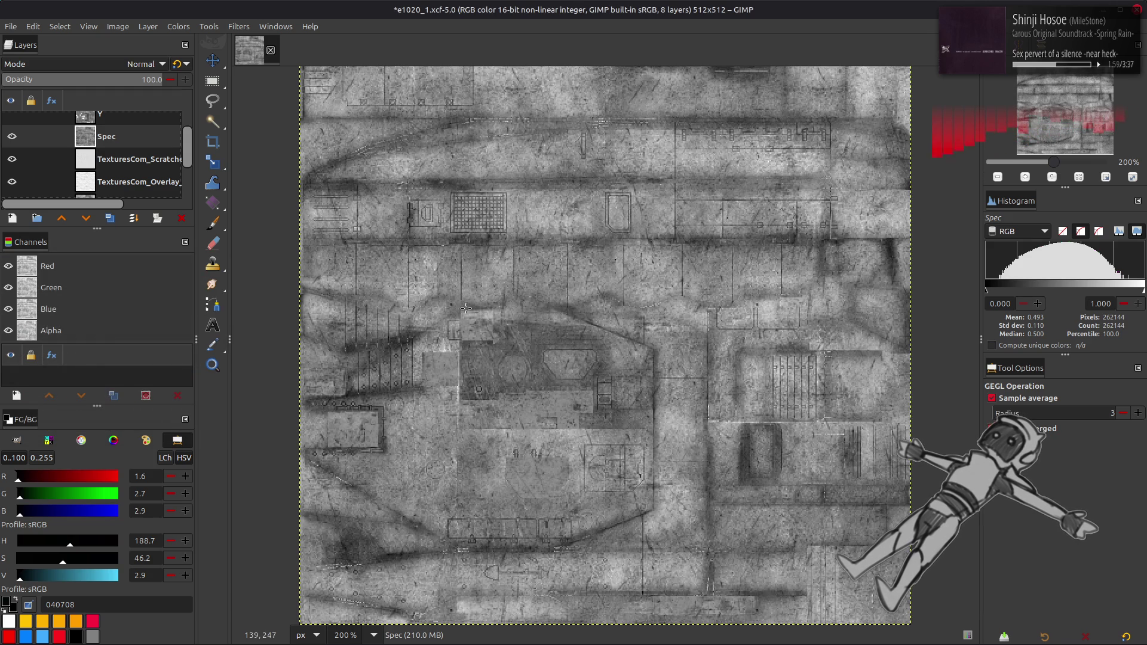
{"action": "key", "text": "ctrl+s"}
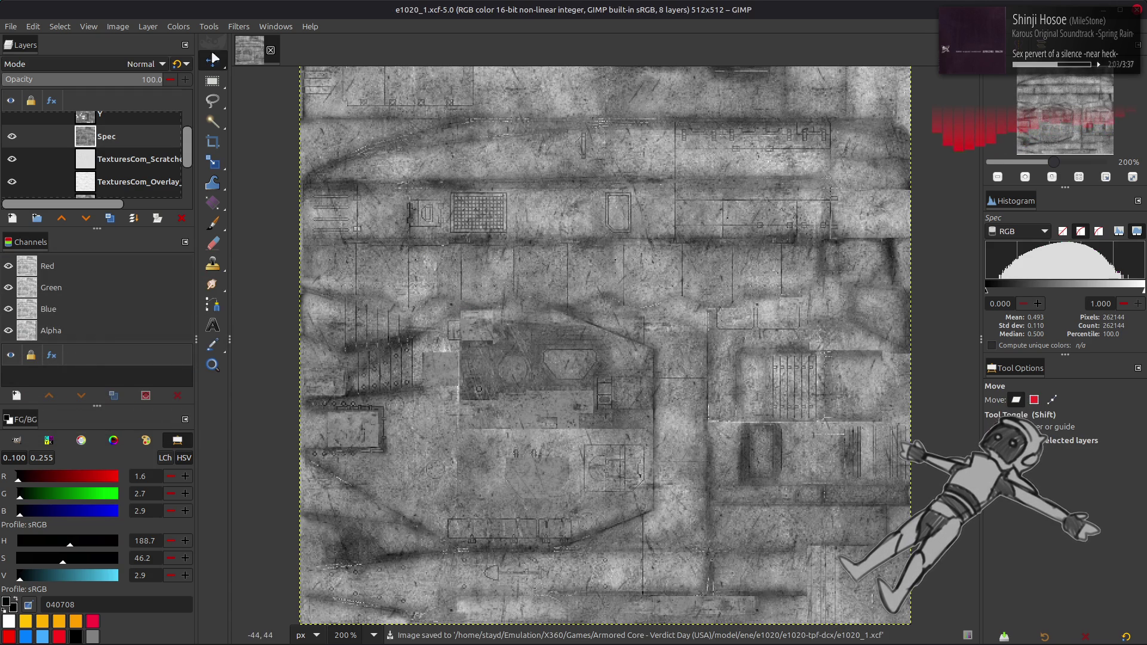
- Apply a previously used Curves preset to the Spec layer, then invert it
{"action": "left_click", "coordinate": [183, 28]}
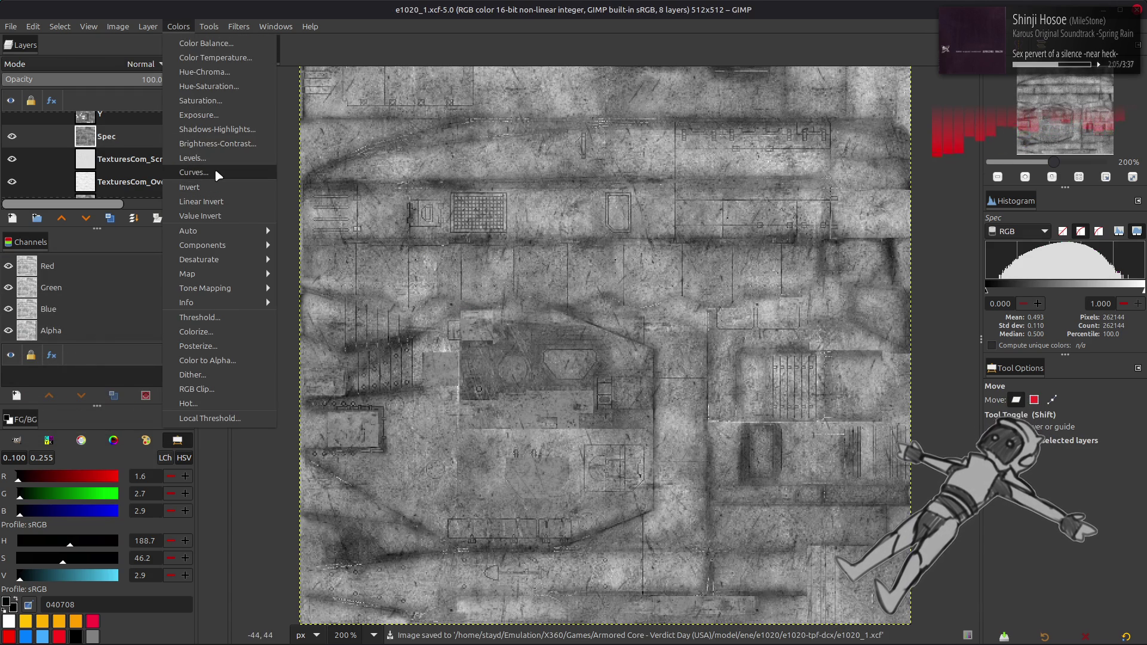
{"action": "left_click", "coordinate": [214, 170]}
{"action": "left_click", "coordinate": [151, 127]}
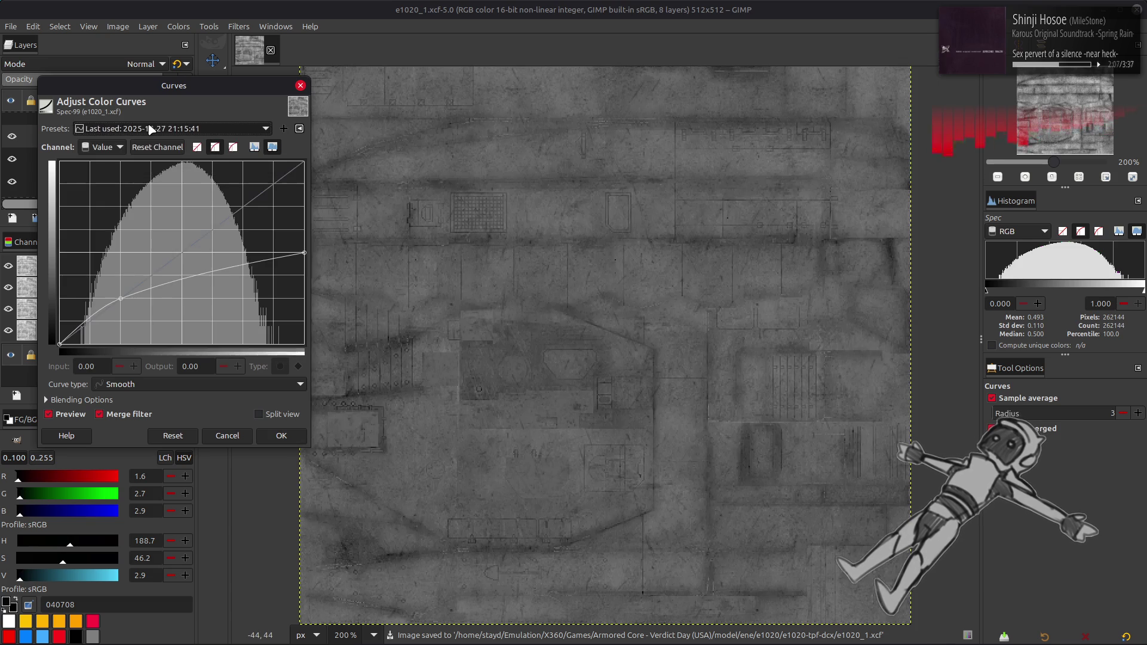
{"action": "scroll", "coordinate": [150, 129], "scroll_direction": "down", "scroll_amount": 1}
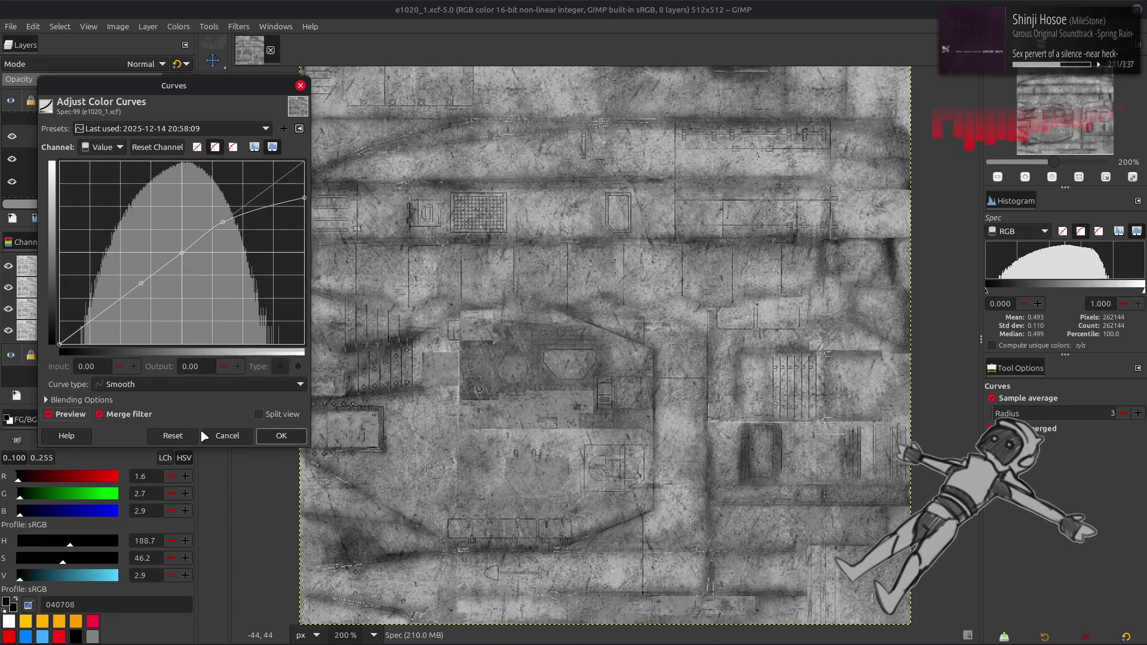
{"action": "left_click", "coordinate": [279, 436]}
{"action": "left_click", "coordinate": [178, 26]}
{"action": "left_click", "coordinate": [201, 202]}
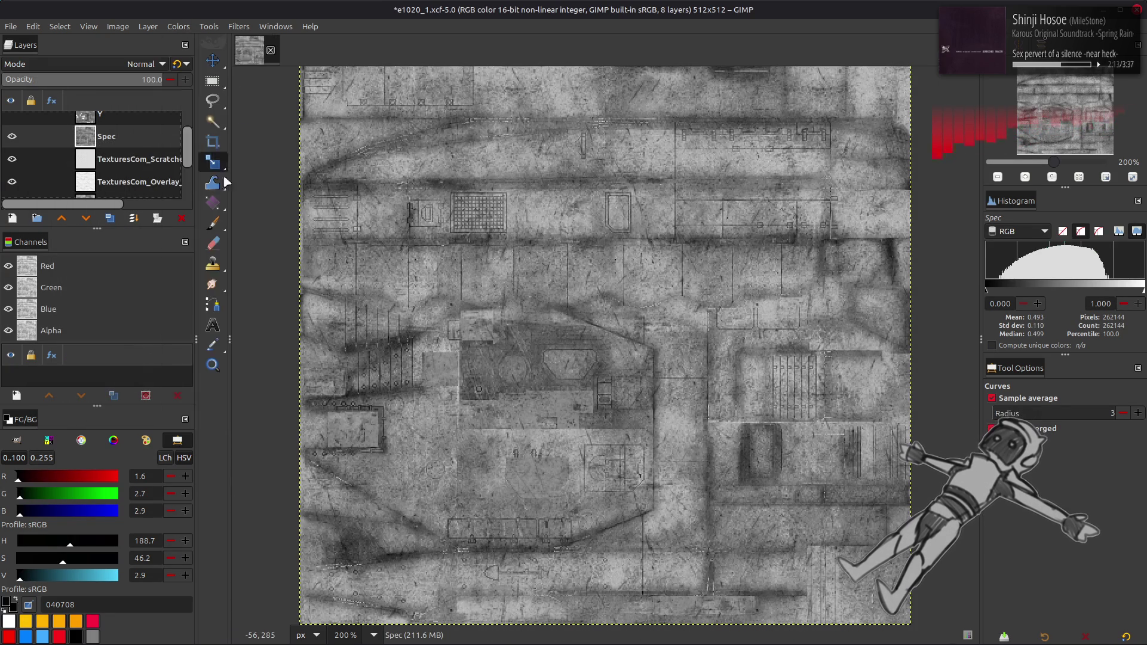
- Reopen Curves on the Spec layer, browse the saved presets, and cancel without changes
{"action": "left_click", "coordinate": [178, 27]}
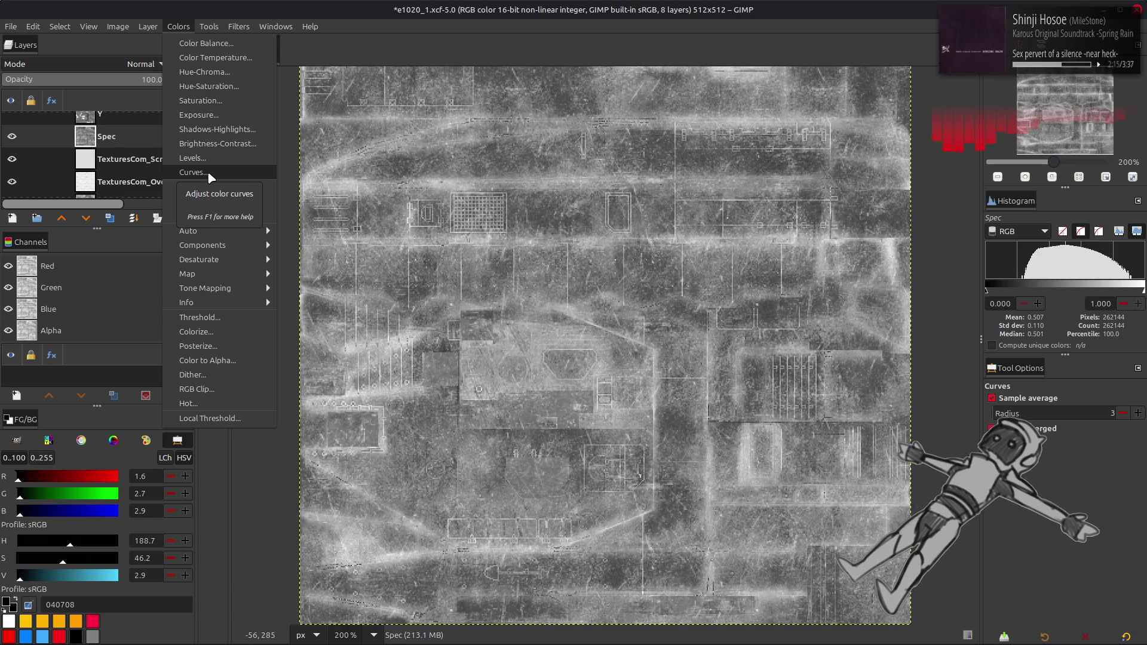
{"action": "left_click", "coordinate": [210, 178]}
{"action": "scroll", "coordinate": [141, 128], "scroll_direction": "down", "scroll_amount": 1}
{"action": "left_click", "coordinate": [141, 128]}
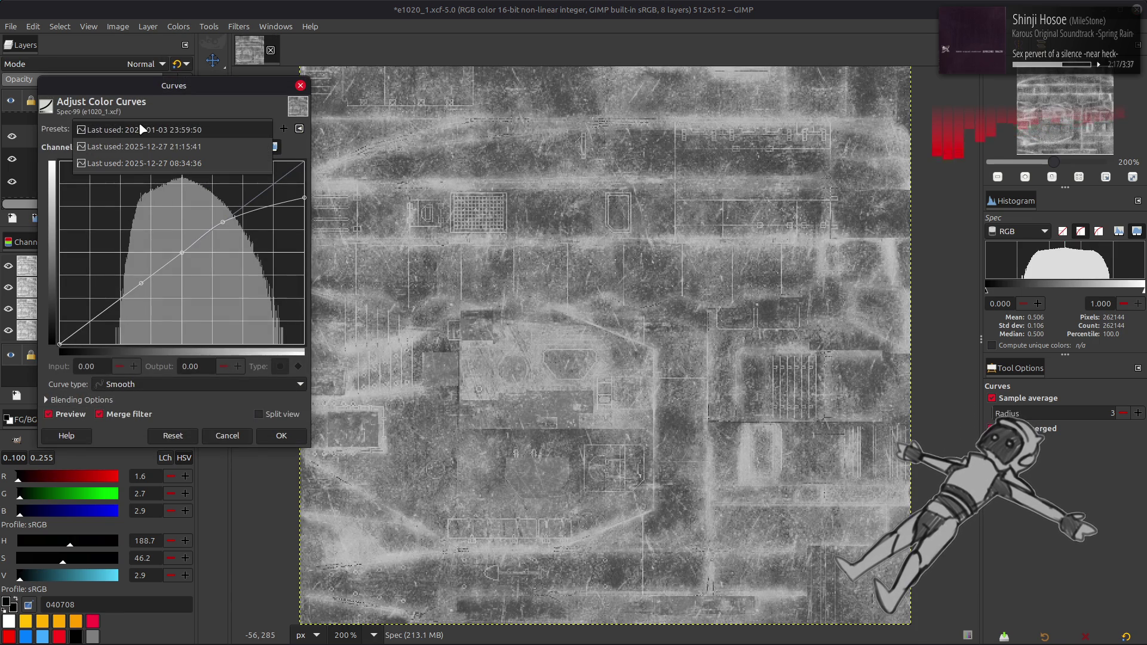
{"action": "left_click", "coordinate": [231, 412]}
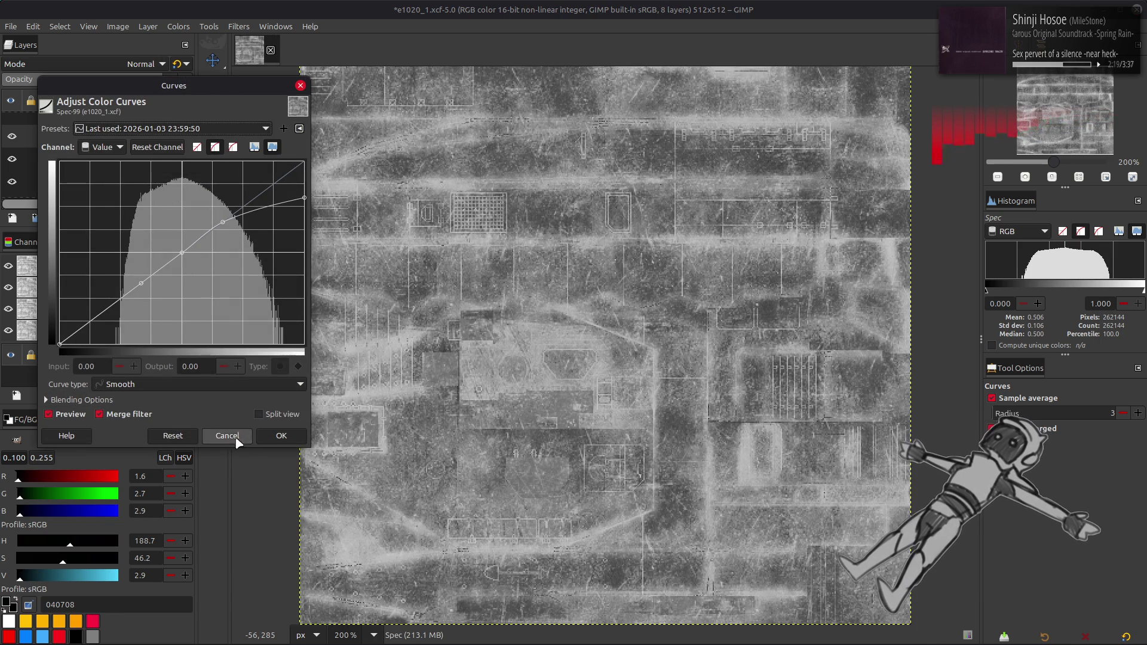
{"action": "left_click", "coordinate": [227, 435]}
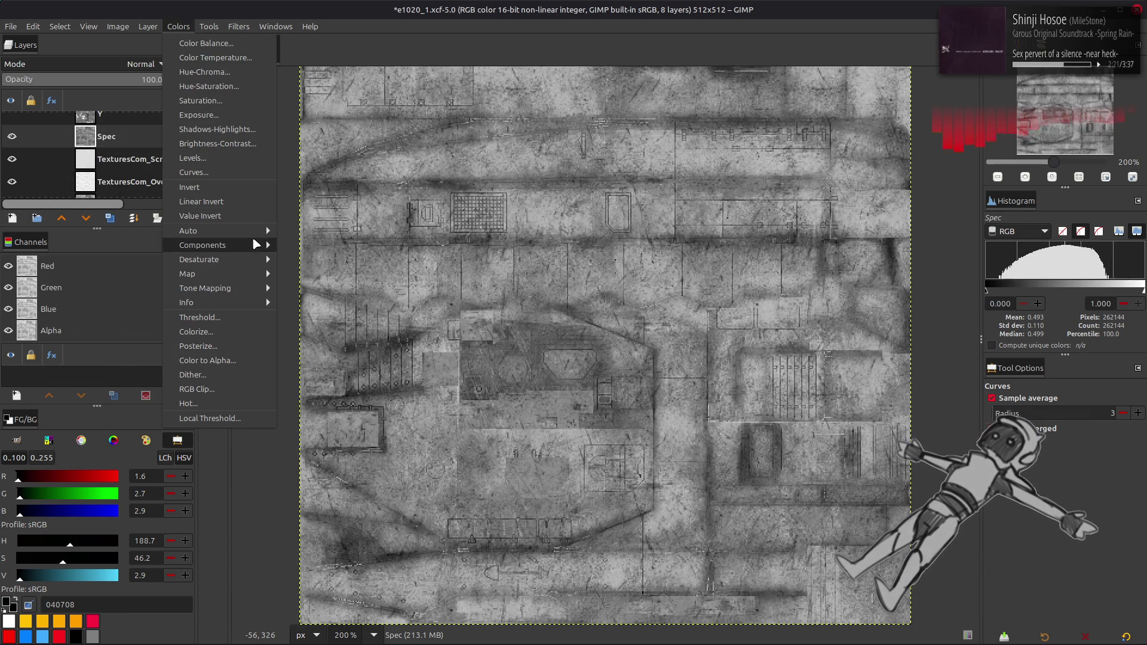
- Stretch the Spec layer's contrast again and bring up the Levels adjustment
{"action": "mouse_move", "coordinate": [240, 230]}
{"action": "left_click", "coordinate": [315, 260]}
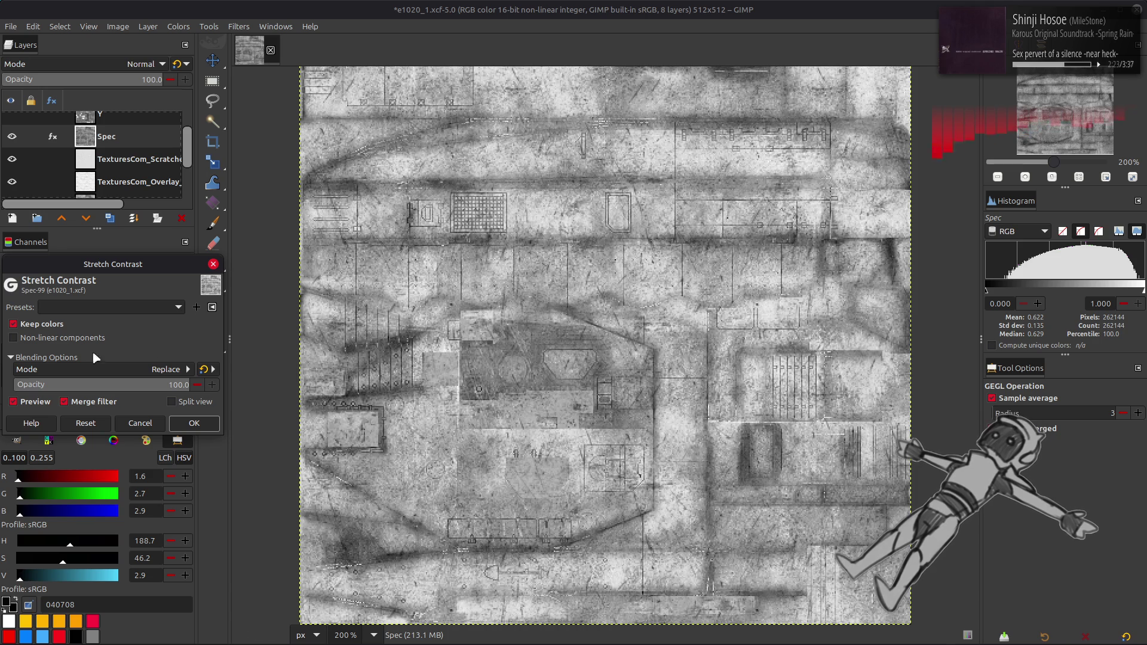
{"action": "left_click", "coordinate": [194, 423]}
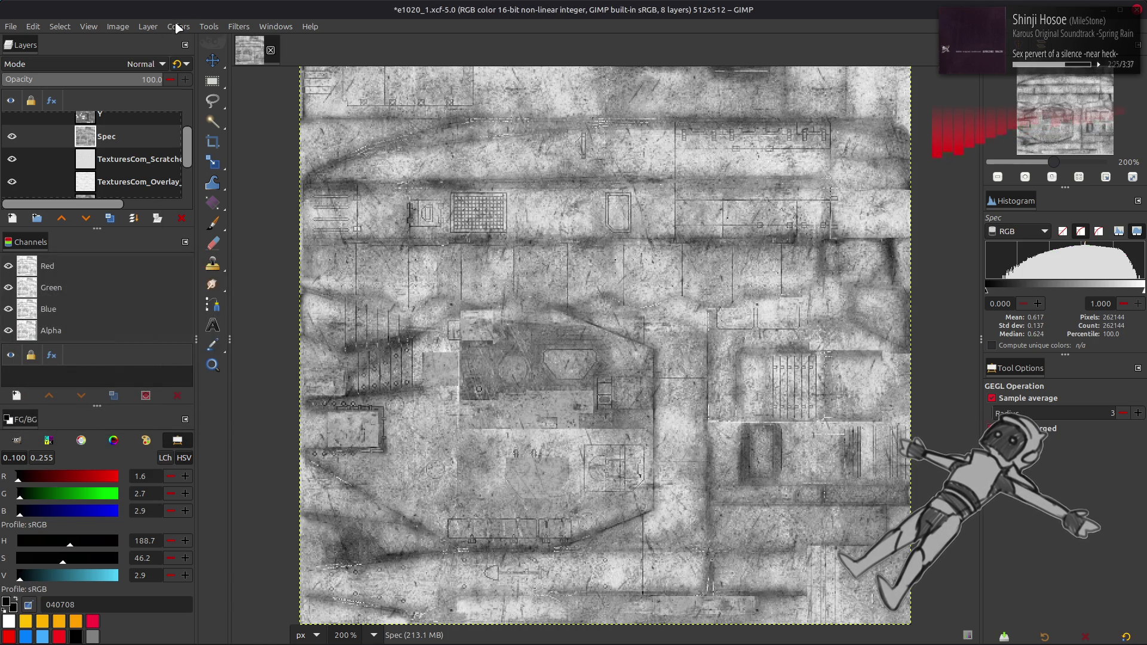
{"action": "left_click", "coordinate": [178, 27]}
{"action": "left_click", "coordinate": [209, 152]}
- Finish the Spec layer's Levels tint with green output high 24.8 and blue output 50/50
{"action": "type", "text": "24.8"}
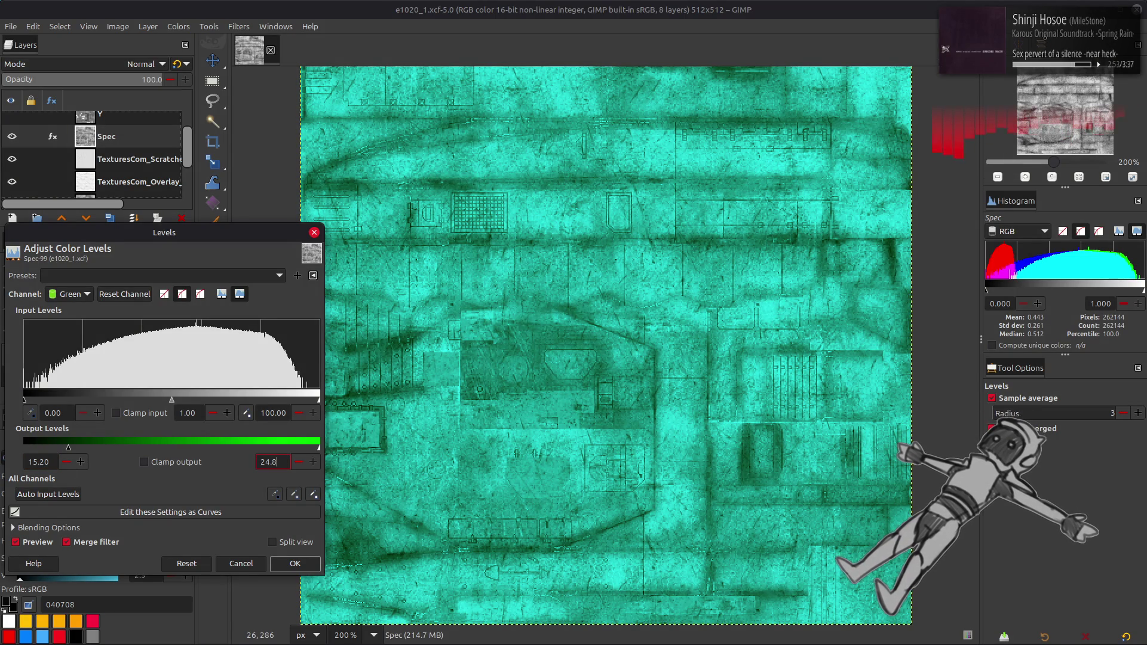
{"action": "key", "text": "Return"}
{"action": "left_click", "coordinate": [69, 294]}
{"action": "left_click", "coordinate": [67, 307]}
{"action": "double_click", "coordinate": [44, 460]}
{"action": "type", "text": "50"}
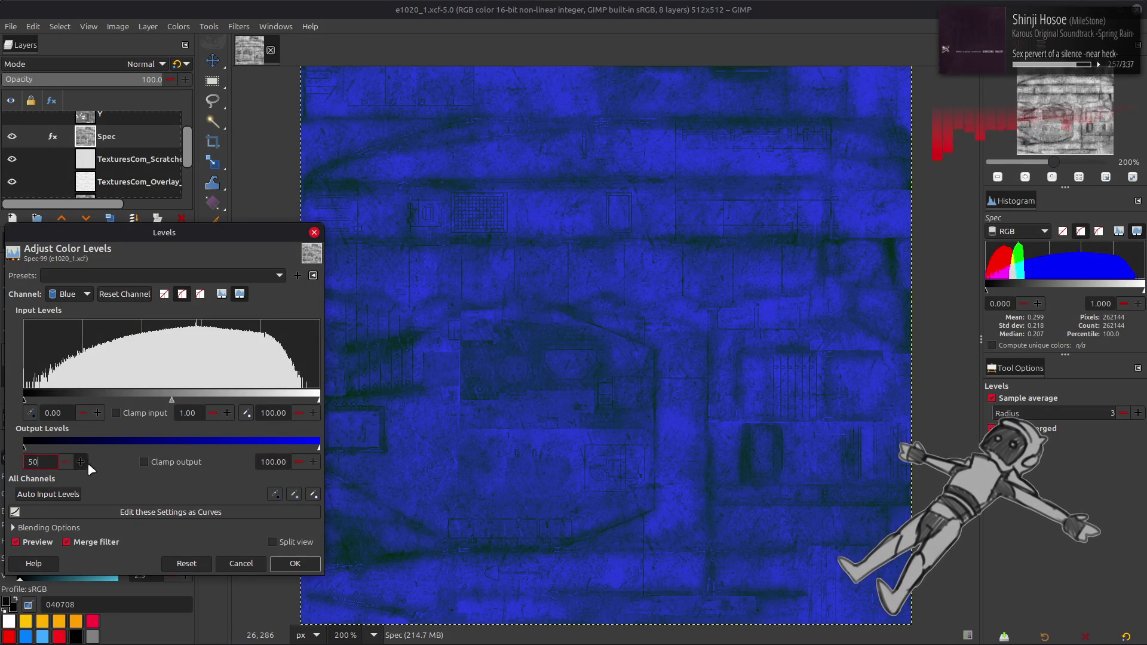
{"action": "key", "text": "Tab"}
{"action": "key", "text": "Tab"}
{"action": "type", "text": "50"}
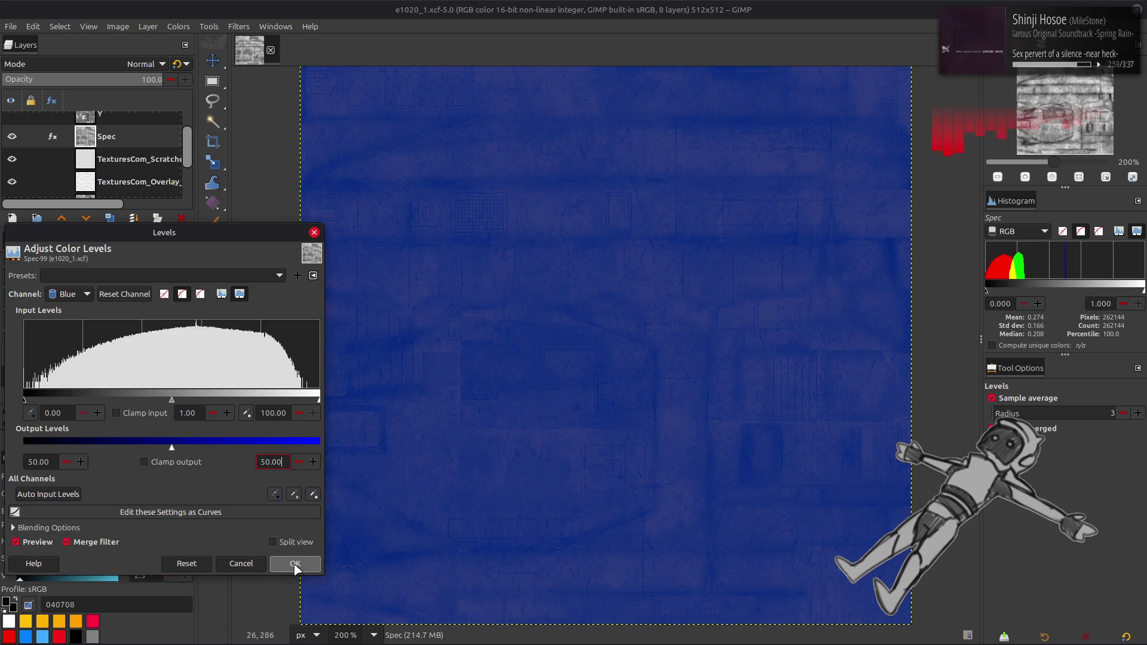
{"action": "left_click", "coordinate": [296, 564]}
- Close the texture image, saving its changes
{"action": "key", "text": "m"}
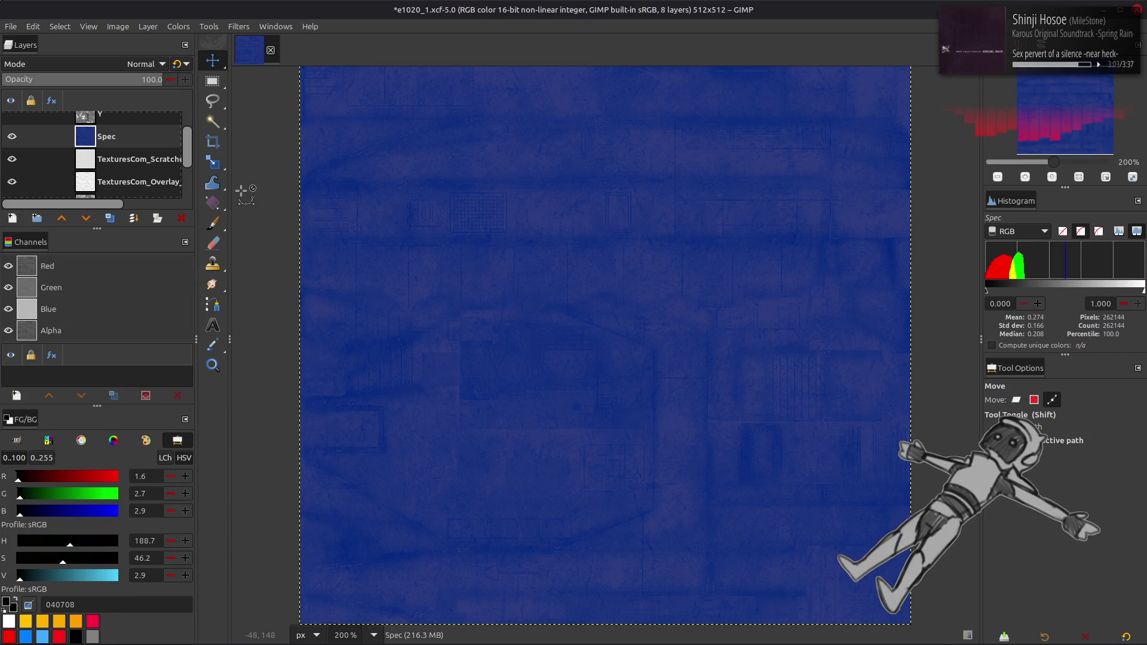
{"action": "key", "text": "ctrl+w"}
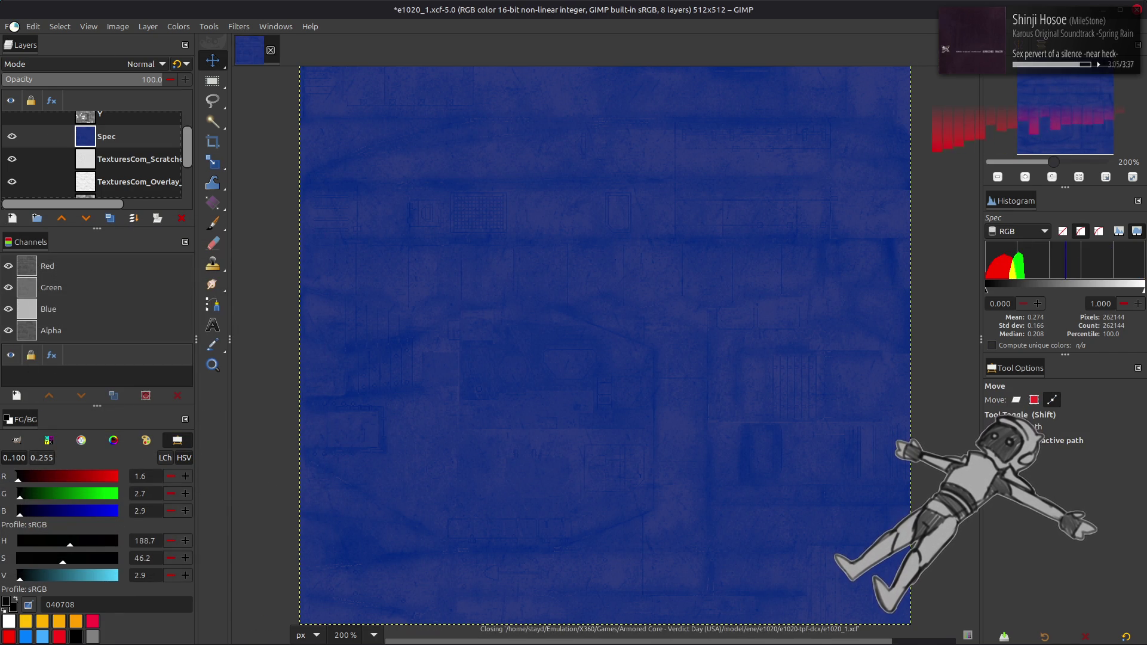
{"action": "key", "text": "alt+Tab"}
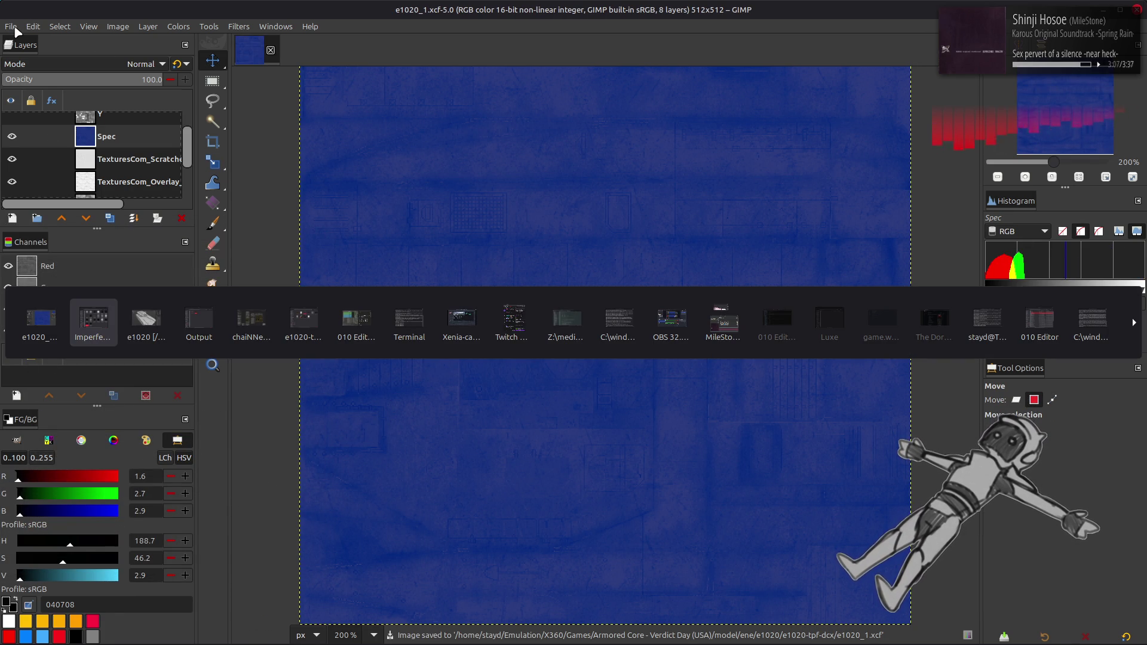
{"action": "key", "text": "Tab"}
{"action": "key", "text": "Tab"}
{"action": "key", "text": "Tab"}
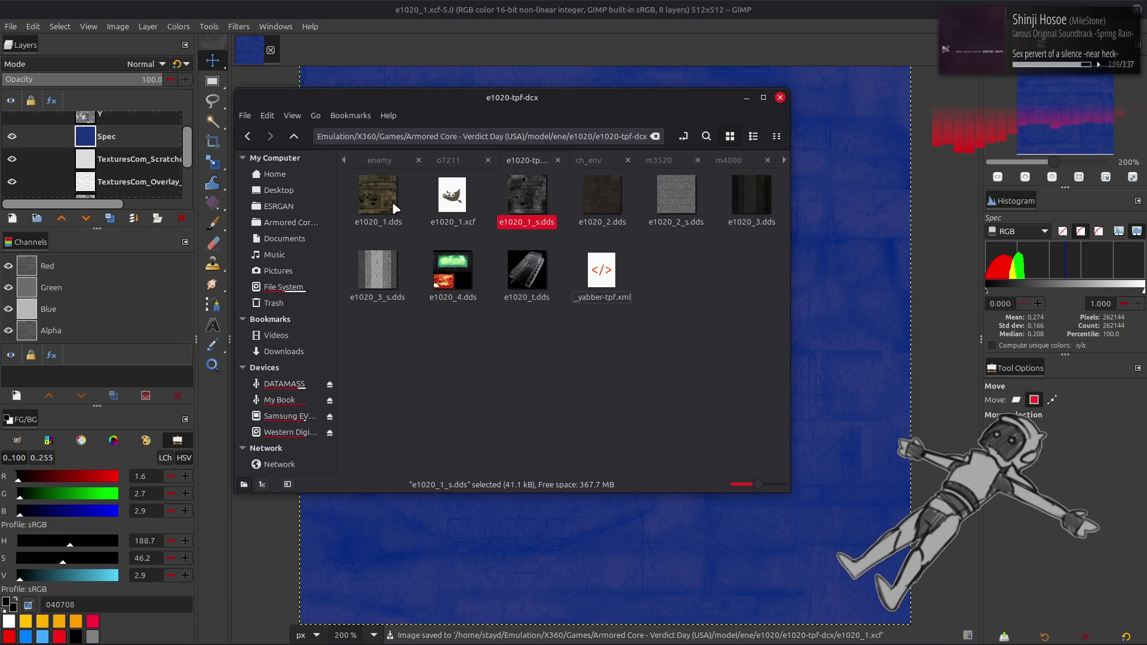
- Duplicate e1020_1.dds and e1020_1_s.dds in the texture folder as backups, then return to GIMP
{"action": "left_click", "coordinate": [392, 206]}
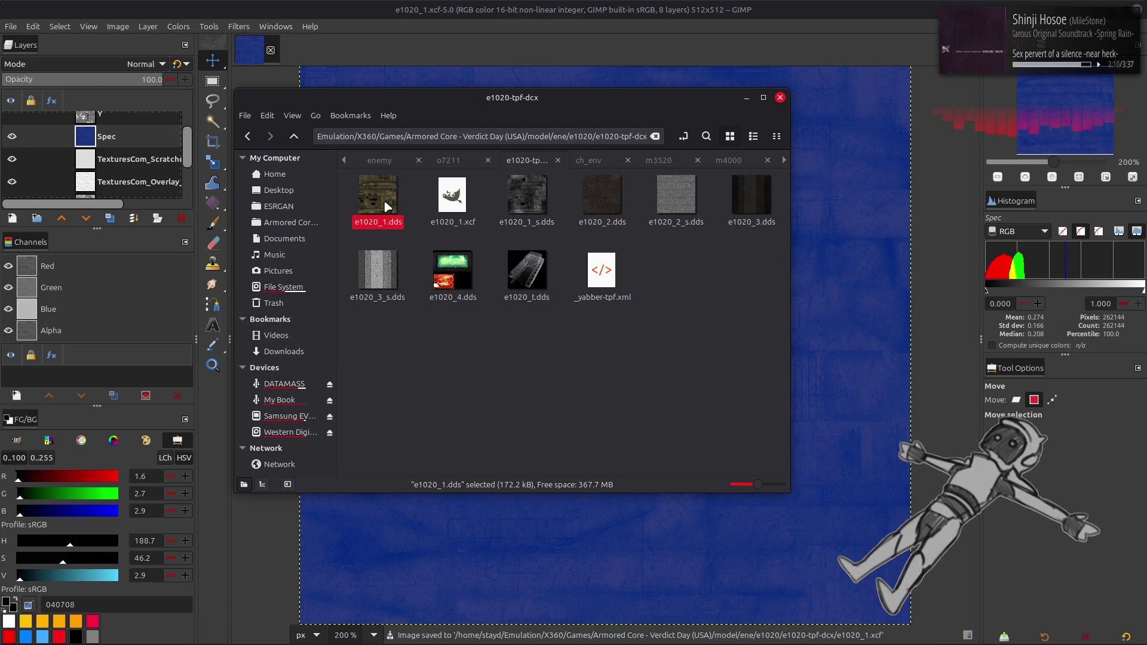
{"action": "left_click", "coordinate": [539, 209], "text": "ctrl"}
{"action": "key", "text": "ctrl+c"}
{"action": "key", "text": "ctrl+v"}
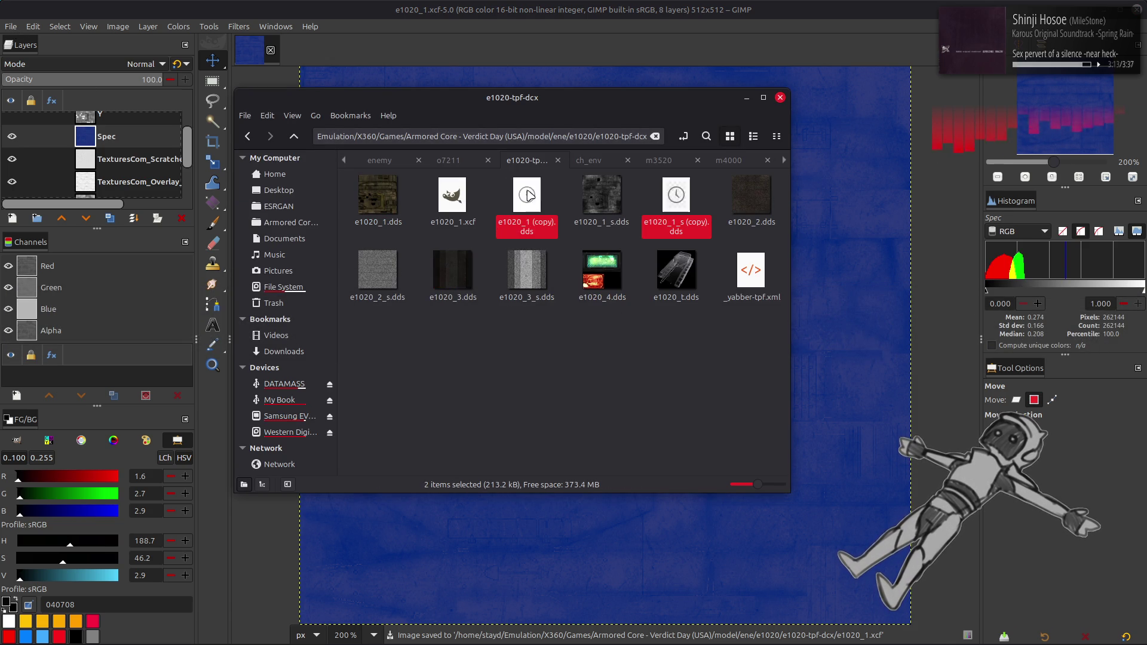
{"action": "key", "text": "alt+Tab"}
{"action": "left_click", "coordinate": [11, 26]}
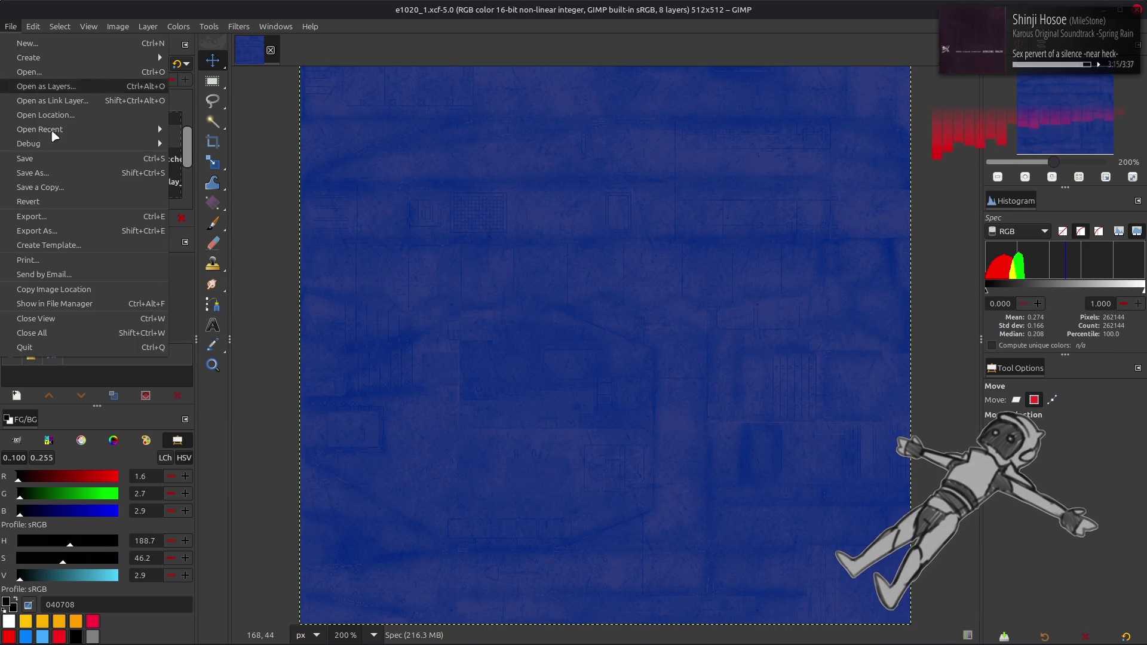
- Export the image over e1020_1_s.dds as BC1/DXT1 with Kaiser-filtered mipmaps, replacing the existing file
{"action": "left_click", "coordinate": [36, 230]}
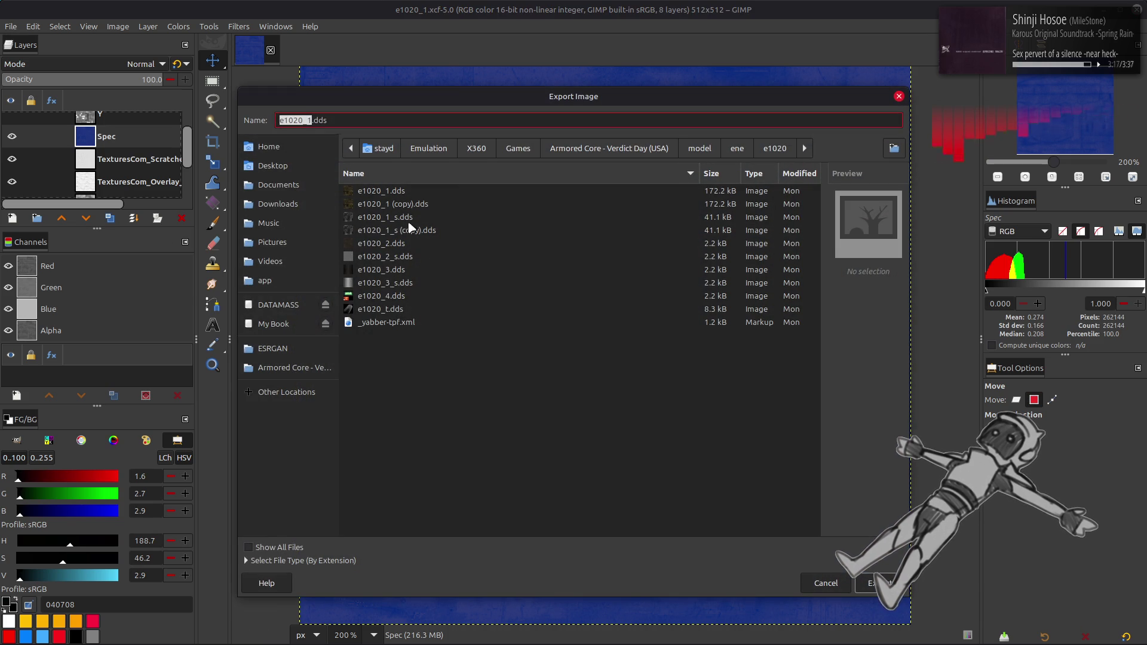
{"action": "left_click", "coordinate": [382, 217]}
{"action": "left_click", "coordinate": [875, 583]}
{"action": "left_click", "coordinate": [625, 401]}
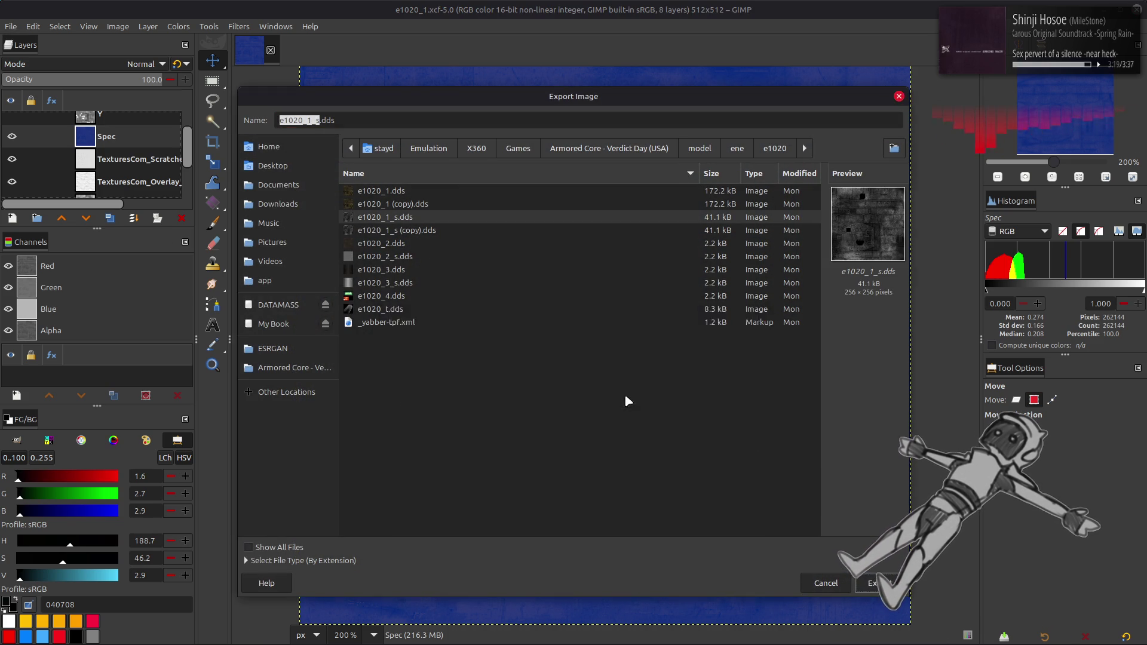
{"action": "scroll", "coordinate": [590, 149], "scroll_direction": "up", "scroll_amount": 1}
{"action": "scroll", "coordinate": [590, 149], "scroll_direction": "down", "scroll_amount": 1}
{"action": "scroll", "coordinate": [614, 342], "scroll_direction": "down", "scroll_amount": 2}
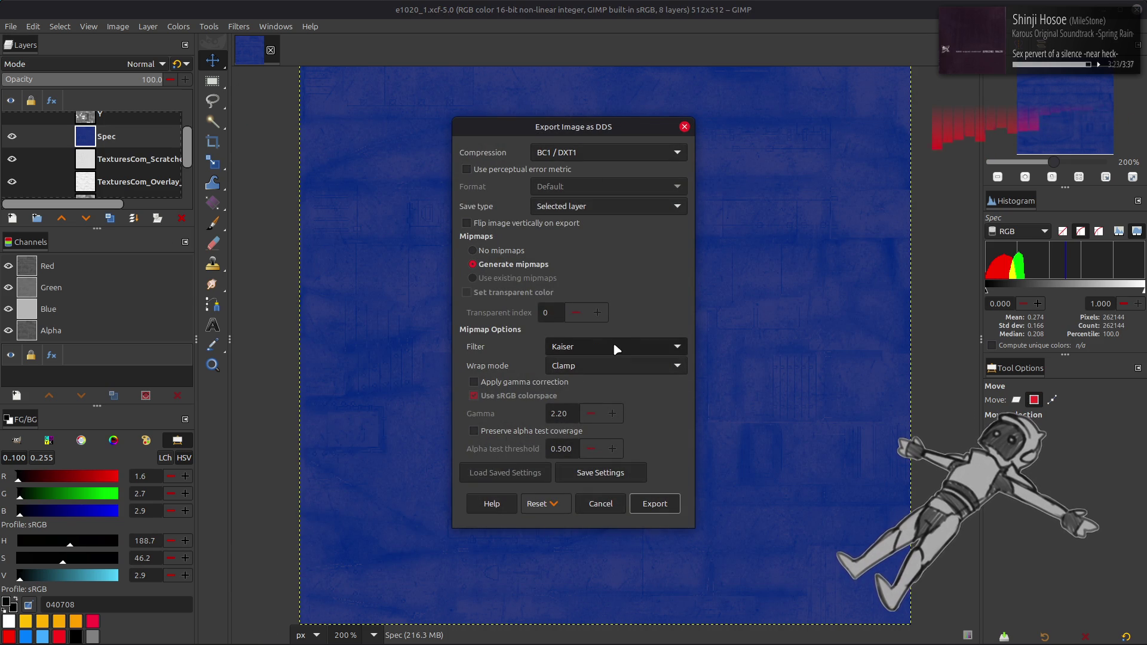
{"action": "left_click", "coordinate": [655, 504]}
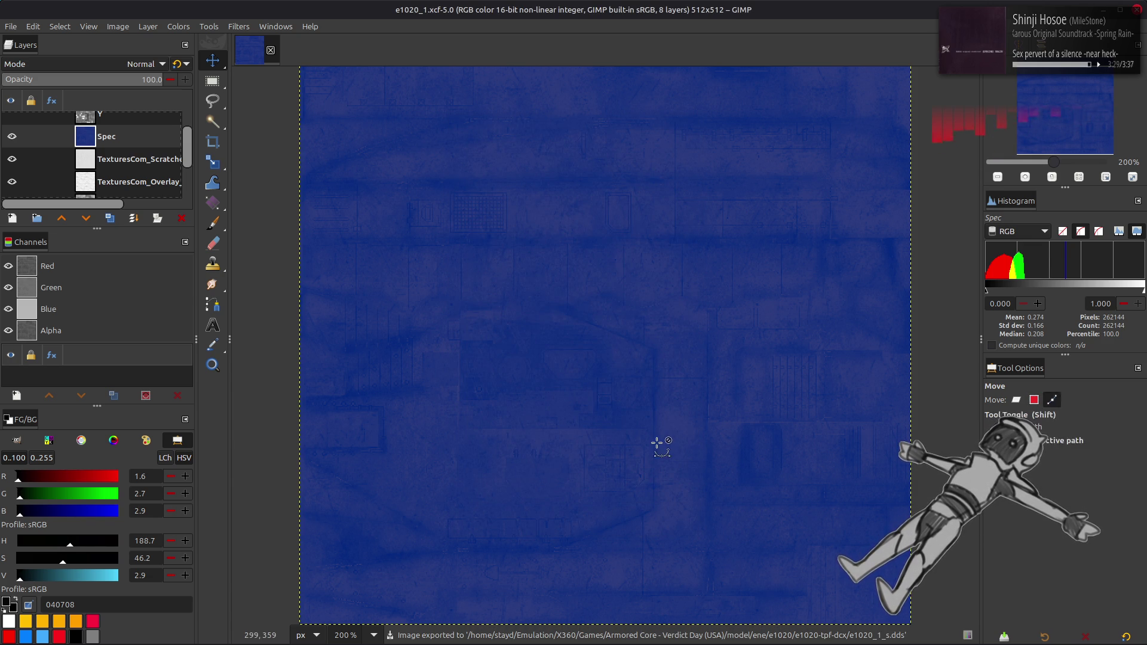
{"action": "key", "text": "alt+Tab"}
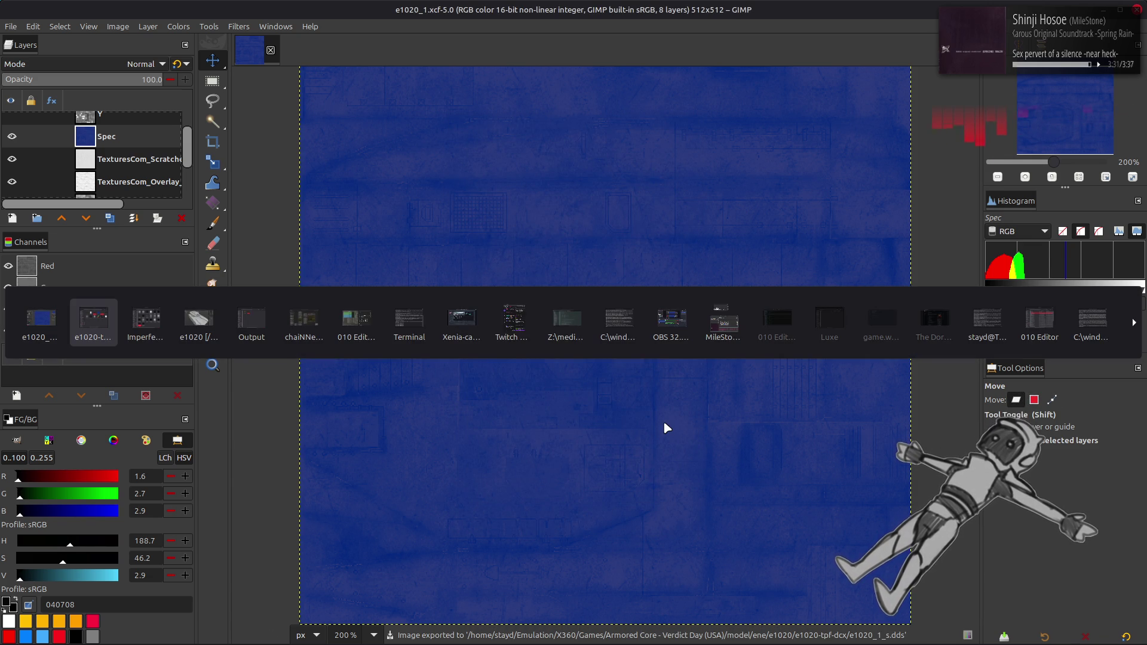
{"action": "key", "text": "alt+Tab"}
{"action": "key", "text": "Tab"}
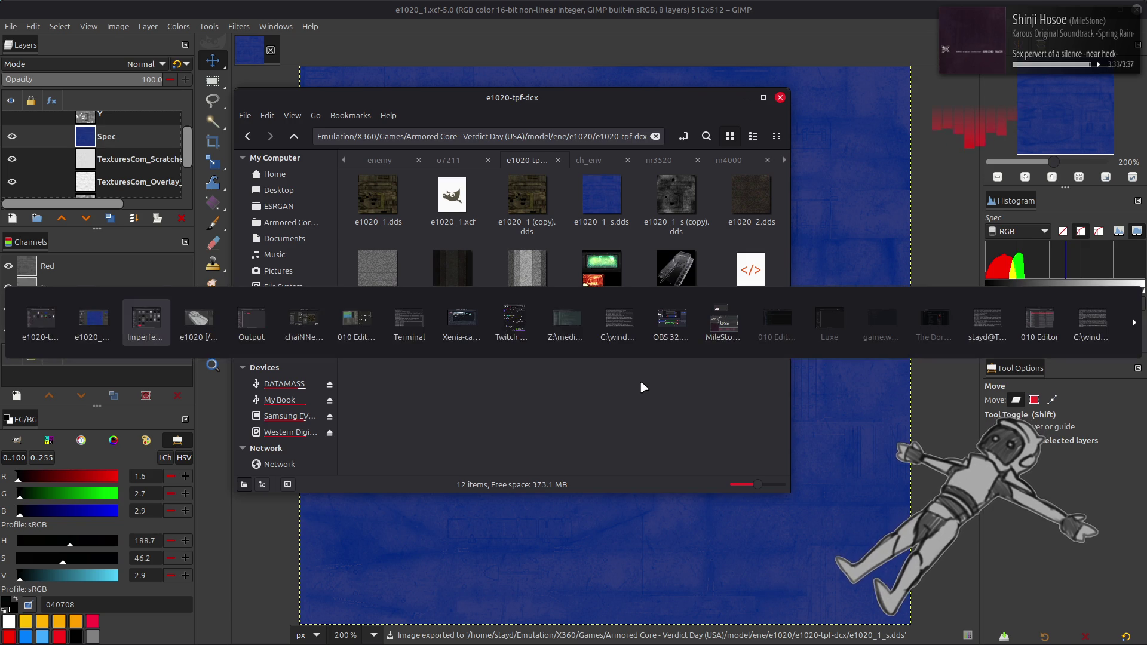
- Show the tank in Material Preview in the Shading workspace with a brighter HDRI and World Opacity 0
{"action": "key", "text": "alt+Tab"}
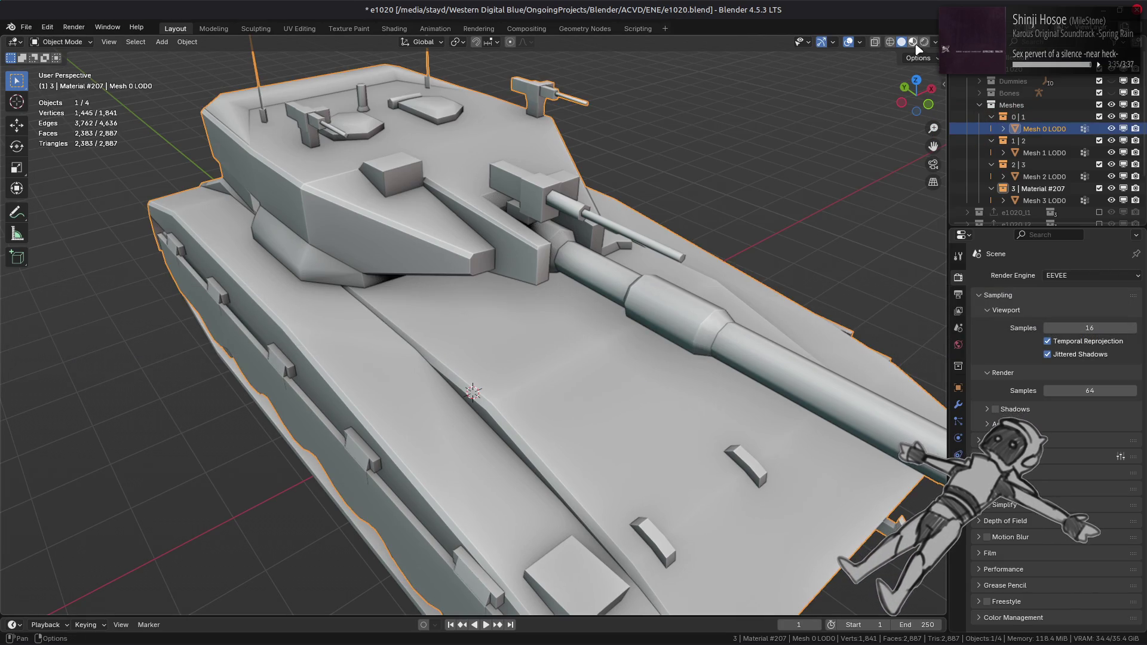
{"action": "left_click", "coordinate": [915, 43]}
{"action": "key", "text": "ctrl+Page_Down"}
{"action": "key", "text": "ctrl+Page_Down"}
{"action": "key", "text": "ctrl+Page_Down"}
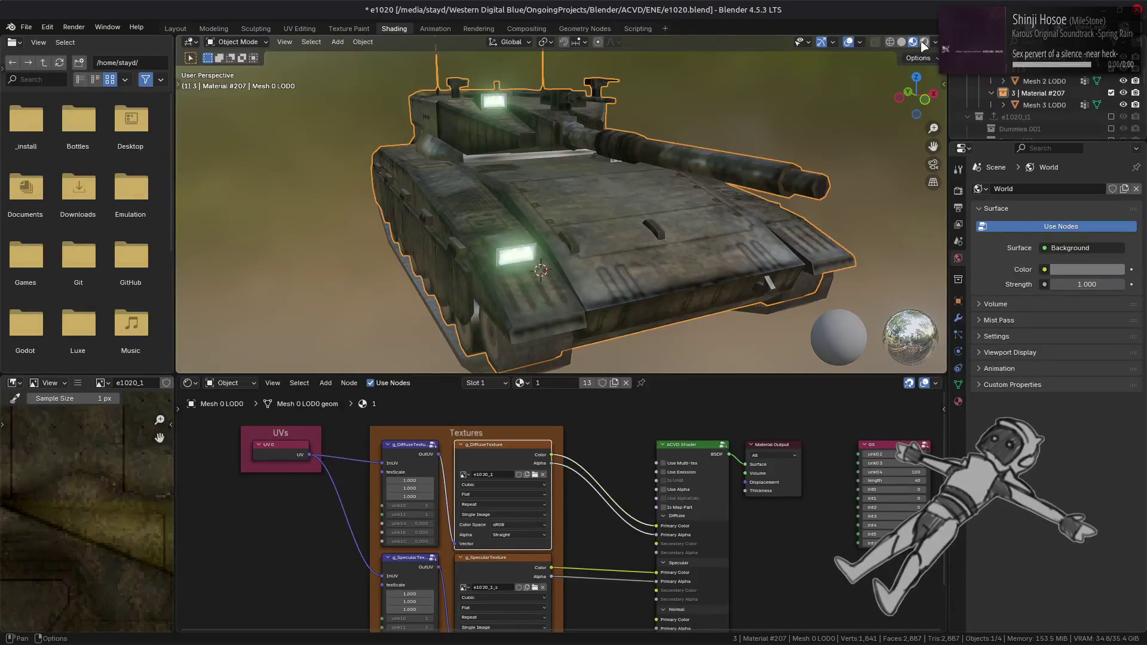
{"action": "left_click", "coordinate": [935, 42]}
{"action": "left_click", "coordinate": [930, 143]}
{"action": "left_click", "coordinate": [756, 187]}
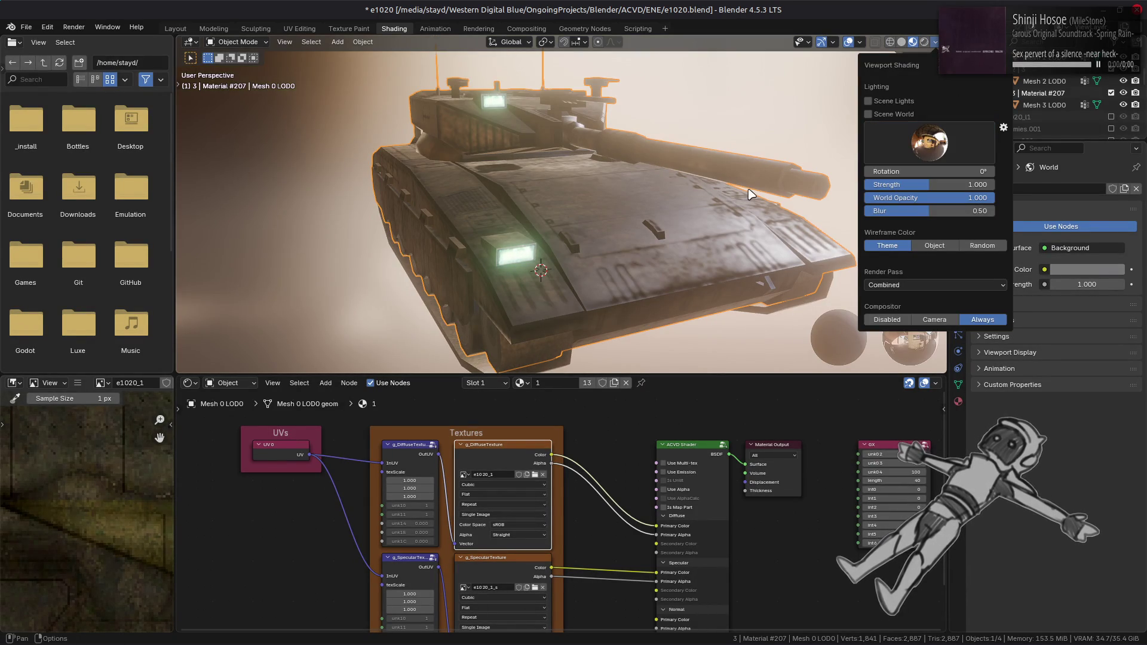
{"action": "left_click_drag", "start_coordinate": [952, 198], "coordinate": [670, 187]}
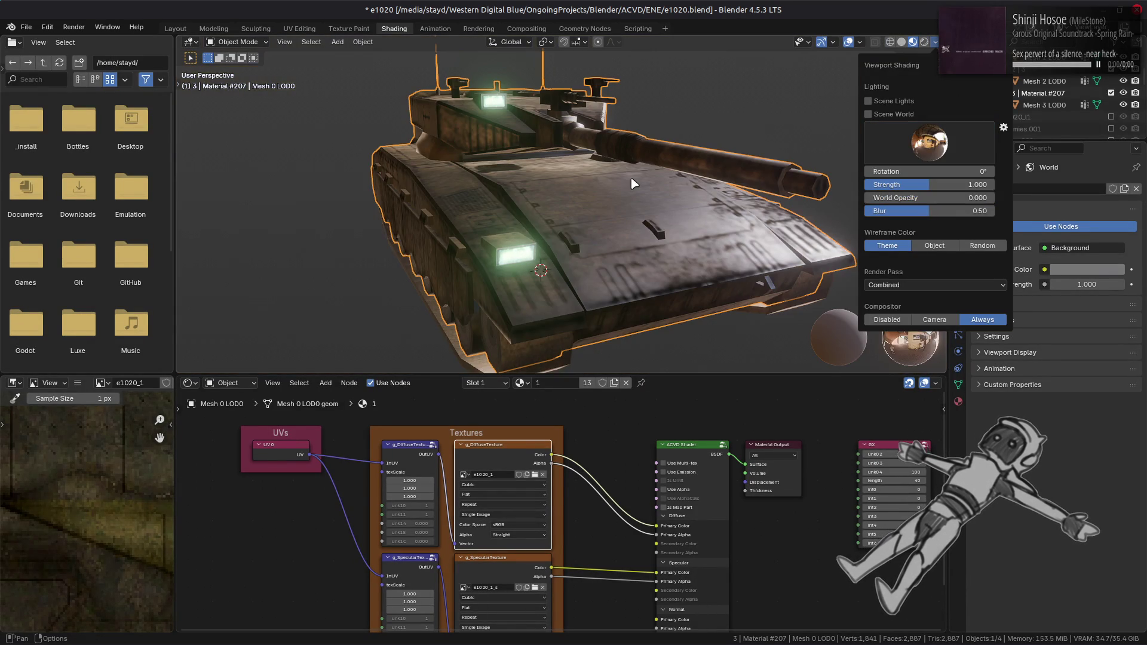
- Display the g_SpecularTexture node in the image editor, orbit the tank, and save e1020.blend
{"action": "middle_click_drag", "start_coordinate": [522, 175], "coordinate": [573, 138]}
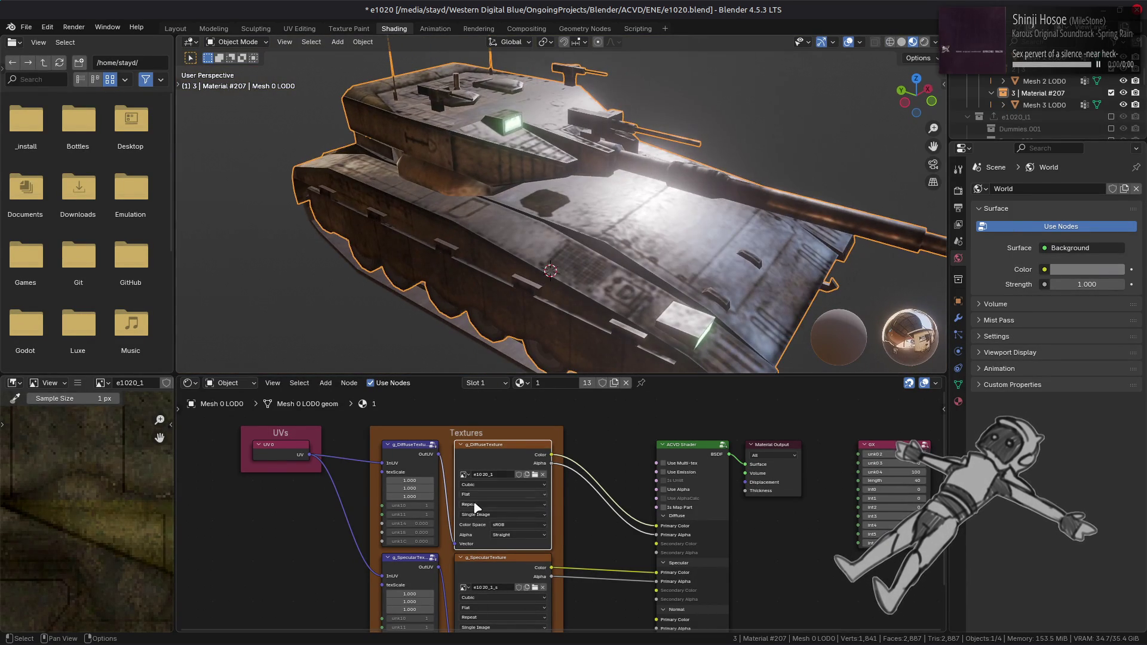
{"action": "left_click", "coordinate": [505, 564]}
{"action": "scroll", "coordinate": [62, 521], "scroll_direction": "down", "scroll_amount": 3}
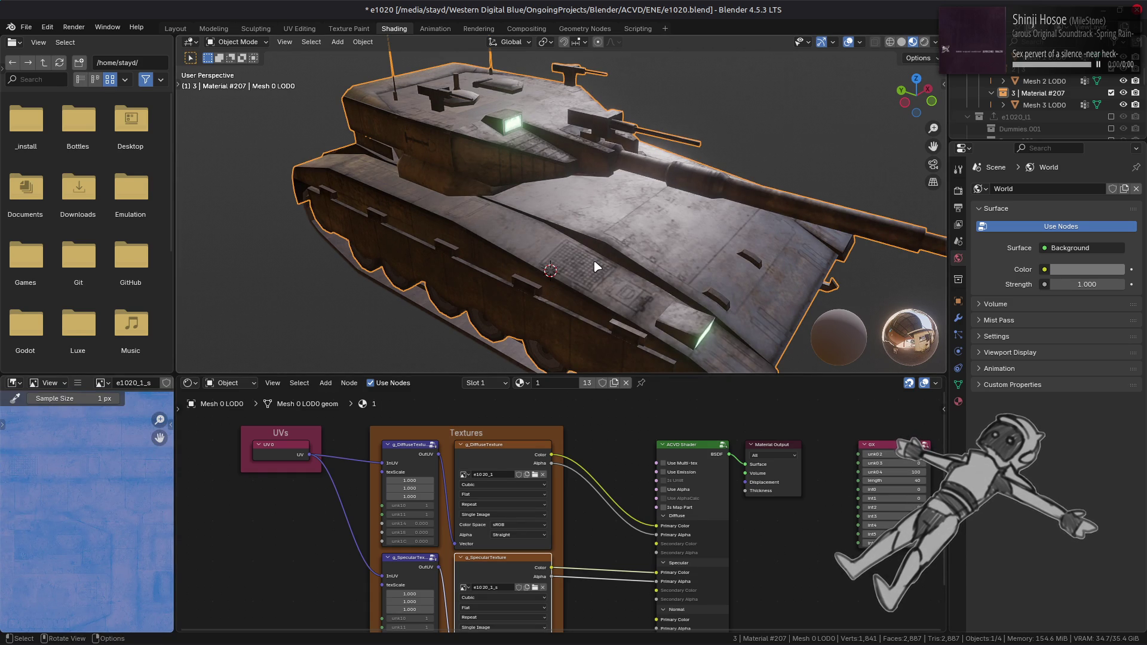
{"action": "mouse_move", "coordinate": [668, 230]}
{"action": "middle_mouse_down"}
{"action": "mouse_move", "coordinate": [514, 225]}
{"action": "mouse_move", "coordinate": [668, 264]}
{"action": "mouse_move", "coordinate": [546, 225]}
{"action": "mouse_move", "coordinate": [607, 231]}
{"action": "mouse_move", "coordinate": [573, 249]}
{"action": "mouse_move", "coordinate": [510, 213]}
{"action": "mouse_move", "coordinate": [571, 213]}
{"action": "mouse_move", "coordinate": [533, 192]}
{"action": "mouse_move", "coordinate": [590, 205]}
{"action": "mouse_move", "coordinate": [479, 185]}
{"action": "mouse_move", "coordinate": [584, 205]}
{"action": "mouse_move", "coordinate": [688, 202]}
{"action": "mouse_move", "coordinate": [609, 216]}
{"action": "mouse_move", "coordinate": [560, 207]}
{"action": "mouse_move", "coordinate": [588, 215]}
{"action": "mouse_move", "coordinate": [607, 205]}
{"action": "mouse_move", "coordinate": [569, 204]}
{"action": "middle_mouse_up"}
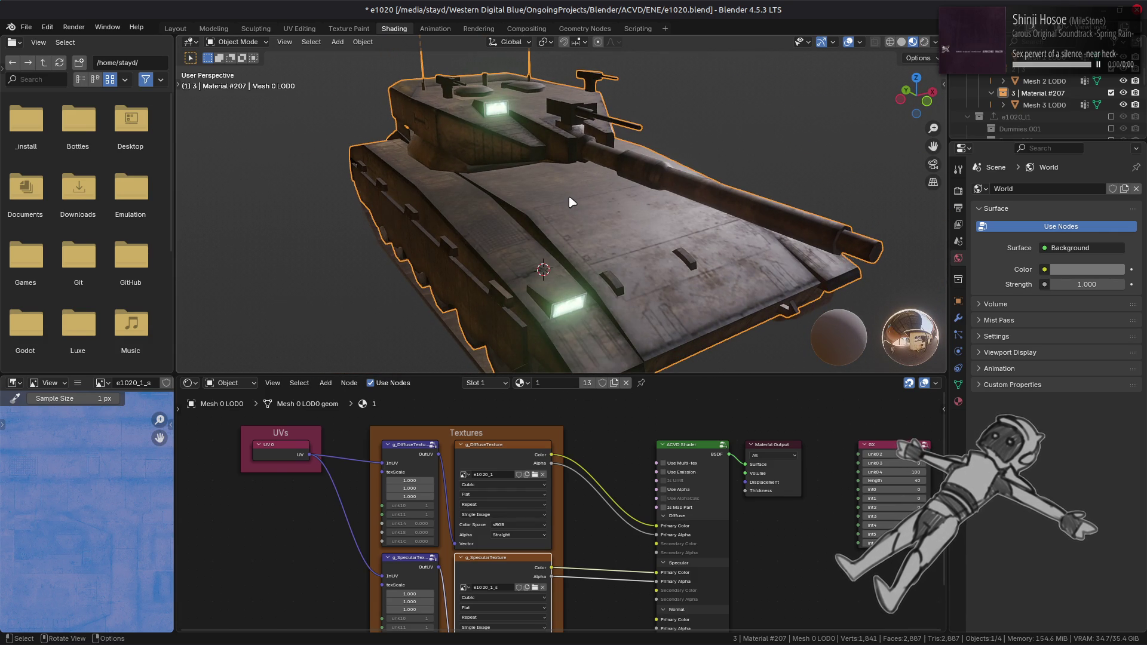
{"action": "key", "text": "ctrl+s"}
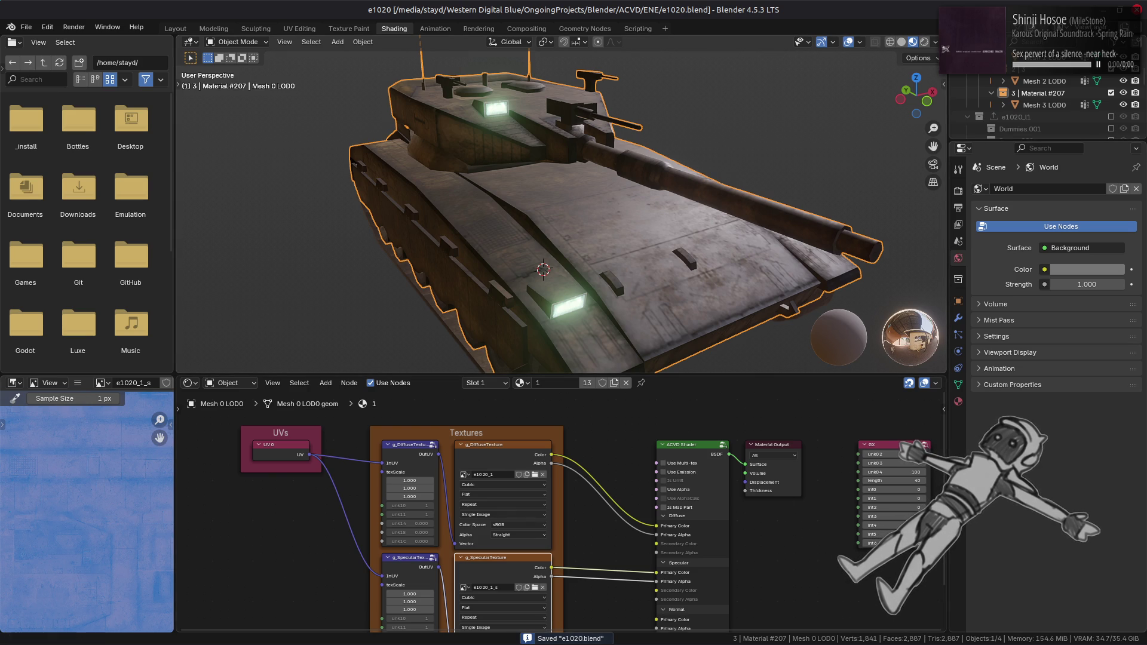
{"action": "mouse_move", "coordinate": [719, 644]}
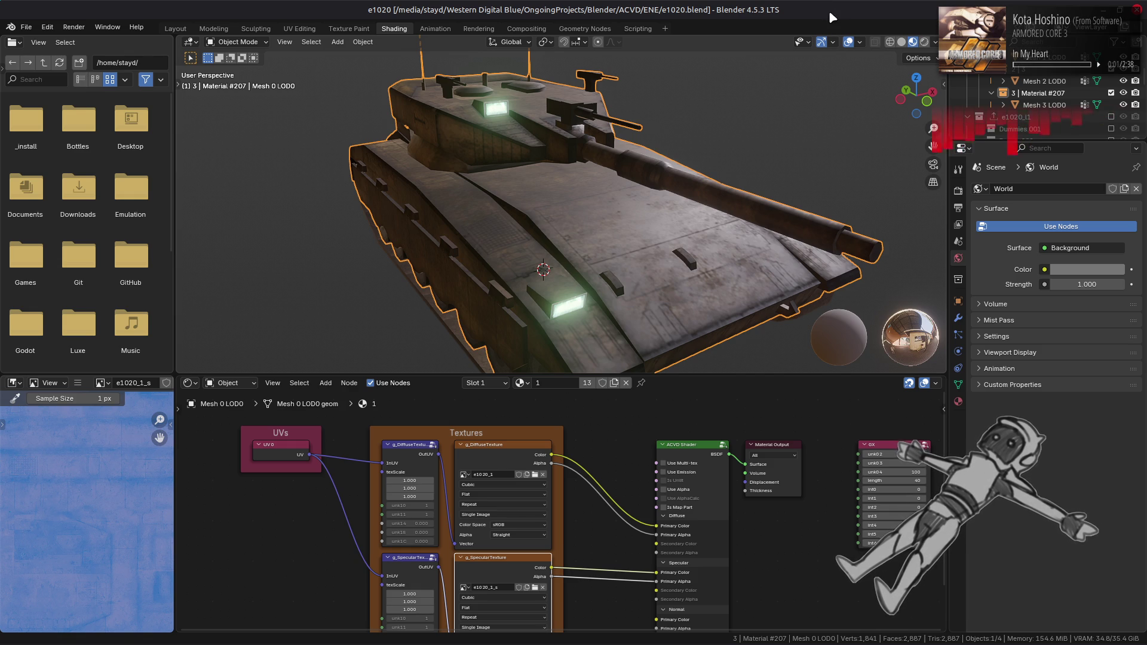
- Undo the blue tint so Spec is grayscale again, then duplicate it as Spec copy
{"action": "key", "text": "alt+Tab"}
{"action": "key", "text": "alt+Tab"}
{"action": "key", "text": "alt+Tab"}
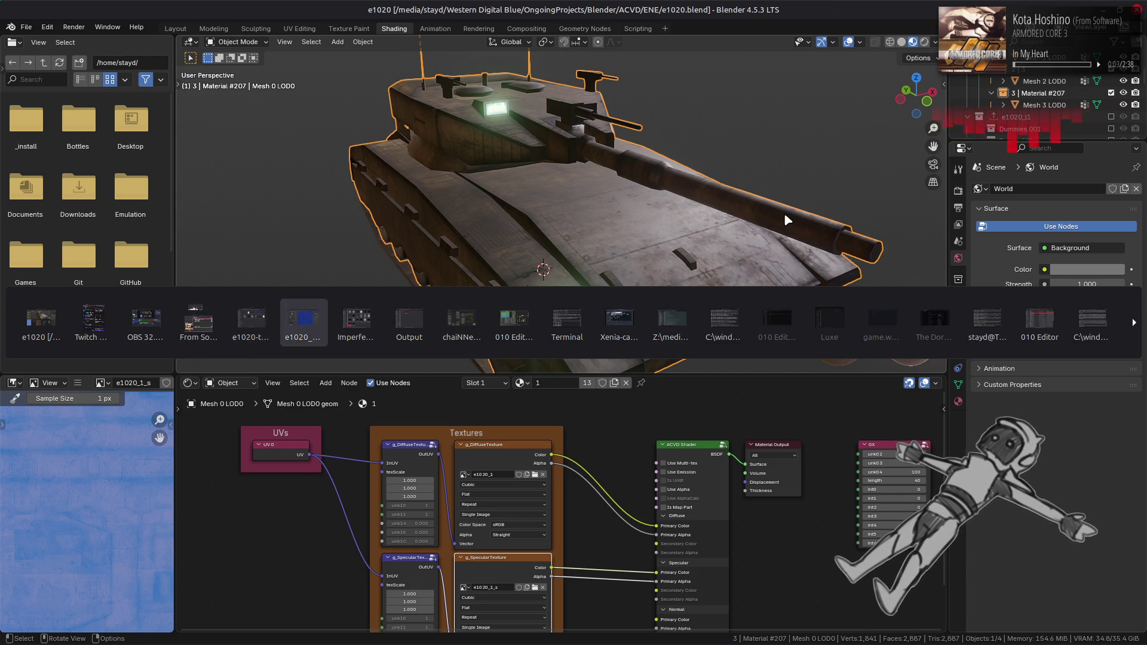
{"action": "key", "text": "ctrl+z"}
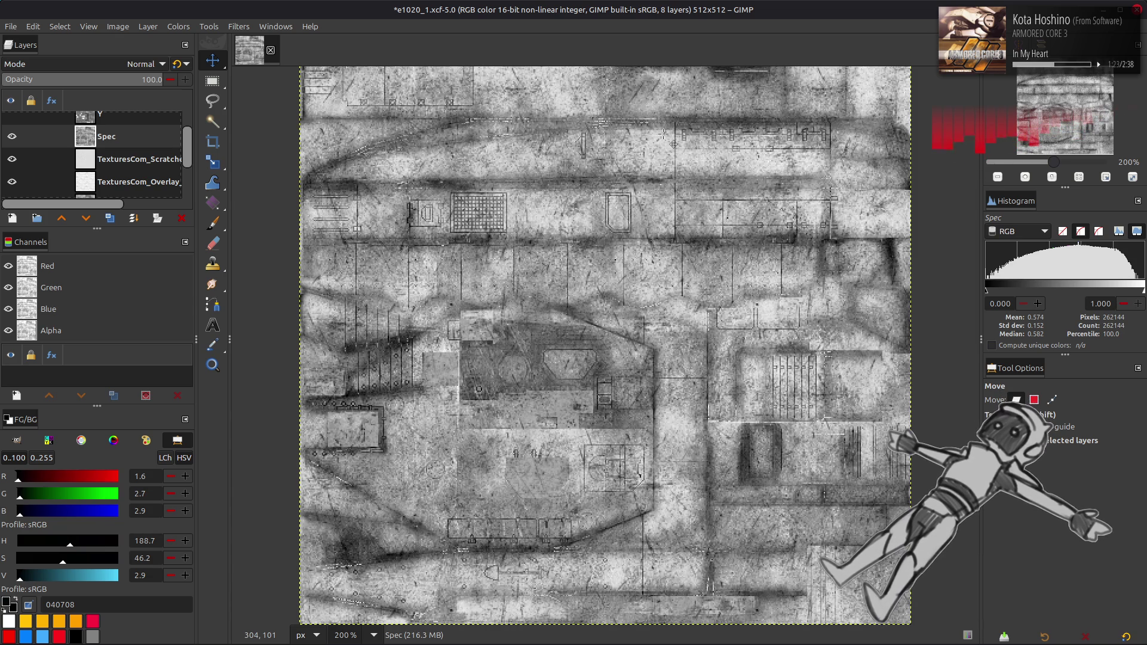
{"action": "mouse_move", "coordinate": [741, 643]}
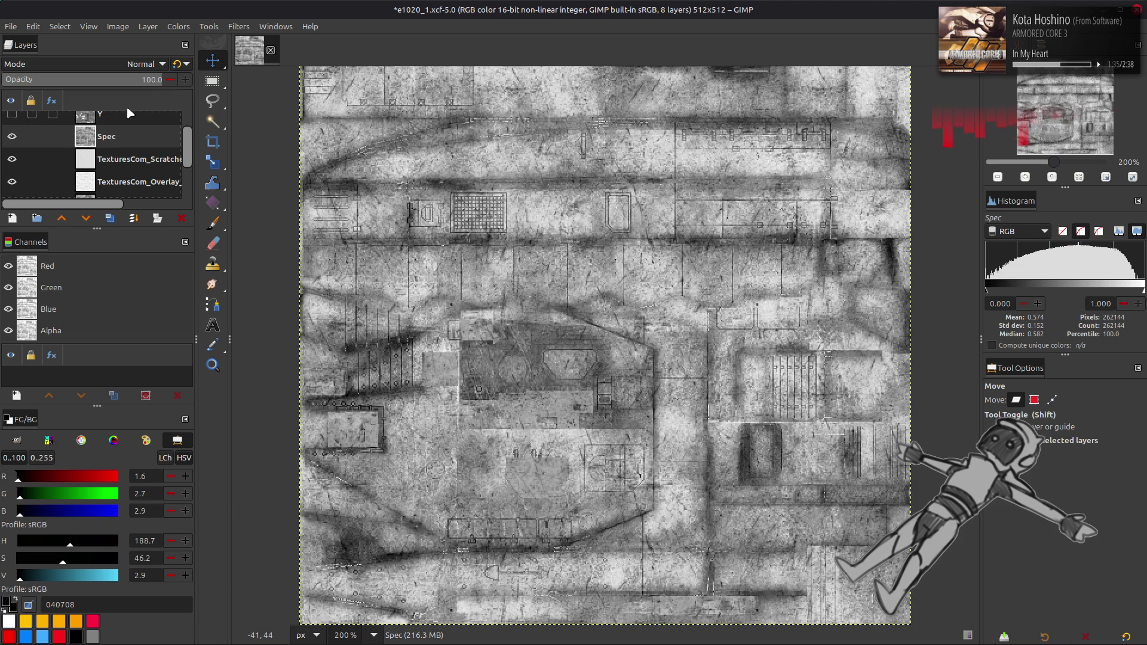
{"action": "left_click", "coordinate": [110, 218]}
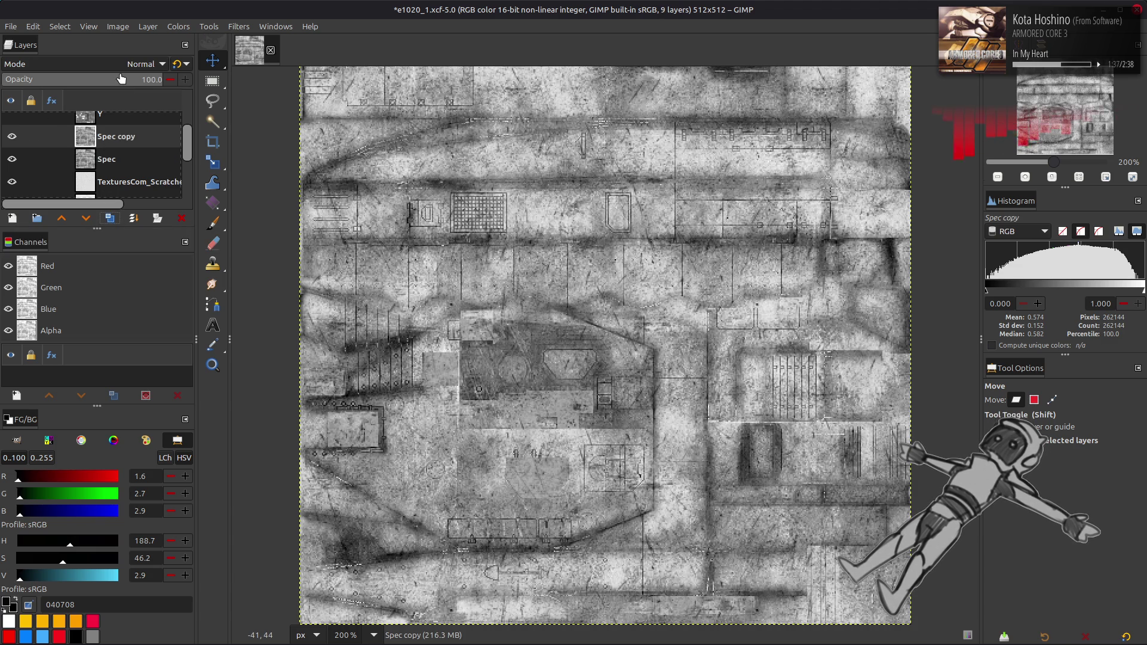
- Set Spec copy's blend mode to legacy Multiply
{"action": "left_click", "coordinate": [141, 64]}
{"action": "left_click", "coordinate": [95, 285]}
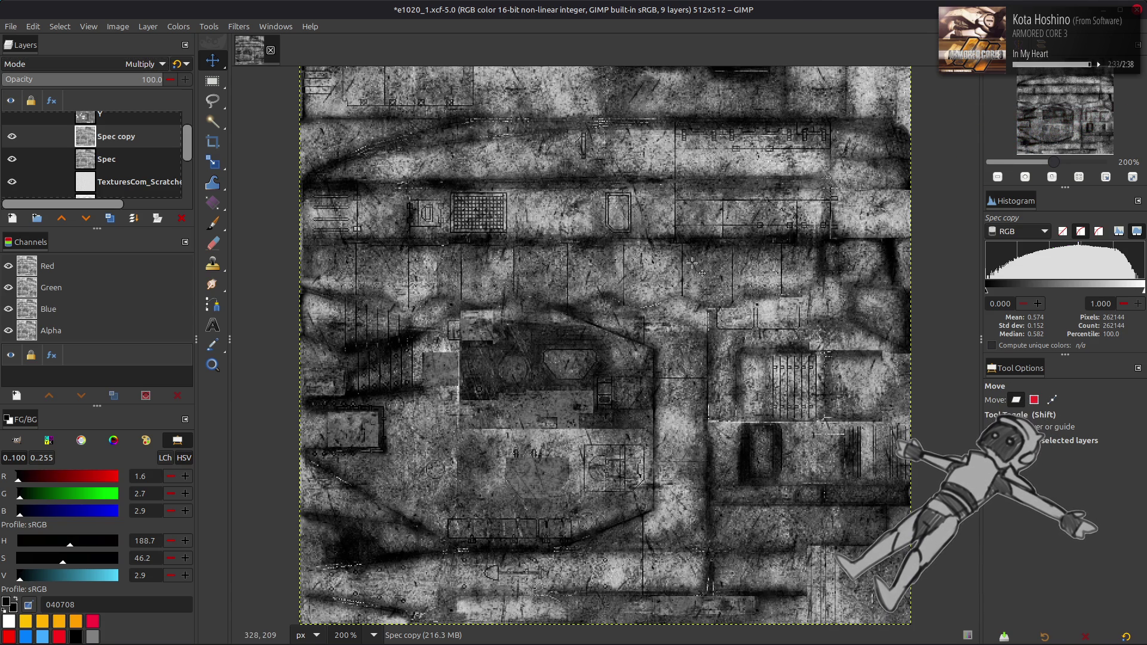
{"action": "left_click", "coordinate": [178, 64]}
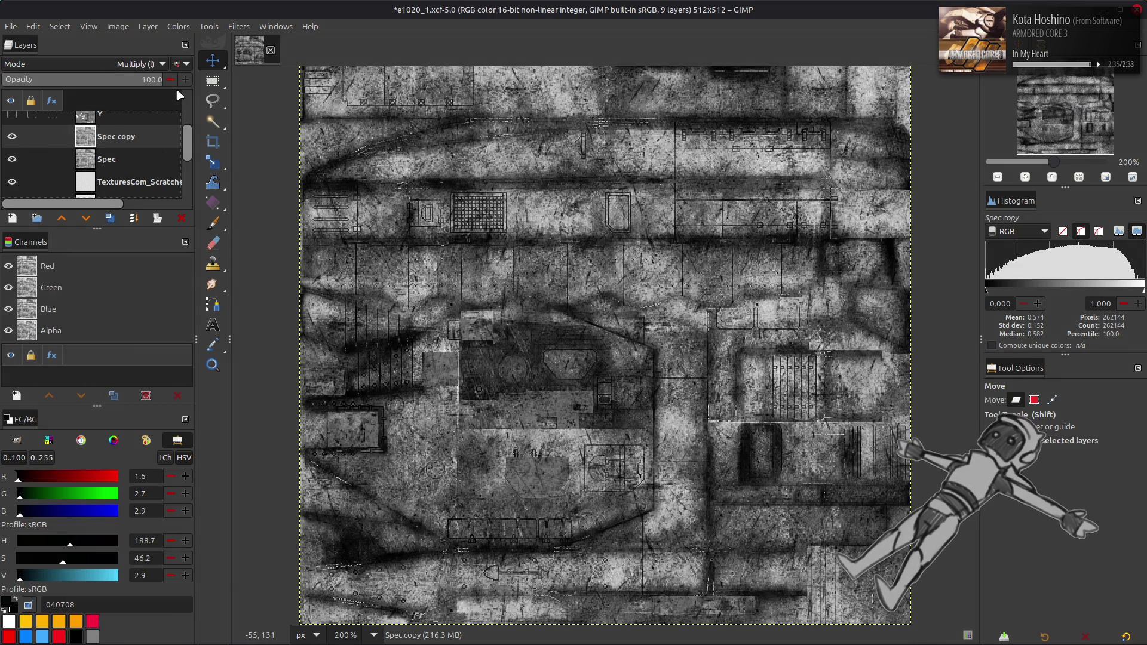
- Duplicate Spec twice, set the new copy to Screen, and delete Spec copy #2
{"action": "left_click", "coordinate": [132, 161]}
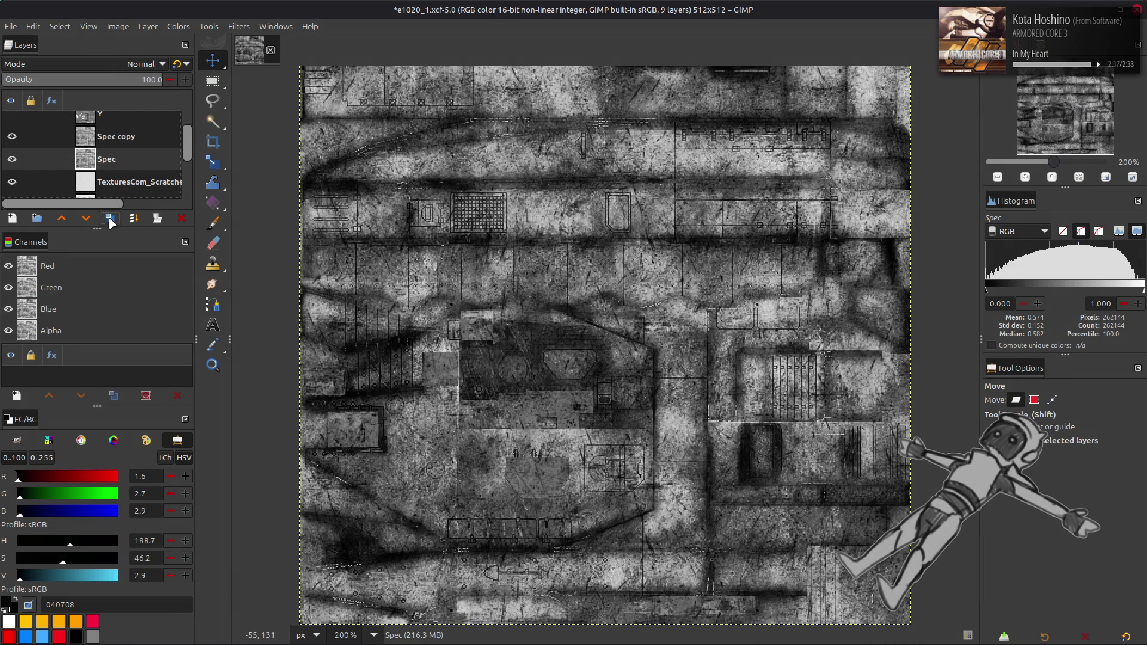
{"action": "left_click", "coordinate": [111, 219]}
{"action": "left_click", "coordinate": [111, 219]}
{"action": "left_click", "coordinate": [143, 64]}
{"action": "left_click", "coordinate": [95, 213]}
{"action": "right_click", "coordinate": [128, 137]}
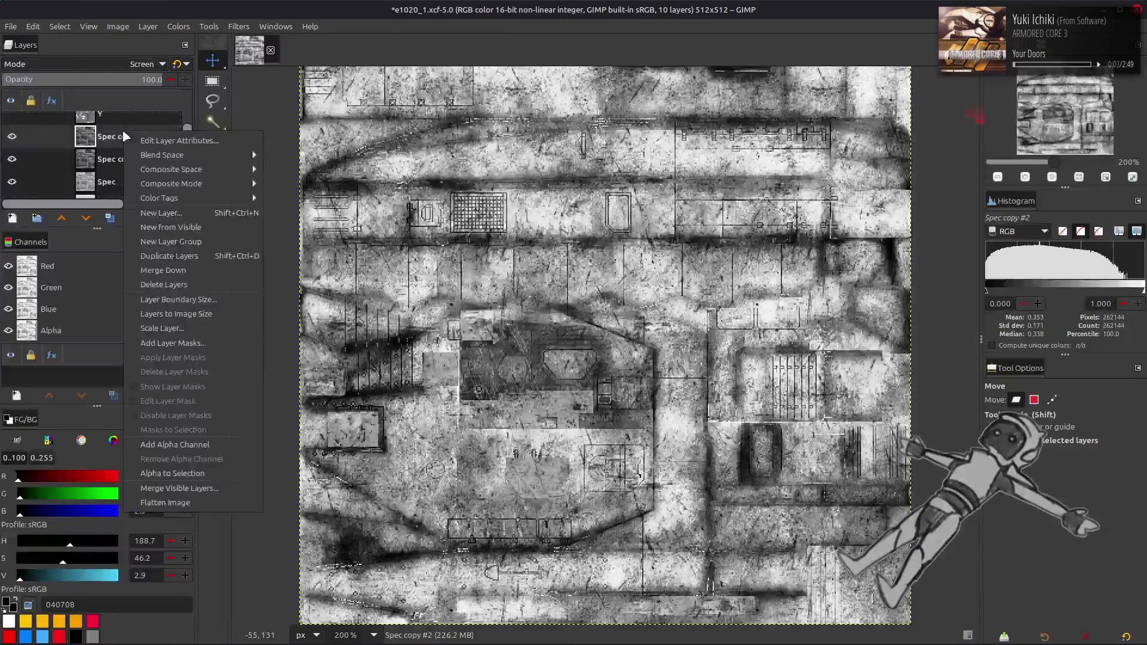
{"action": "left_click", "coordinate": [149, 325]}
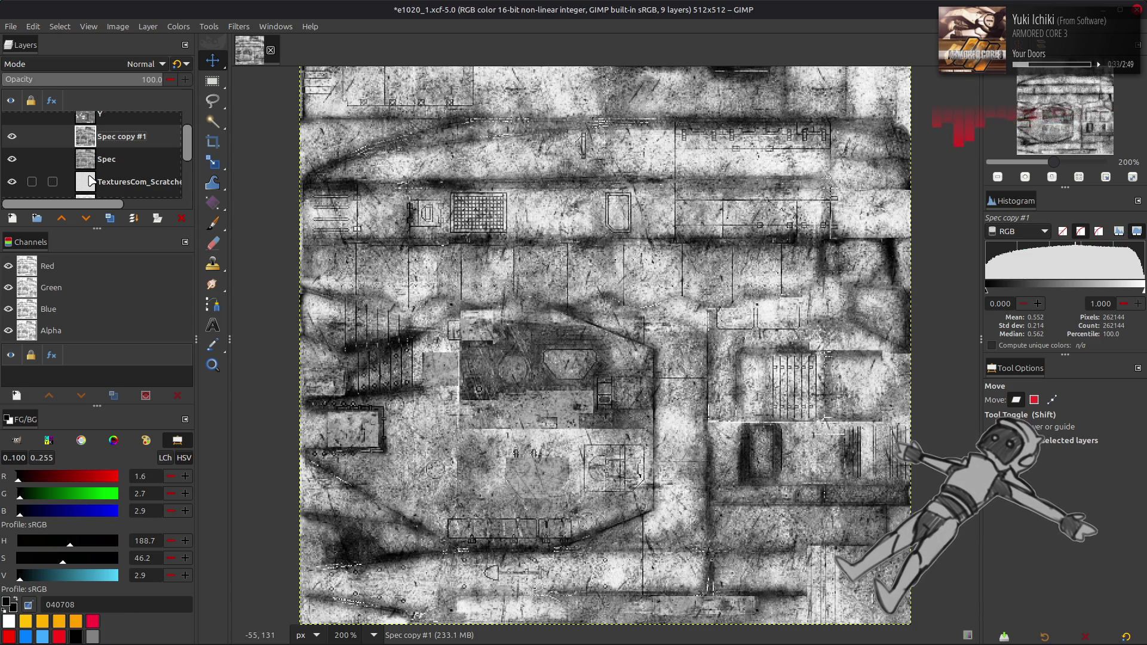
- Leave Spec copy #1 hidden after comparing, and duplicate the Spec layer as Spec copy
{"action": "left_click", "coordinate": [13, 137]}
{"action": "left_click", "coordinate": [13, 137]}
{"action": "left_click", "coordinate": [12, 137]}
{"action": "left_click", "coordinate": [12, 137]}
{"action": "left_click", "coordinate": [13, 137]}
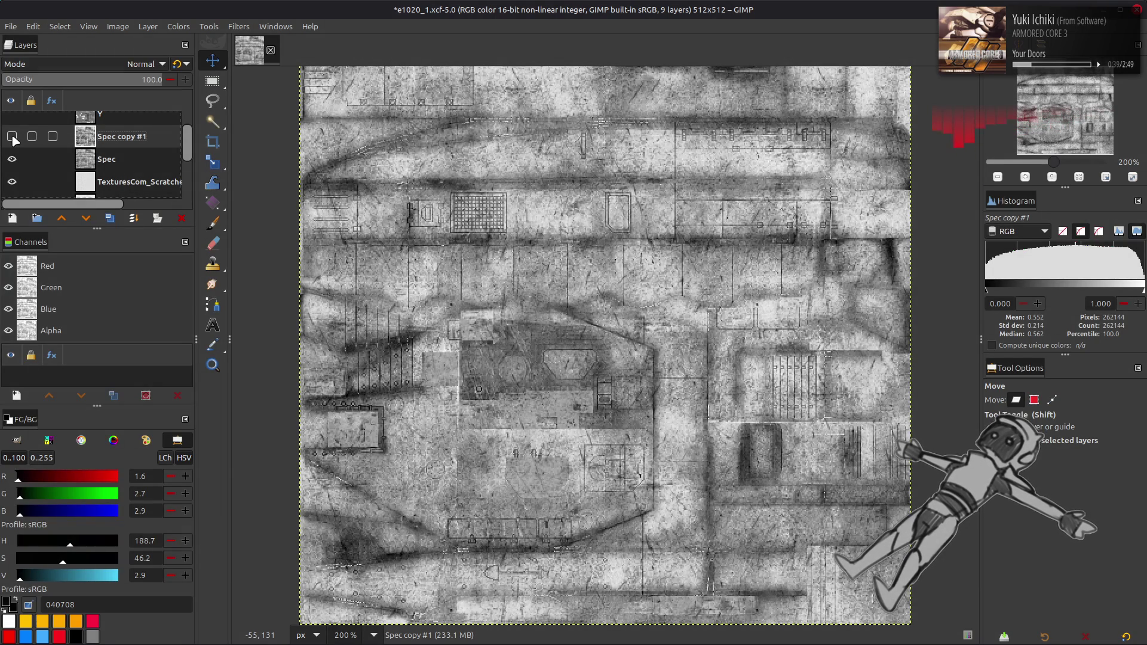
{"action": "left_click", "coordinate": [132, 159]}
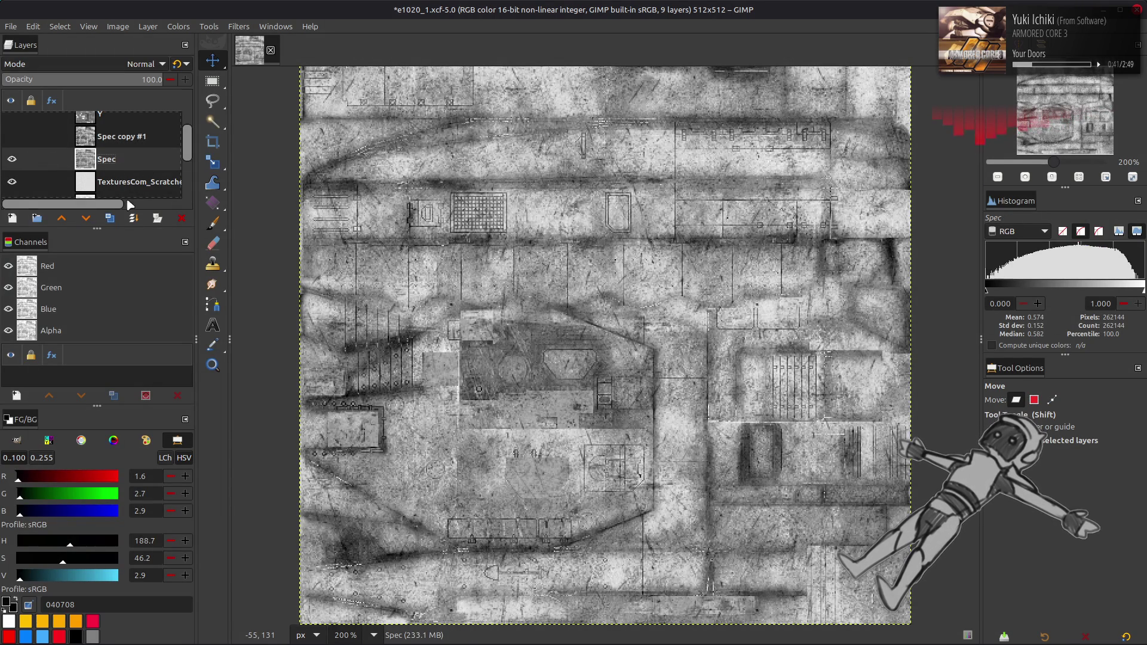
{"action": "left_click", "coordinate": [110, 218]}
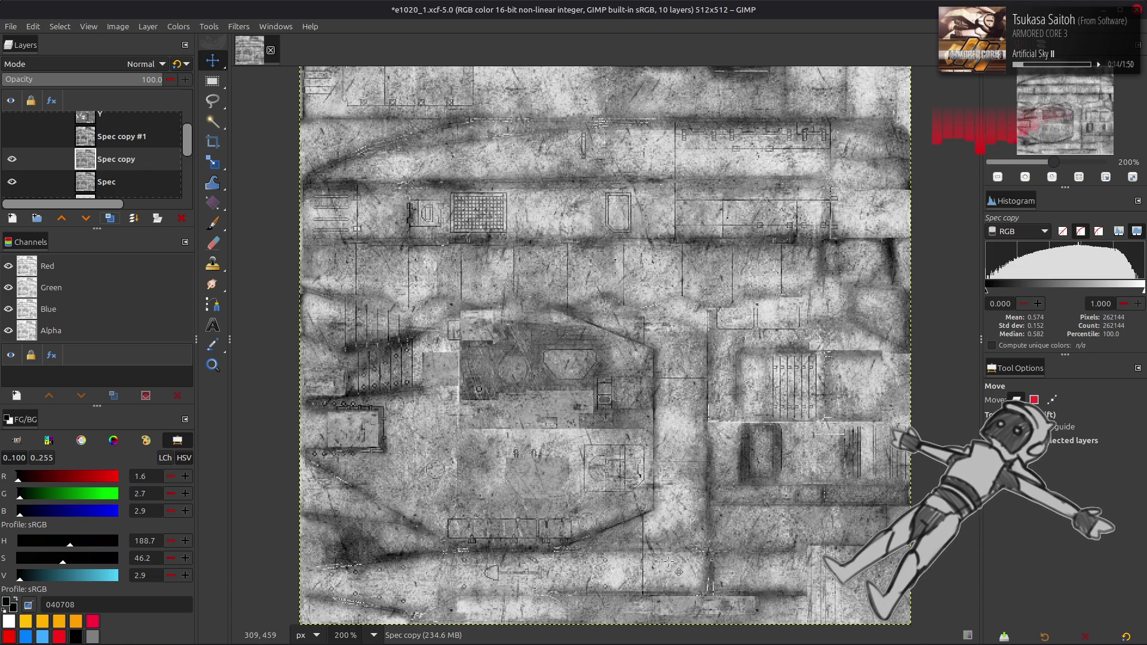
{"action": "mouse_move", "coordinate": [568, 642]}
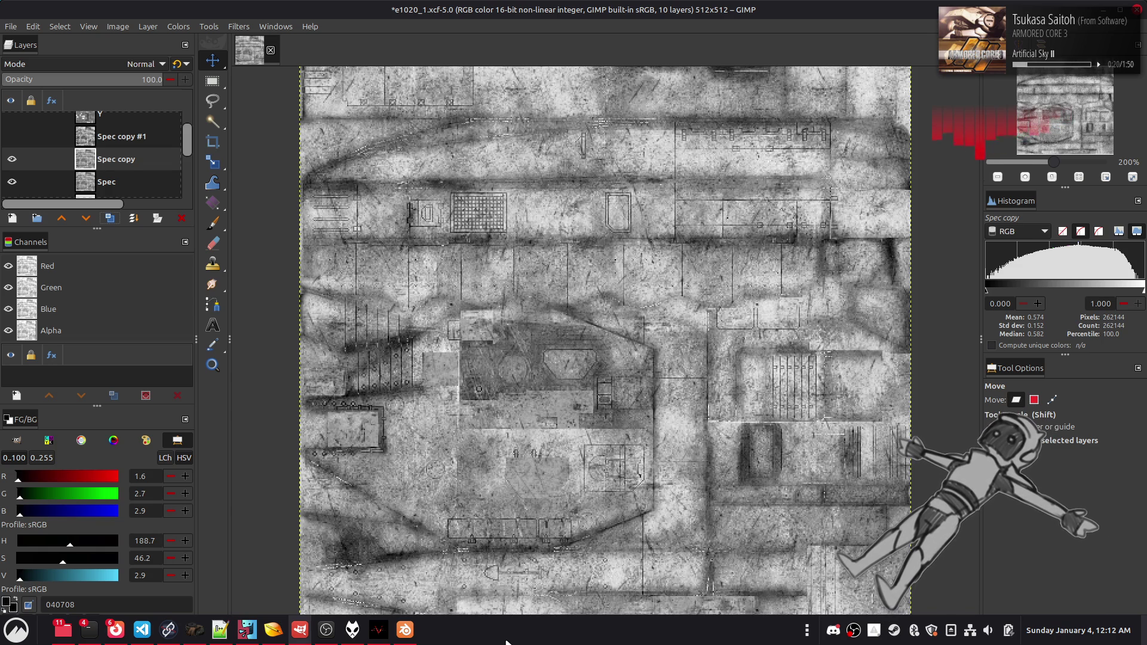
{"action": "left_click", "coordinate": [274, 630]}
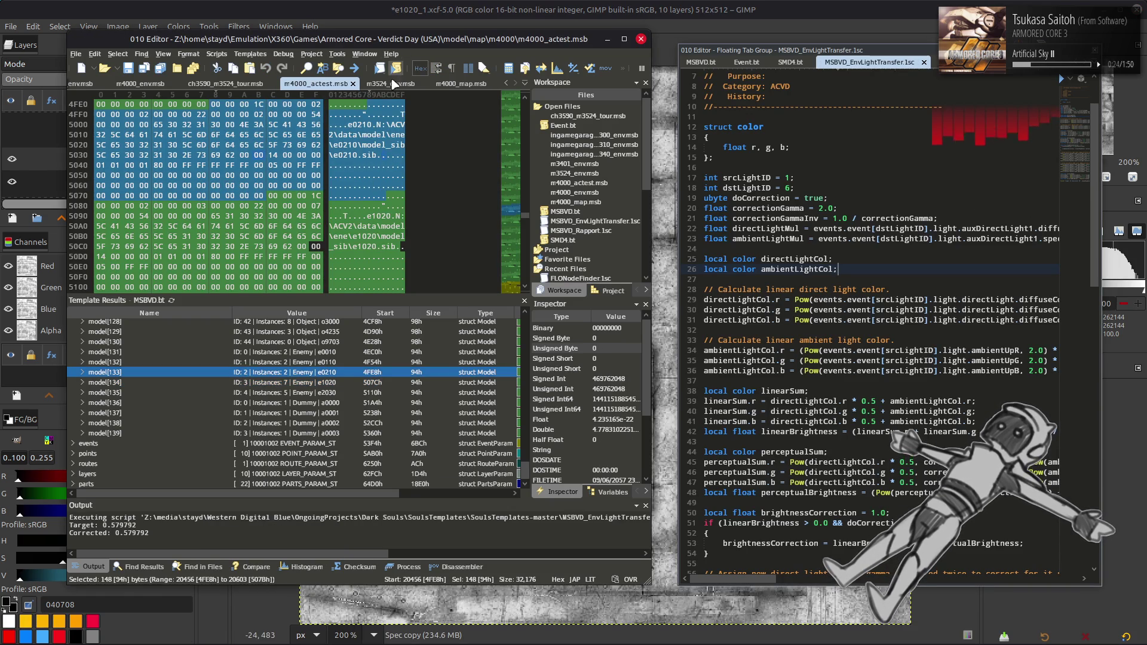
{"action": "left_click", "coordinate": [140, 83]}
{"action": "left_click", "coordinate": [272, 365]}
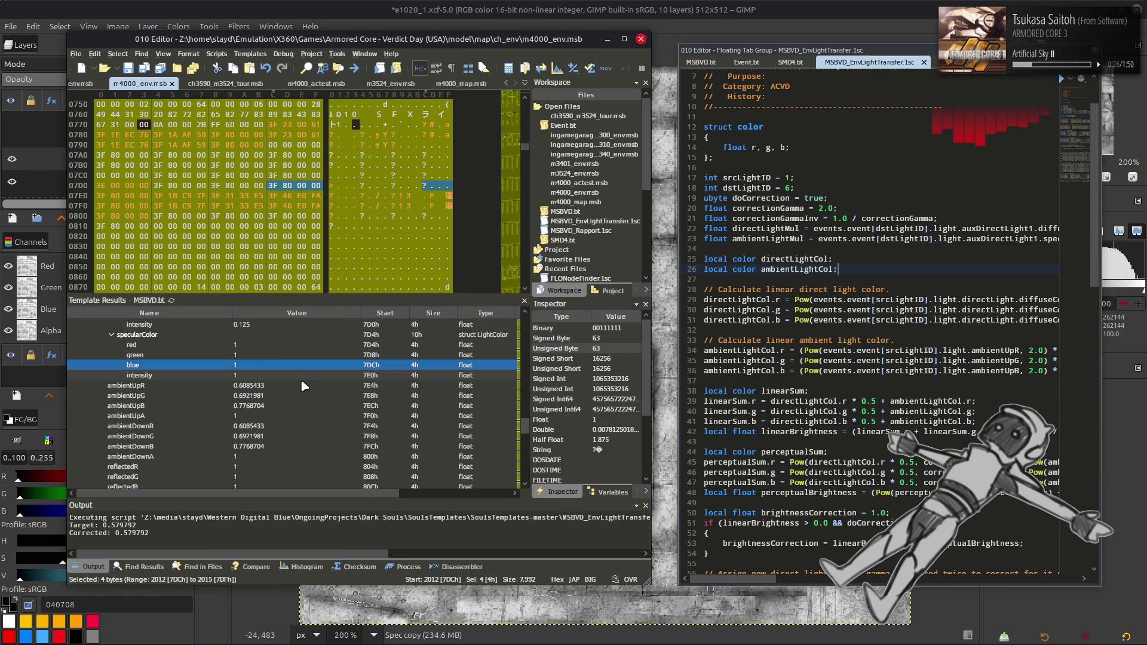
{"action": "left_click", "coordinate": [306, 394]}
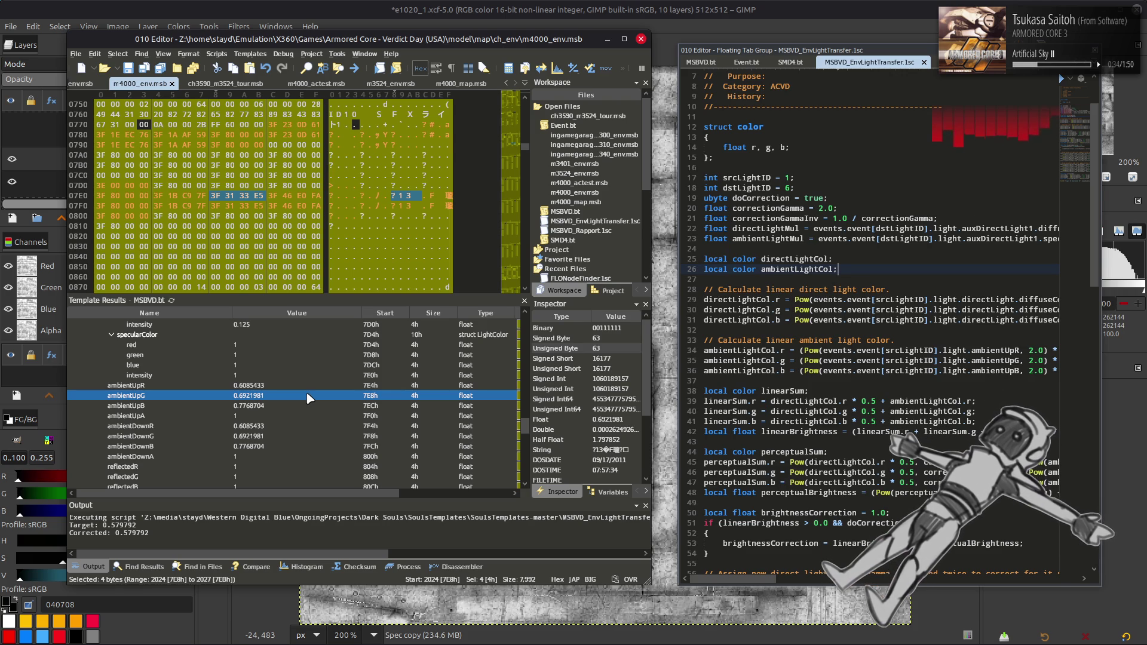
{"action": "left_click", "coordinate": [319, 386]}
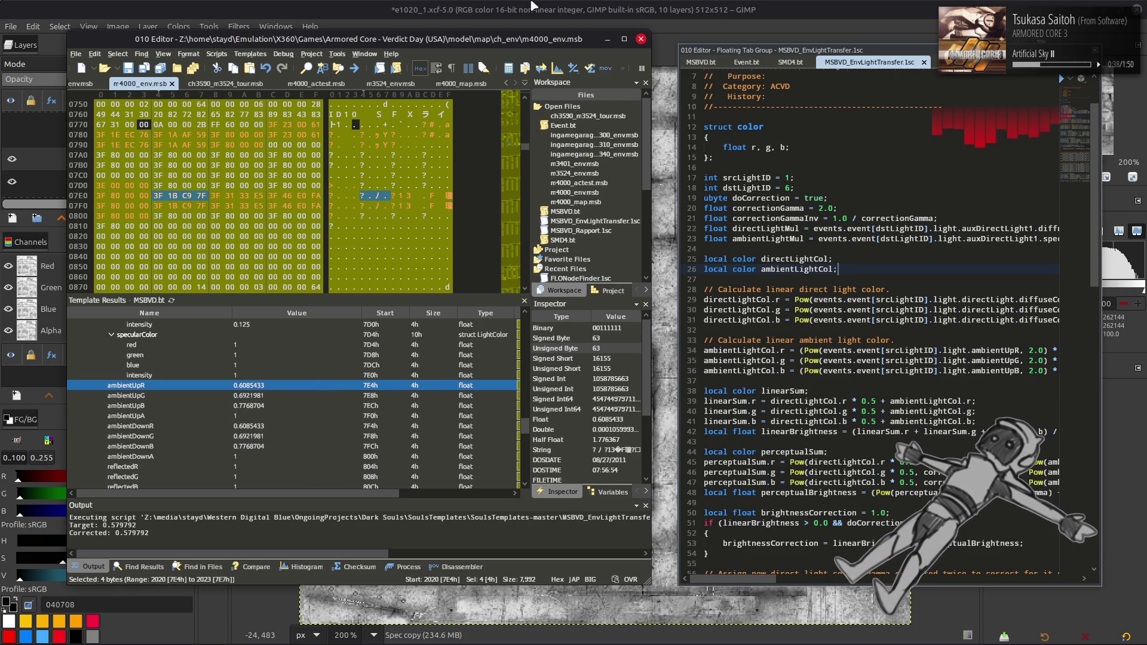
{"action": "left_click", "coordinate": [585, 6]}
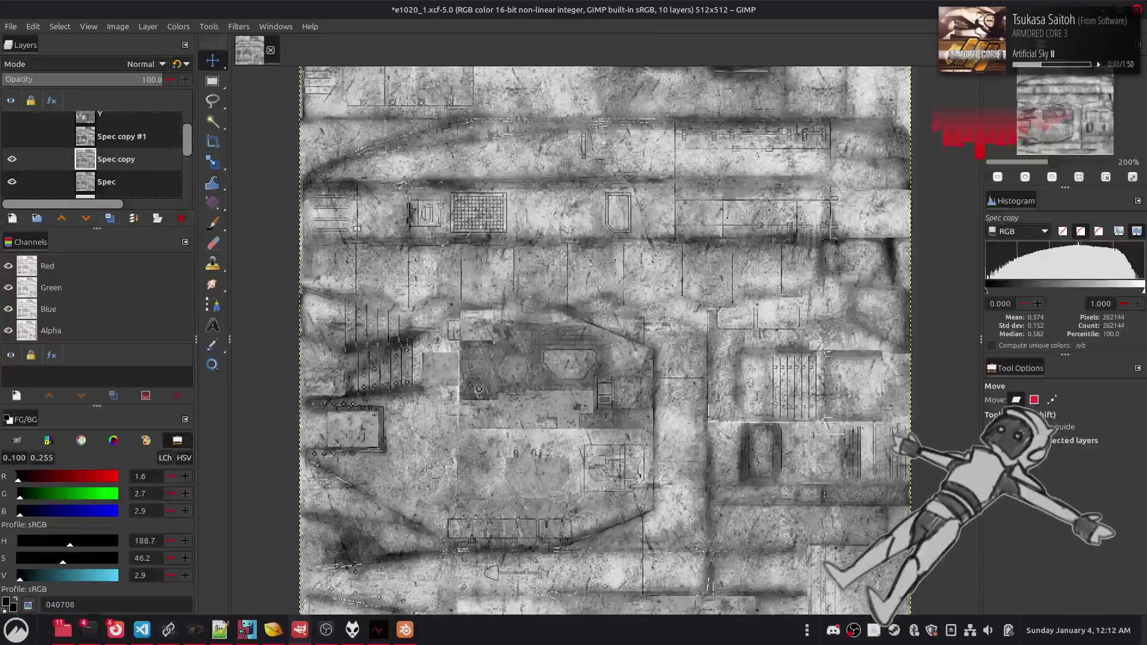
{"action": "left_click", "coordinate": [405, 629]}
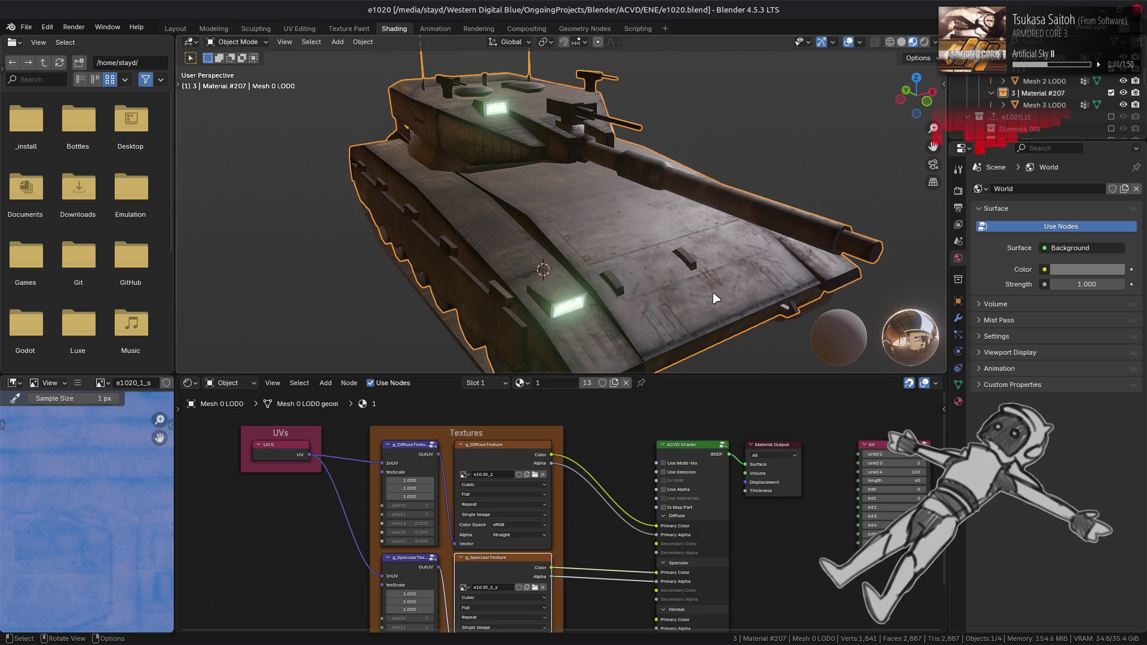
{"action": "left_click", "coordinate": [500, 574]}
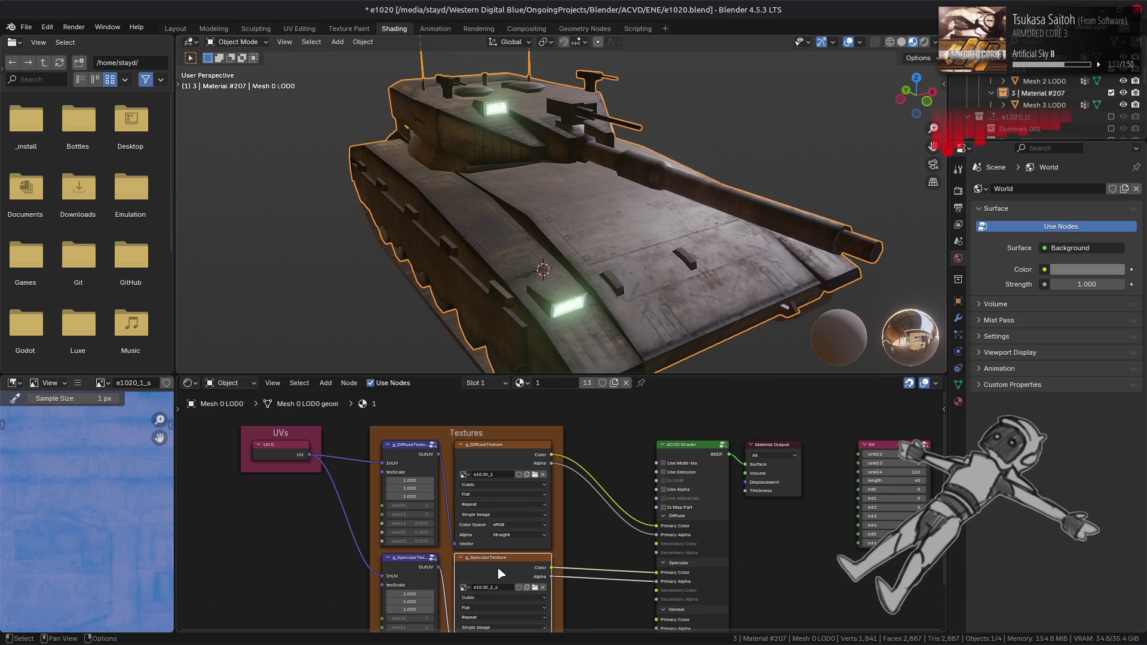
{"action": "key", "text": "alt+Tab"}
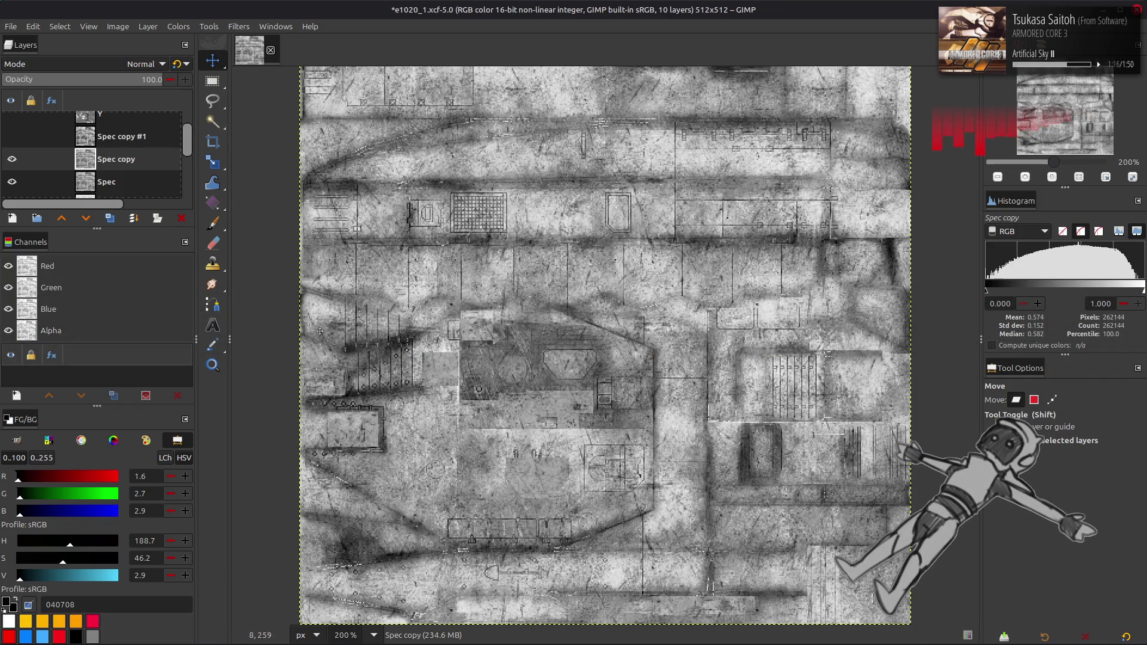
- Invert Spec copy's colours and apply Levels with gamma 2
{"action": "left_click", "coordinate": [178, 26]}
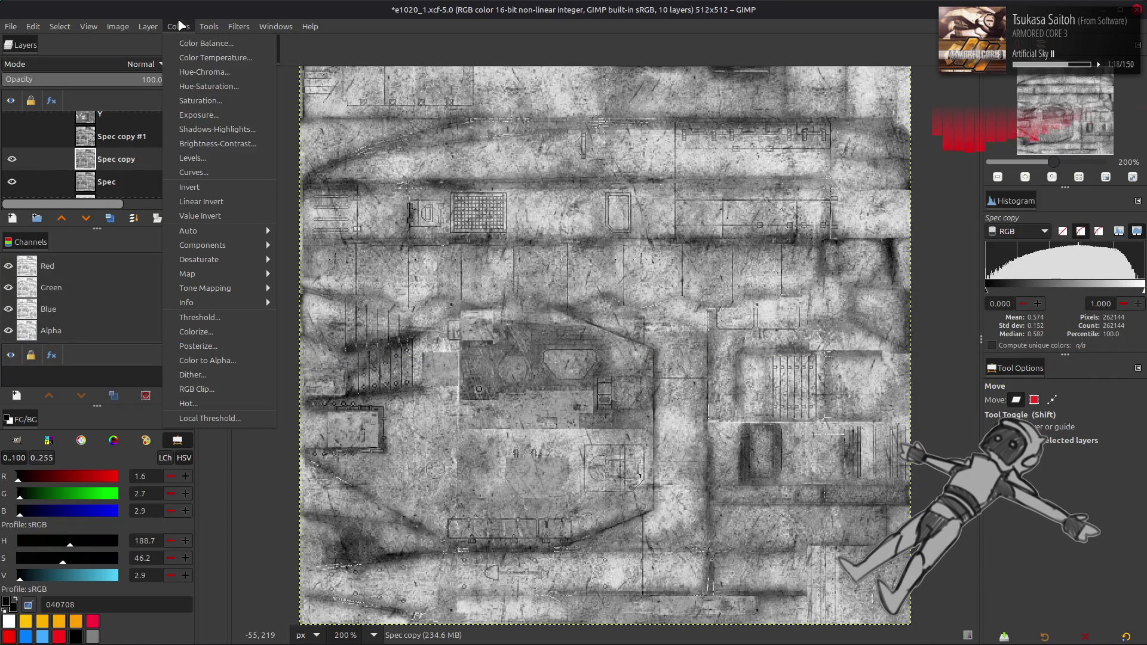
{"action": "left_click", "coordinate": [223, 190]}
{"action": "left_click", "coordinate": [179, 27]}
{"action": "left_click", "coordinate": [192, 158]}
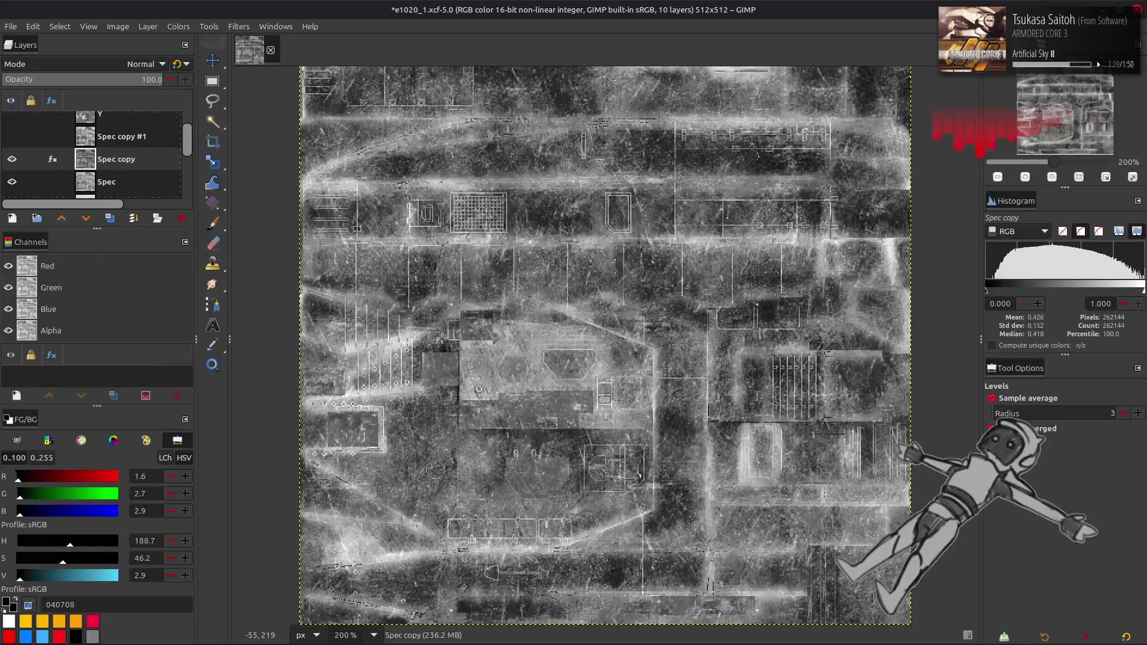
{"action": "double_click", "coordinate": [187, 413]}
{"action": "type", "text": "2"}
{"action": "key", "text": "Return"}
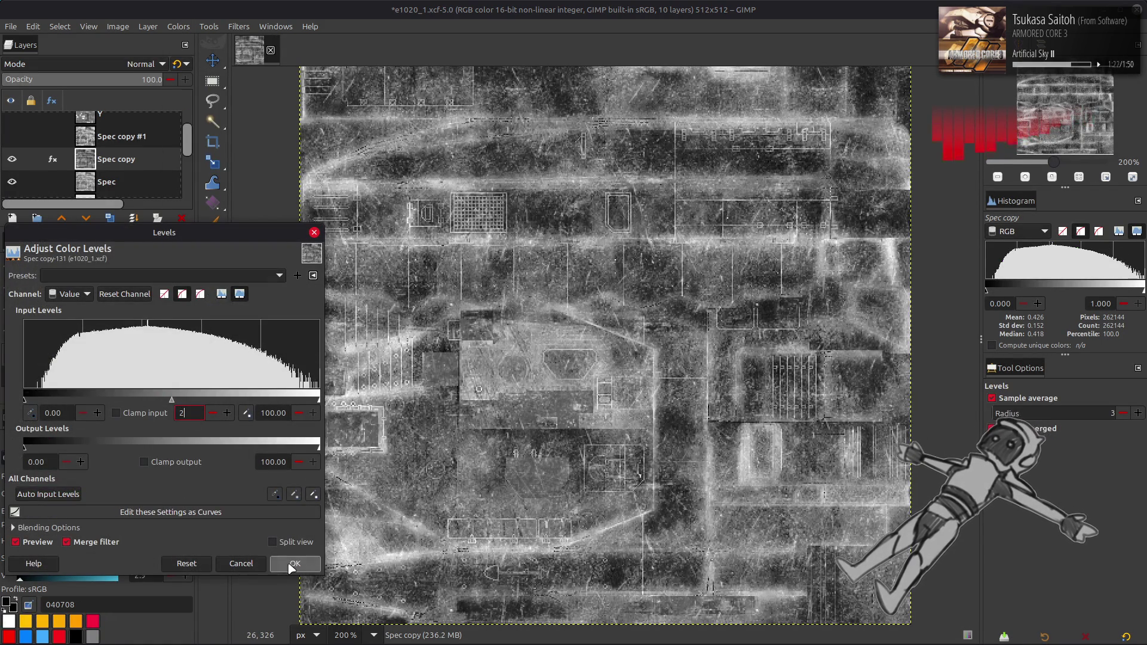
- Apply Levels to Spec copy with a black input point of 25
{"action": "left_click", "coordinate": [179, 27]}
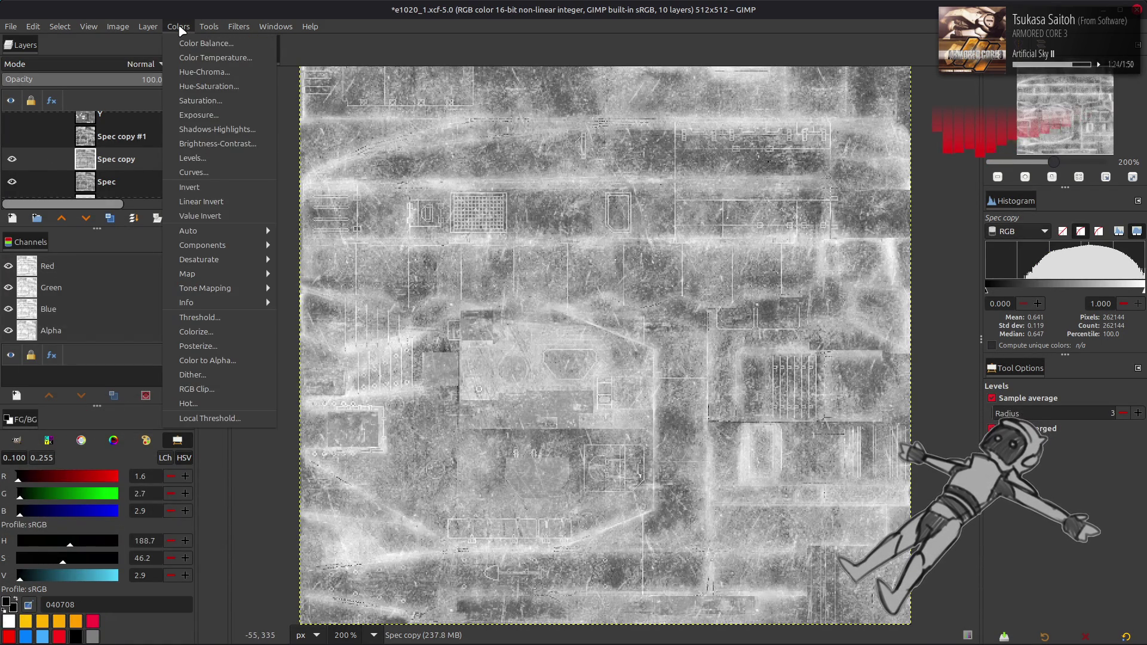
{"action": "left_click", "coordinate": [212, 157]}
{"action": "left_click", "coordinate": [56, 412]}
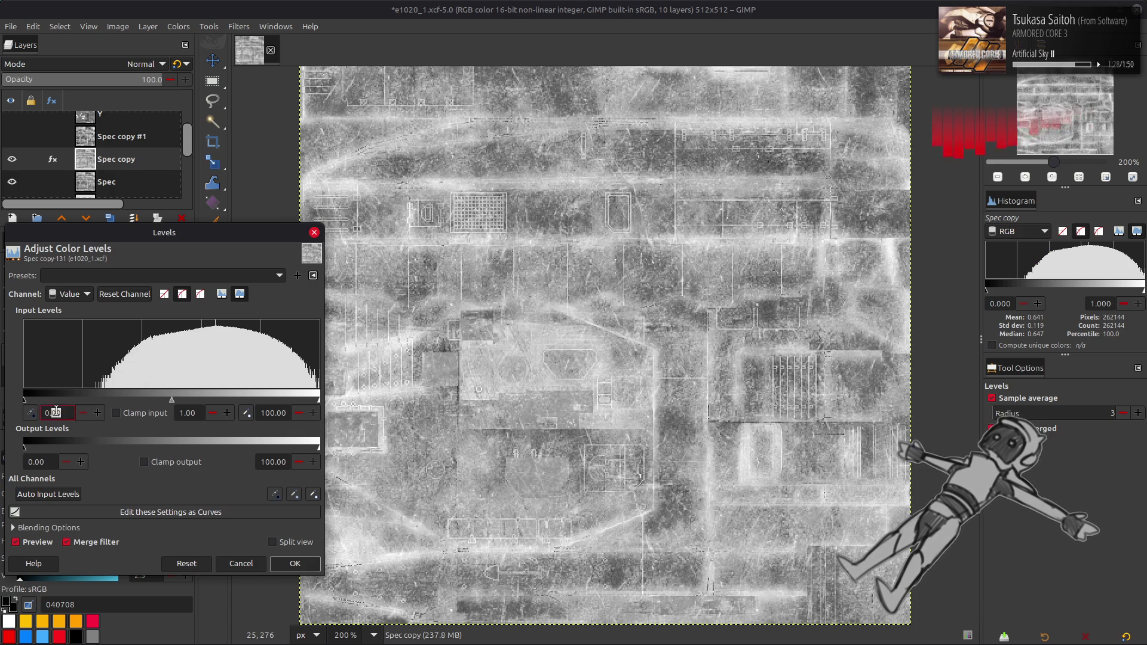
{"action": "type", "text": "25"}
{"action": "key", "text": "Return"}
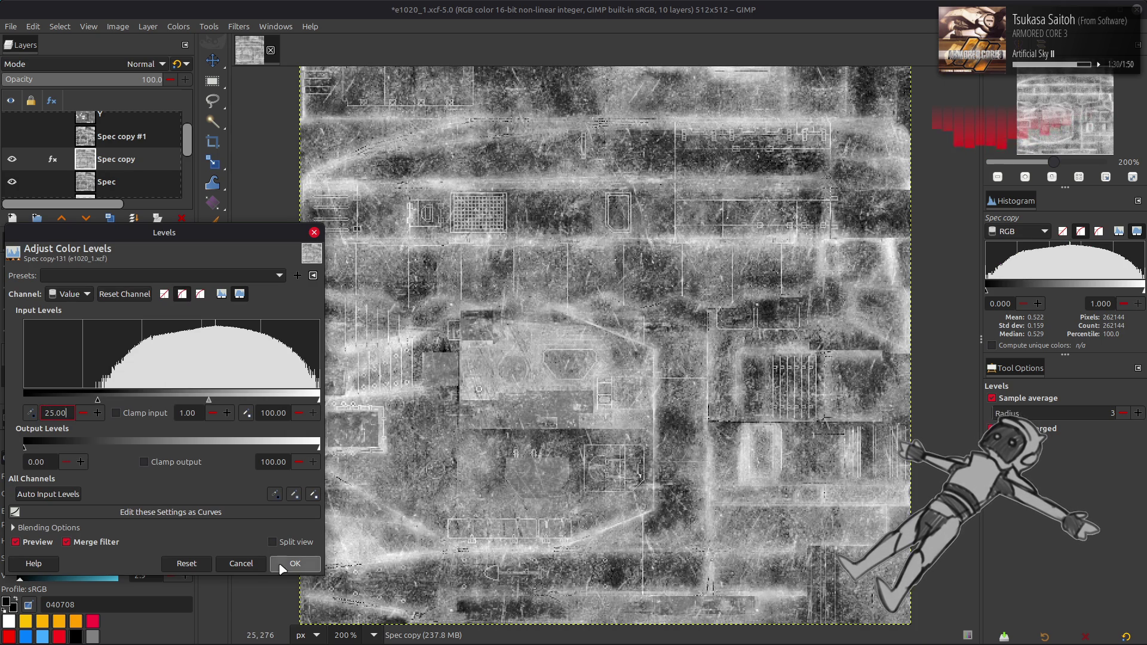
{"action": "left_click", "coordinate": [296, 563]}
- Invert Spec copy back to normal tones and toggle it to compare before and after
{"action": "left_click", "coordinate": [178, 27]}
{"action": "left_click", "coordinate": [224, 202]}
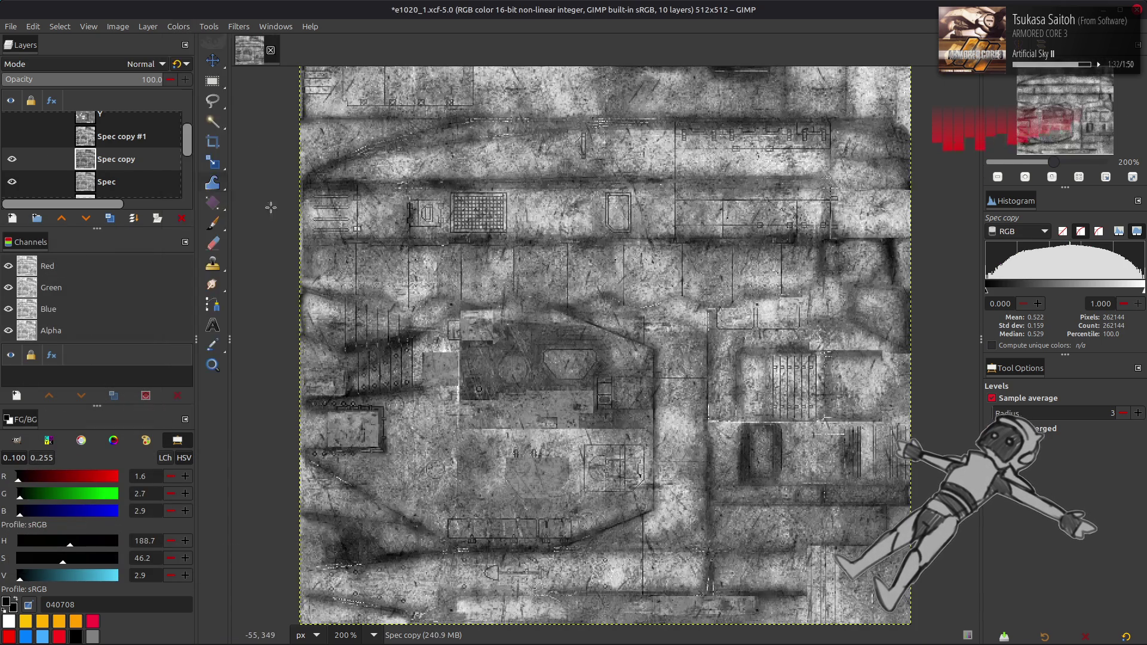
{"action": "key", "text": "m"}
{"action": "left_click", "coordinate": [12, 158]}
{"action": "left_click", "coordinate": [12, 159]}
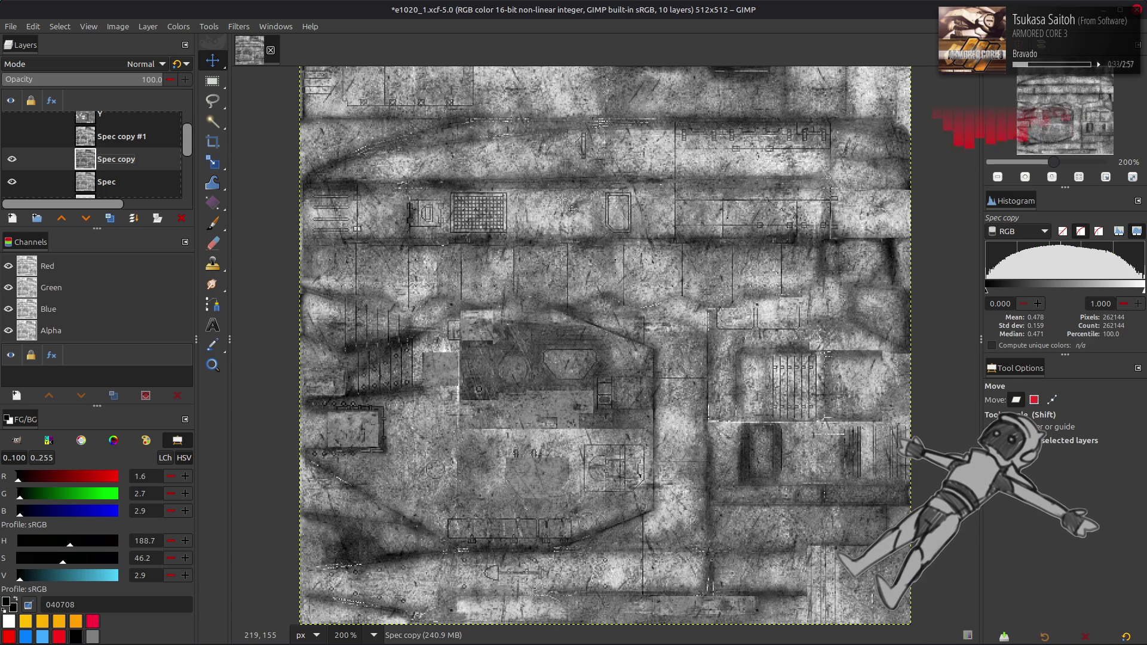
{"action": "left_click", "coordinate": [109, 218]}
{"action": "left_click", "coordinate": [178, 26]}
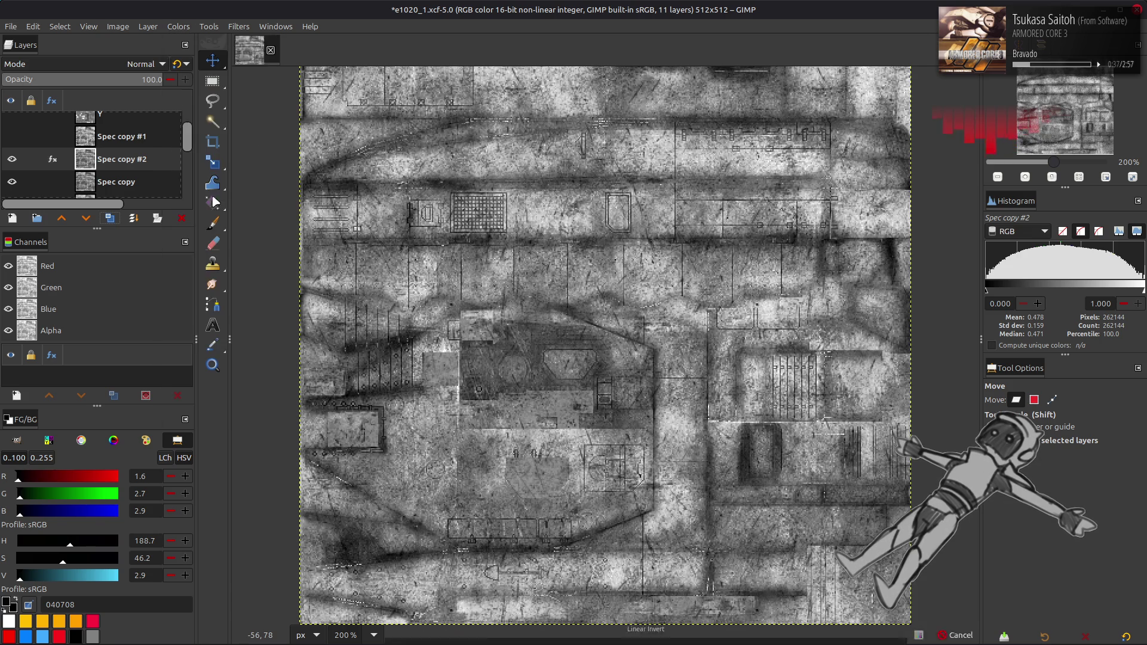
{"action": "left_click", "coordinate": [214, 203]}
{"action": "left_click", "coordinate": [178, 26]}
{"action": "left_click", "coordinate": [217, 157]}
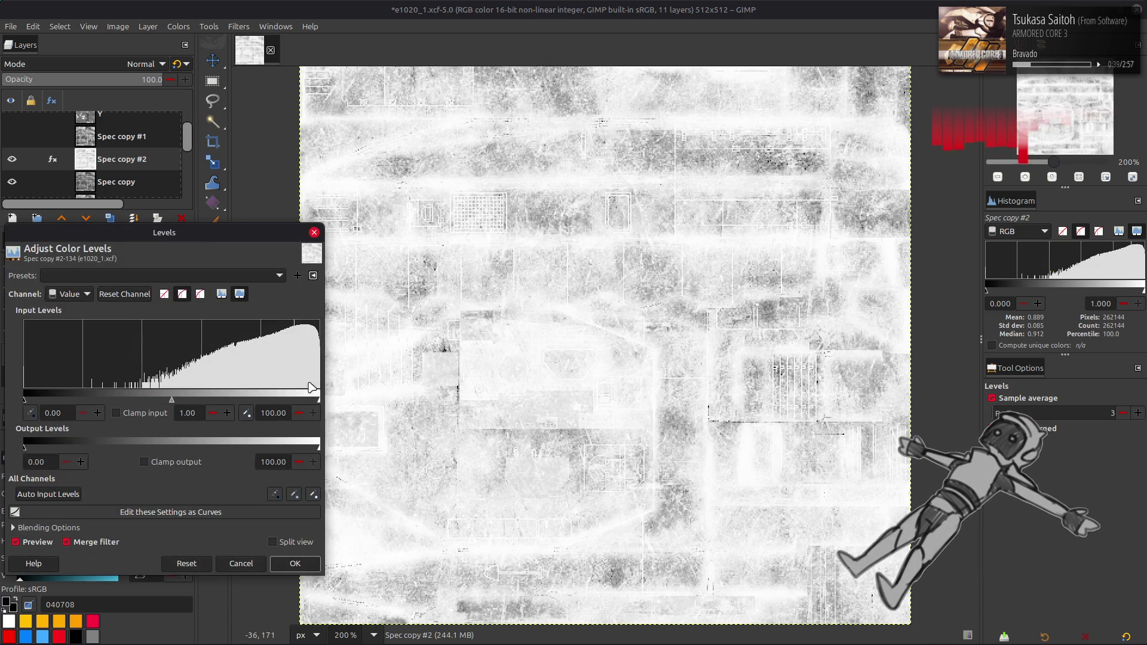
{"action": "double_click", "coordinate": [187, 413]}
{"action": "type", "text": "0.50"}
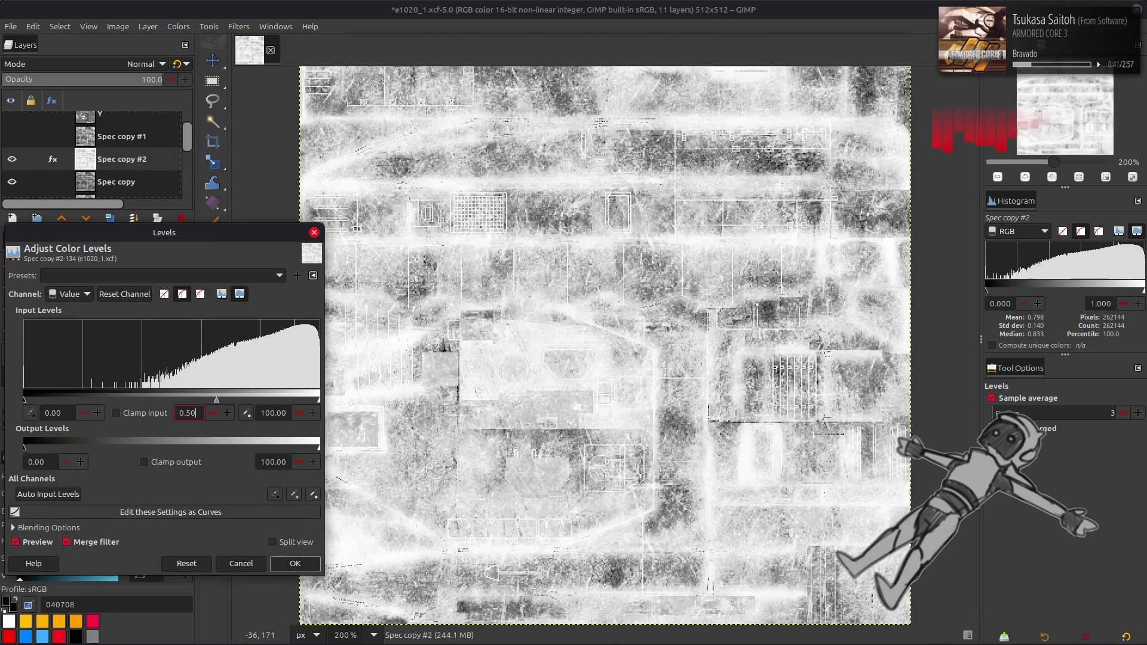
{"action": "left_click", "coordinate": [296, 564]}
{"action": "left_click", "coordinate": [178, 27]}
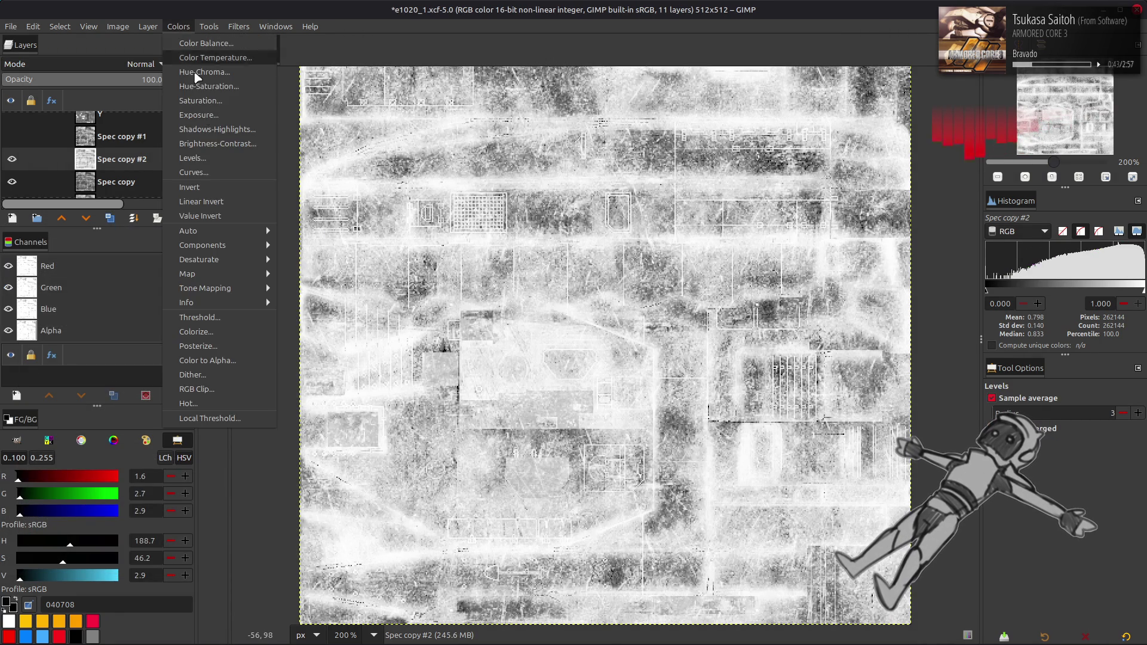
{"action": "left_click", "coordinate": [217, 202]}
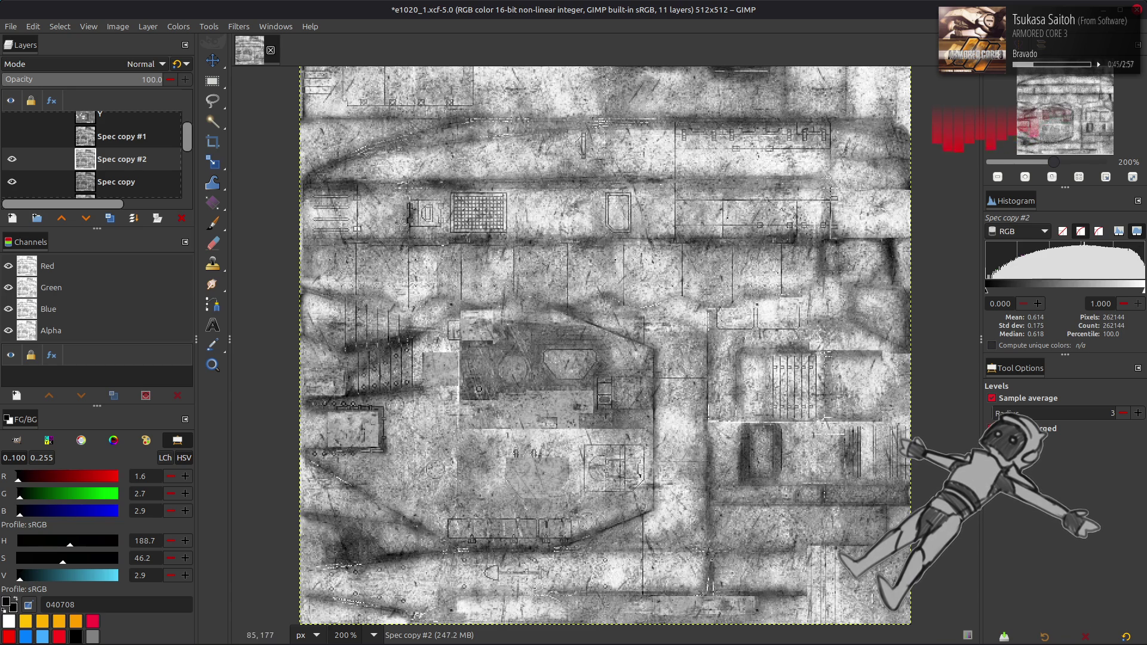
{"action": "key", "text": "m"}
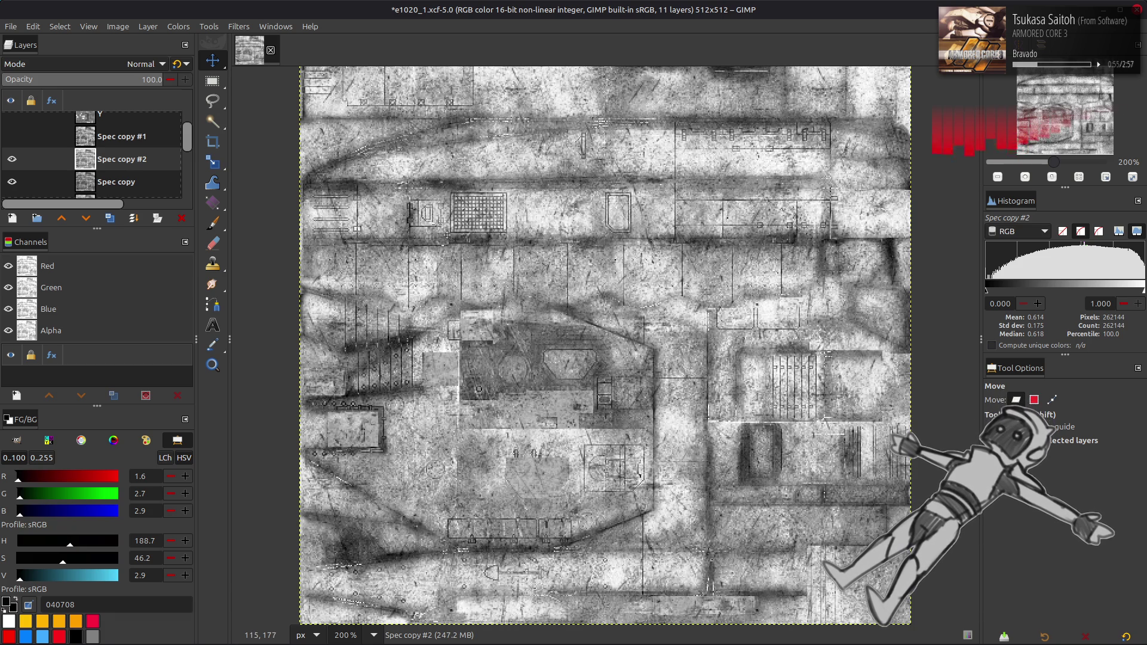
{"action": "left_click", "coordinate": [12, 160]}
{"action": "left_click", "coordinate": [12, 160]}
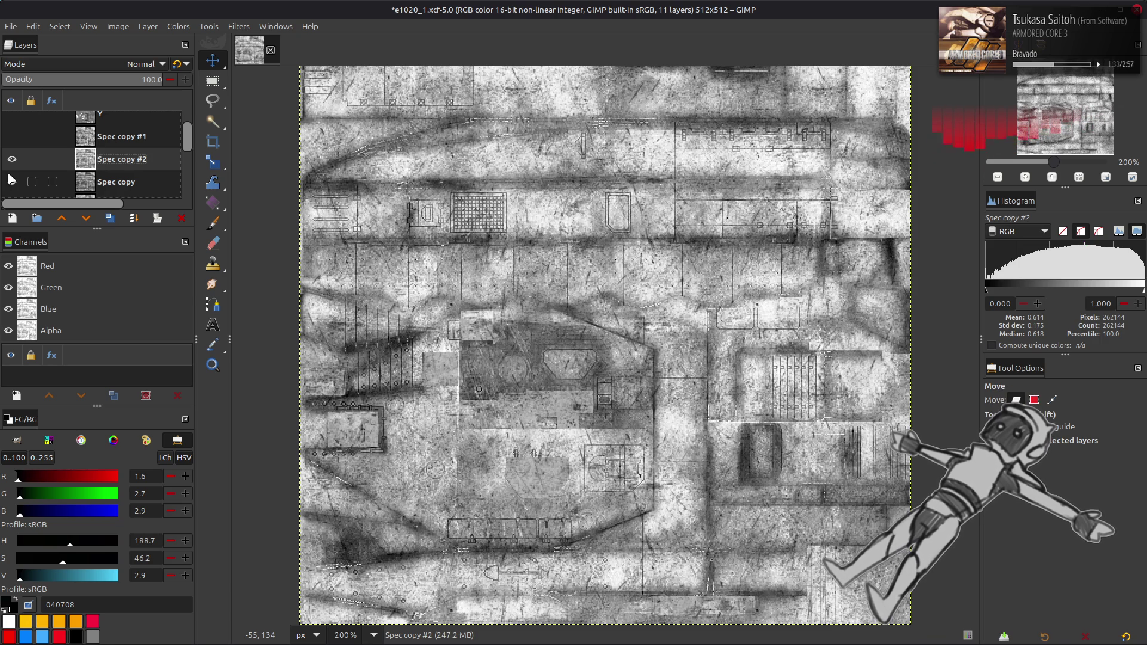
{"action": "left_click", "coordinate": [10, 181]}
{"action": "left_click", "coordinate": [11, 159]}
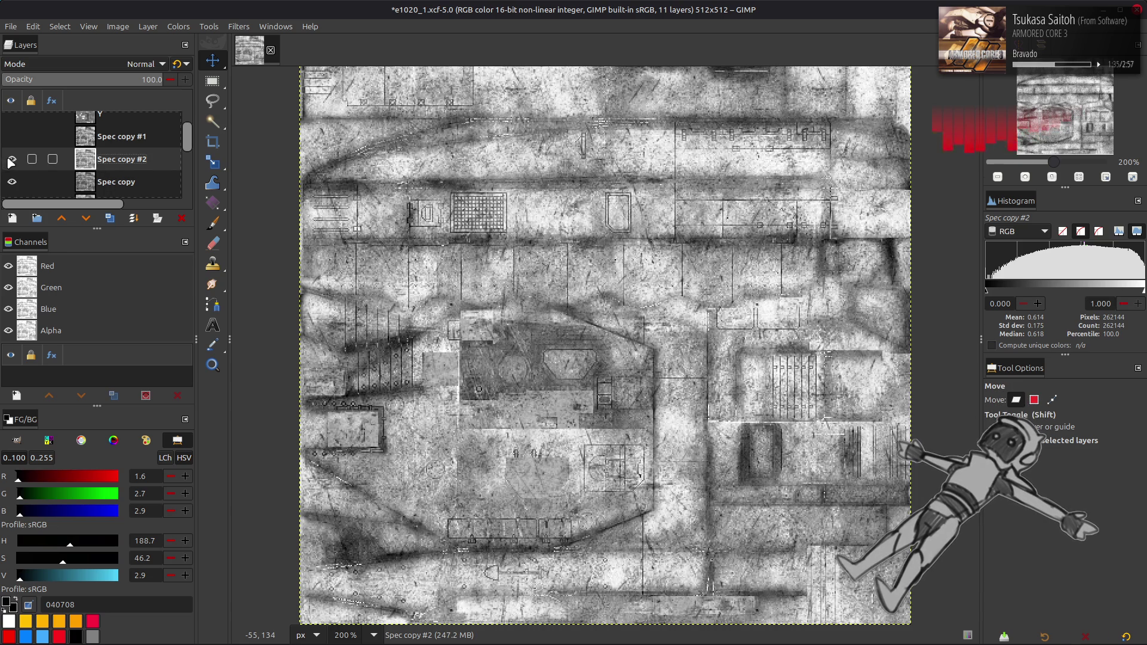
{"action": "left_click", "coordinate": [11, 160]}
{"action": "left_click", "coordinate": [11, 160]}
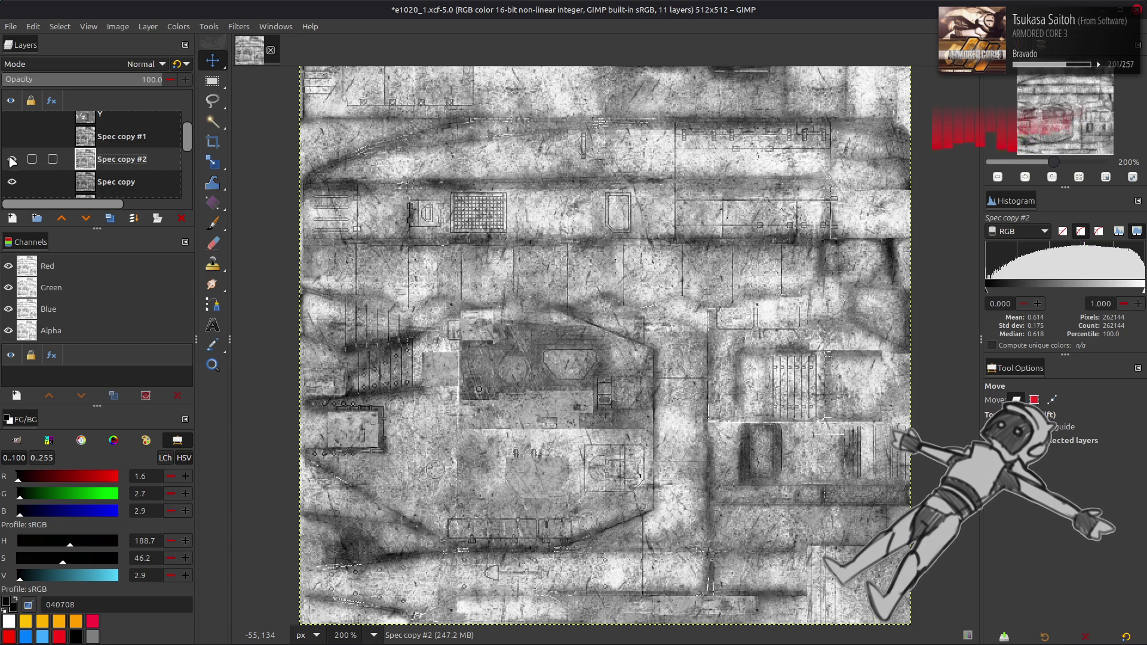
{"action": "left_click", "coordinate": [12, 160]}
{"action": "left_click", "coordinate": [12, 161]}
- Compare the texture by toggling Spec copy #2 and Spec copy #1, leaving Spec copy #2 hidden
{"action": "left_click", "coordinate": [12, 160]}
{"action": "left_click", "coordinate": [12, 160]}
{"action": "left_click", "coordinate": [12, 160]}
{"action": "left_click", "coordinate": [12, 160]}
{"action": "left_click", "coordinate": [12, 160]}
{"action": "left_click", "coordinate": [12, 161]}
{"action": "left_click", "coordinate": [12, 161]}
{"action": "left_click", "coordinate": [12, 160]}
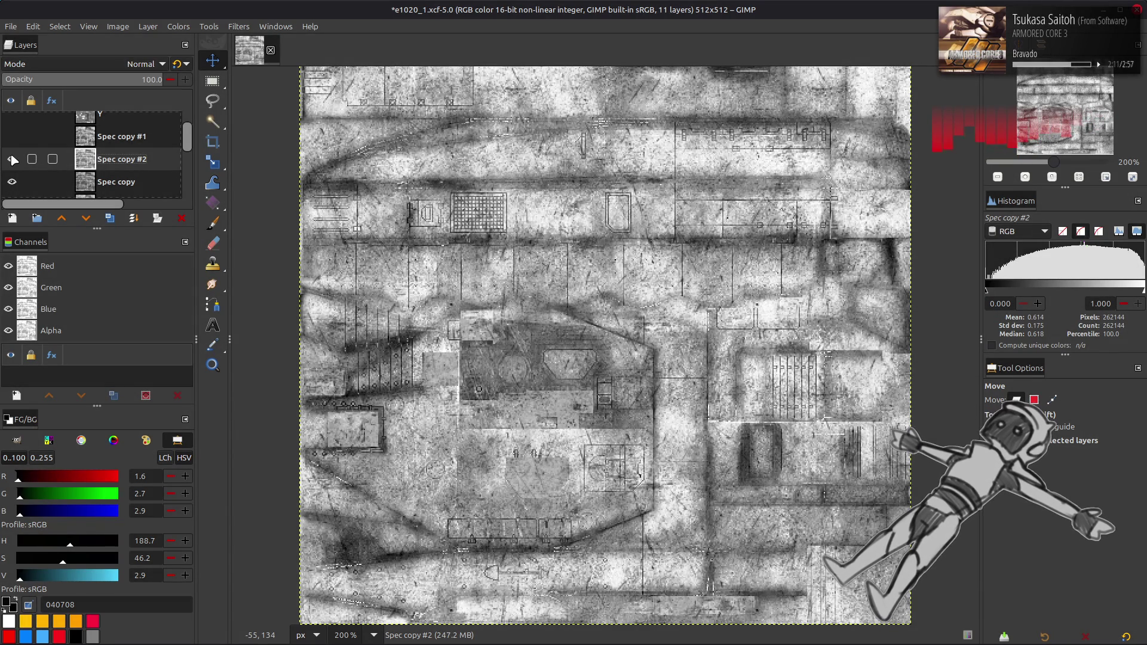
{"action": "left_click", "coordinate": [12, 160]}
{"action": "left_click", "coordinate": [12, 160]}
{"action": "left_click", "coordinate": [12, 160]}
{"action": "left_click", "coordinate": [12, 160]}
{"action": "left_click", "coordinate": [12, 136]}
{"action": "left_click", "coordinate": [12, 136]}
{"action": "left_click", "coordinate": [12, 136]}
{"action": "left_click", "coordinate": [12, 159]}
{"action": "left_click", "coordinate": [12, 159]}
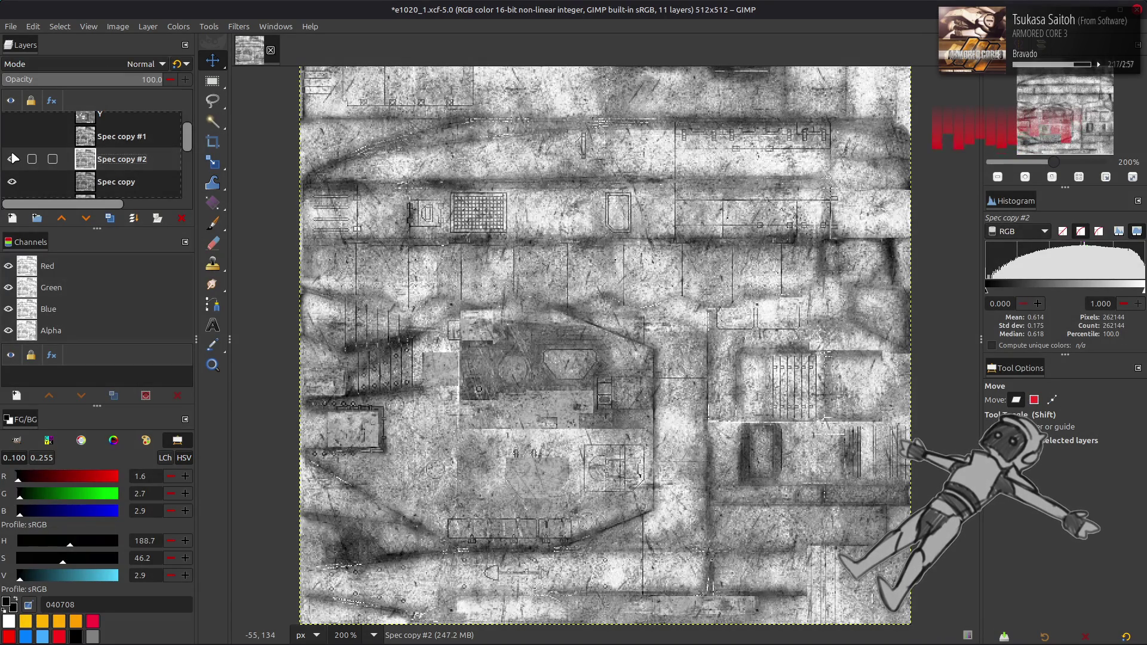
{"action": "left_click", "coordinate": [12, 159]}
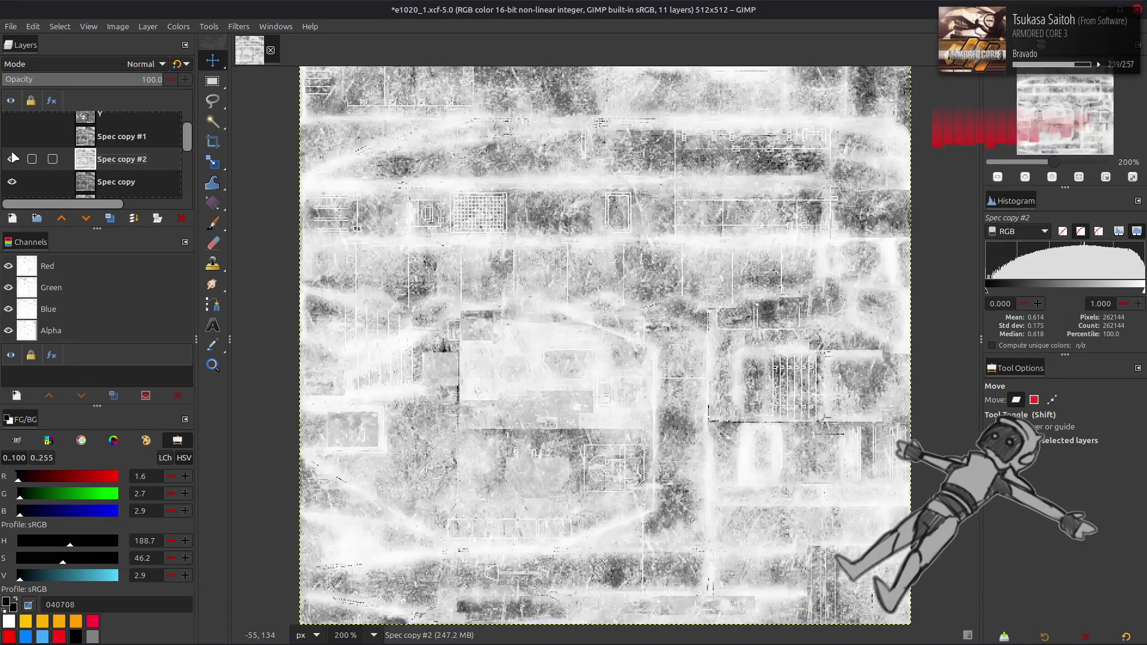
{"action": "left_click", "coordinate": [13, 159]}
{"action": "left_click", "coordinate": [12, 160]}
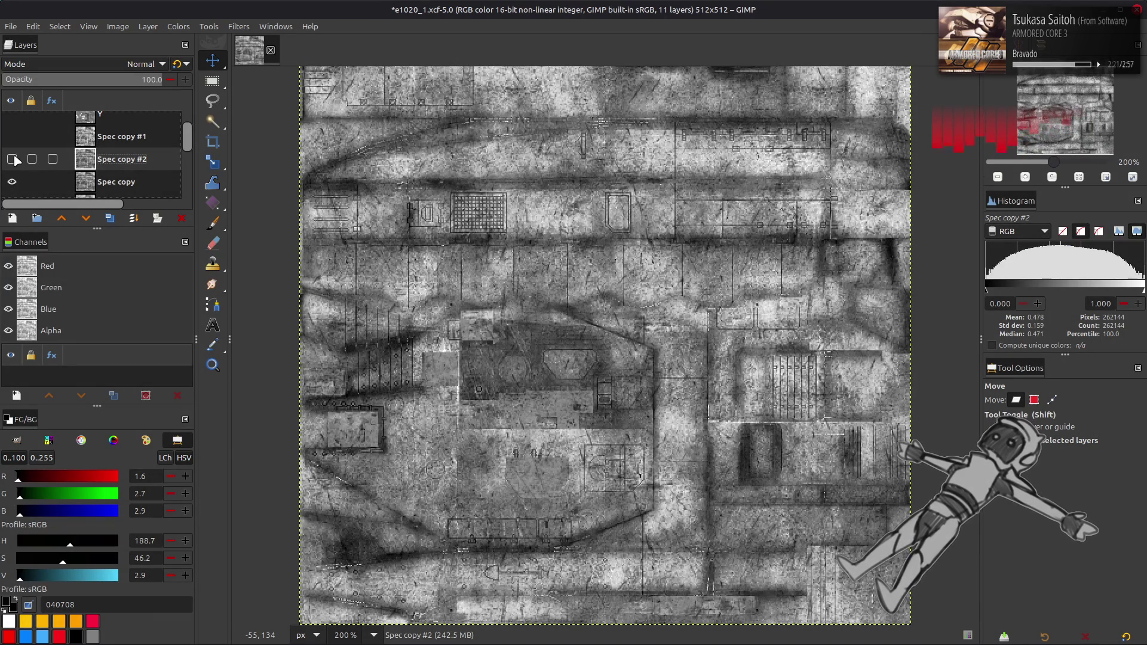
- Delete Spec copy #2, duplicate Spec copy, and merge a Multiply-blended copy down
{"action": "left_click", "coordinate": [182, 218]}
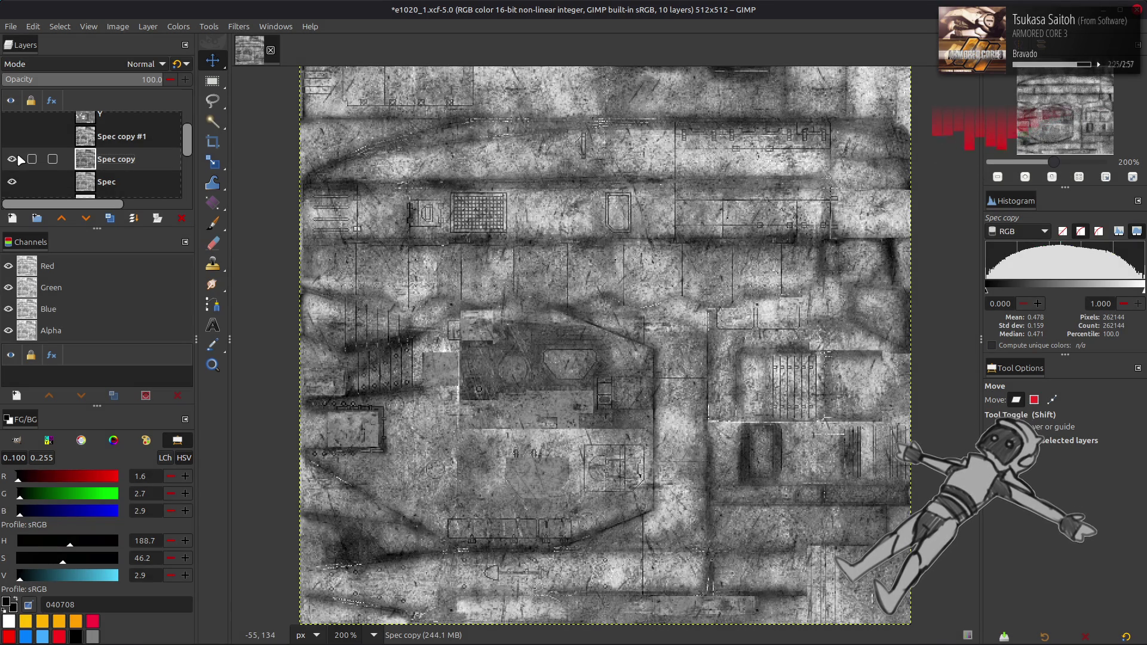
{"action": "left_click", "coordinate": [110, 218]}
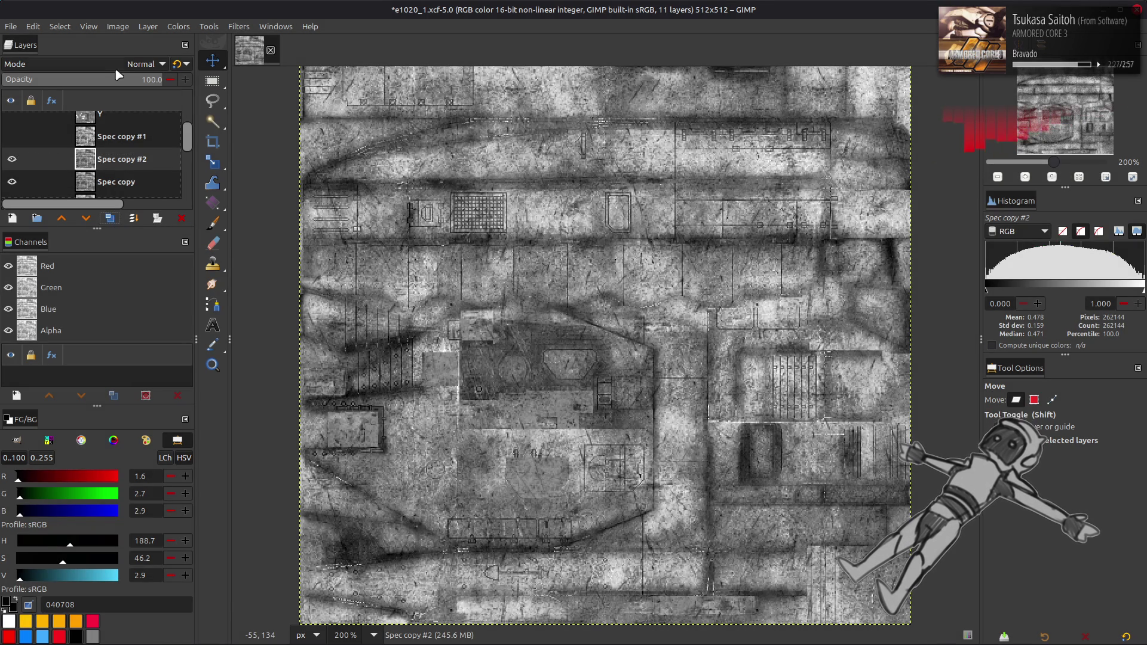
{"action": "left_click", "coordinate": [110, 218]}
{"action": "left_click", "coordinate": [110, 63]}
{"action": "left_click", "coordinate": [35, 284]}
{"action": "left_click", "coordinate": [158, 219]}
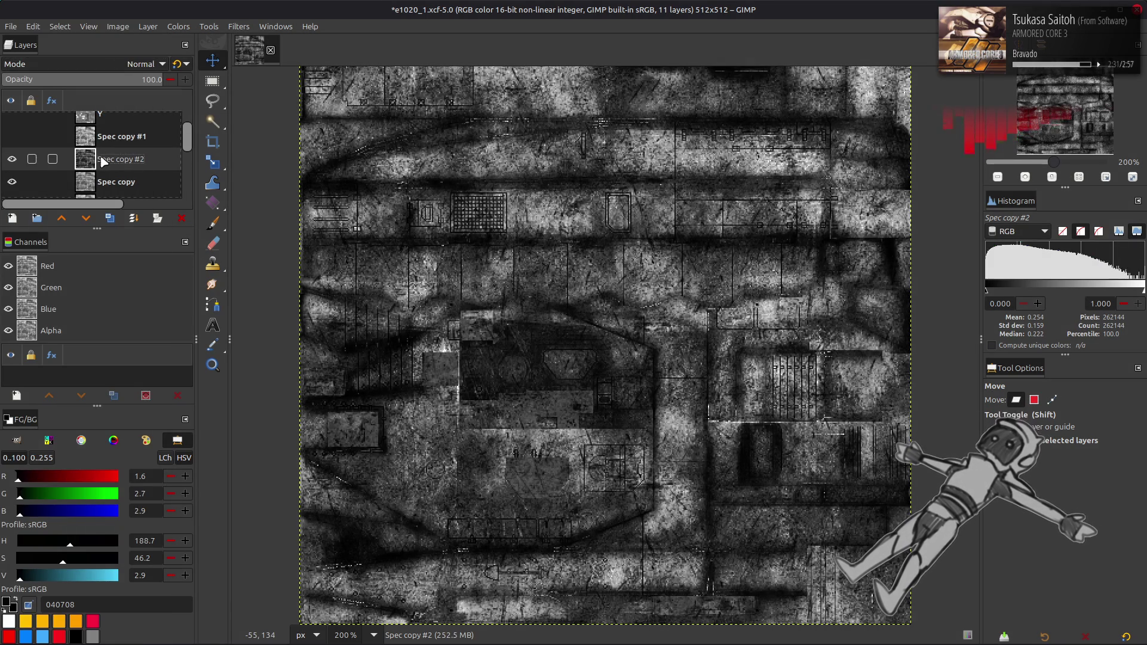
- Merge a Screen-blended copy down into Spec copy and compare the brightened result
{"action": "left_click", "coordinate": [125, 66]}
{"action": "left_click", "coordinate": [84, 200]}
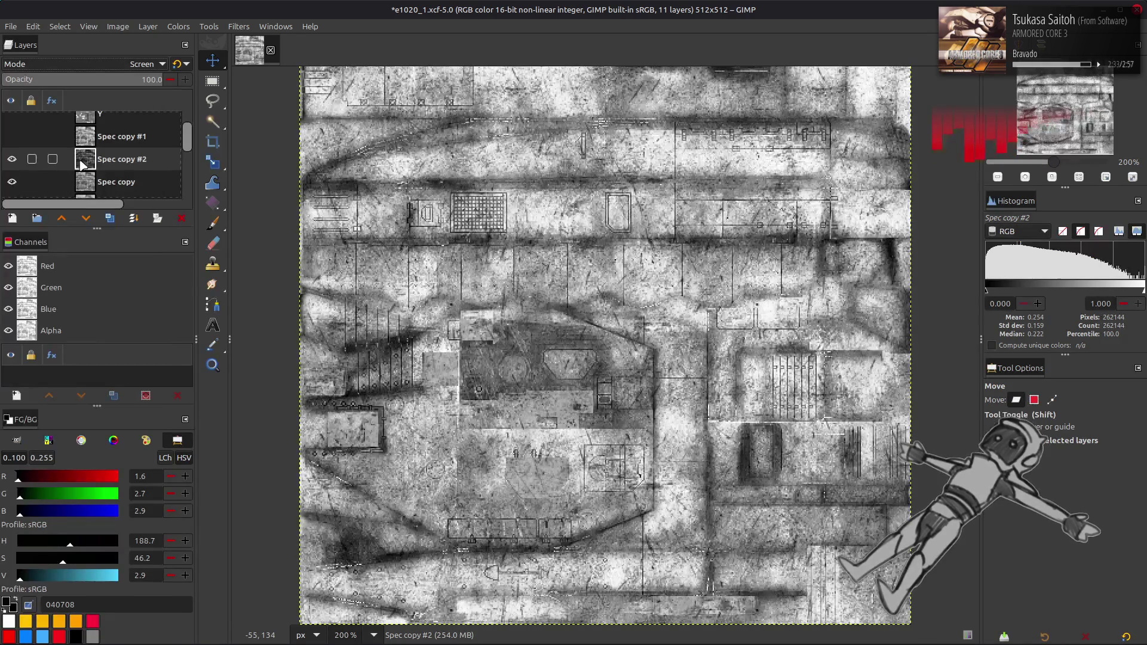
{"action": "key", "text": "ctrl+m"}
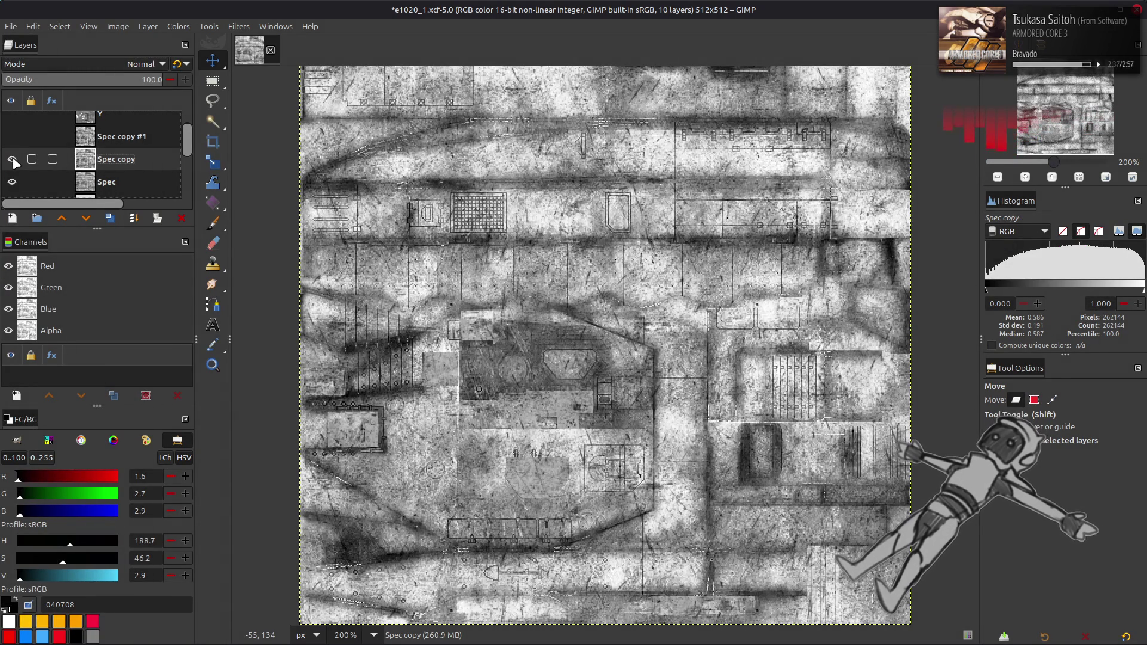
{"action": "left_click", "coordinate": [12, 159]}
{"action": "left_click", "coordinate": [12, 159]}
{"action": "left_click", "coordinate": [13, 160]}
{"action": "left_click", "coordinate": [13, 160]}
{"action": "left_click", "coordinate": [13, 159]}
{"action": "left_click", "coordinate": [12, 160]}
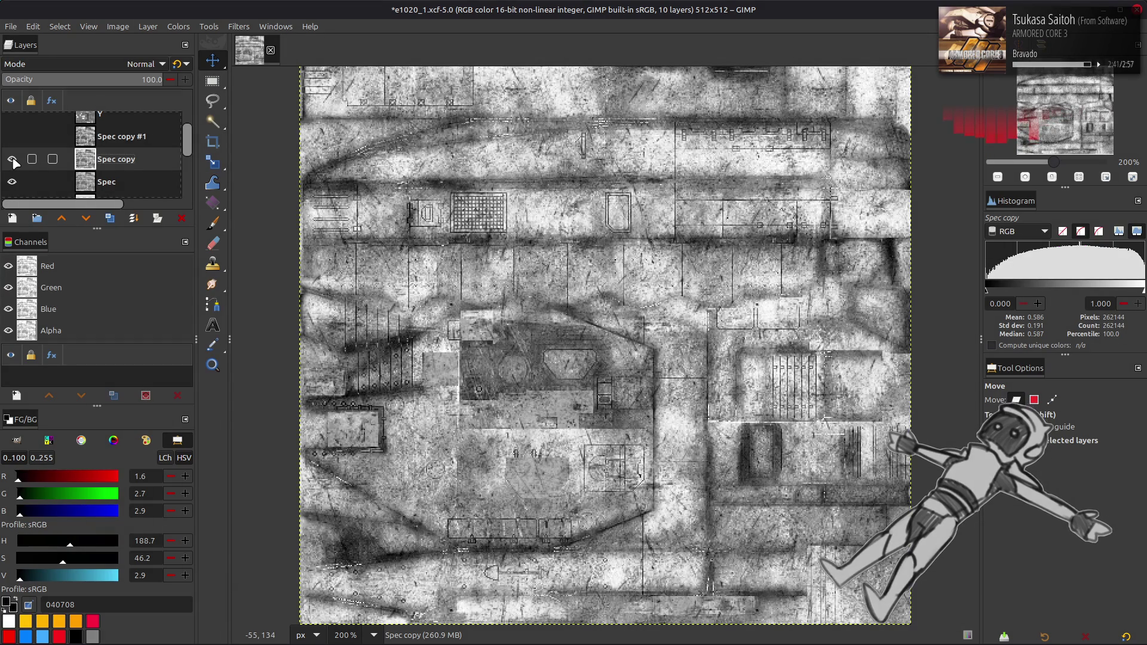
- Show Spec copy #1 and compare it against Spec copy by toggling visibility
{"action": "left_click", "coordinate": [13, 138]}
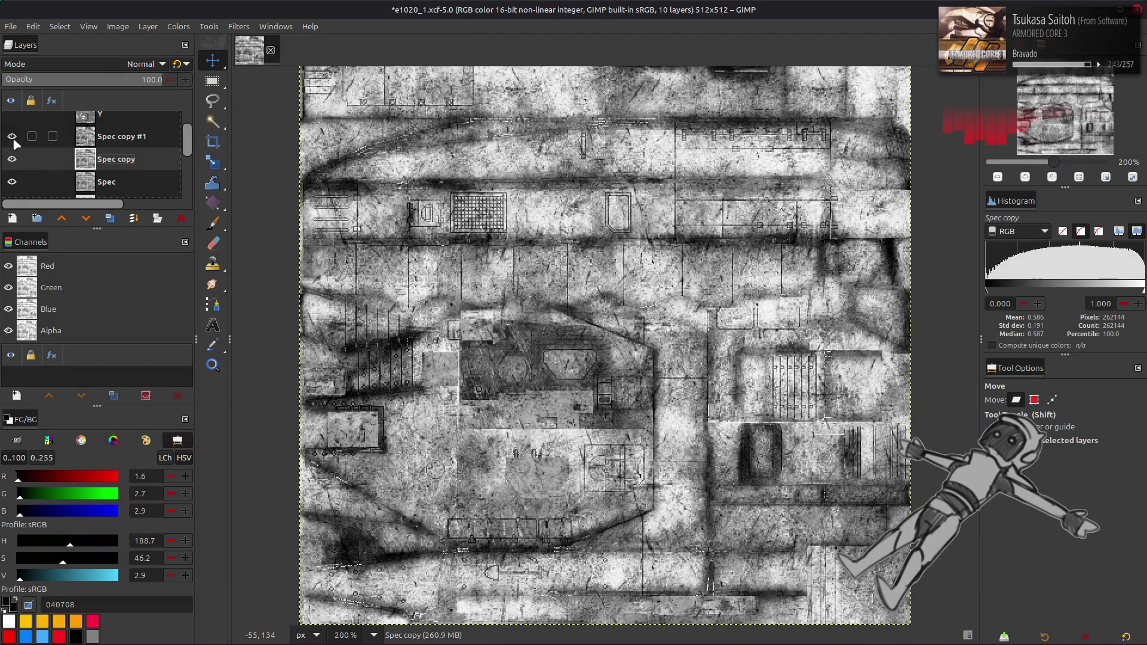
{"action": "left_click", "coordinate": [119, 136]}
{"action": "left_click", "coordinate": [109, 218]}
{"action": "left_click", "coordinate": [181, 218]}
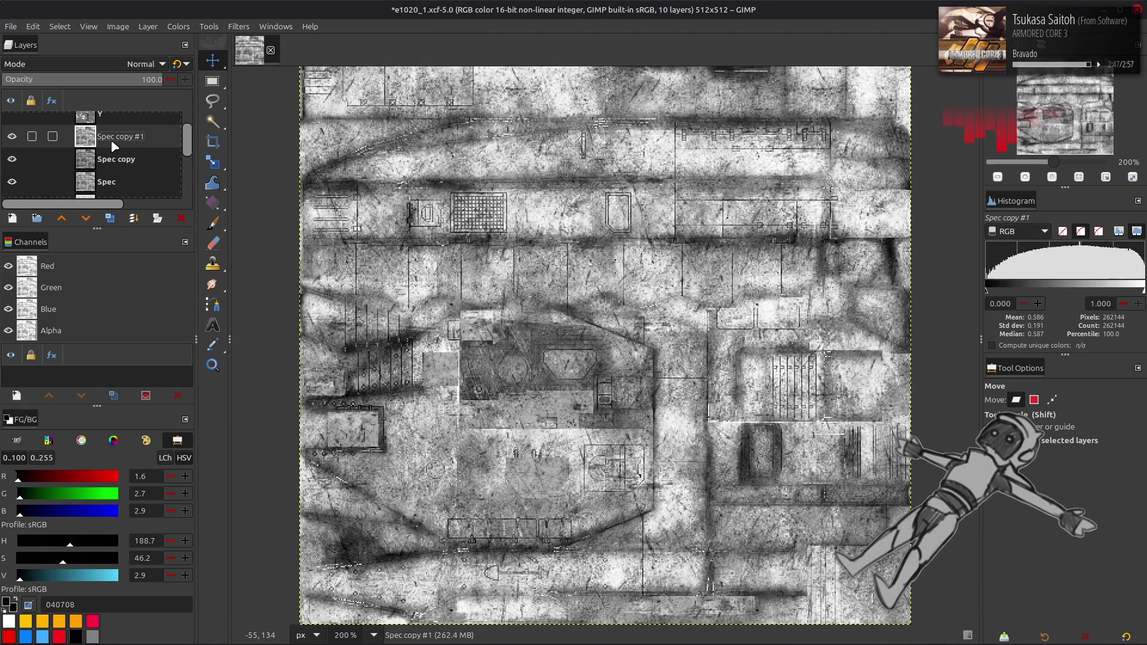
{"action": "left_click", "coordinate": [12, 136]}
{"action": "left_click", "coordinate": [12, 159]}
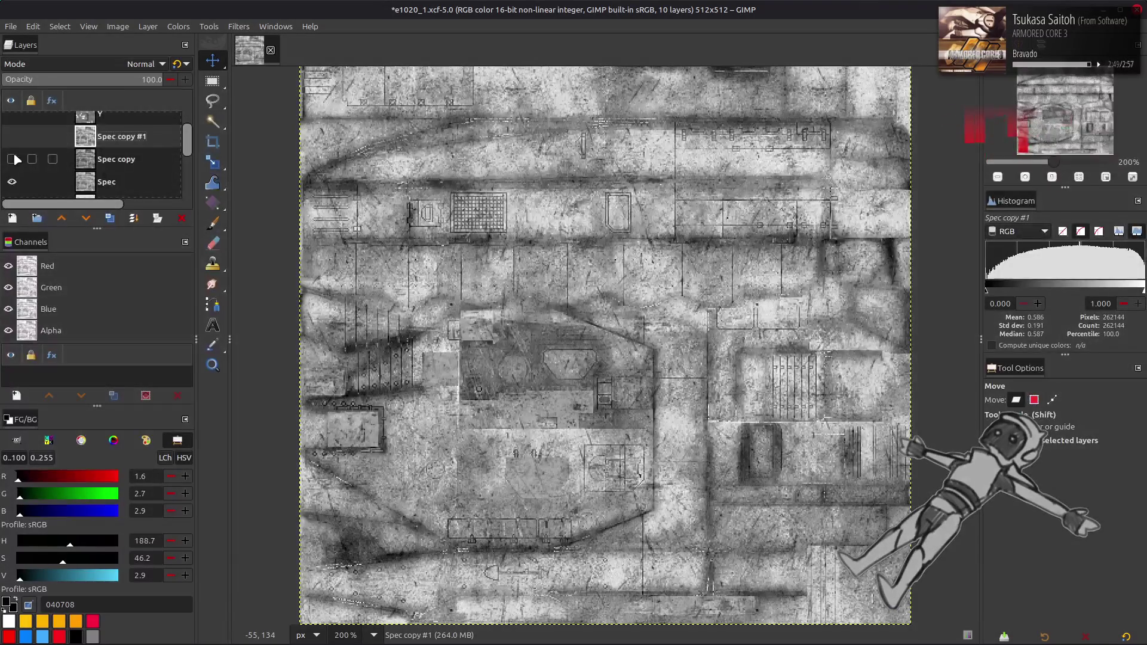
{"action": "left_click", "coordinate": [14, 159]}
{"action": "left_click", "coordinate": [121, 160]}
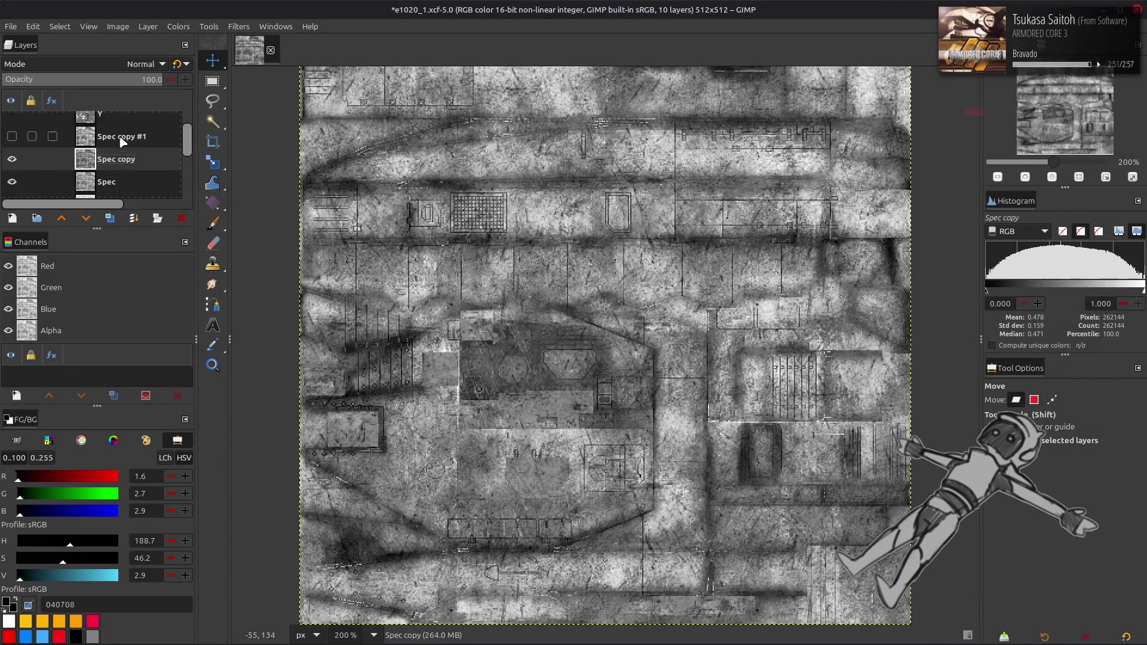
{"action": "left_click", "coordinate": [123, 140]}
{"action": "left_click", "coordinate": [13, 159]}
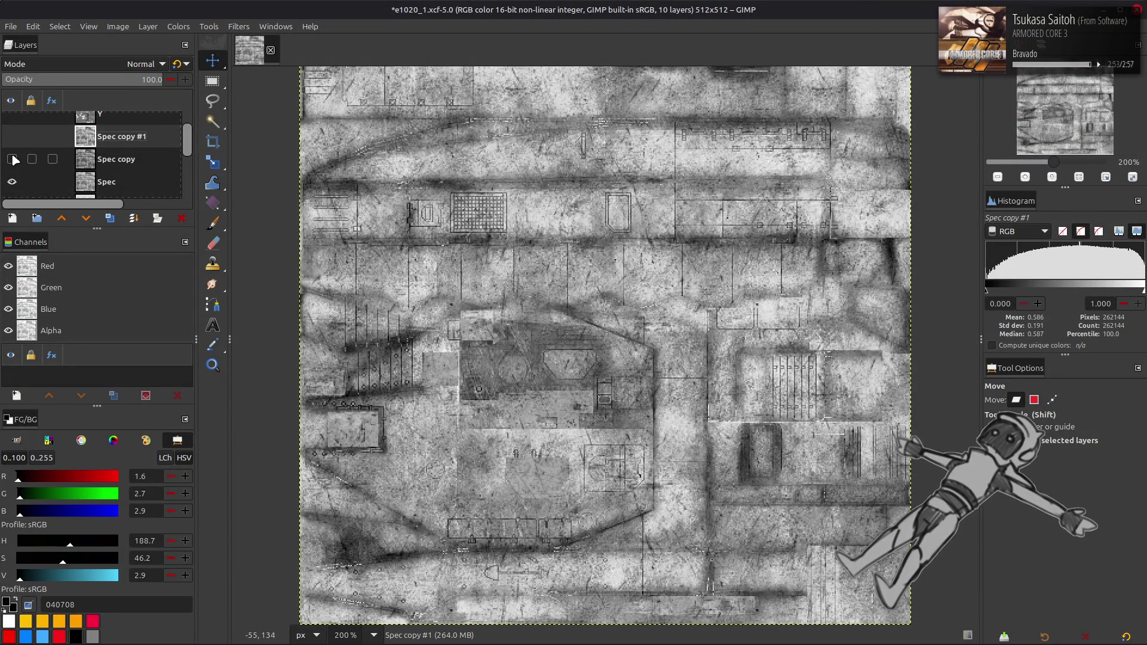
- Move Spec copy above Spec copy #1 in the layer stack and select Spec copy #1
{"action": "left_click_drag", "start_coordinate": [96, 161], "coordinate": [104, 135]}
{"action": "left_click", "coordinate": [12, 159]}
{"action": "left_click", "coordinate": [120, 161]}
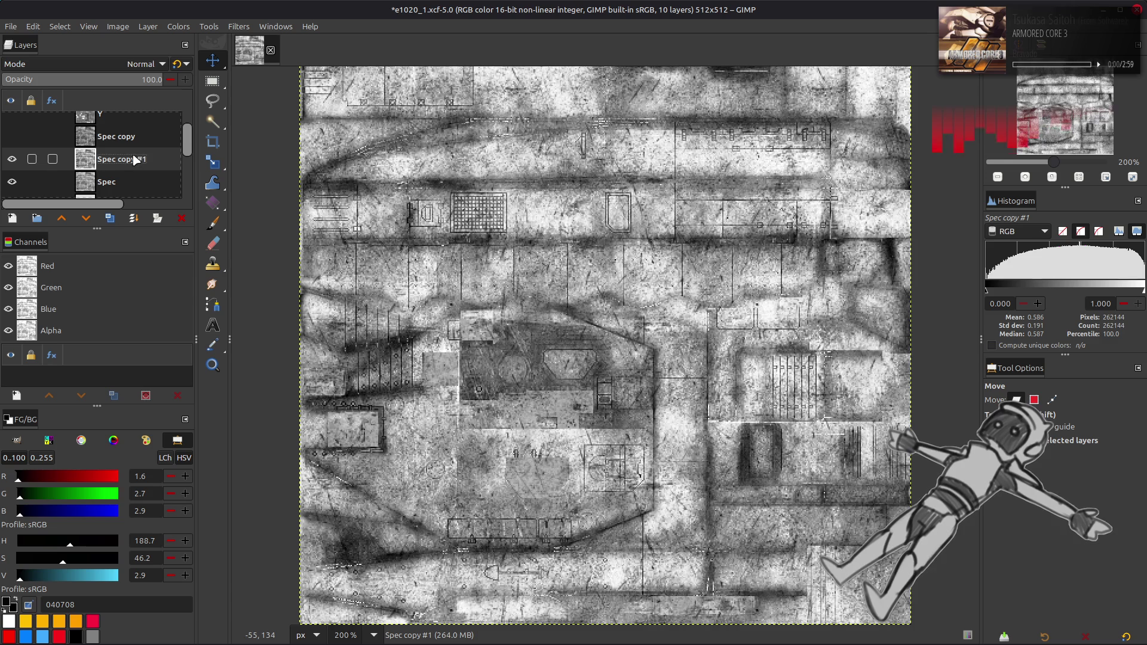
{"action": "left_click", "coordinate": [178, 27]}
- Tint Spec copy #1 dark blue with the last-used Blue Levels preset, output 50/50
{"action": "left_click", "coordinate": [221, 154]}
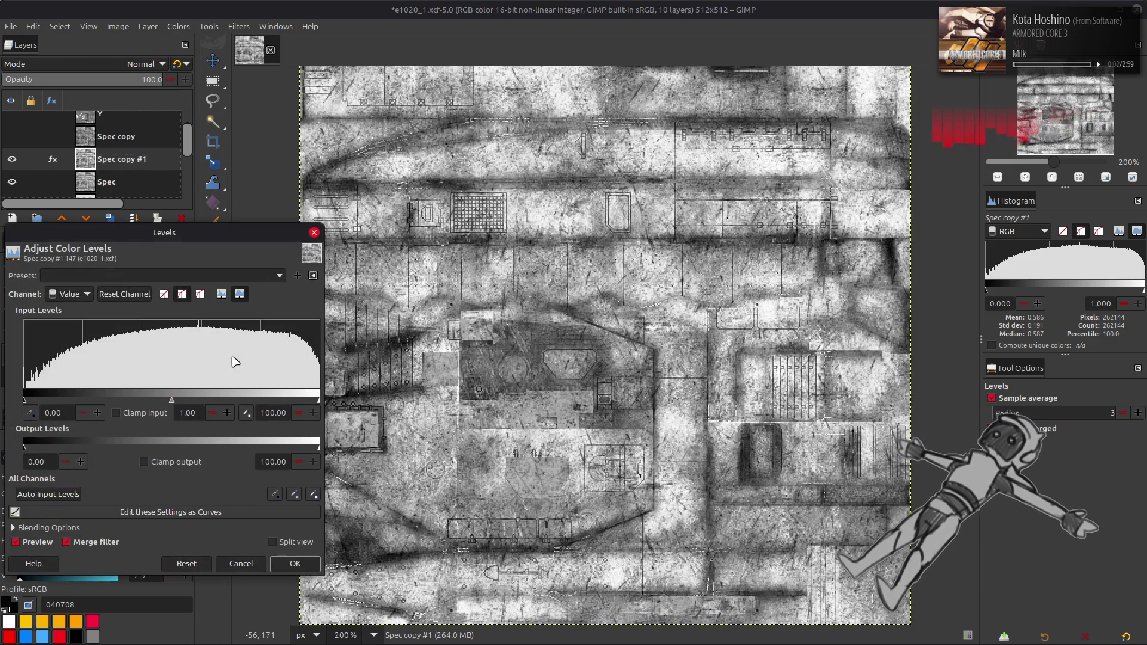
{"action": "left_click", "coordinate": [162, 276]}
{"action": "left_click", "coordinate": [161, 275]}
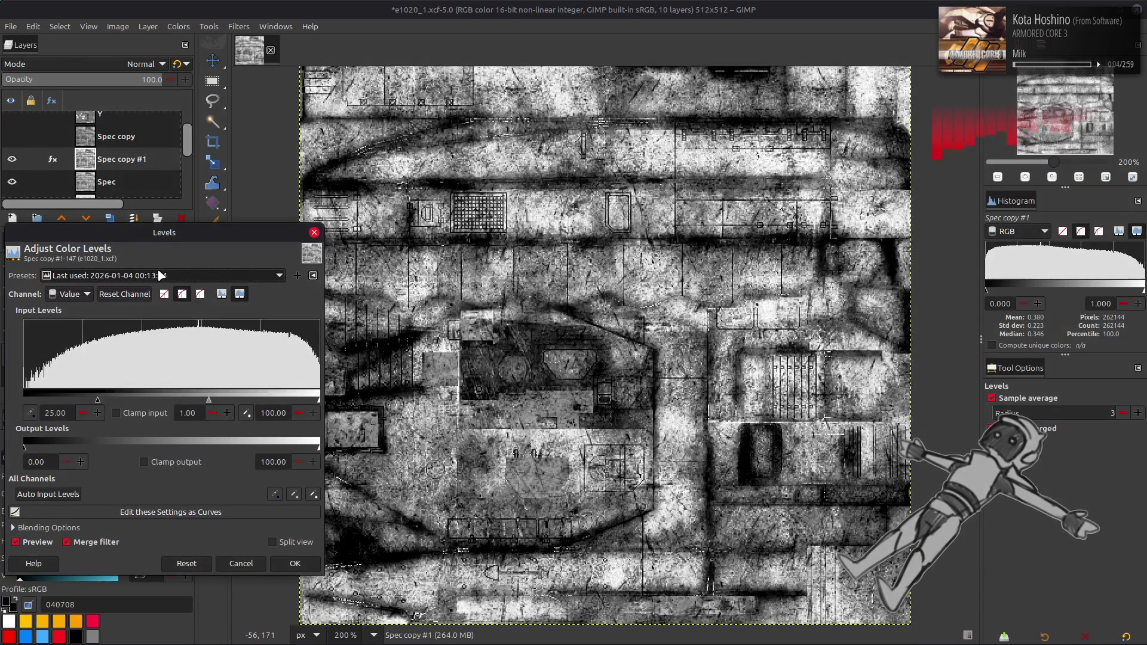
{"action": "scroll", "coordinate": [162, 275], "scroll_direction": "down", "scroll_amount": 2}
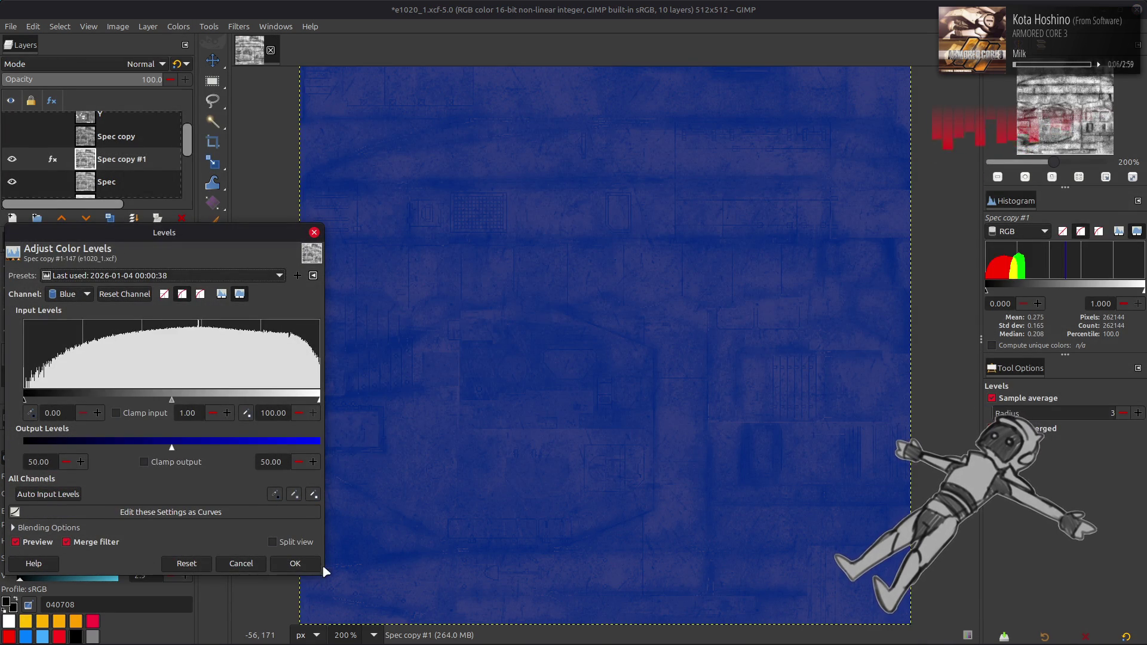
{"action": "left_click", "coordinate": [307, 567]}
- Export the image to e1020_1_s.dds and switch to Blender
{"action": "left_click", "coordinate": [11, 26]}
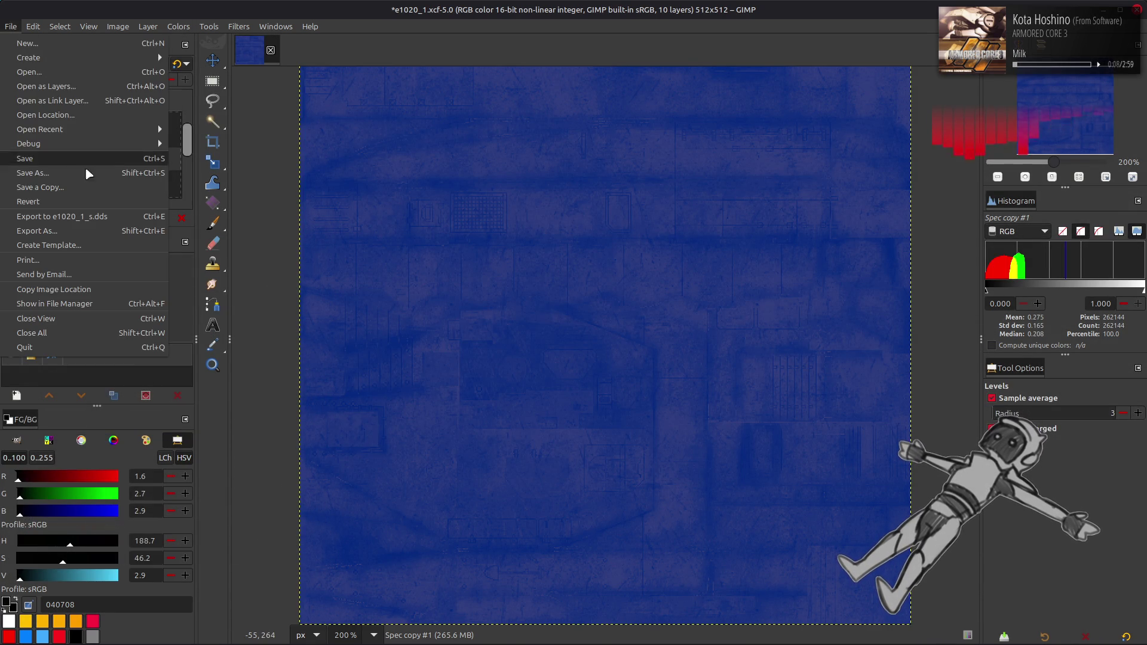
{"action": "left_click", "coordinate": [103, 216]}
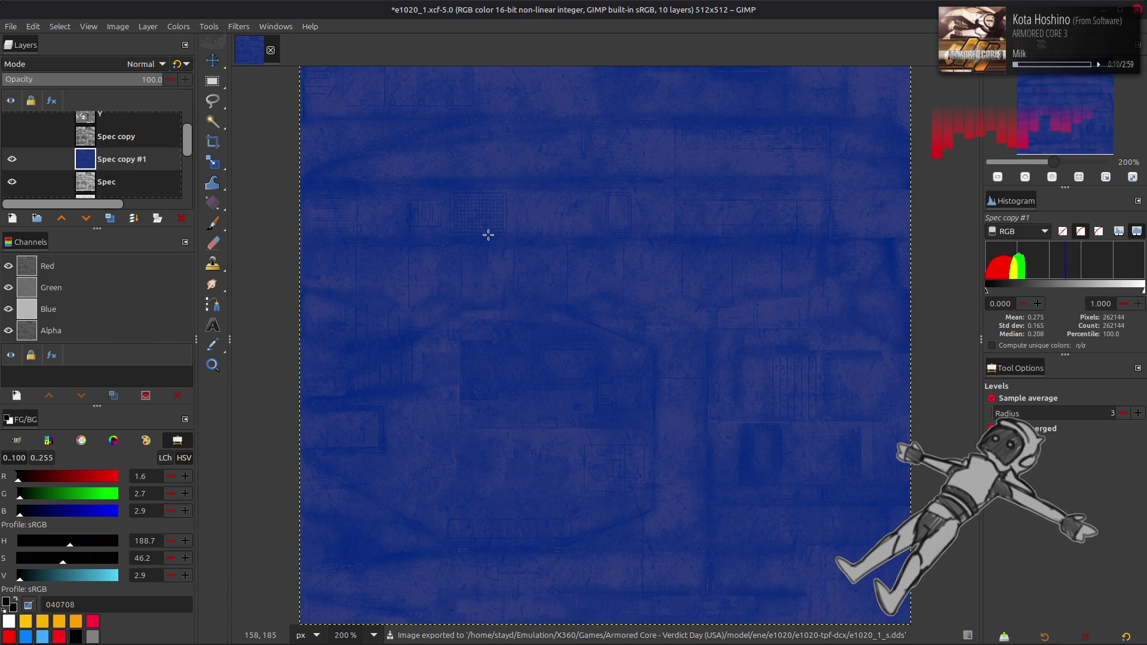
{"action": "key", "text": "alt+Tab"}
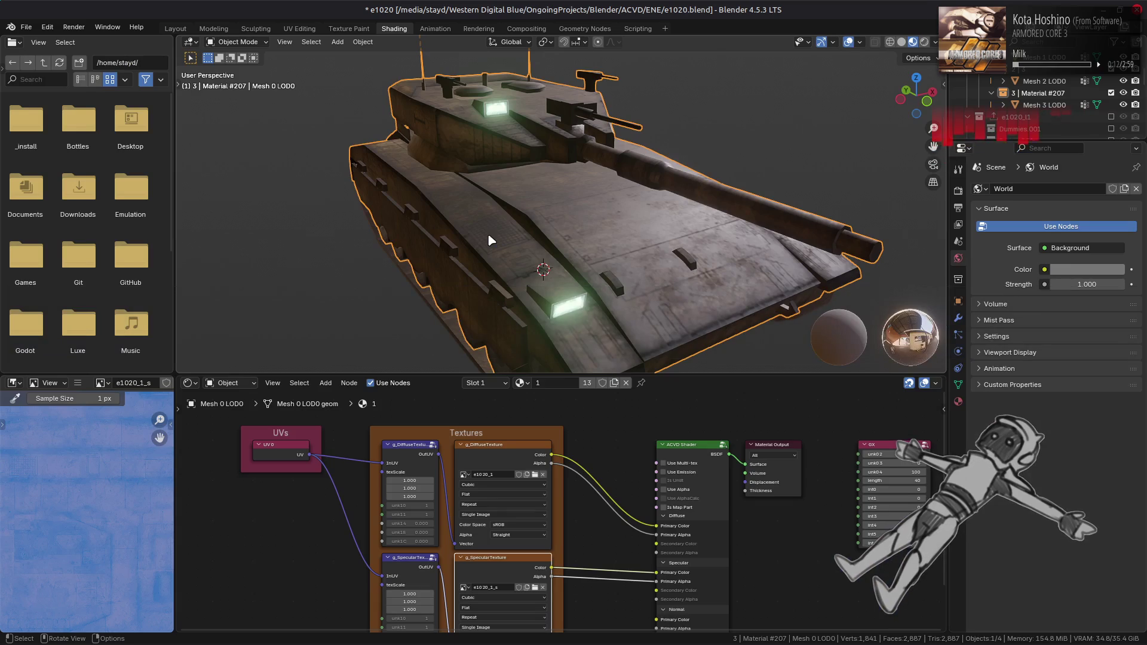
{"action": "left_click", "coordinate": [497, 460]}
- View the specular texture in Blender's image editor, orbit the tank, then return to GIMP
{"action": "left_click", "coordinate": [494, 563]}
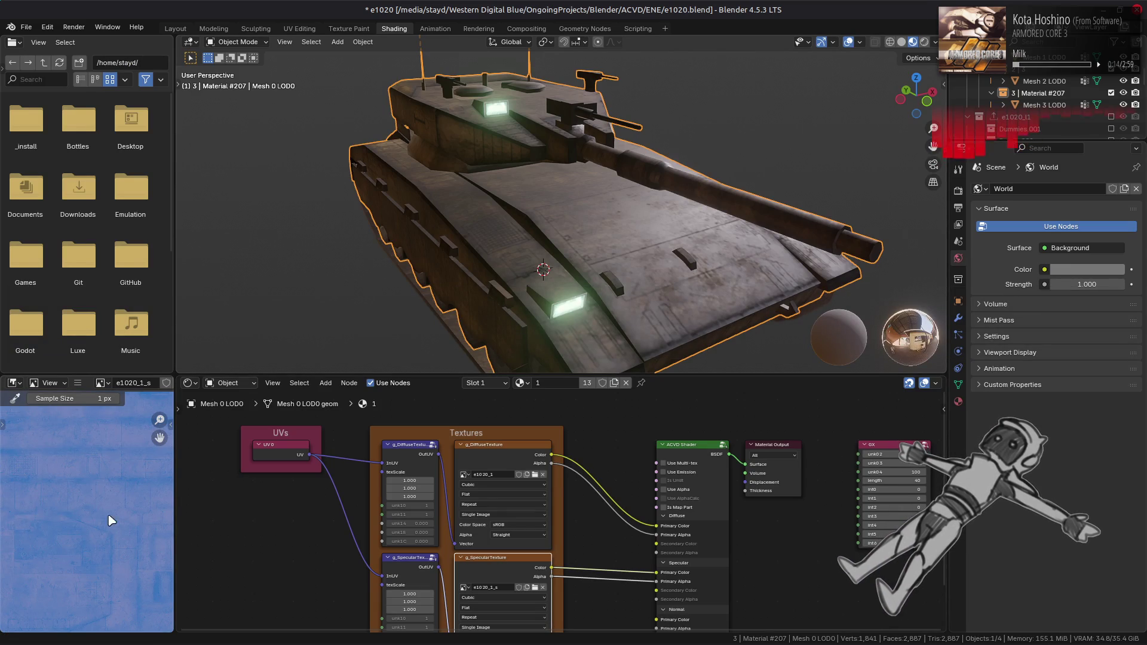
{"action": "mouse_move", "coordinate": [452, 237]}
{"action": "middle_mouse_down"}
{"action": "mouse_move", "coordinate": [501, 242]}
{"action": "mouse_move", "coordinate": [485, 247]}
{"action": "middle_mouse_up"}
{"action": "key", "text": "alt+Tab"}
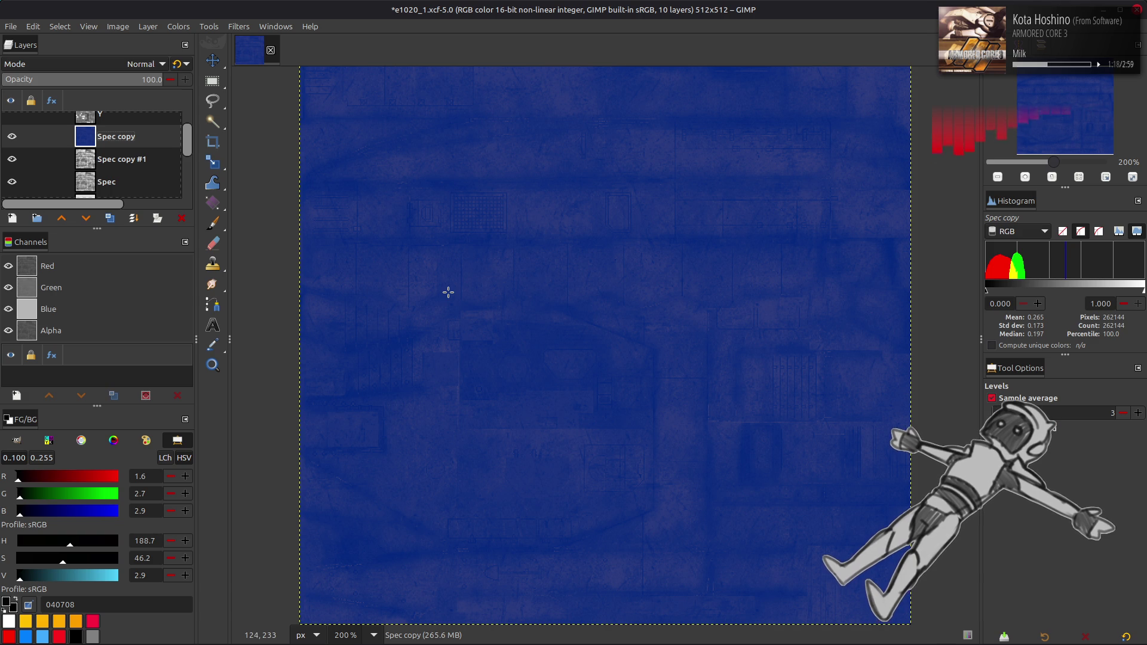
- Export the blue Spec copy layer over e1020_1_s.dds and return to Blender to reload it
{"action": "key", "text": "m"}
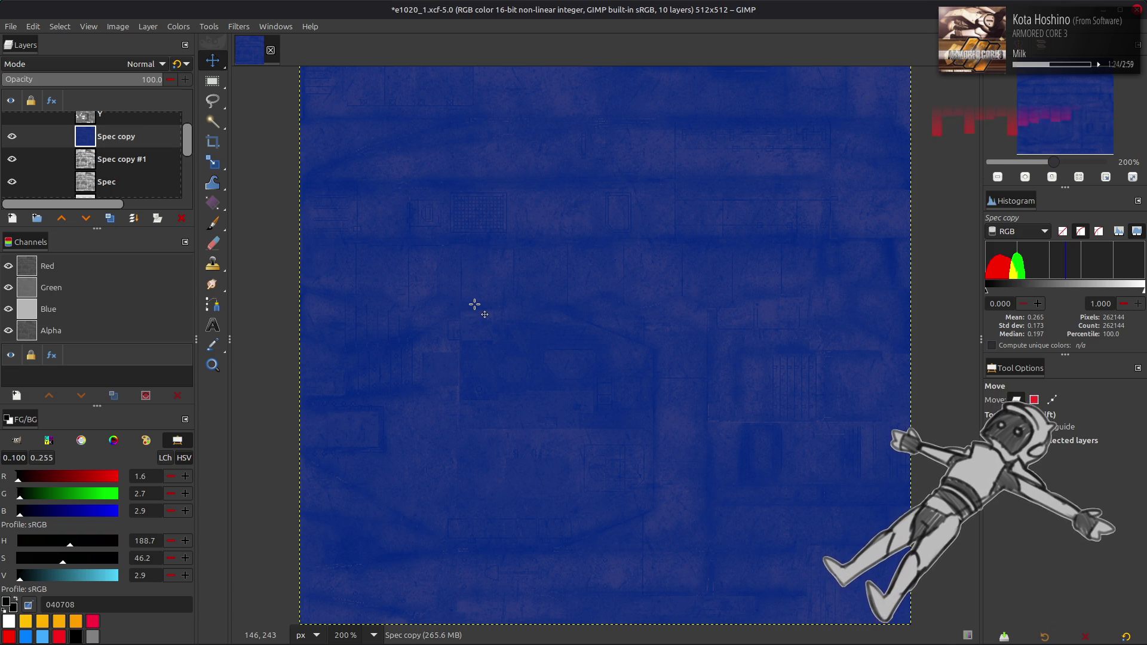
{"action": "left_click", "coordinate": [33, 27]}
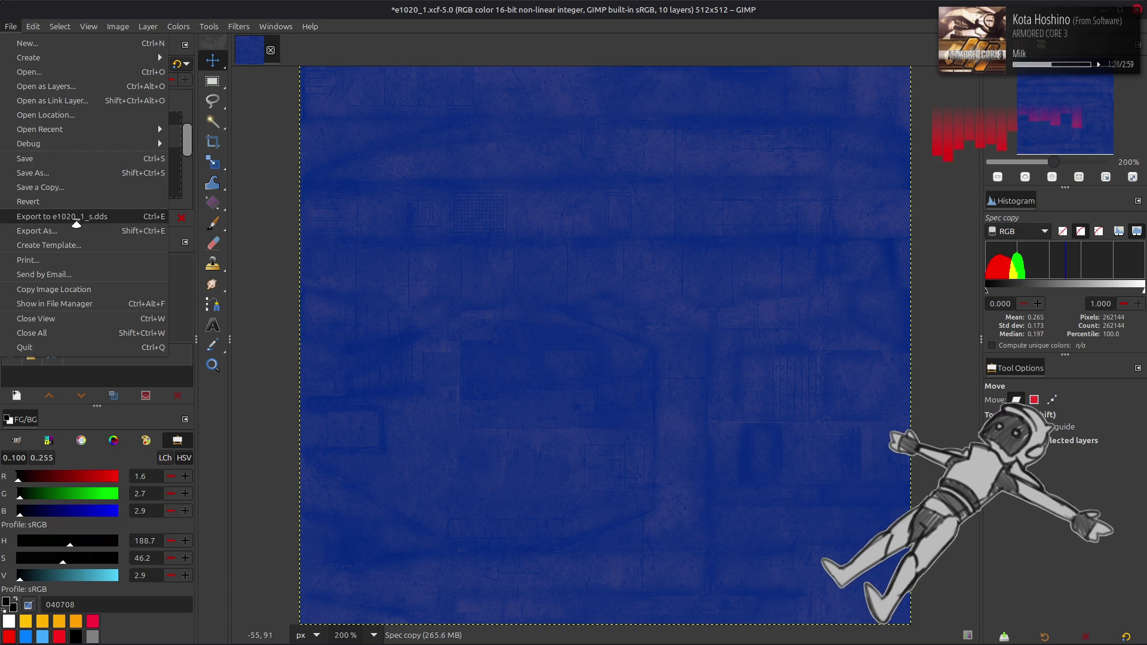
{"action": "left_click", "coordinate": [88, 226]}
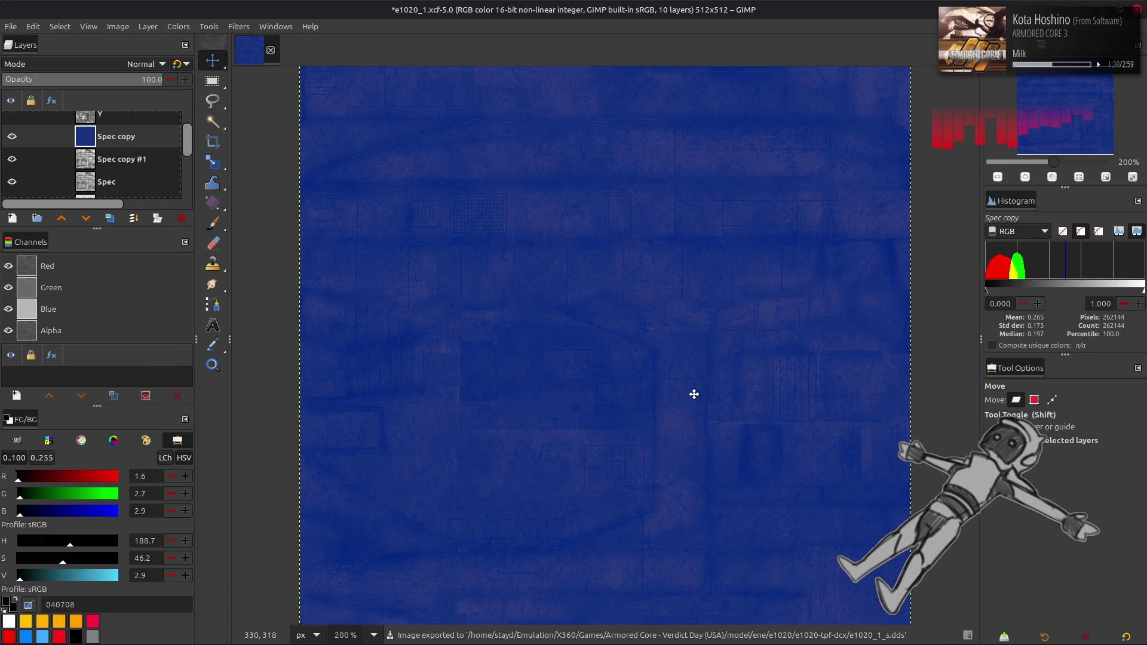
{"action": "key", "text": "alt+Tab"}
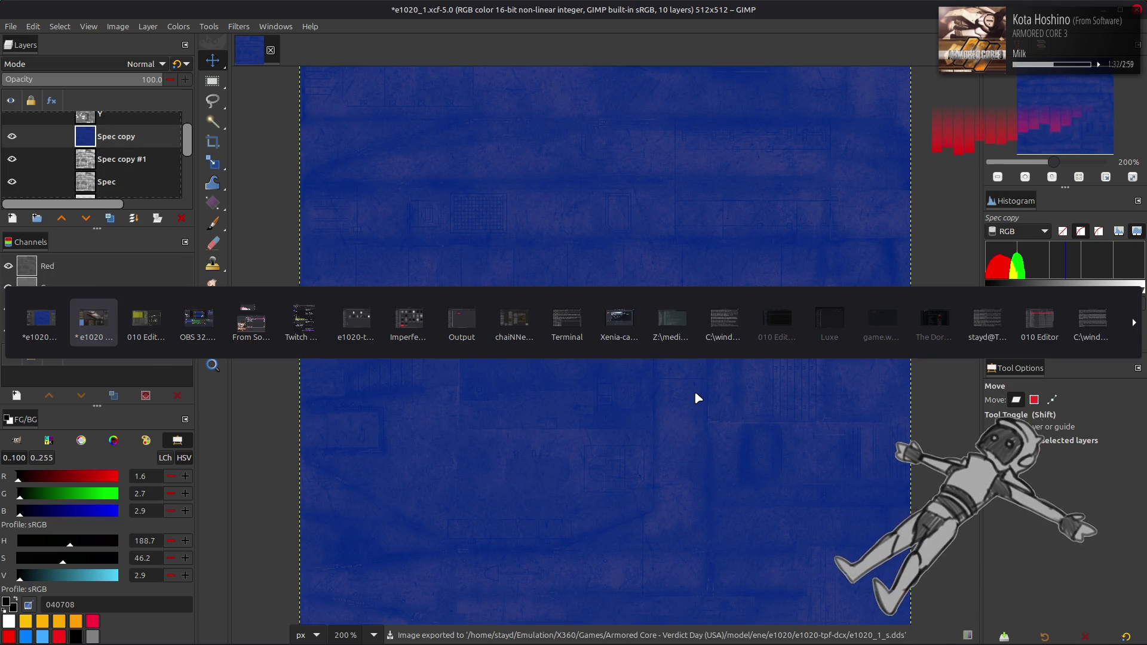
{"action": "key", "text": "alt+r"}
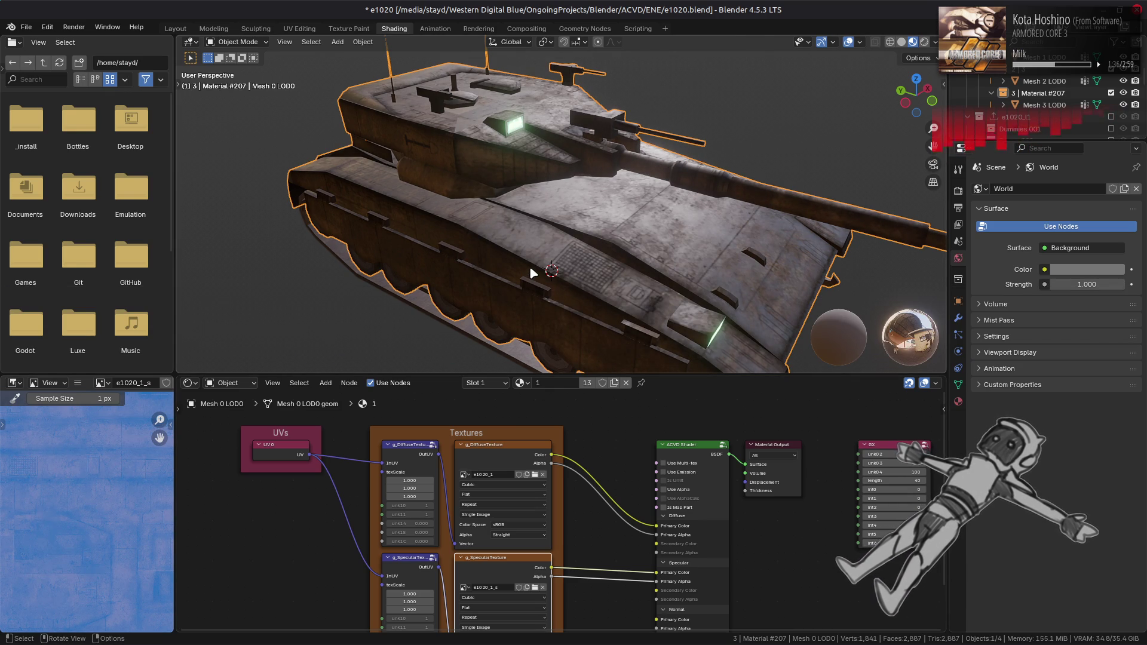
- Orbit and zoom around the tank to inspect the refreshed hull texture from above
{"action": "mouse_move", "coordinate": [529, 268]}
{"action": "middle_mouse_down"}
{"action": "mouse_move", "coordinate": [448, 261]}
{"action": "mouse_move", "coordinate": [538, 263]}
{"action": "middle_mouse_up"}
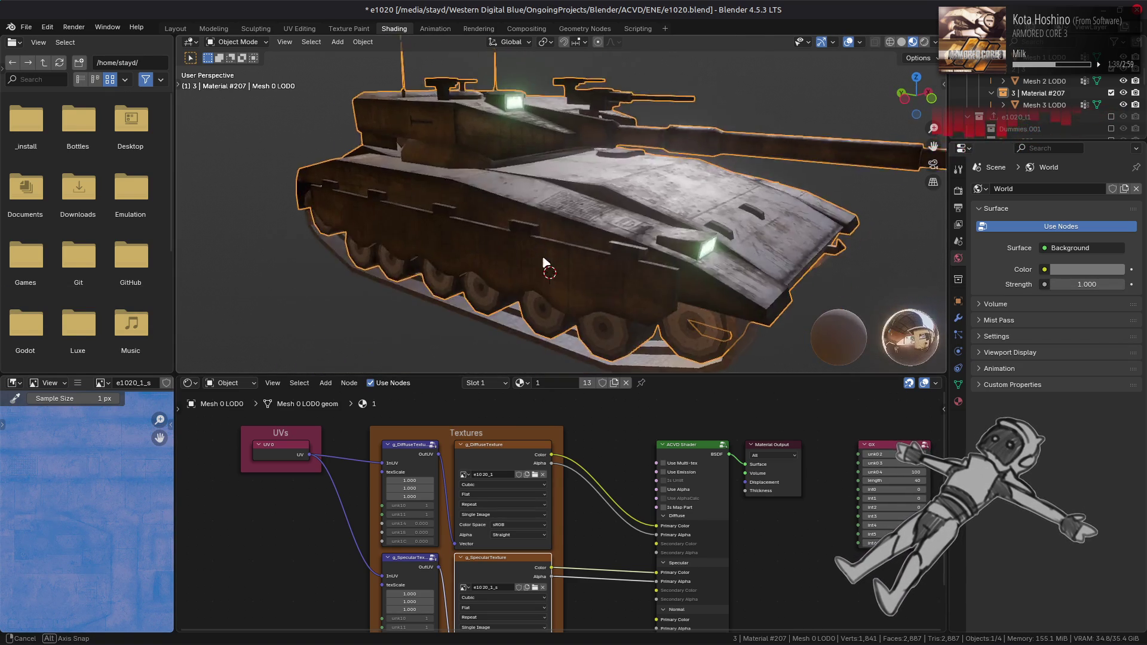
{"action": "scroll", "coordinate": [538, 263], "scroll_direction": "up", "scroll_amount": 5}
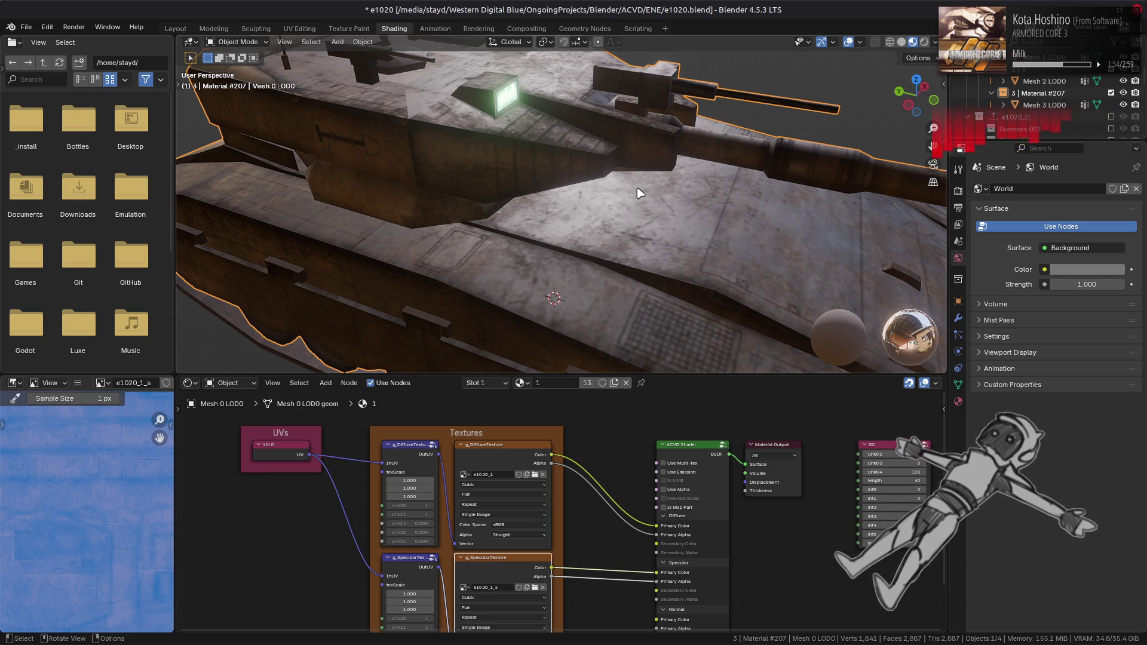
{"action": "mouse_move", "coordinate": [639, 193]}
{"action": "middle_mouse_down"}
{"action": "mouse_move", "coordinate": [567, 263]}
{"action": "mouse_move", "coordinate": [564, 282]}
{"action": "mouse_move", "coordinate": [619, 245]}
{"action": "mouse_move", "coordinate": [607, 266]}
{"action": "middle_mouse_up"}
{"action": "scroll", "coordinate": [562, 277], "scroll_direction": "up", "scroll_amount": 3}
{"action": "scroll", "coordinate": [483, 271], "scroll_direction": "down", "scroll_amount": 2}
{"action": "mouse_move", "coordinate": [482, 269]}
{"action": "middle_mouse_down"}
{"action": "mouse_move", "coordinate": [602, 302]}
{"action": "mouse_move", "coordinate": [544, 271]}
{"action": "mouse_move", "coordinate": [583, 296]}
{"action": "mouse_move", "coordinate": [580, 316]}
{"action": "middle_mouse_up"}
- Toggle the hull mesh between Edit and Object Mode to compare wireframe and textured surface
{"action": "key", "text": "Tab"}
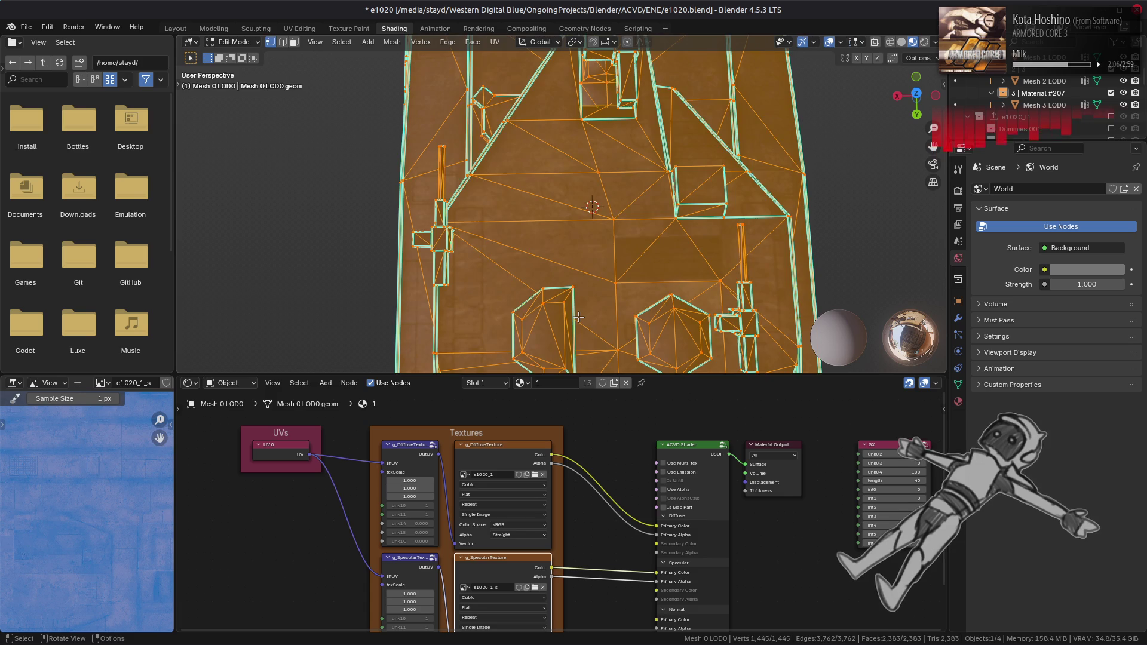
{"action": "mouse_move", "coordinate": [579, 317]}
{"action": "middle_mouse_down"}
{"action": "mouse_move", "coordinate": [645, 138]}
{"action": "mouse_move", "coordinate": [578, 175]}
{"action": "mouse_move", "coordinate": [589, 170]}
{"action": "mouse_move", "coordinate": [599, 185]}
{"action": "middle_mouse_up"}
{"action": "key", "text": "Tab"}
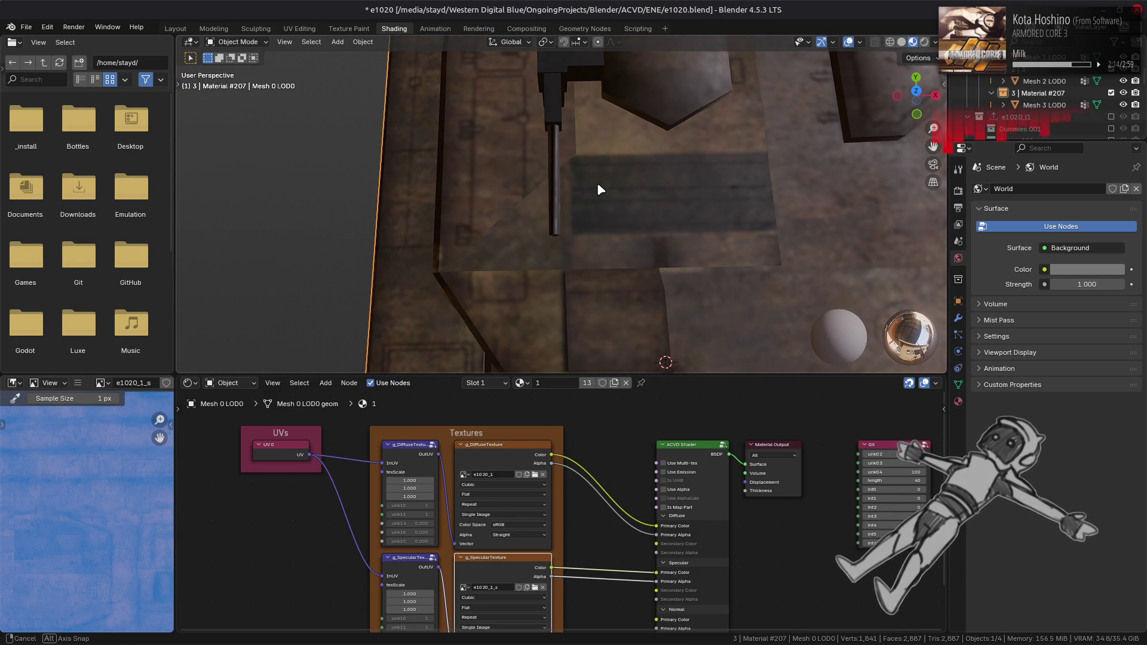
{"action": "mouse_move", "coordinate": [601, 189]}
{"action": "middle_mouse_down"}
{"action": "mouse_move", "coordinate": [801, 220]}
{"action": "mouse_move", "coordinate": [588, 207]}
{"action": "mouse_move", "coordinate": [775, 201]}
{"action": "middle_mouse_up"}
{"action": "key", "text": "Tab"}
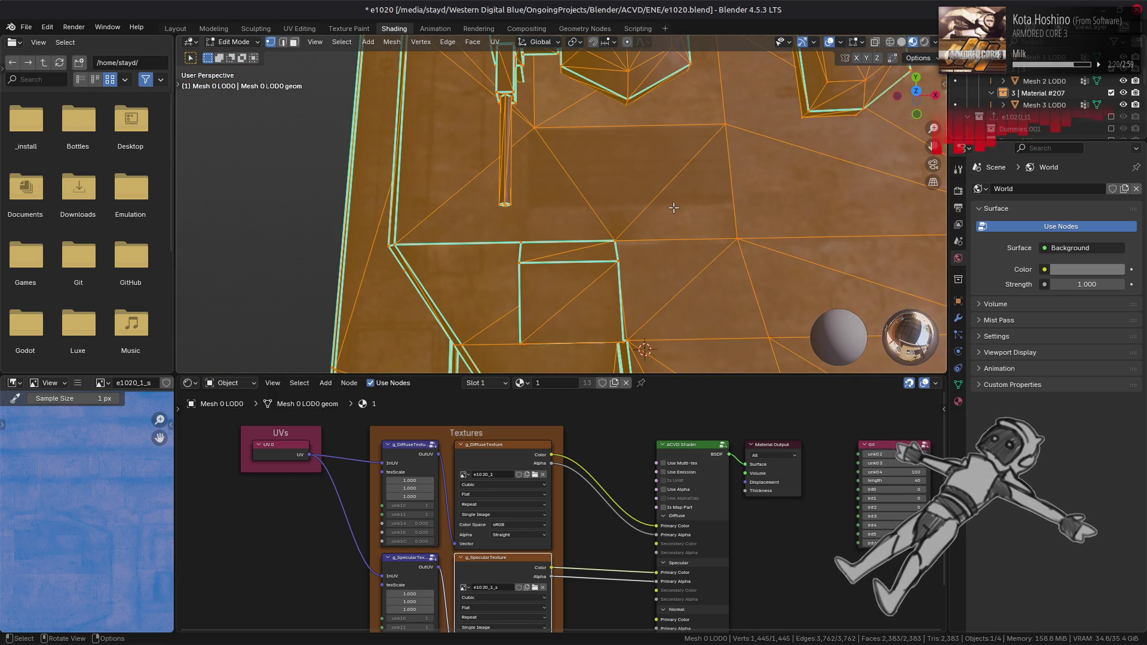
- Select a hull triangle face, then the stray hull vertex, and switch to the Layout workspace
{"action": "left_click", "coordinate": [511, 233]}
{"action": "key", "text": "3"}
{"action": "left_click", "coordinate": [511, 234]}
{"action": "mouse_move", "coordinate": [511, 234]}
{"action": "middle_mouse_down"}
{"action": "mouse_move", "coordinate": [633, 201]}
{"action": "mouse_move", "coordinate": [662, 215]}
{"action": "middle_mouse_up"}
{"action": "key", "text": "1"}
{"action": "left_click", "coordinate": [662, 216]}
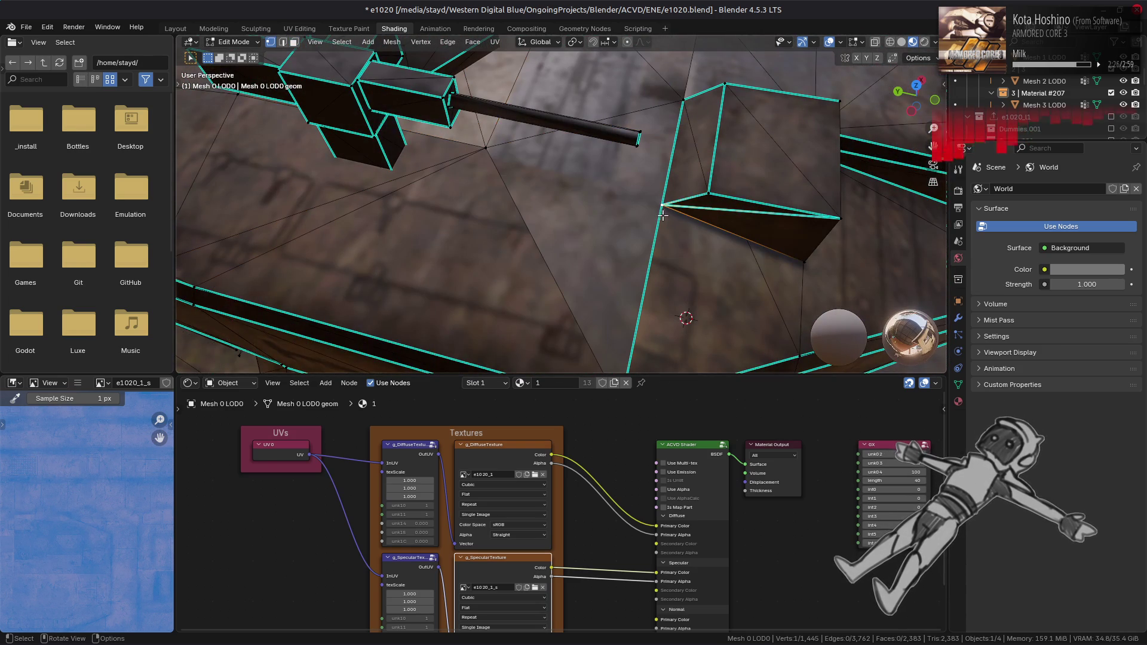
{"action": "left_click", "coordinate": [175, 28]}
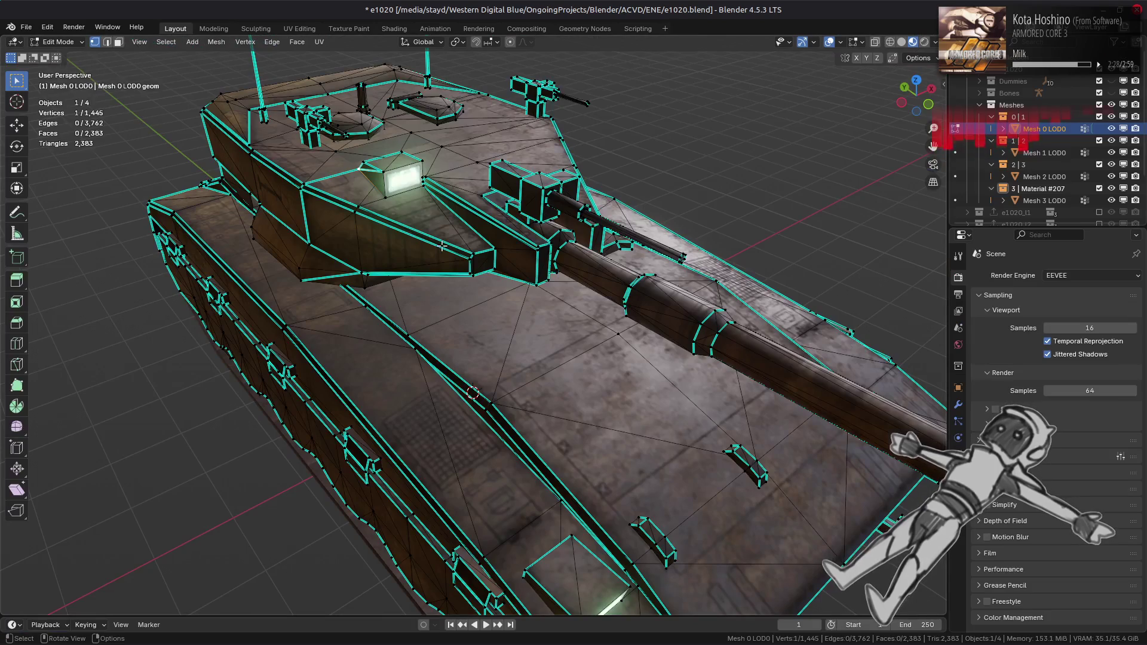
- Frame the stray vertex, slide it along Y, and snap it onto its neighbouring vertex
{"action": "key", "text": "KP_Decimal"}
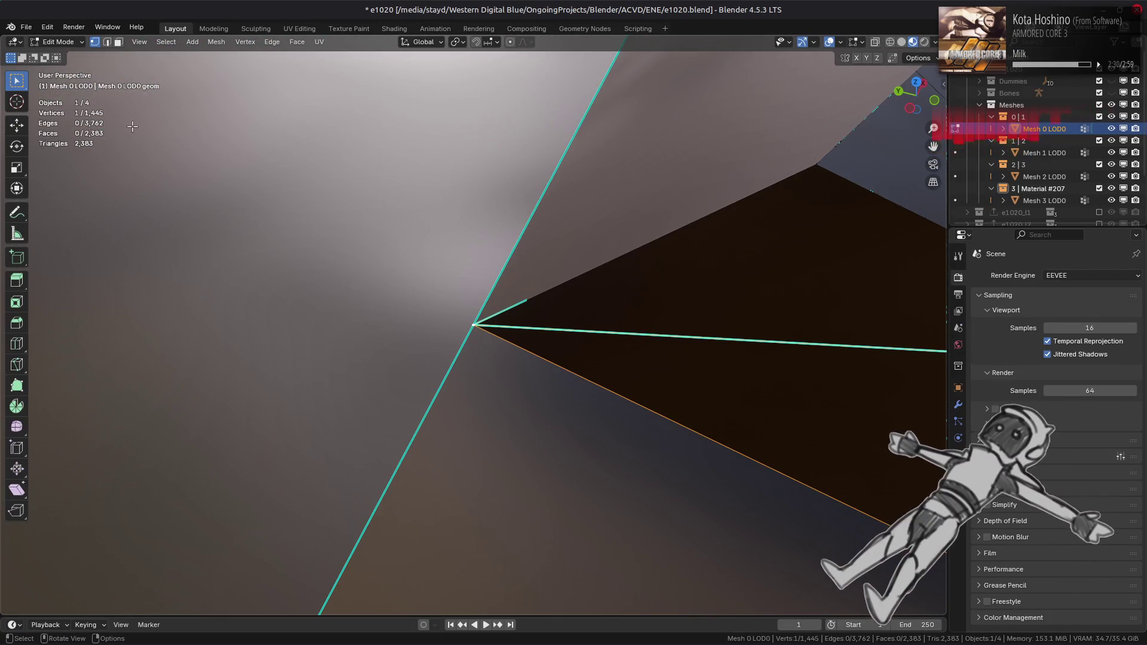
{"action": "left_click", "coordinate": [17, 124]}
{"action": "scroll", "coordinate": [441, 317], "scroll_direction": "down", "scroll_amount": 6}
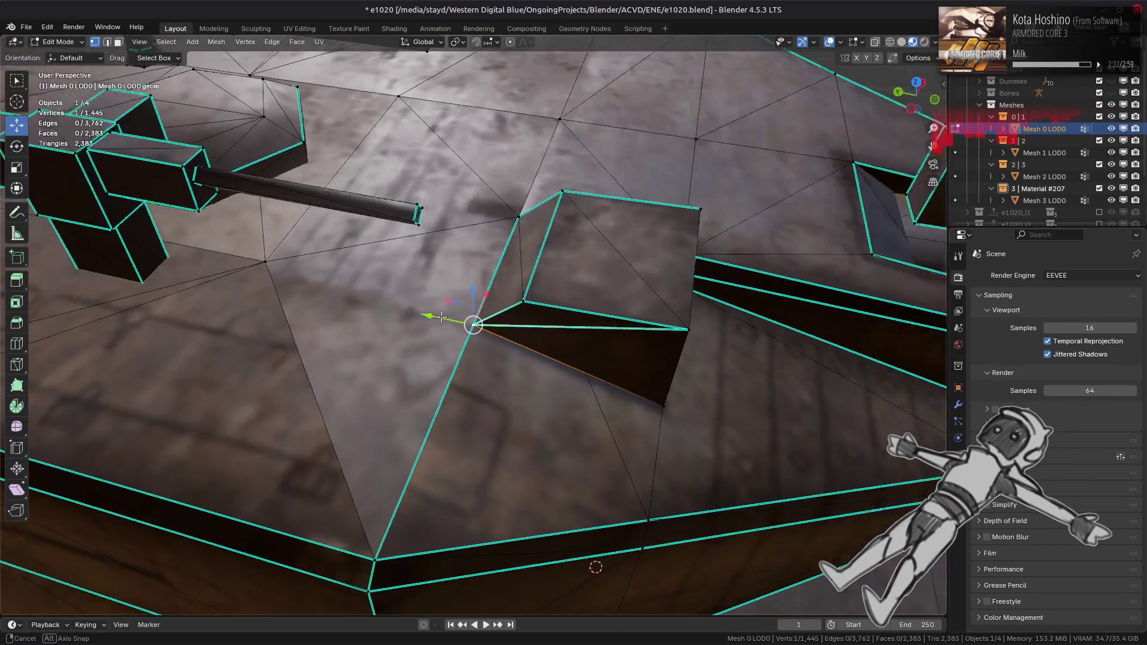
{"action": "scroll", "coordinate": [441, 317], "scroll_direction": "down", "scroll_amount": 2}
{"action": "left_click_drag", "start_coordinate": [436, 324], "coordinate": [487, 325]}
{"action": "mouse_move", "coordinate": [487, 325]}
{"action": "middle_mouse_down"}
{"action": "mouse_move", "coordinate": [385, 333]}
{"action": "mouse_move", "coordinate": [394, 310]}
{"action": "mouse_move", "coordinate": [451, 327]}
{"action": "mouse_move", "coordinate": [526, 317]}
{"action": "mouse_move", "coordinate": [579, 287]}
{"action": "mouse_move", "coordinate": [506, 378]}
{"action": "middle_mouse_up"}
{"action": "key", "text": "g"}
{"action": "left_click", "coordinate": [470, 347]}
- Select a hull edge and then the large triangle face to inspect them
{"action": "key", "text": "2"}
{"action": "left_click", "coordinate": [470, 347]}
{"action": "mouse_move", "coordinate": [470, 348]}
{"action": "middle_mouse_down"}
{"action": "mouse_move", "coordinate": [563, 388]}
{"action": "mouse_move", "coordinate": [491, 322]}
{"action": "mouse_move", "coordinate": [418, 361]}
{"action": "mouse_move", "coordinate": [336, 375]}
{"action": "middle_mouse_up"}
{"action": "key", "text": "3"}
{"action": "left_click", "coordinate": [475, 275]}
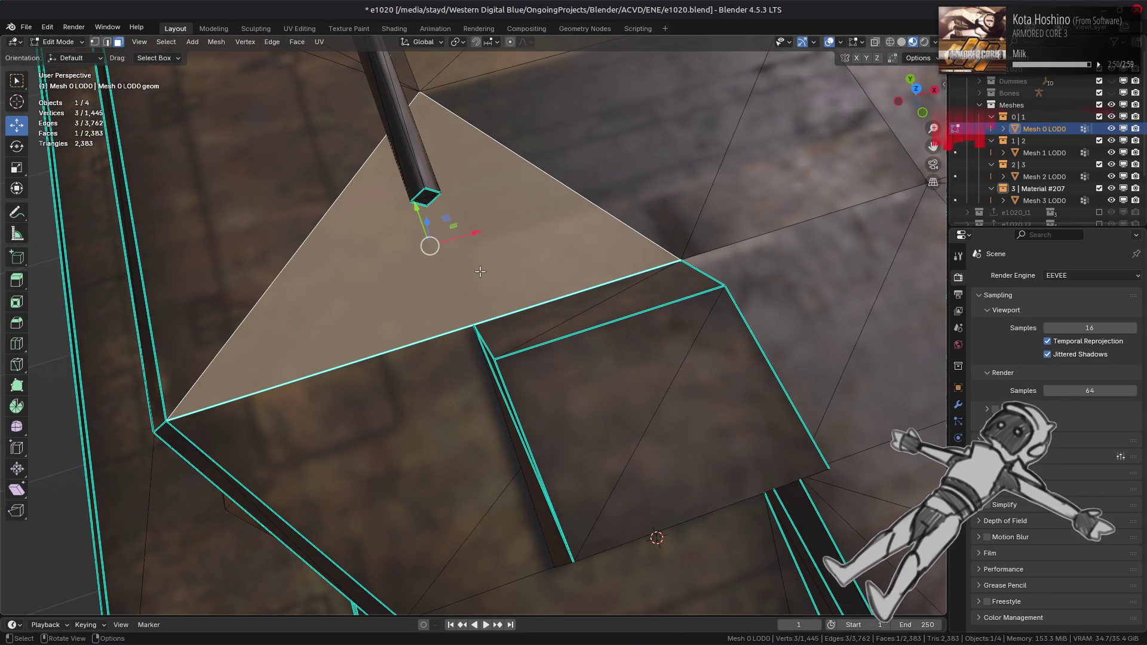
{"action": "mouse_move", "coordinate": [459, 280]}
{"action": "middle_mouse_down"}
{"action": "mouse_move", "coordinate": [433, 274]}
{"action": "mouse_move", "coordinate": [449, 263]}
{"action": "middle_mouse_up"}
- Select two corner vertices of the triangle, then clear the vertex selection
{"action": "key", "text": "1"}
{"action": "middle_click_drag", "start_coordinate": [497, 337], "coordinate": [655, 214]}
{"action": "left_click", "coordinate": [605, 207]}
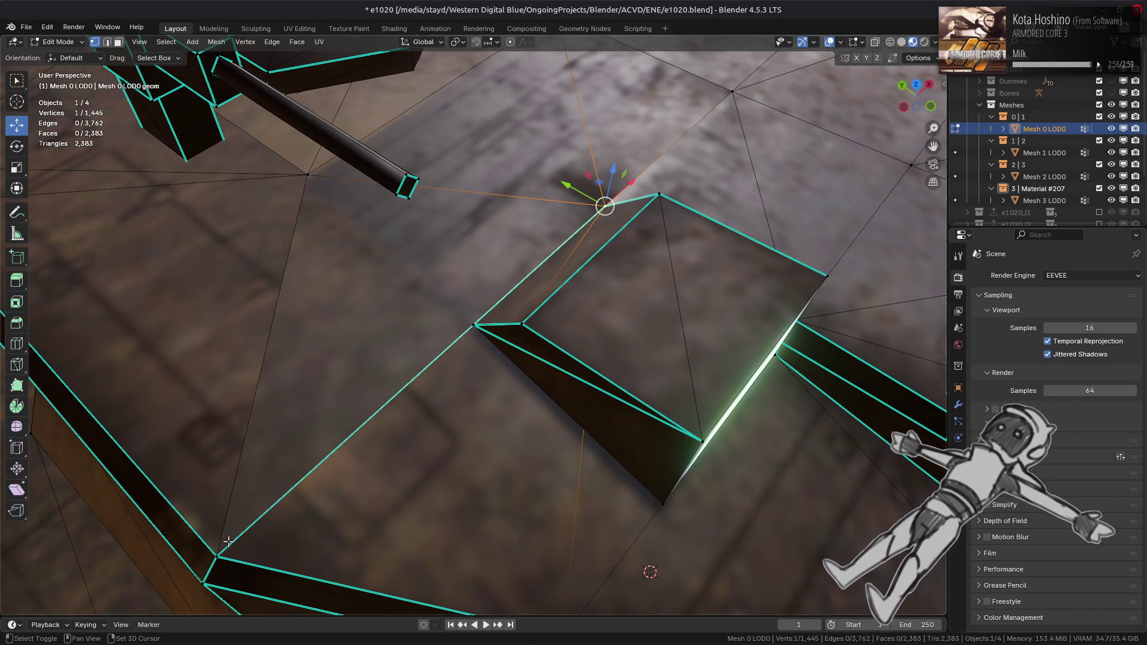
{"action": "left_click", "coordinate": [216, 557], "text": "shift"}
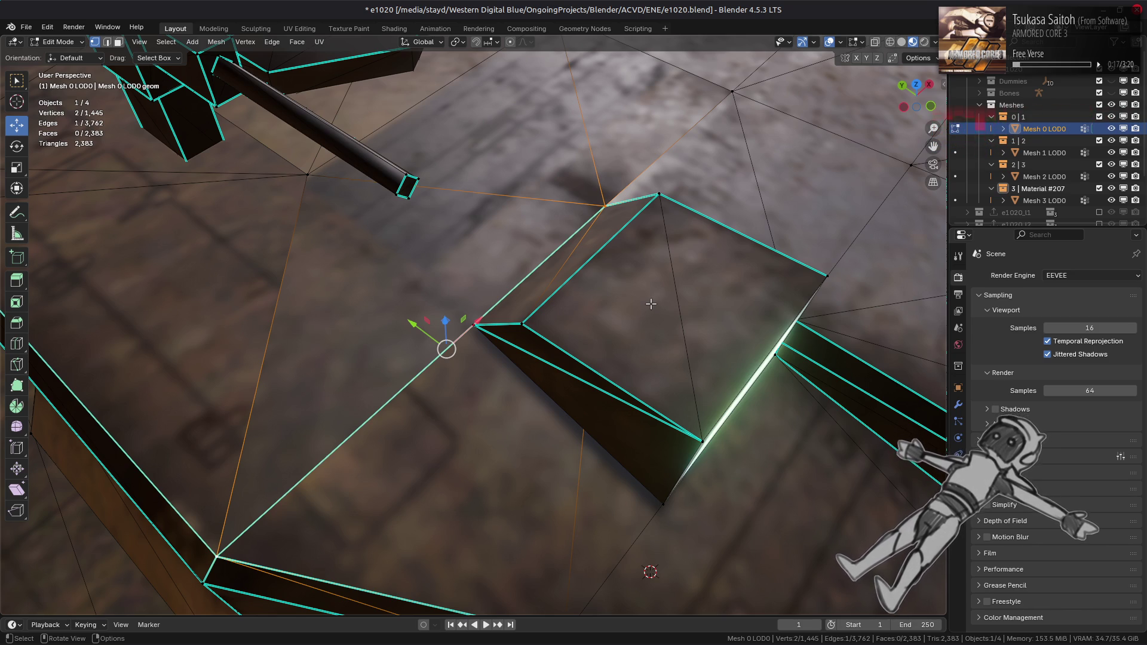
{"action": "scroll", "coordinate": [651, 303], "scroll_direction": "down", "scroll_amount": 1}
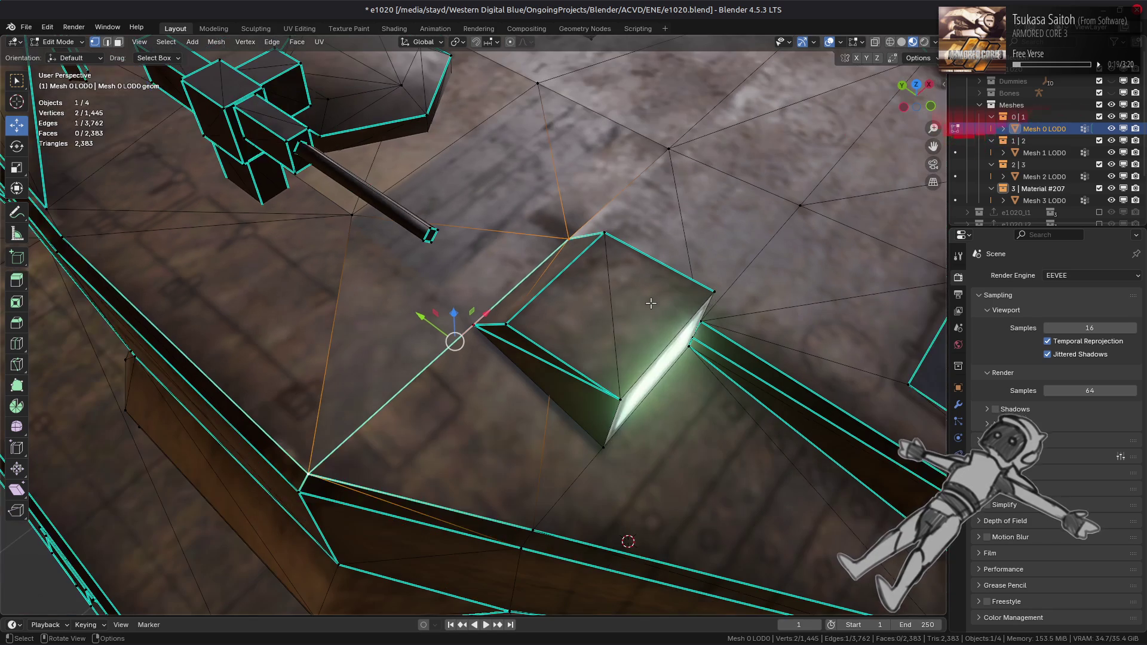
{"action": "key", "text": "alt+a"}
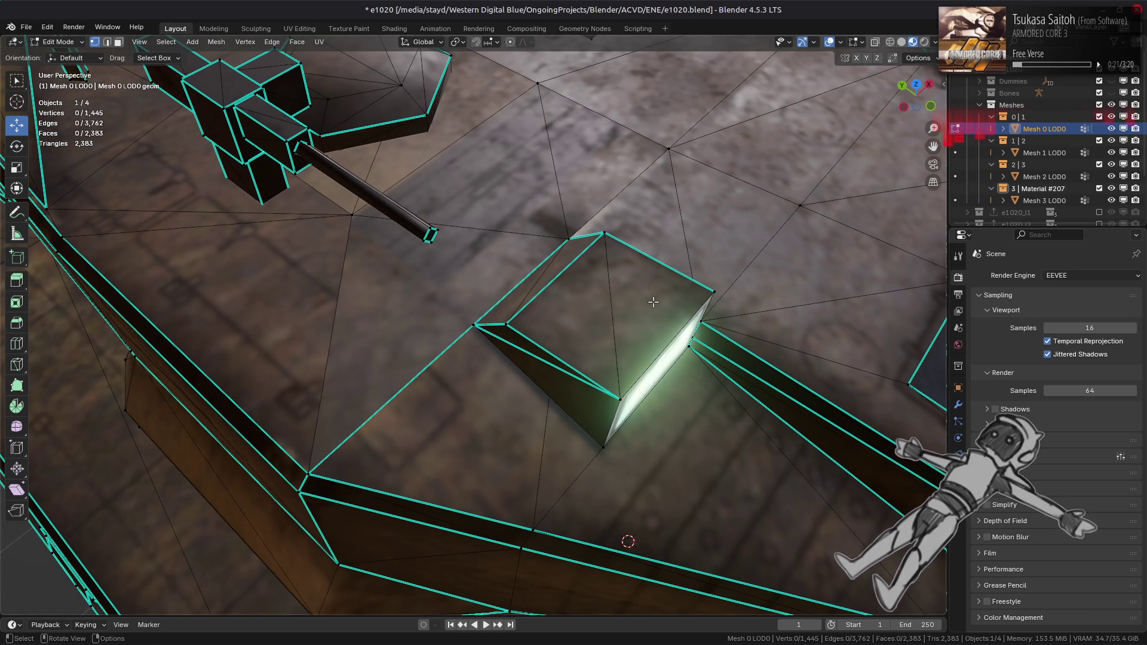
{"action": "scroll", "coordinate": [653, 303], "scroll_direction": "down", "scroll_amount": 3}
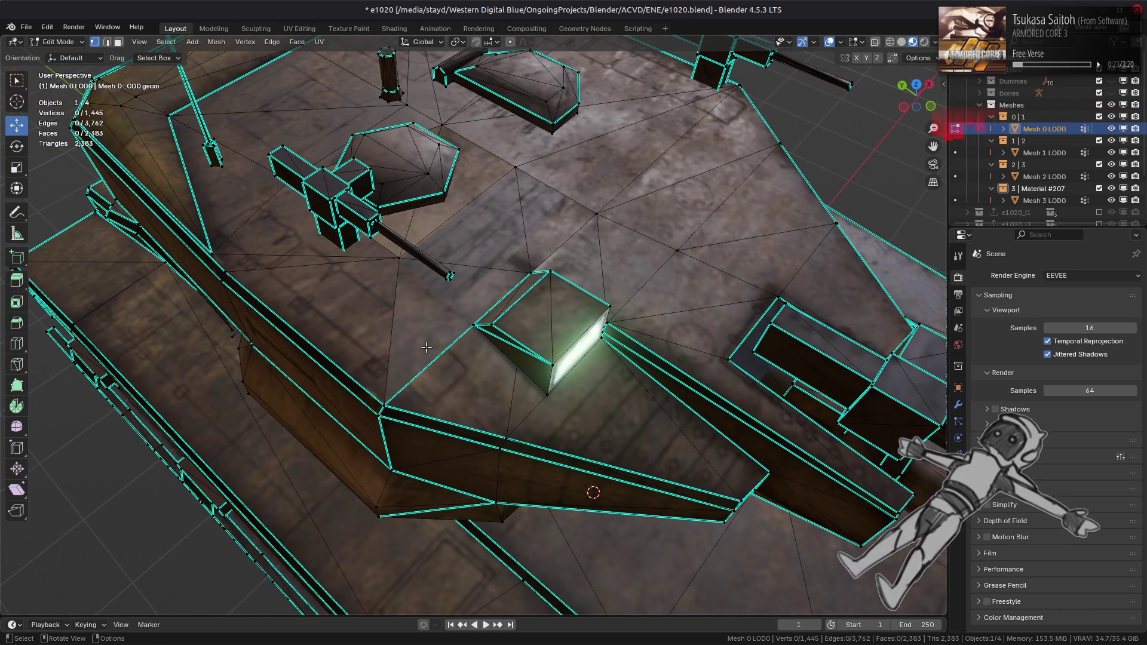
{"action": "scroll", "coordinate": [456, 356], "scroll_direction": "down", "scroll_amount": 2}
- Select a hull edge, frame it, and mark it as sharp
{"action": "key", "text": "2"}
{"action": "middle_click_drag", "start_coordinate": [618, 408], "coordinate": [509, 334]}
{"action": "left_click", "coordinate": [509, 334]}
{"action": "key", "text": "KP_Decimal"}
{"action": "right_click", "coordinate": [556, 263]}
{"action": "left_click", "coordinate": [565, 514]}
- Orbit out to check the barrel base, then return to Object Mode
{"action": "mouse_move", "coordinate": [565, 514]}
{"action": "middle_mouse_down"}
{"action": "mouse_move", "coordinate": [482, 471]}
{"action": "mouse_move", "coordinate": [555, 328]}
{"action": "mouse_move", "coordinate": [596, 394]}
{"action": "middle_mouse_up"}
{"action": "scroll", "coordinate": [481, 472], "scroll_direction": "down", "scroll_amount": 3}
{"action": "scroll", "coordinate": [556, 328], "scroll_direction": "down", "scroll_amount": 5}
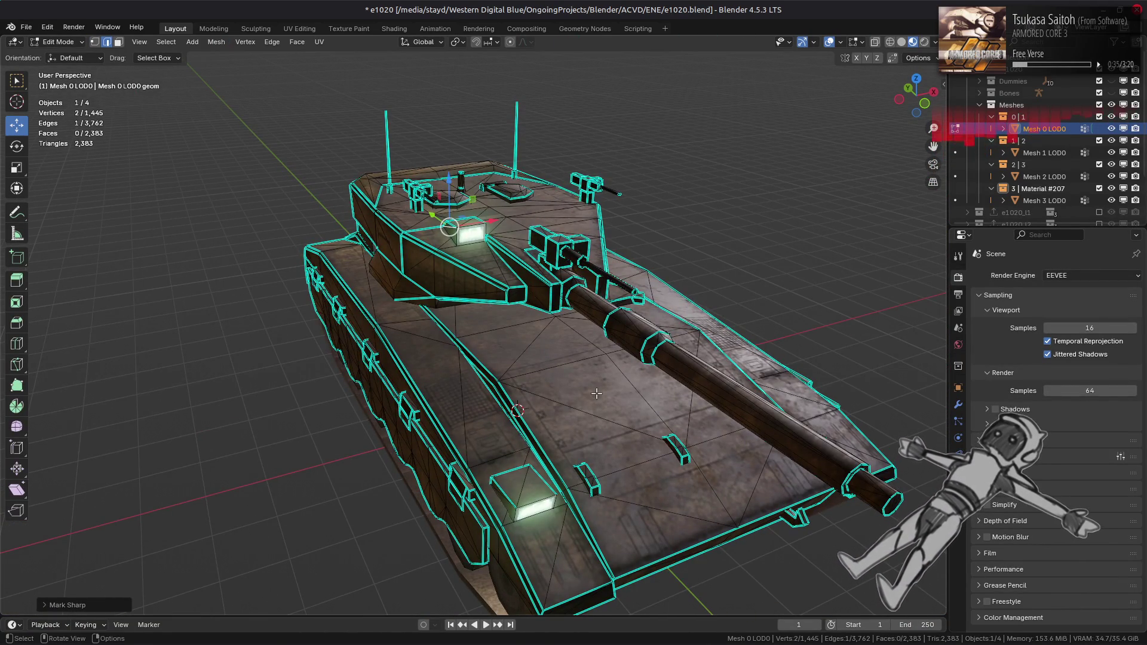
{"action": "scroll", "coordinate": [596, 393], "scroll_direction": "up", "scroll_amount": 10}
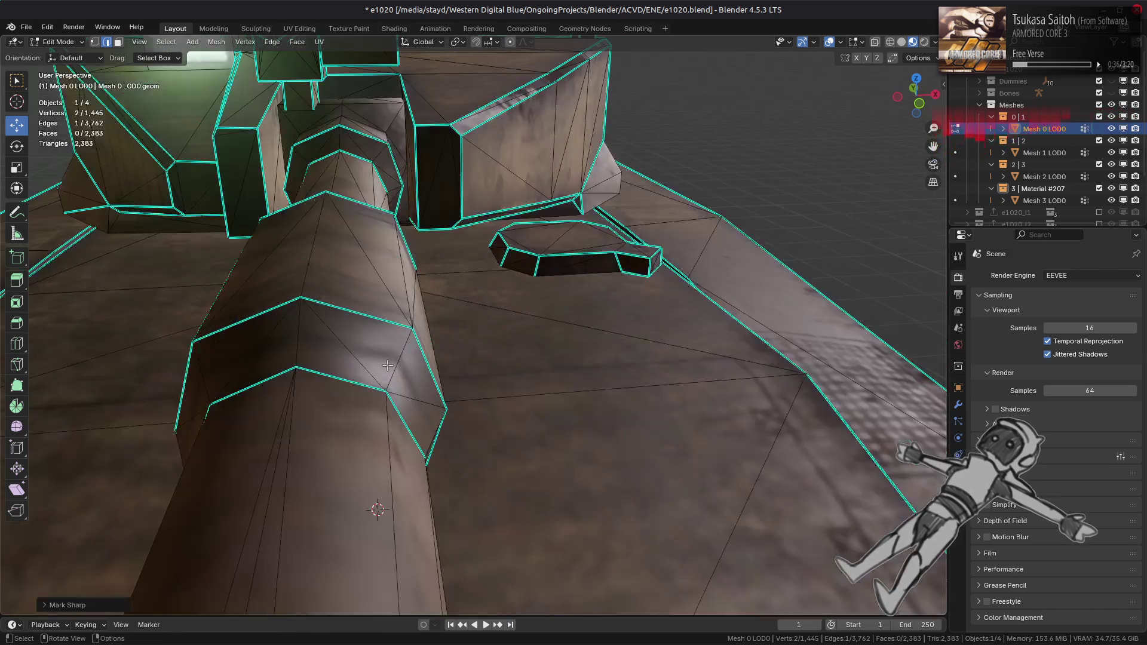
{"action": "mouse_move", "coordinate": [395, 369]}
{"action": "middle_mouse_down"}
{"action": "mouse_move", "coordinate": [408, 364]}
{"action": "mouse_move", "coordinate": [412, 376]}
{"action": "middle_mouse_up"}
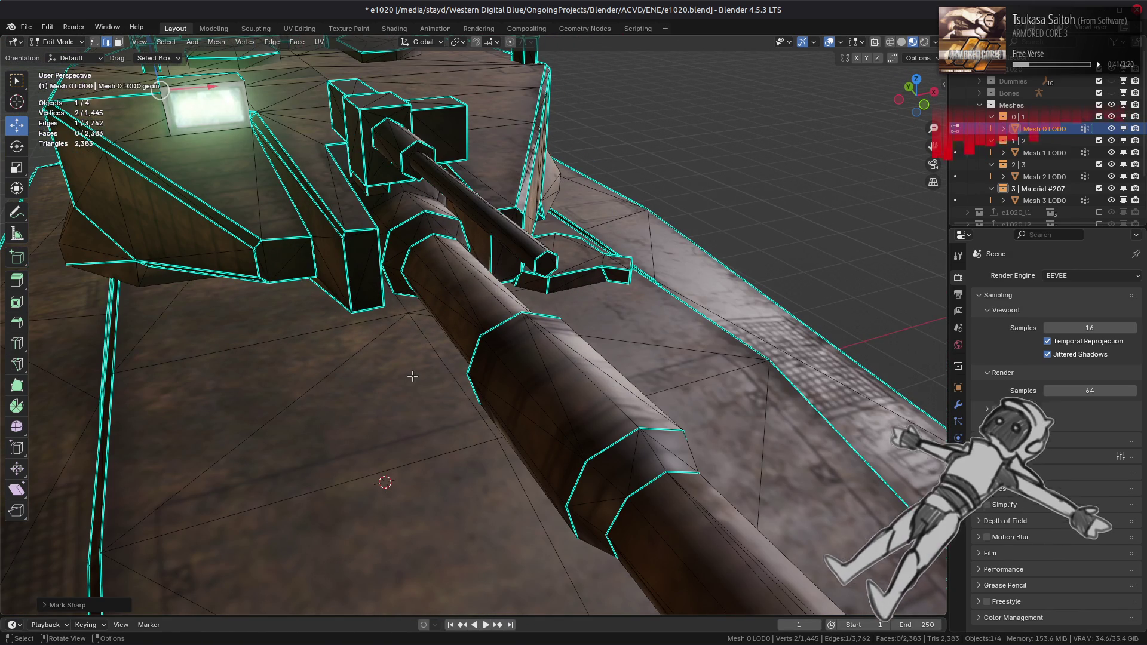
{"action": "key", "text": "Tab"}
- Give the hull a Weighted Normal modifier with Weighting Mode set to Corner Angle
{"action": "left_click", "coordinate": [902, 43]}
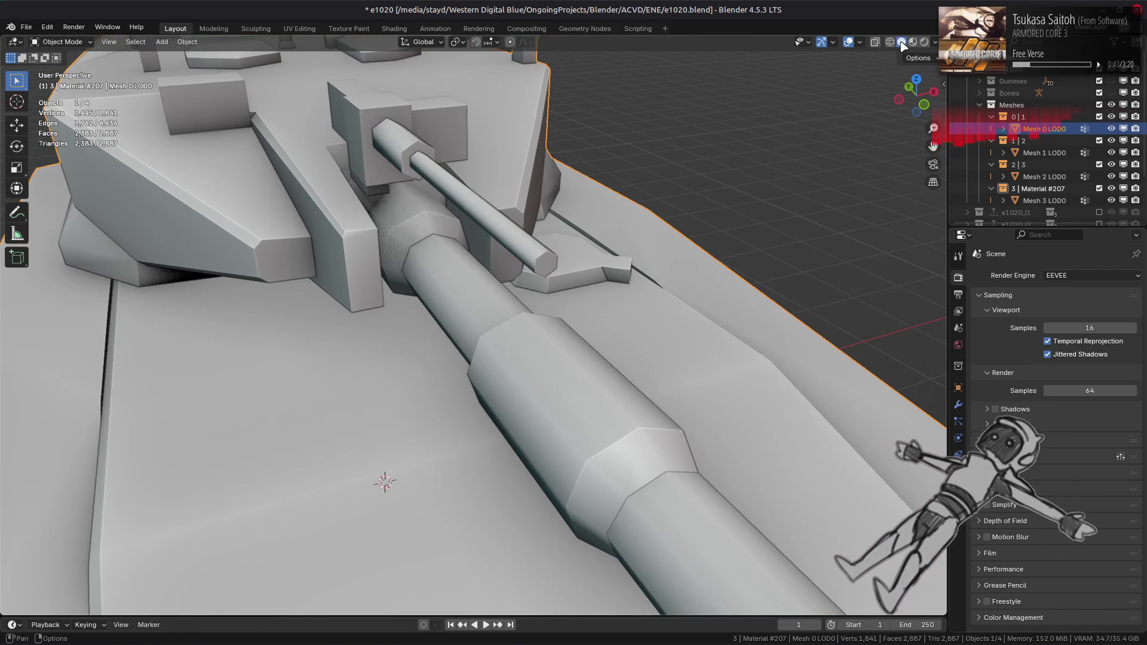
{"action": "left_click", "coordinate": [913, 42]}
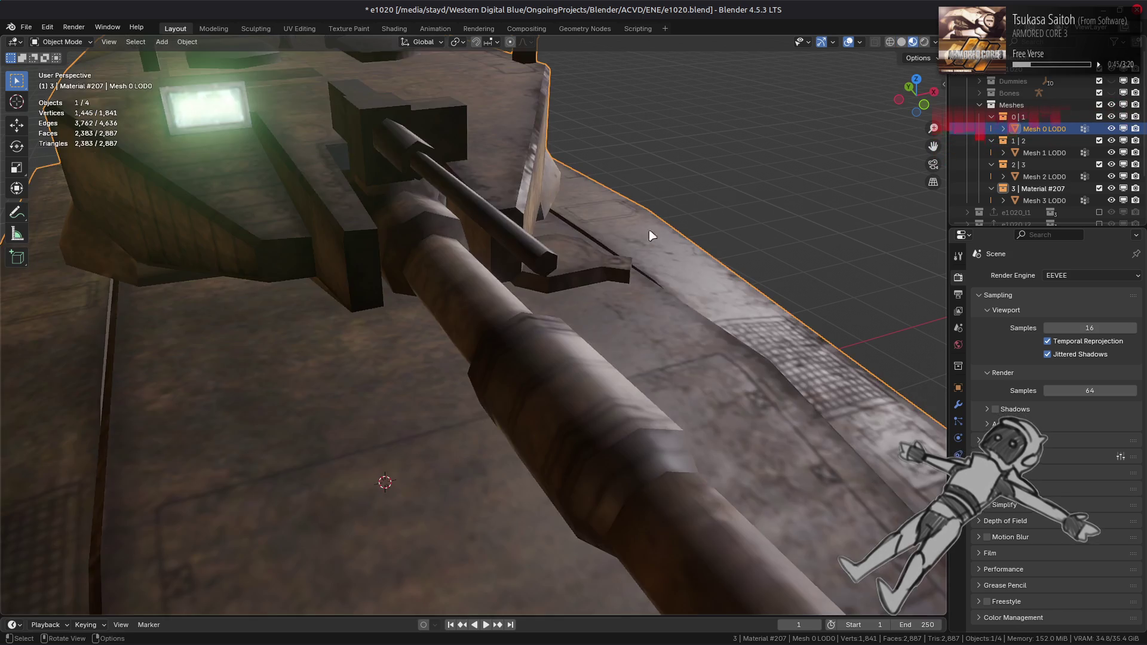
{"action": "scroll", "coordinate": [606, 238], "scroll_direction": "down", "scroll_amount": 5}
{"action": "left_click", "coordinate": [958, 405]}
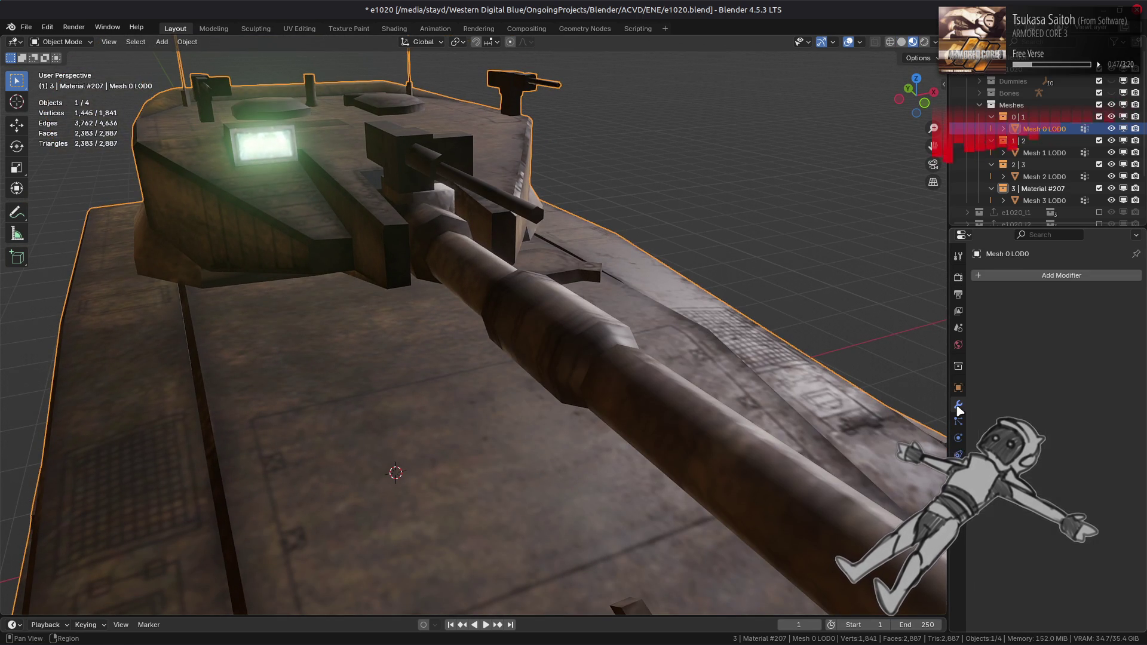
{"action": "left_click", "coordinate": [1069, 276]}
{"action": "mouse_move", "coordinate": [1004, 342]}
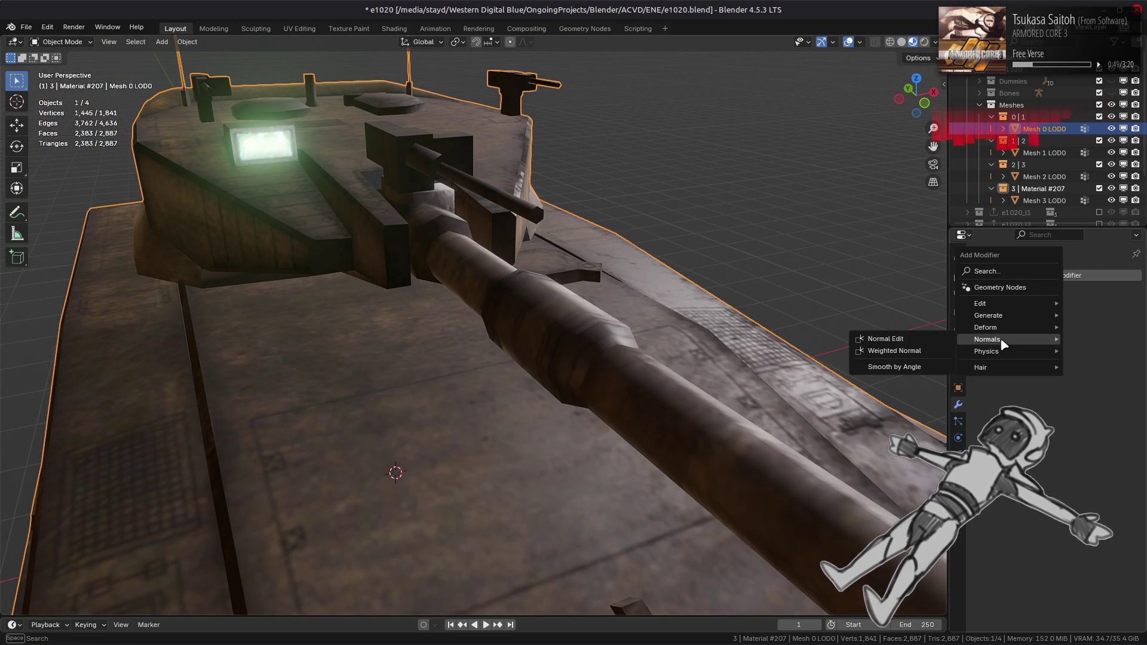
{"action": "left_click", "coordinate": [890, 350]}
{"action": "left_click", "coordinate": [1076, 340]}
{"action": "left_click", "coordinate": [1076, 354]}
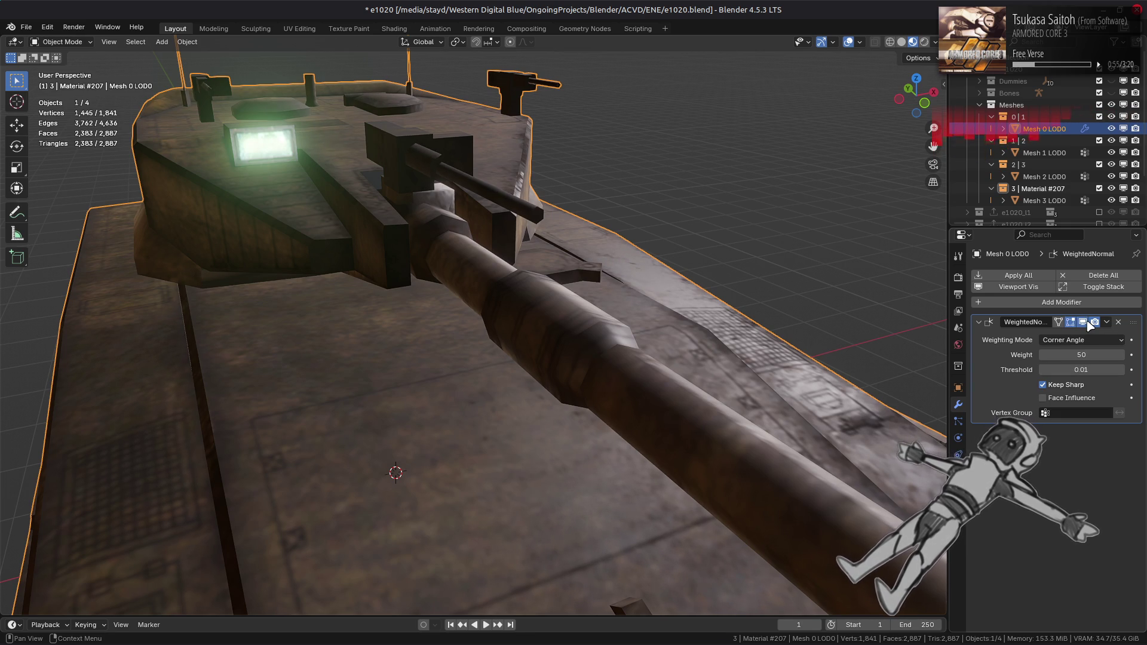
{"action": "mouse_move", "coordinate": [637, 328]}
{"action": "middle_mouse_down"}
{"action": "mouse_move", "coordinate": [418, 346]}
{"action": "mouse_move", "coordinate": [320, 389]}
{"action": "mouse_move", "coordinate": [475, 365]}
{"action": "mouse_move", "coordinate": [512, 333]}
{"action": "mouse_move", "coordinate": [532, 340]}
{"action": "middle_mouse_up"}
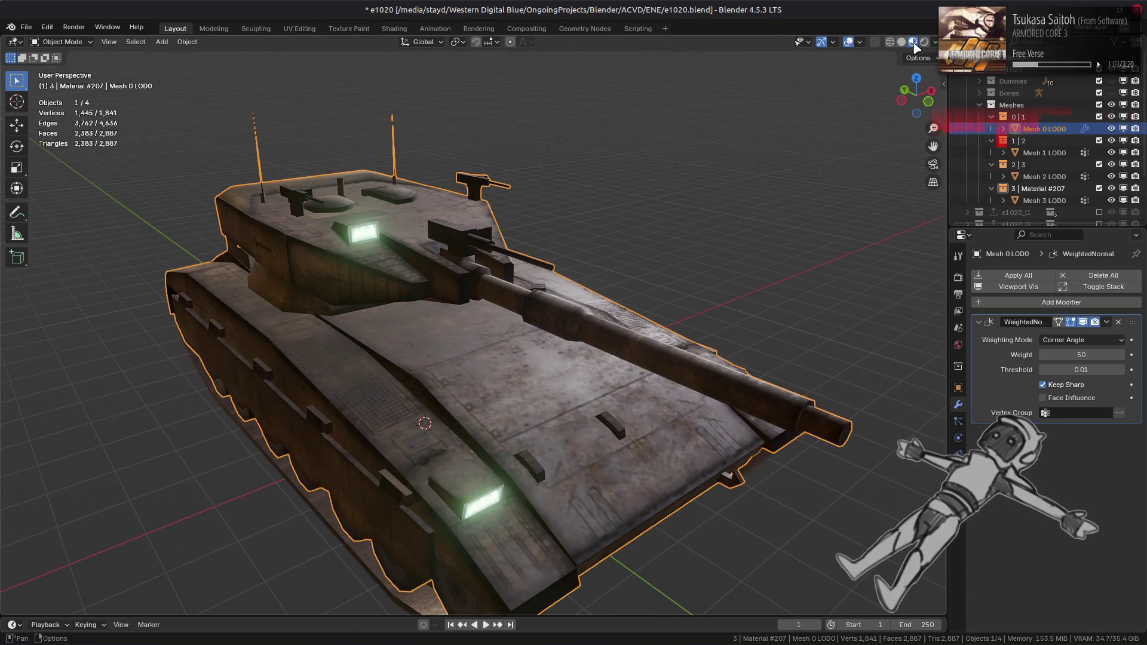
- In solid shading, toggle the modifier and try Face Area & Angle before returning to Corner Angle
{"action": "left_click", "coordinate": [901, 42]}
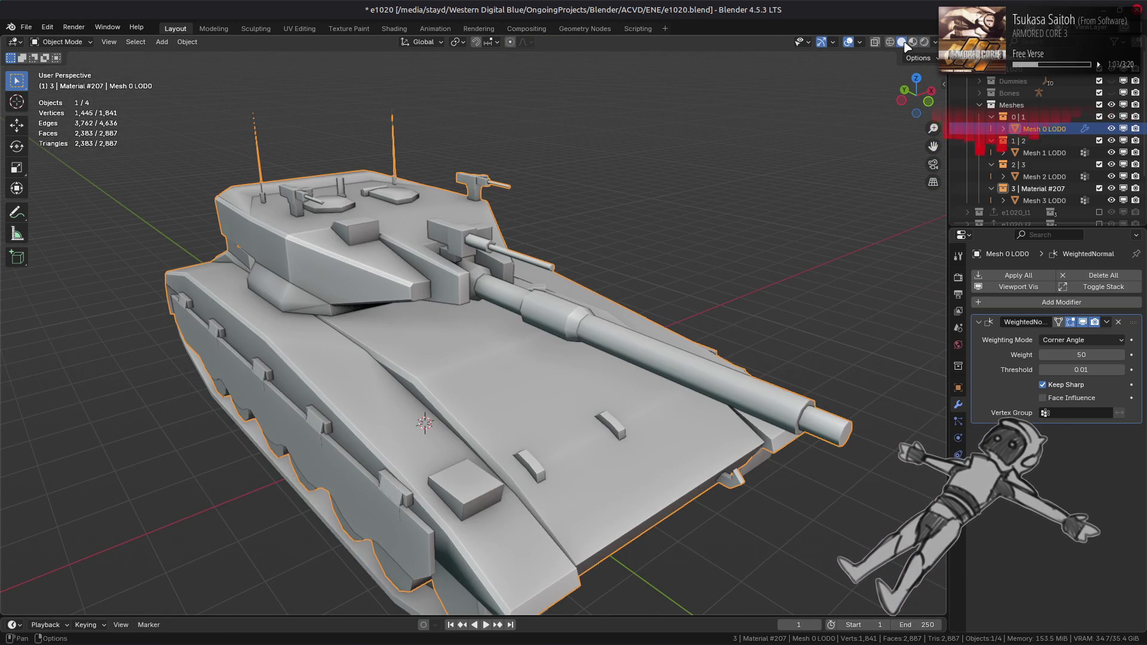
{"action": "double_click", "coordinate": [1083, 322]}
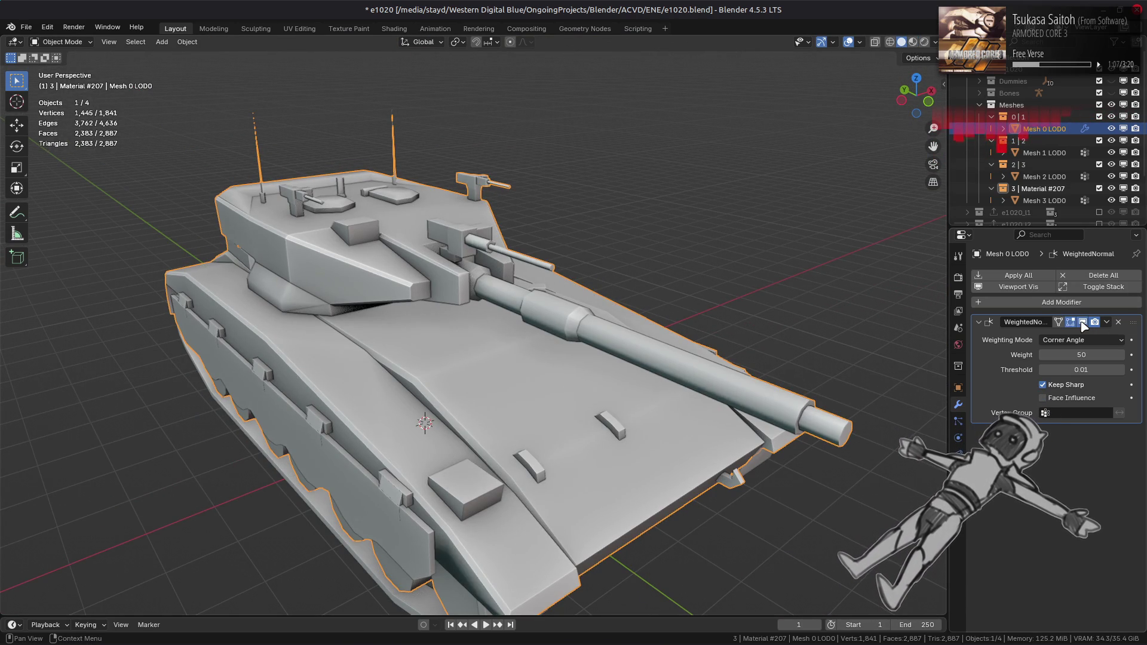
{"action": "left_click", "coordinate": [1083, 323]}
{"action": "left_click", "coordinate": [1082, 323]}
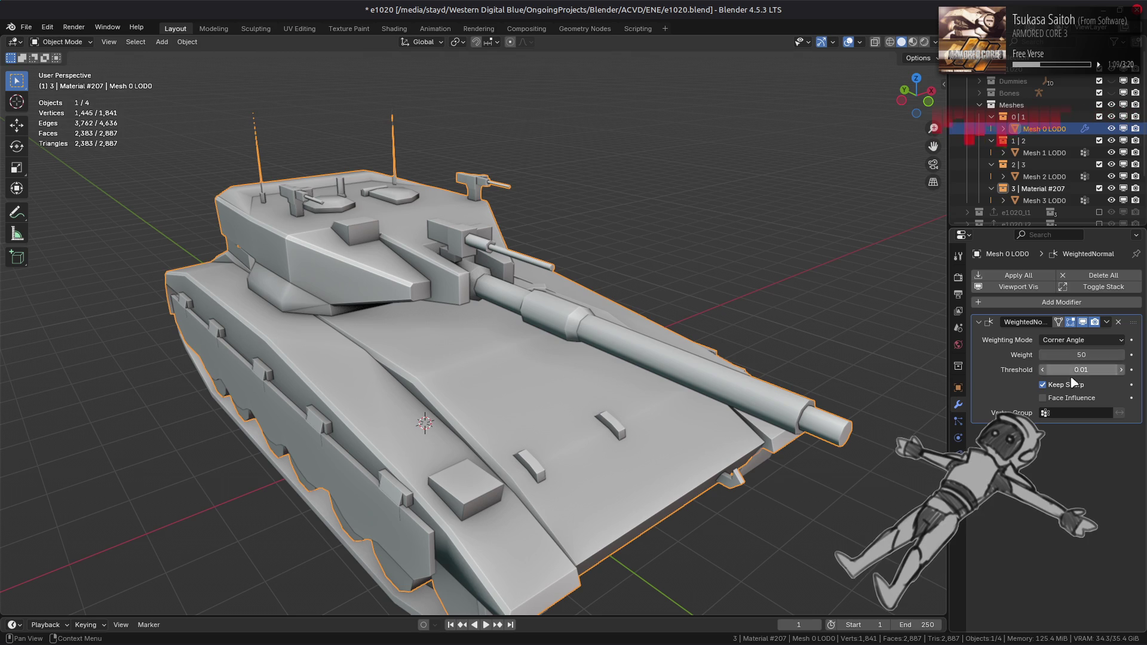
{"action": "left_click", "coordinate": [1076, 340]}
{"action": "left_click", "coordinate": [1071, 385]}
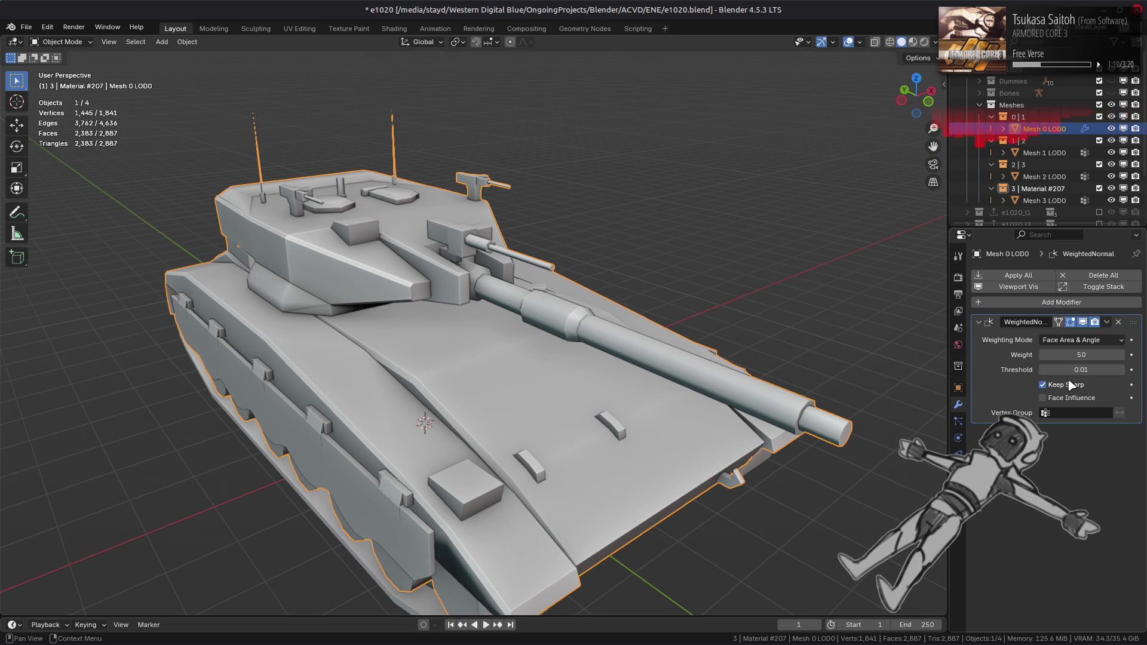
{"action": "left_click", "coordinate": [1076, 340]}
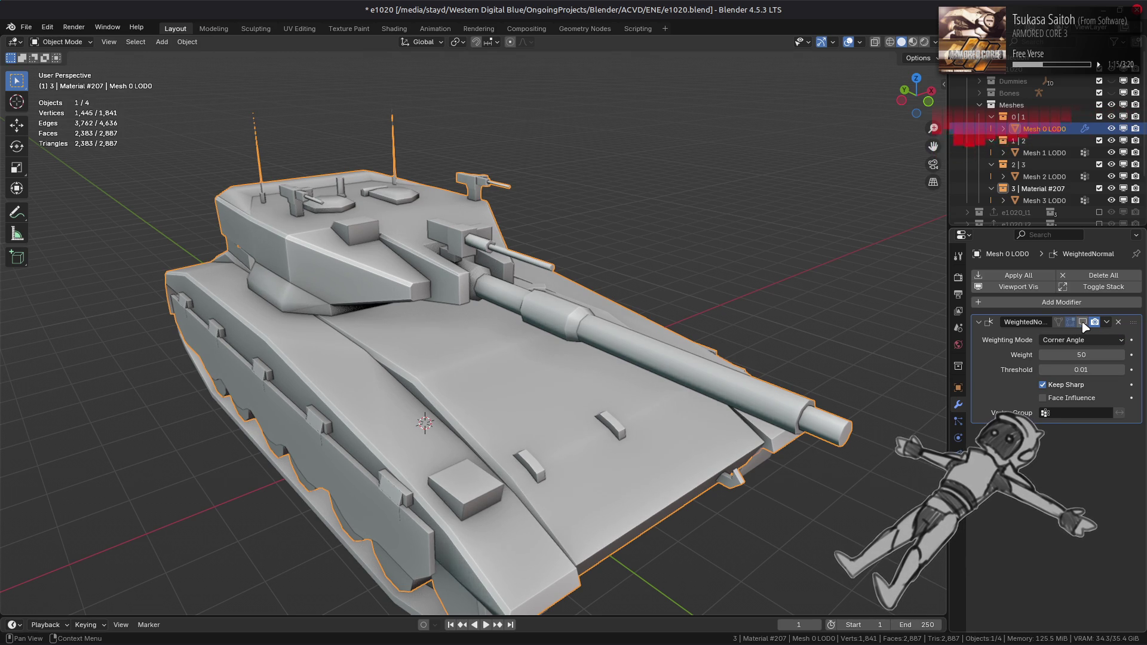
- Orbit around the tank's other side and enter Edit Mode on the mesh
{"action": "middle_click_drag", "start_coordinate": [809, 280], "coordinate": [1091, 328]}
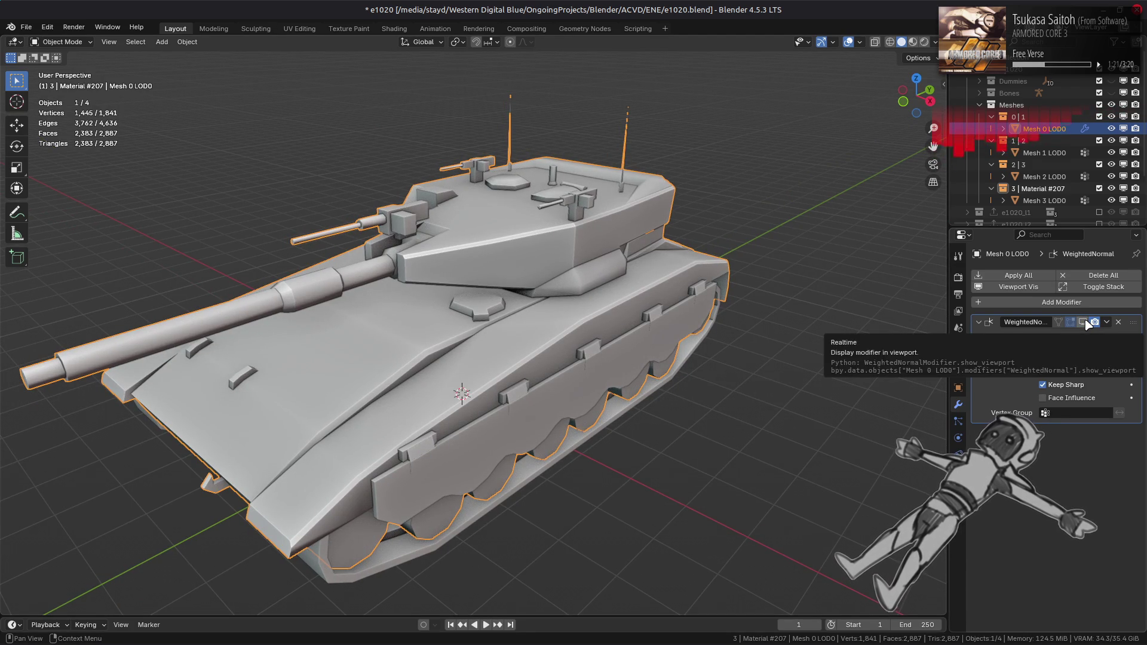
{"action": "middle_click_drag", "start_coordinate": [728, 321], "coordinate": [763, 245]}
{"action": "scroll", "coordinate": [715, 274], "scroll_direction": "up", "scroll_amount": 5}
{"action": "scroll", "coordinate": [717, 280], "scroll_direction": "up", "scroll_amount": 2}
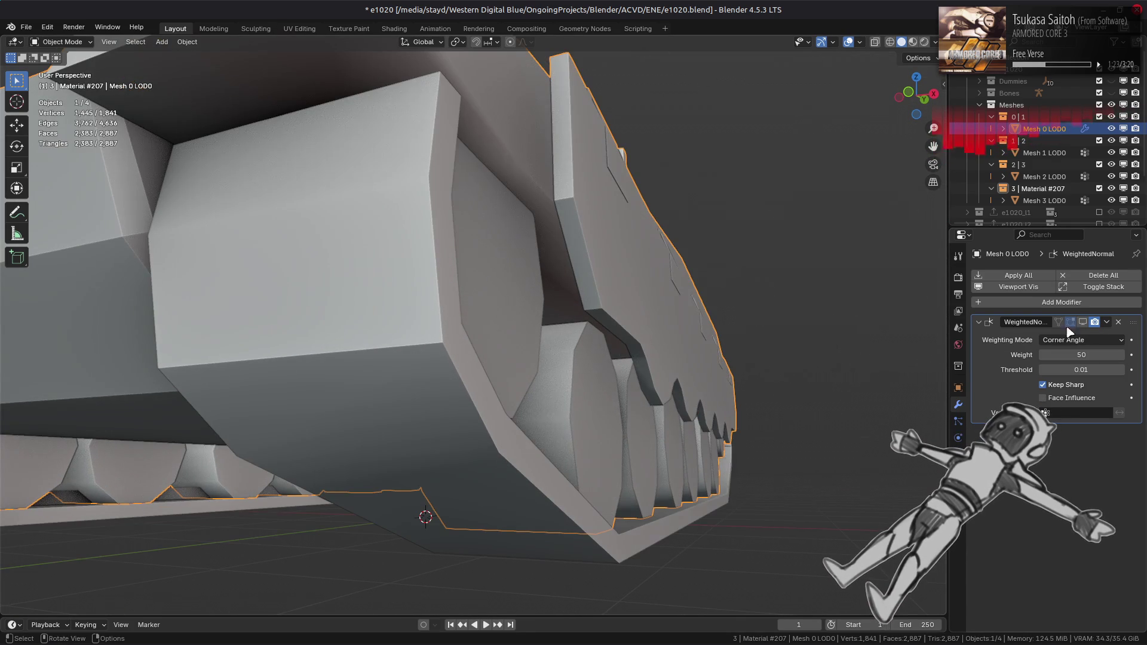
{"action": "scroll", "coordinate": [649, 310], "scroll_direction": "down", "scroll_amount": 5}
{"action": "key", "text": "Tab"}
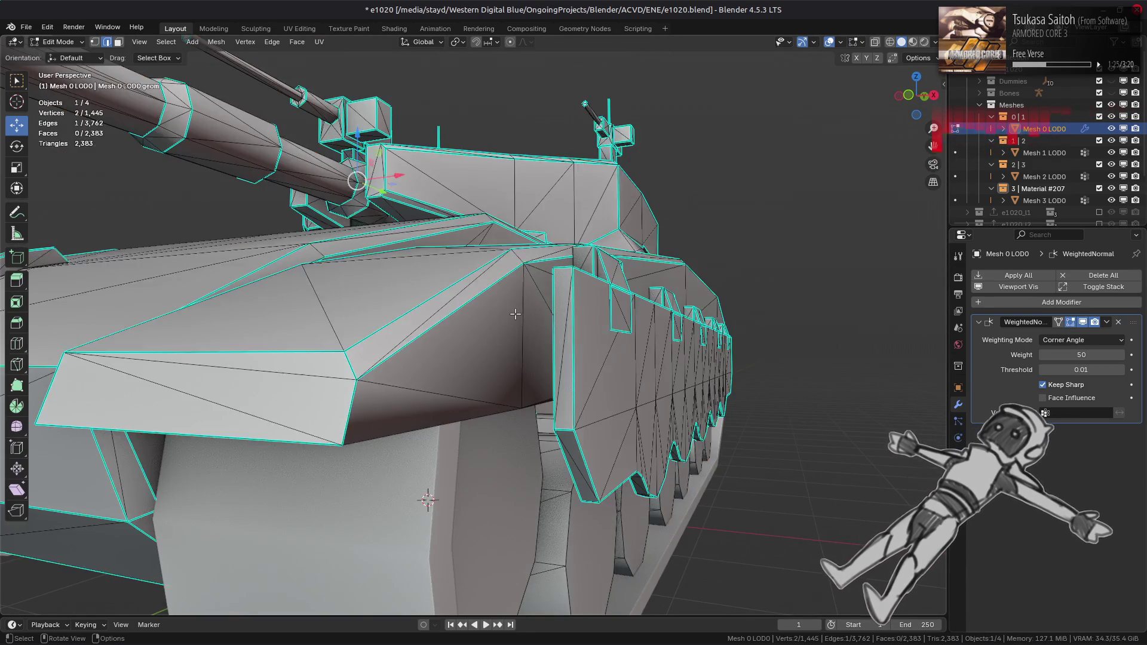
- Return to Object Mode and hide Mesh 1, 2 and 3 LOD0, keeping only Mesh 0 visible
{"action": "scroll", "coordinate": [516, 302], "scroll_direction": "up", "scroll_amount": 5}
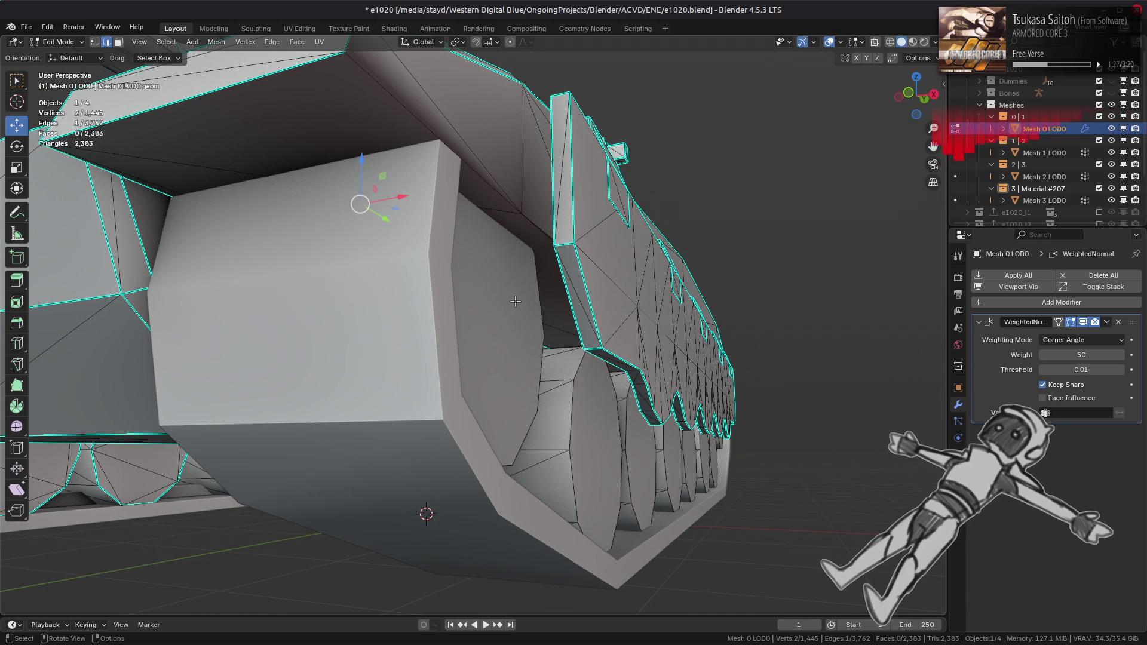
{"action": "scroll", "coordinate": [516, 302], "scroll_direction": "down", "scroll_amount": 5}
{"action": "mouse_move", "coordinate": [515, 303]}
{"action": "middle_mouse_down"}
{"action": "mouse_move", "coordinate": [478, 327]}
{"action": "mouse_move", "coordinate": [465, 317]}
{"action": "middle_mouse_up"}
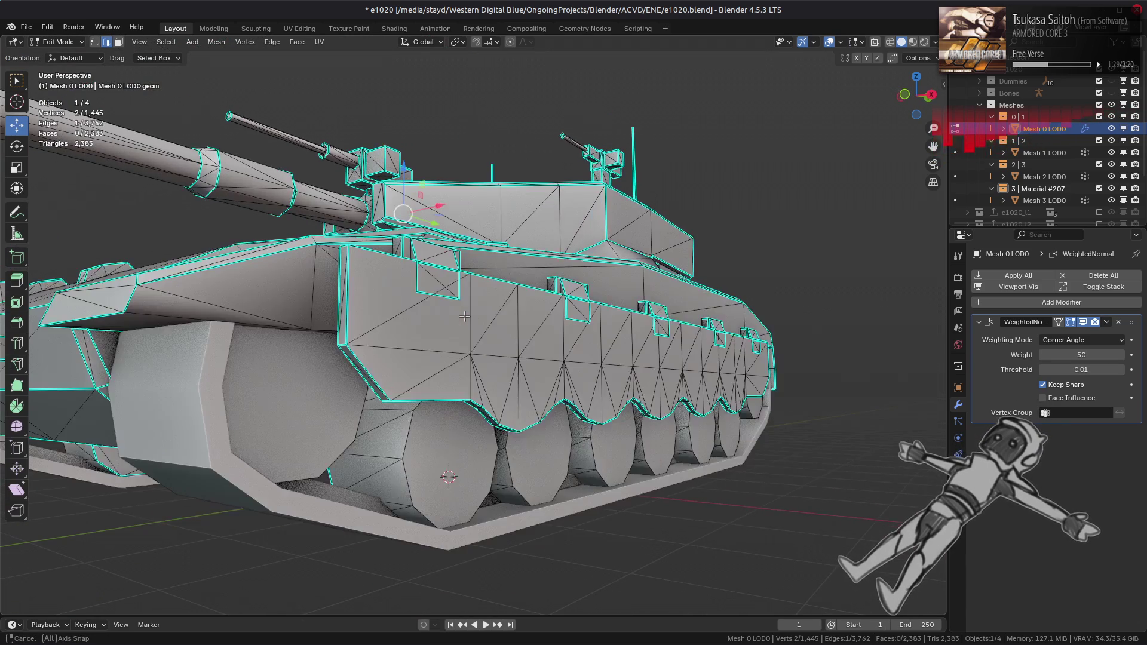
{"action": "key", "text": "Tab"}
{"action": "left_click", "coordinate": [1111, 152]}
{"action": "left_click", "coordinate": [1112, 176]}
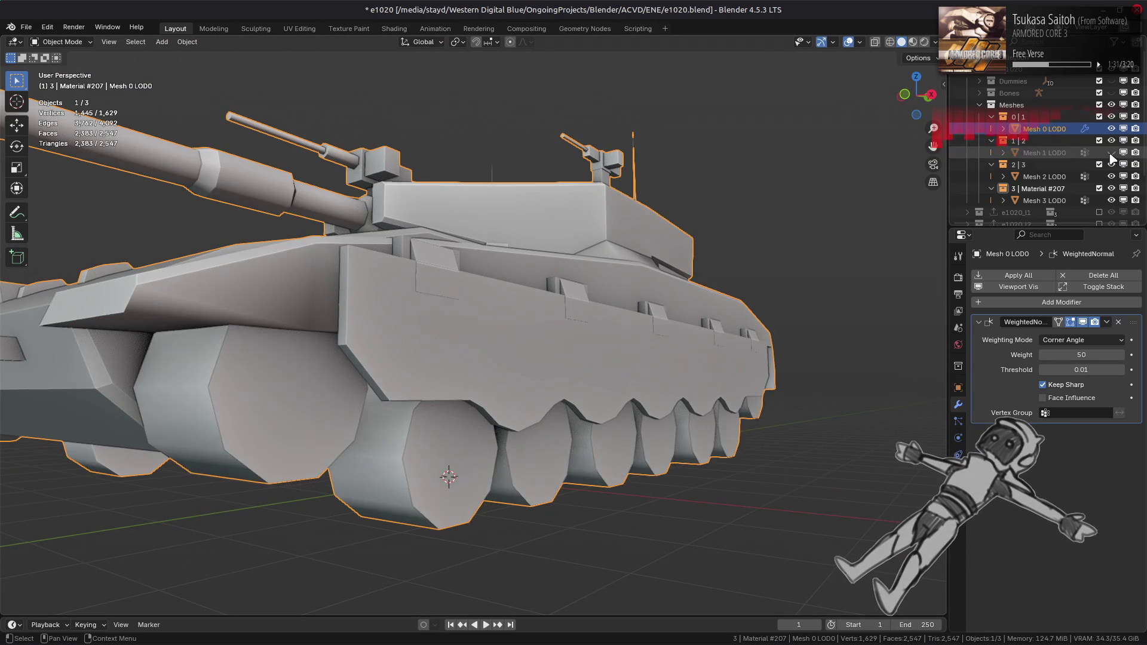
{"action": "left_click", "coordinate": [1111, 176]}
{"action": "left_click", "coordinate": [1111, 176]}
{"action": "left_click", "coordinate": [1112, 201]}
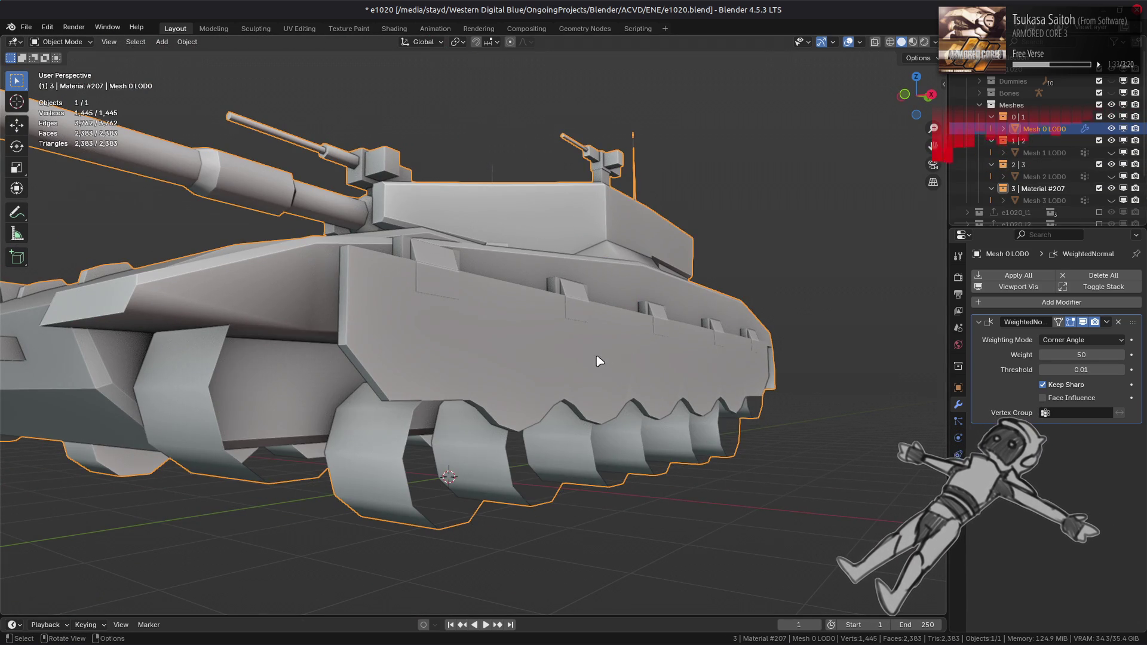
- In Edit Mode, select the linked upper fender piece with Ctrl+L and hide everything else
{"action": "middle_click_drag", "start_coordinate": [707, 249], "coordinate": [382, 316]}
{"action": "key", "text": "Tab"}
{"action": "middle_click_drag", "start_coordinate": [379, 259], "coordinate": [626, 294]}
{"action": "left_click", "coordinate": [665, 288]}
{"action": "key", "text": "ctrl+l"}
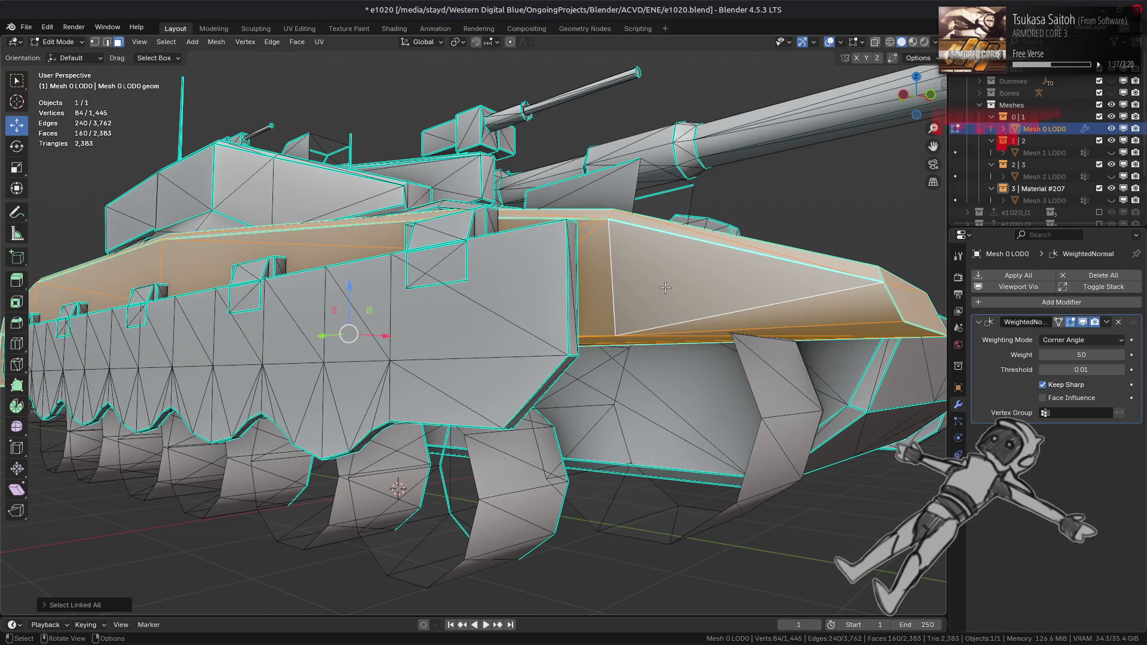
{"action": "key", "text": "alt+a"}
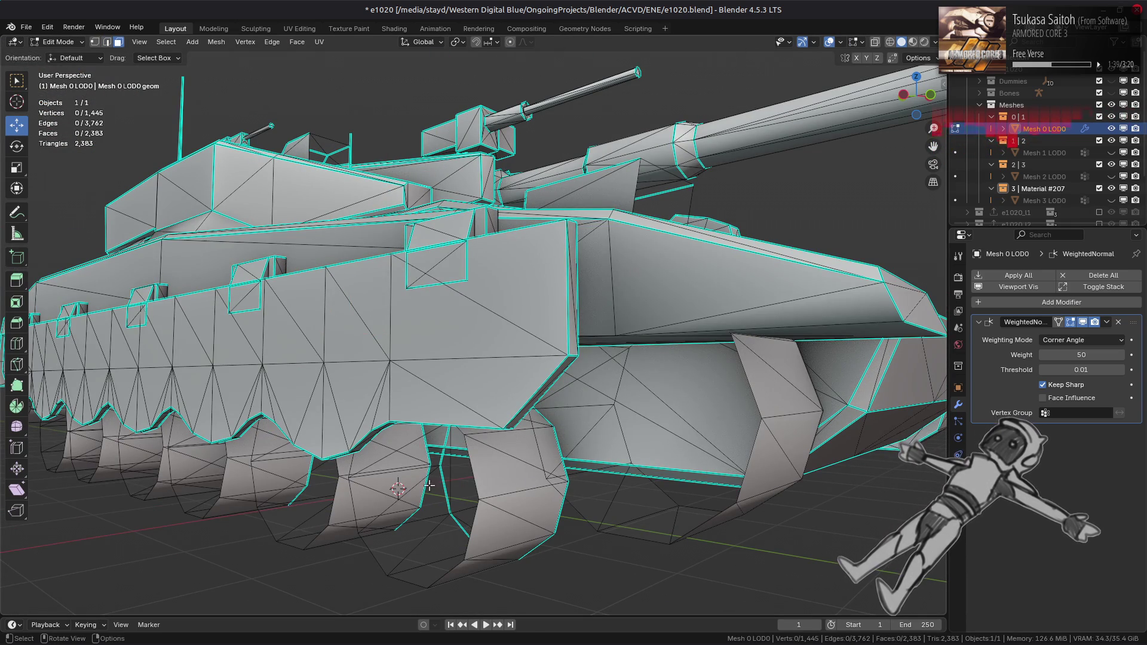
{"action": "key", "text": "ctrl+z"}
{"action": "key", "text": "ctrl+l"}
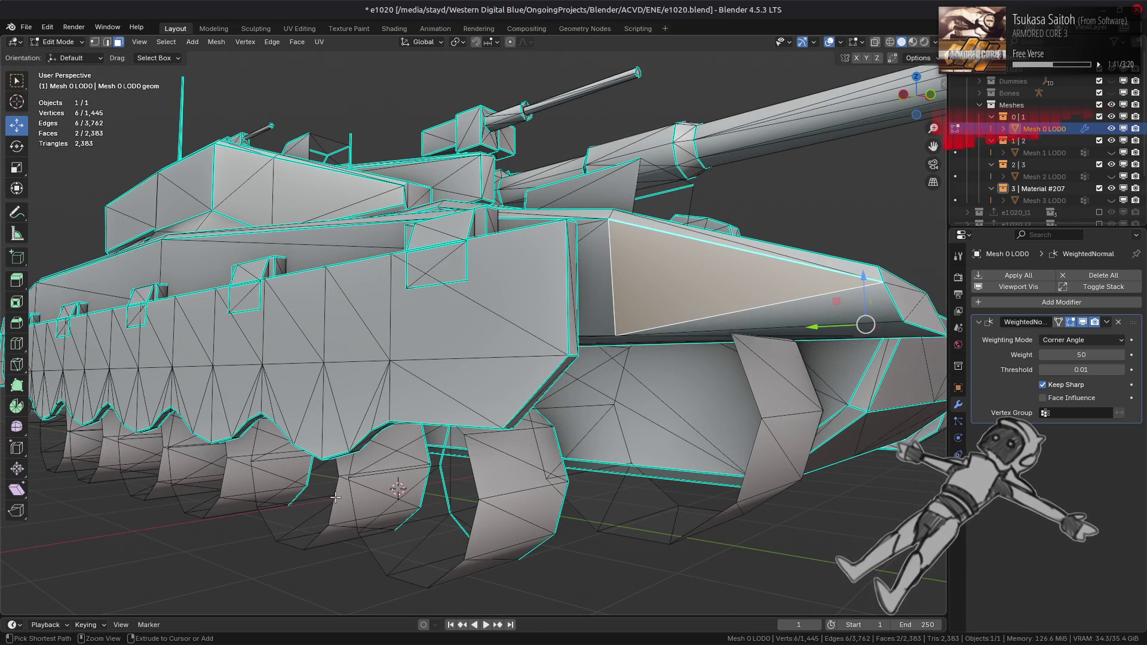
{"action": "left_click", "coordinate": [110, 606]}
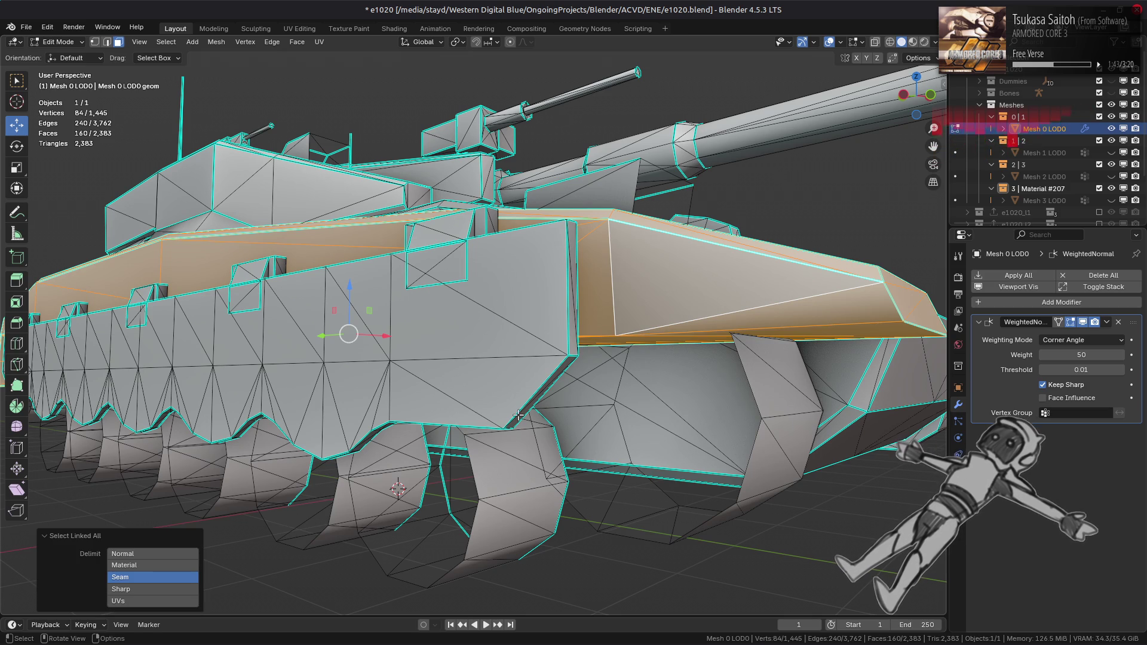
{"action": "key", "text": "shift+h"}
- Switch to edge selection and pick an edge along the fender, viewing its underside
{"action": "mouse_move", "coordinate": [519, 416]}
{"action": "middle_mouse_down"}
{"action": "mouse_move", "coordinate": [520, 275]}
{"action": "mouse_move", "coordinate": [764, 227]}
{"action": "middle_mouse_up"}
{"action": "key", "text": "2"}
{"action": "key", "text": "alt+a"}
{"action": "mouse_move", "coordinate": [359, 294]}
{"action": "middle_mouse_down"}
{"action": "mouse_move", "coordinate": [450, 317]}
{"action": "mouse_move", "coordinate": [441, 285]}
{"action": "mouse_move", "coordinate": [458, 293]}
{"action": "mouse_move", "coordinate": [440, 356]}
{"action": "middle_mouse_up"}
{"action": "left_click", "coordinate": [465, 264], "text": "shift"}
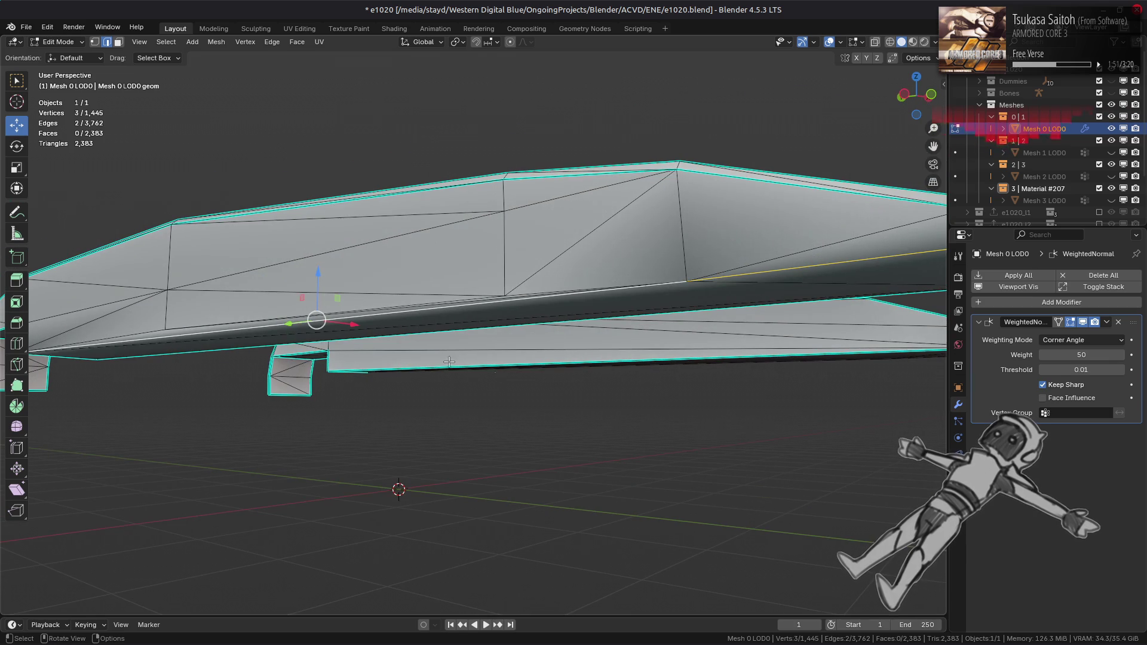
{"action": "scroll", "coordinate": [576, 386], "scroll_direction": "up", "scroll_amount": 3}
{"action": "mouse_move", "coordinate": [576, 387]}
{"action": "middle_mouse_down"}
{"action": "mouse_move", "coordinate": [576, 315]}
{"action": "mouse_move", "coordinate": [526, 345]}
{"action": "mouse_move", "coordinate": [655, 363]}
{"action": "middle_mouse_up"}
{"action": "scroll", "coordinate": [526, 345], "scroll_direction": "down", "scroll_amount": 3}
{"action": "middle_click_drag", "start_coordinate": [577, 389], "coordinate": [588, 352]}
- Show the fender in Material Preview, select its linked island, then clear the selection
{"action": "left_click", "coordinate": [913, 42]}
{"action": "middle_click_drag", "start_coordinate": [525, 310], "coordinate": [576, 303]}
{"action": "key", "text": "l"}
{"action": "key", "text": "alt+a"}
{"action": "mouse_move", "coordinate": [497, 346]}
{"action": "middle_mouse_down"}
{"action": "mouse_move", "coordinate": [551, 422]}
{"action": "mouse_move", "coordinate": [468, 323]}
{"action": "mouse_move", "coordinate": [936, 47]}
{"action": "middle_mouse_up"}
- Turn off Scene Lights and Scene World and set the viewport Render Pass to Diffuse Color
{"action": "left_click", "coordinate": [936, 44]}
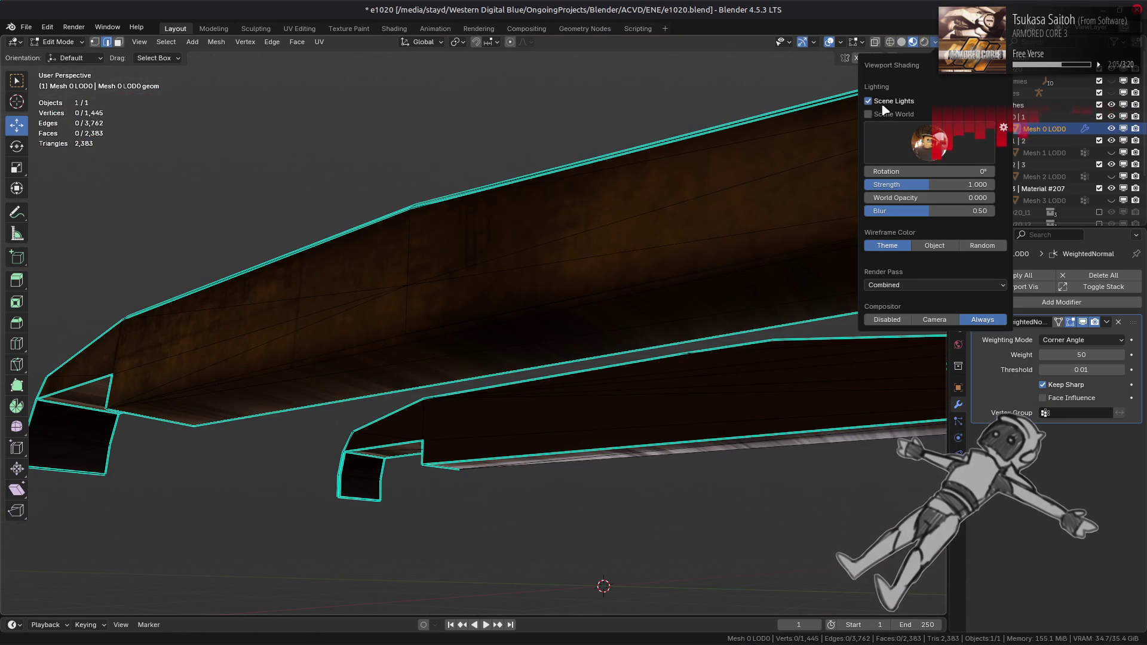
{"action": "left_click", "coordinate": [886, 114]}
{"action": "left_click", "coordinate": [881, 101]}
{"action": "left_click", "coordinate": [884, 113]}
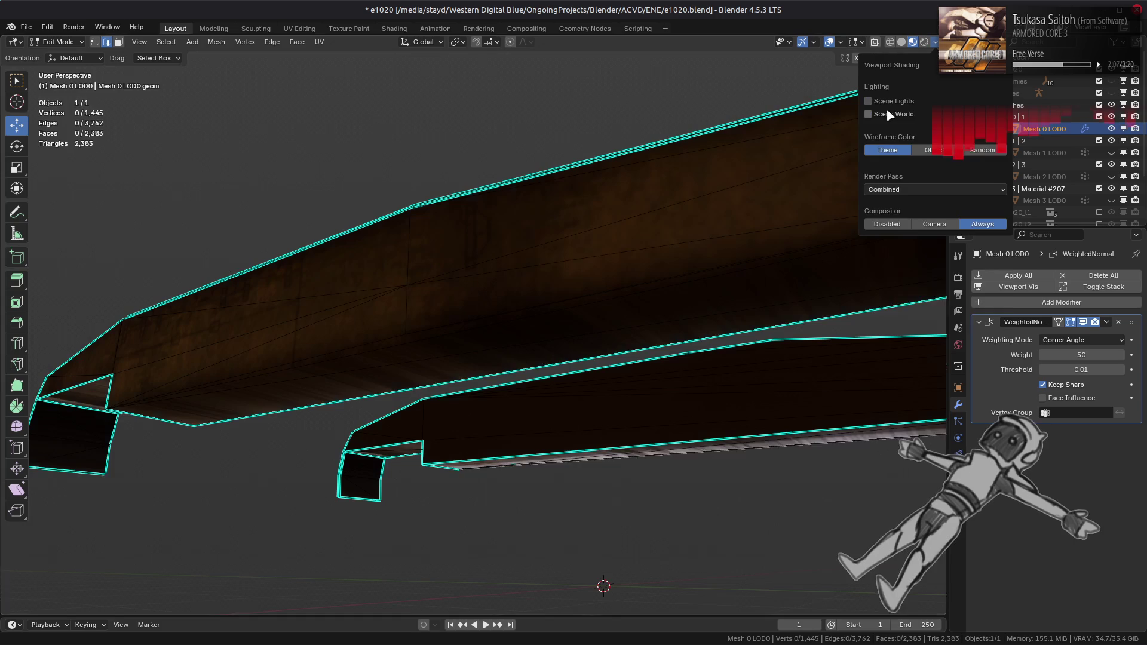
{"action": "left_click", "coordinate": [911, 284]}
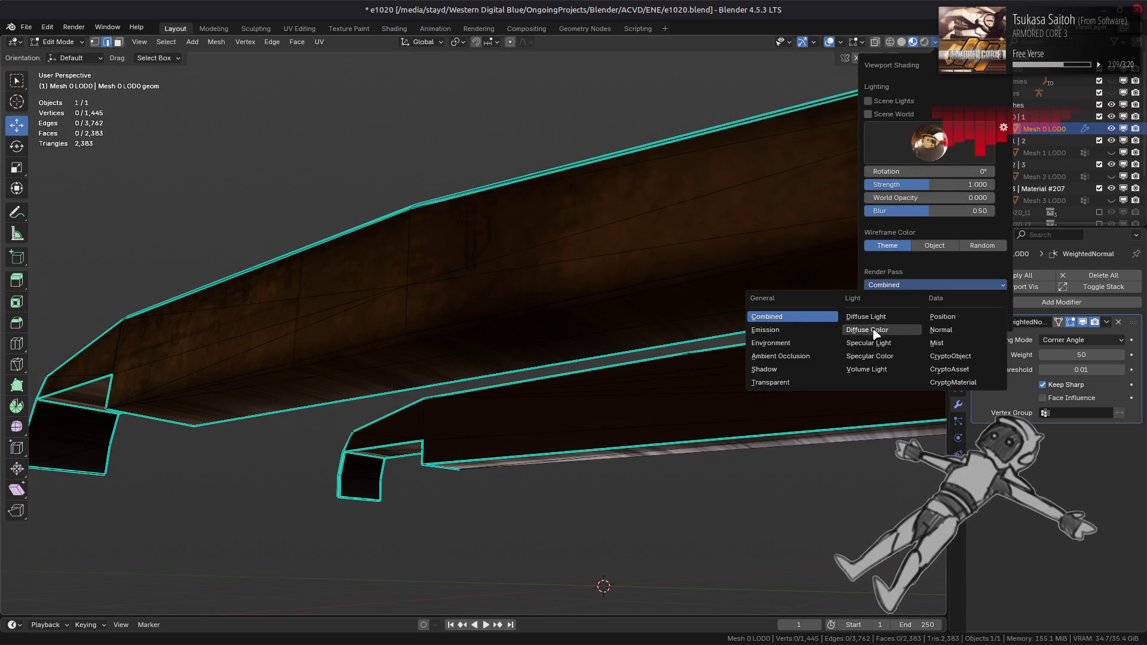
{"action": "left_click", "coordinate": [876, 335]}
{"action": "scroll", "coordinate": [524, 309], "scroll_direction": "up", "scroll_amount": 3}
{"action": "scroll", "coordinate": [594, 279], "scroll_direction": "up", "scroll_amount": 3}
{"action": "mouse_move", "coordinate": [596, 305]}
{"action": "middle_mouse_down"}
{"action": "mouse_move", "coordinate": [595, 253]}
{"action": "mouse_move", "coordinate": [561, 258]}
{"action": "mouse_move", "coordinate": [636, 275]}
{"action": "middle_mouse_up"}
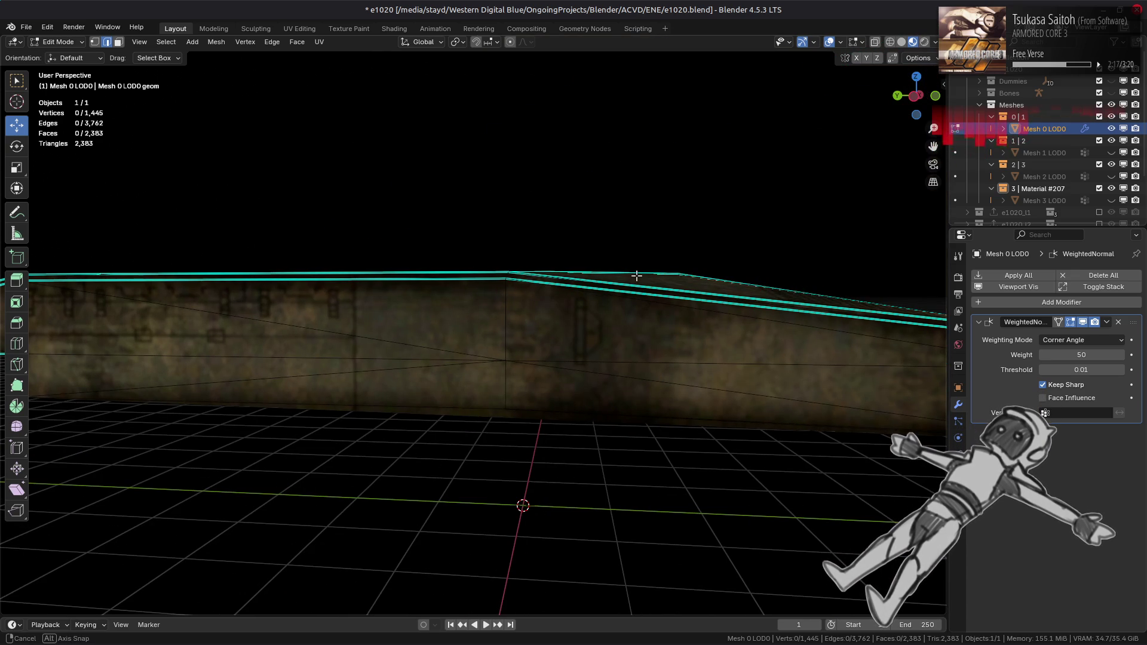
- Try selecting the wall piece with L in edge and vertex modes, clearing each attempt
{"action": "key", "text": "l"}
{"action": "key", "text": "alt+a"}
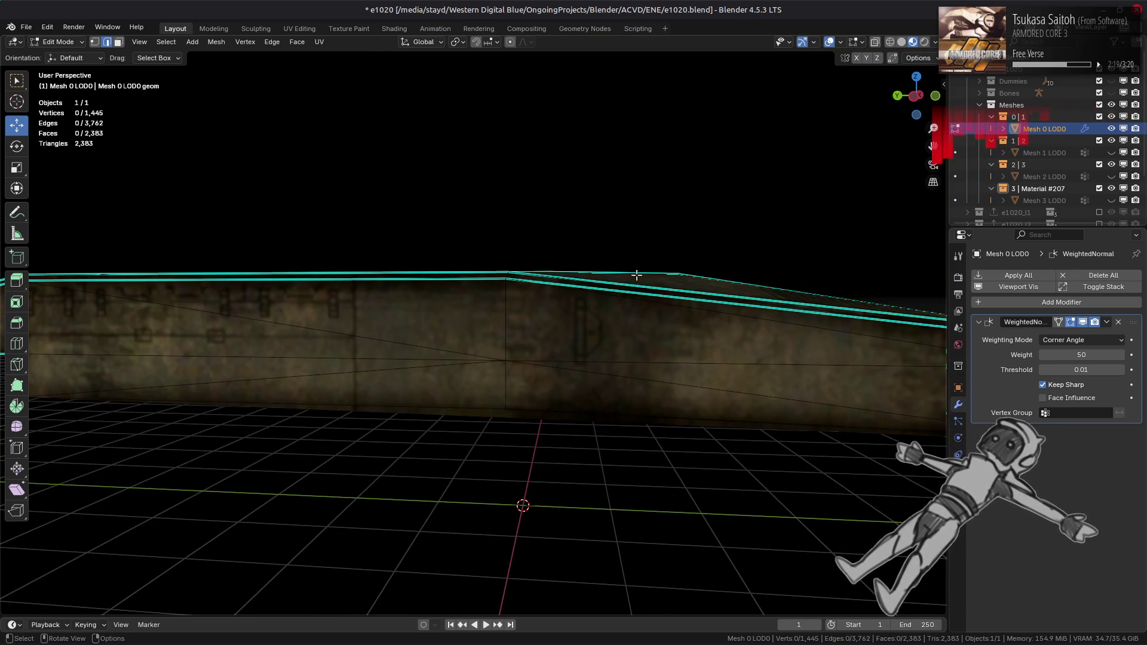
{"action": "mouse_move", "coordinate": [636, 276]}
{"action": "middle_mouse_down"}
{"action": "mouse_move", "coordinate": [627, 243]}
{"action": "mouse_move", "coordinate": [622, 258]}
{"action": "middle_mouse_up"}
{"action": "key", "text": "1"}
{"action": "key", "text": "l"}
{"action": "key", "text": "alt+a"}
- Orbit to see the whole wall piece and select all 84 linked vertices with L
{"action": "scroll", "coordinate": [569, 287], "scroll_direction": "up", "scroll_amount": 3}
{"action": "middle_click_drag", "start_coordinate": [569, 286], "coordinate": [572, 278]}
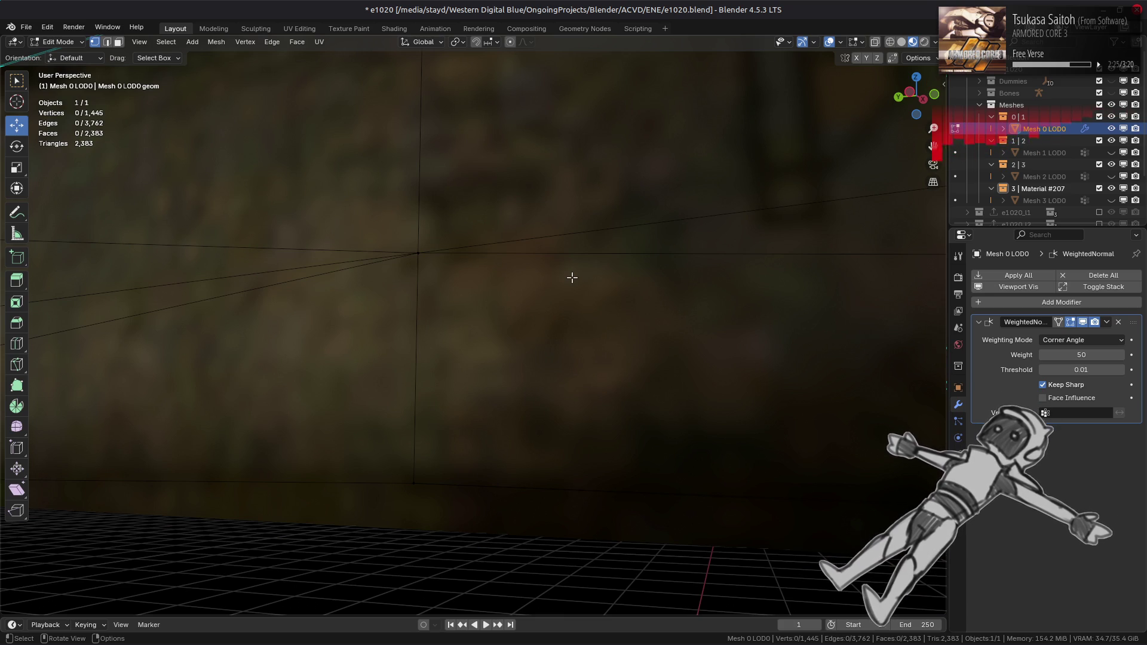
{"action": "scroll", "coordinate": [572, 278], "scroll_direction": "down", "scroll_amount": 5}
{"action": "mouse_move", "coordinate": [568, 274]}
{"action": "middle_mouse_down"}
{"action": "mouse_move", "coordinate": [585, 300]}
{"action": "mouse_move", "coordinate": [533, 355]}
{"action": "middle_mouse_up"}
{"action": "key", "text": "l"}
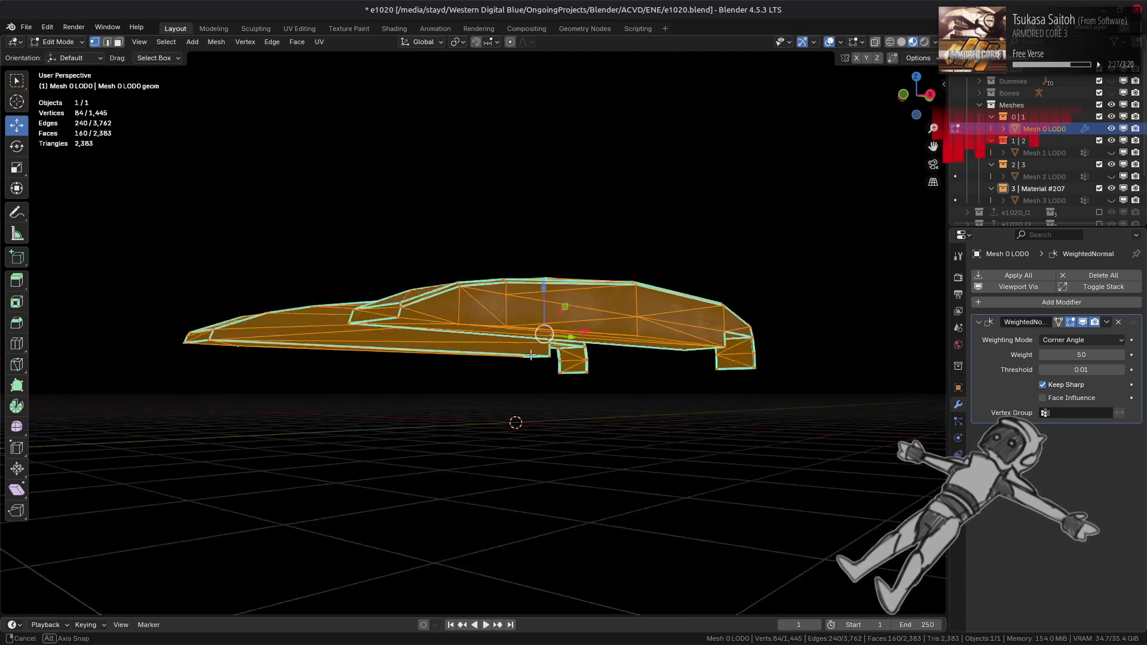
{"action": "scroll", "coordinate": [533, 355], "scroll_direction": "up", "scroll_amount": 5}
{"action": "middle_click_drag", "start_coordinate": [502, 321], "coordinate": [541, 326]}
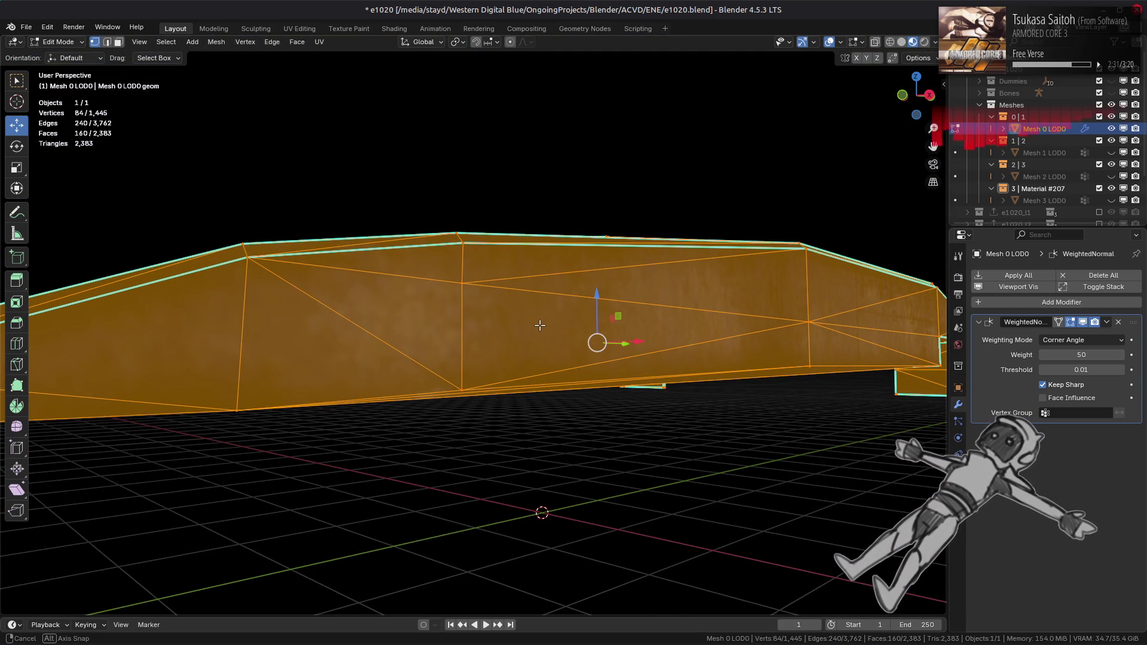
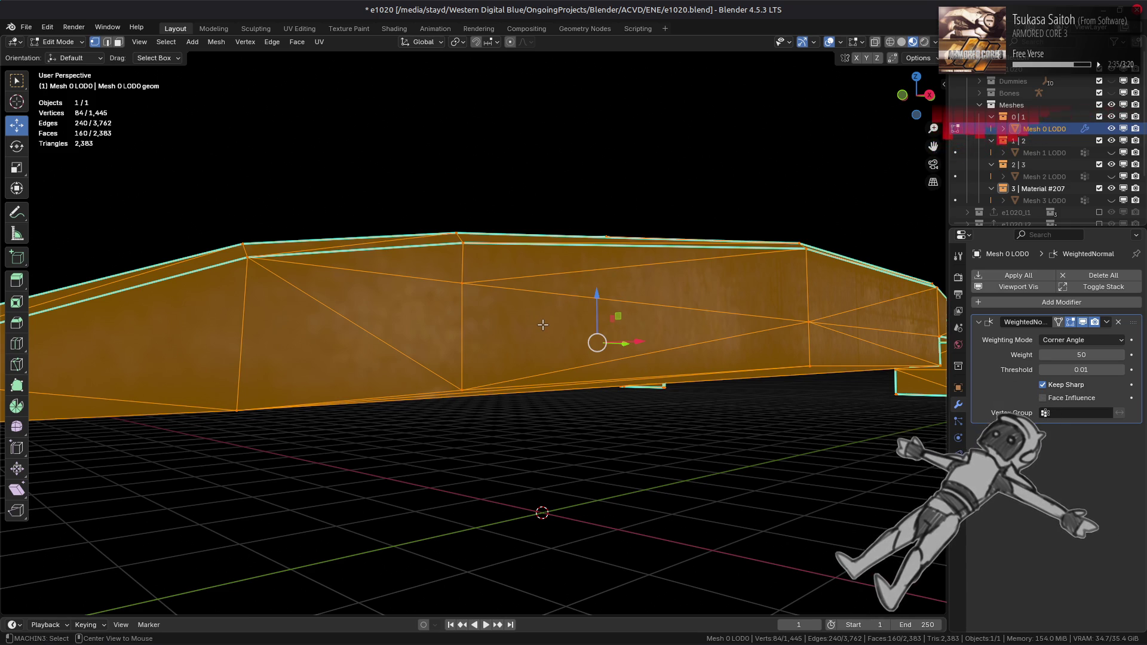
- Select the crease edge path along the first plank and mark it sharp
{"action": "scroll", "coordinate": [543, 324], "scroll_direction": "down", "scroll_amount": 5}
{"action": "middle_click_drag", "start_coordinate": [553, 315], "coordinate": [553, 310]}
{"action": "key", "text": "2"}
{"action": "scroll", "coordinate": [553, 311], "scroll_direction": "up", "scroll_amount": 5}
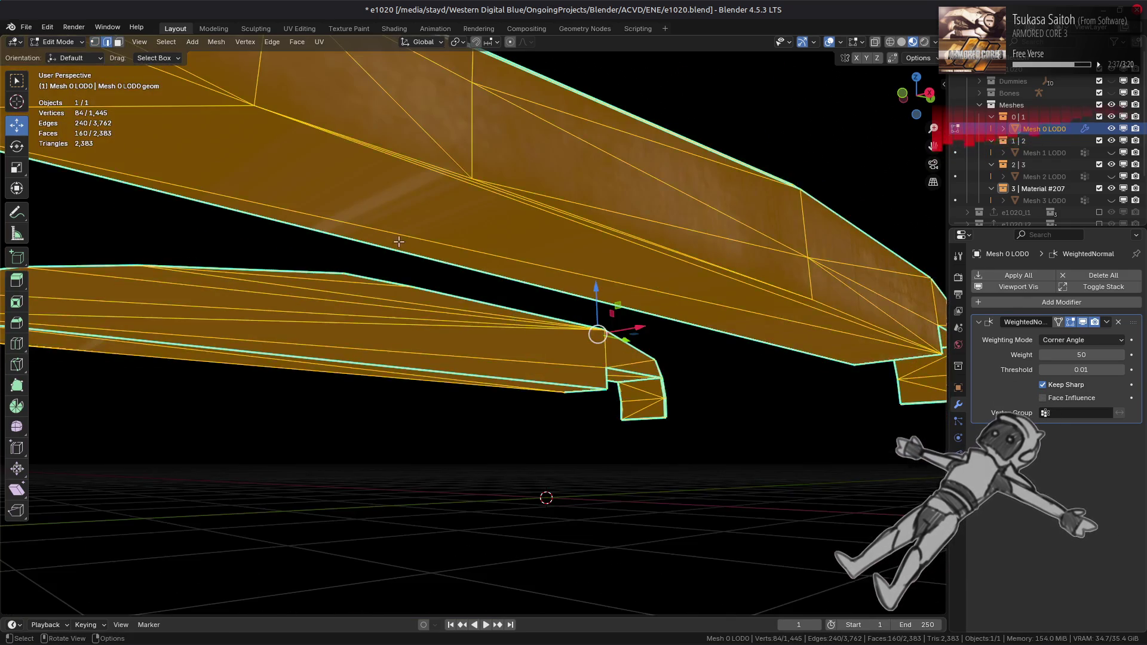
{"action": "key", "text": "alt+a"}
{"action": "left_click", "coordinate": [310, 202]}
{"action": "mouse_move", "coordinate": [310, 203]}
{"action": "middle_mouse_down"}
{"action": "mouse_move", "coordinate": [402, 243]}
{"action": "mouse_move", "coordinate": [551, 257]}
{"action": "mouse_move", "coordinate": [530, 224]}
{"action": "middle_mouse_up"}
{"action": "left_click", "coordinate": [474, 211], "text": "ctrl"}
{"action": "scroll", "coordinate": [474, 211], "scroll_direction": "down", "scroll_amount": 3}
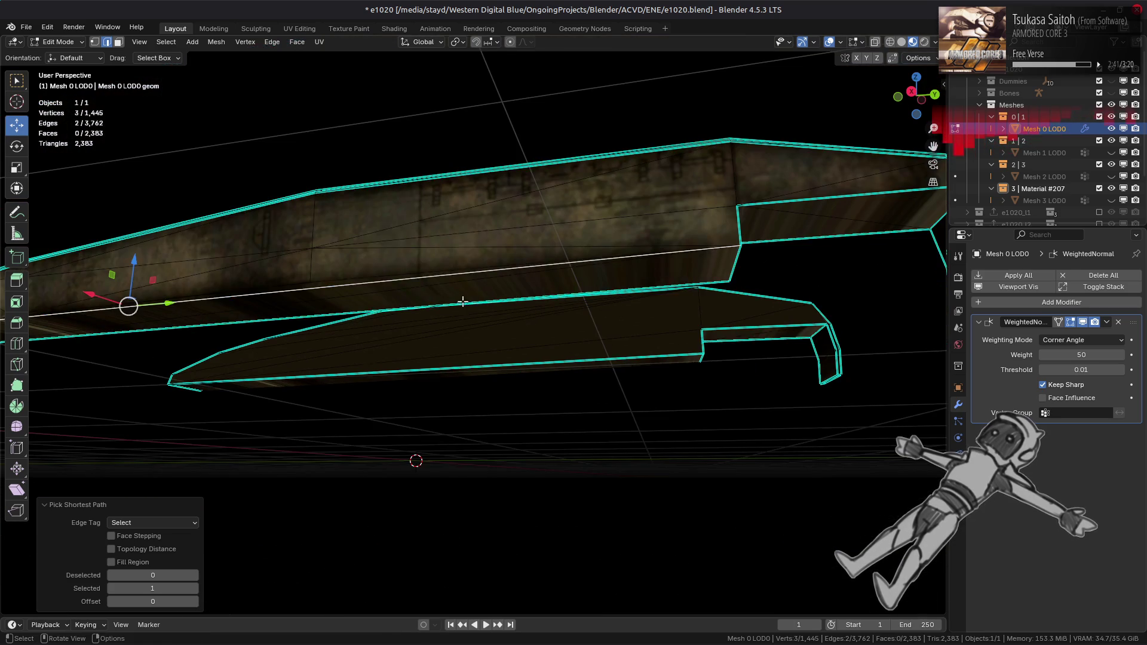
{"action": "right_click", "coordinate": [466, 304]}
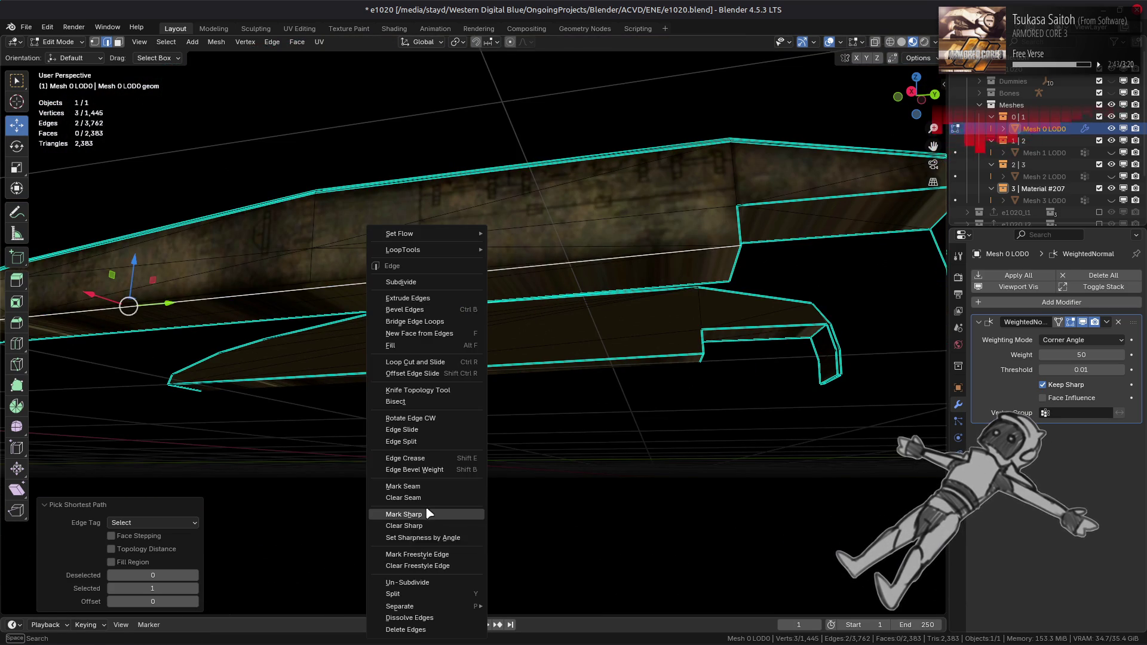
{"action": "left_click", "coordinate": [427, 516]}
- Set viewport shading to show only diffuse colour, then lower the selected vertices about 0.34 m
{"action": "left_click", "coordinate": [935, 42]}
{"action": "left_click", "coordinate": [902, 283]}
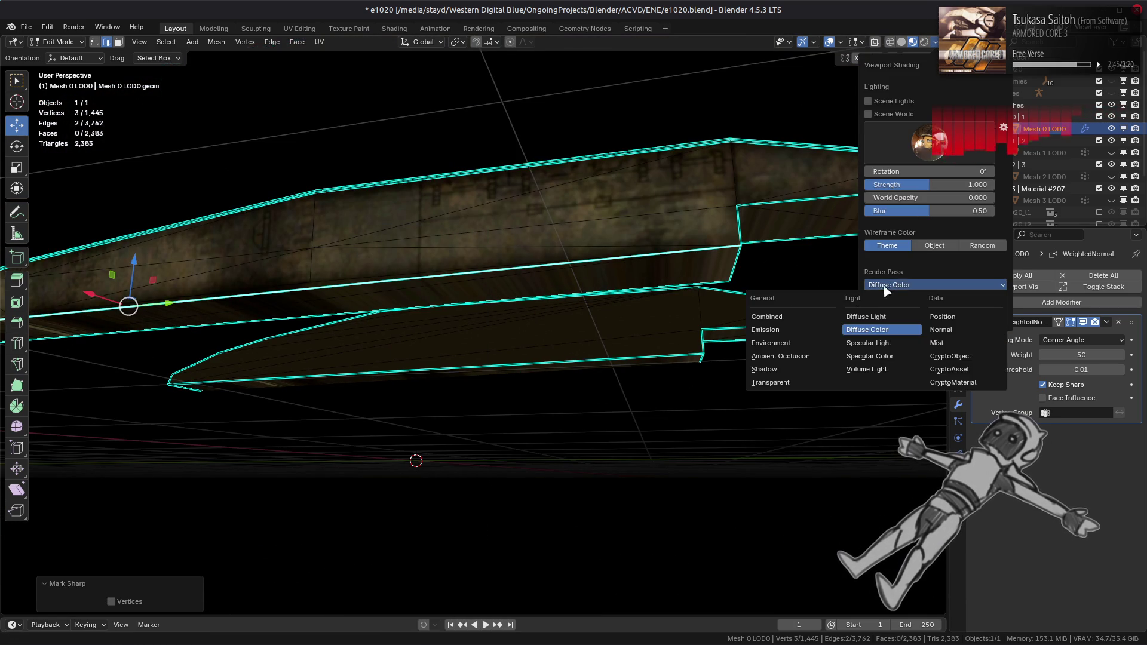
{"action": "left_click", "coordinate": [789, 319]}
{"action": "mouse_move", "coordinate": [419, 335]}
{"action": "middle_mouse_down"}
{"action": "mouse_move", "coordinate": [476, 322]}
{"action": "mouse_move", "coordinate": [381, 315]}
{"action": "mouse_move", "coordinate": [411, 317]}
{"action": "mouse_move", "coordinate": [413, 303]}
{"action": "mouse_move", "coordinate": [490, 280]}
{"action": "middle_mouse_up"}
{"action": "left_click_drag", "start_coordinate": [615, 242], "coordinate": [621, 289]}
- Mark the lower plank's bottom edge and a second edge sharp
{"action": "middle_click_drag", "start_coordinate": [622, 290], "coordinate": [585, 290]}
{"action": "key", "text": "2"}
{"action": "key", "text": "ctrl+l"}
{"action": "mouse_move", "coordinate": [436, 328]}
{"action": "middle_mouse_down"}
{"action": "mouse_move", "coordinate": [425, 460]}
{"action": "mouse_move", "coordinate": [474, 440]}
{"action": "mouse_move", "coordinate": [494, 392]}
{"action": "mouse_move", "coordinate": [359, 353]}
{"action": "mouse_move", "coordinate": [577, 432]}
{"action": "mouse_move", "coordinate": [530, 307]}
{"action": "middle_mouse_up"}
{"action": "scroll", "coordinate": [440, 337], "scroll_direction": "up", "scroll_amount": 1}
{"action": "scroll", "coordinate": [425, 406], "scroll_direction": "up", "scroll_amount": 2}
{"action": "left_click", "coordinate": [425, 464]}
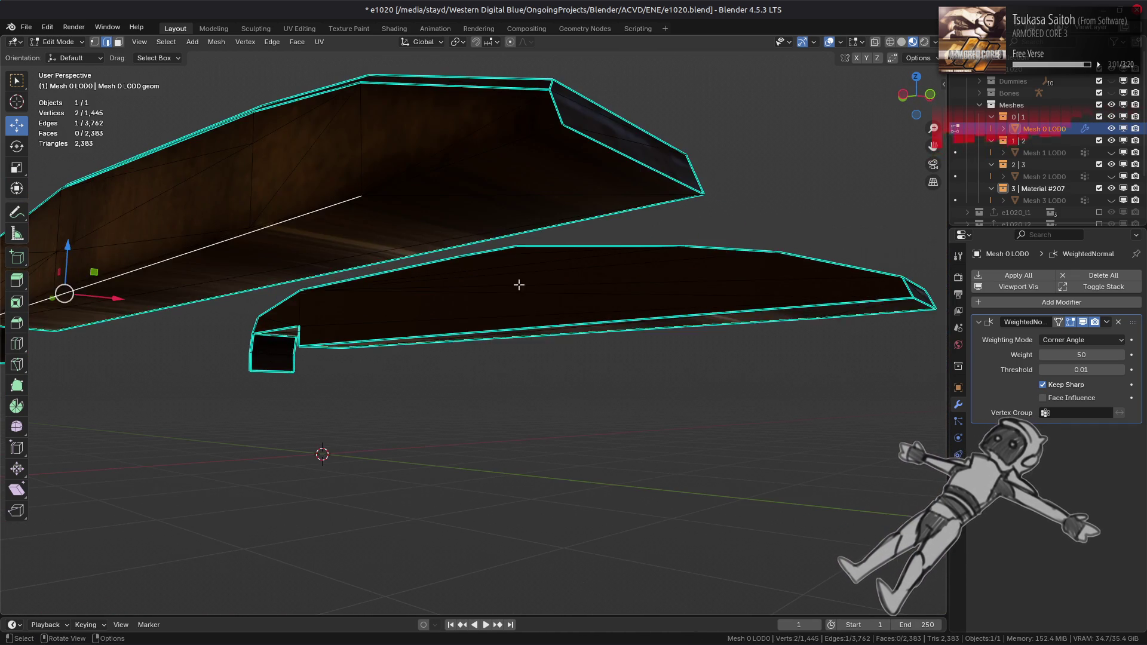
{"action": "left_click", "coordinate": [490, 149], "text": "ctrl"}
{"action": "right_click", "coordinate": [676, 335]}
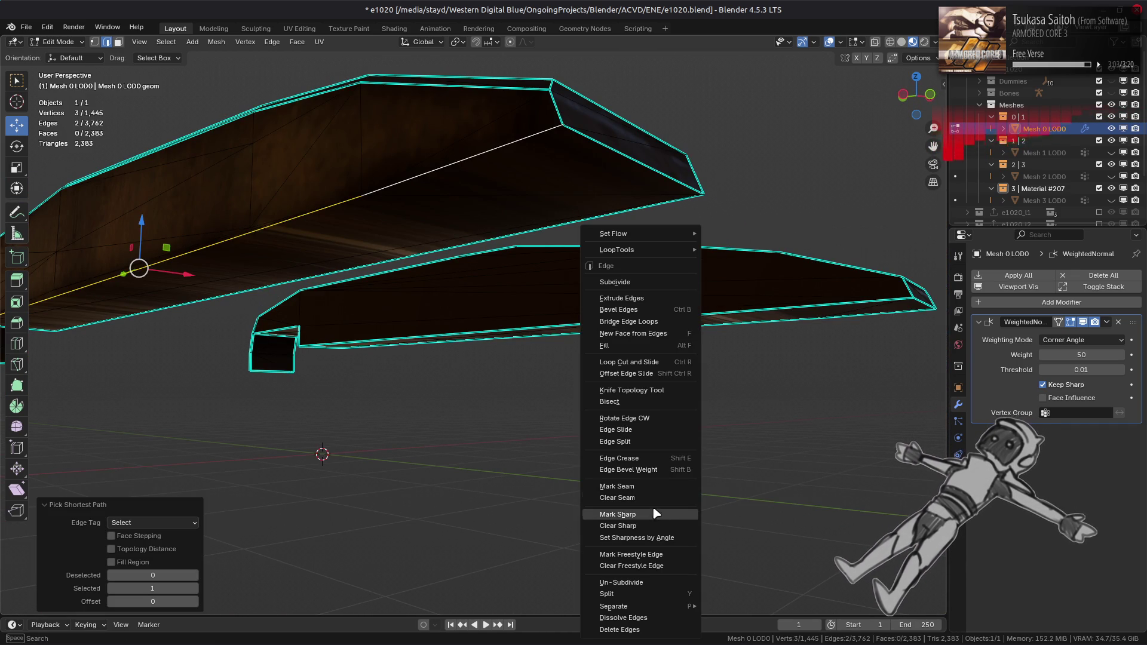
{"action": "left_click", "coordinate": [634, 516]}
- Mark a single edge on the top of the bar sharp
{"action": "mouse_move", "coordinate": [621, 418]}
{"action": "middle_mouse_down"}
{"action": "mouse_move", "coordinate": [583, 321]}
{"action": "mouse_move", "coordinate": [289, 297]}
{"action": "mouse_move", "coordinate": [448, 302]}
{"action": "mouse_move", "coordinate": [418, 305]}
{"action": "mouse_move", "coordinate": [445, 306]}
{"action": "mouse_move", "coordinate": [478, 335]}
{"action": "mouse_move", "coordinate": [531, 436]}
{"action": "mouse_move", "coordinate": [471, 346]}
{"action": "mouse_move", "coordinate": [358, 315]}
{"action": "mouse_move", "coordinate": [397, 315]}
{"action": "mouse_move", "coordinate": [450, 341]}
{"action": "mouse_move", "coordinate": [442, 259]}
{"action": "mouse_move", "coordinate": [430, 256]}
{"action": "middle_mouse_up"}
{"action": "scroll", "coordinate": [443, 333], "scroll_direction": "up", "scroll_amount": 5}
{"action": "left_click", "coordinate": [450, 340]}
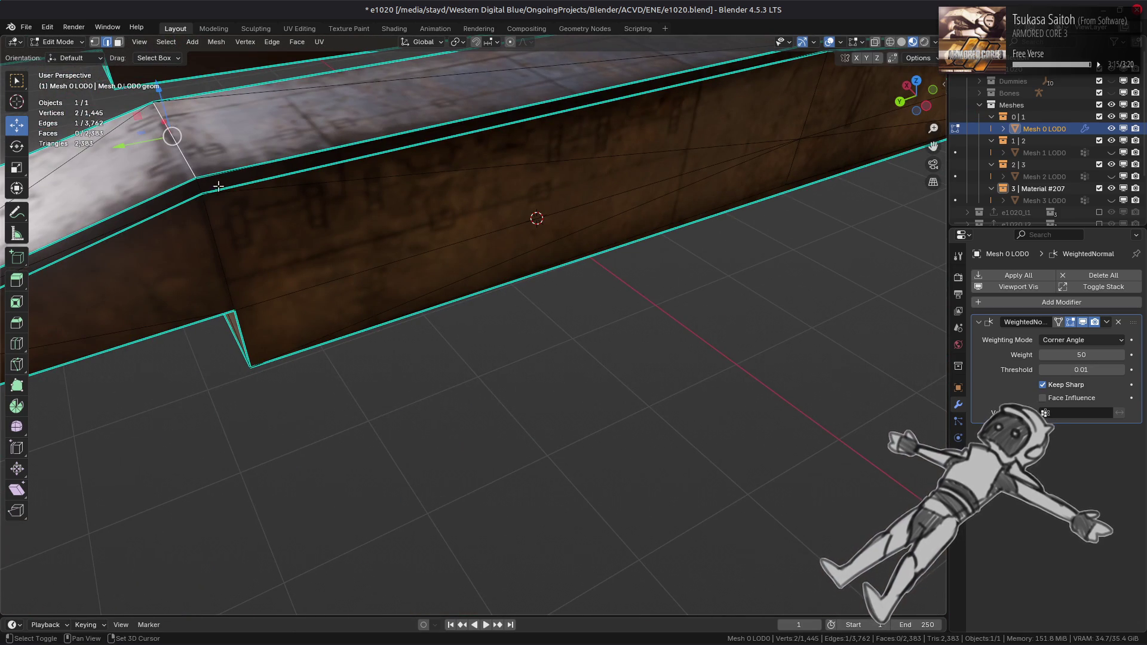
{"action": "key", "text": "ctrl+e"}
{"action": "left_click", "coordinate": [523, 339]}
{"action": "mouse_move", "coordinate": [522, 338]}
{"action": "middle_mouse_down"}
{"action": "mouse_move", "coordinate": [521, 286]}
{"action": "mouse_move", "coordinate": [439, 342]}
{"action": "middle_mouse_up"}
{"action": "scroll", "coordinate": [439, 342], "scroll_direction": "up", "scroll_amount": 1}
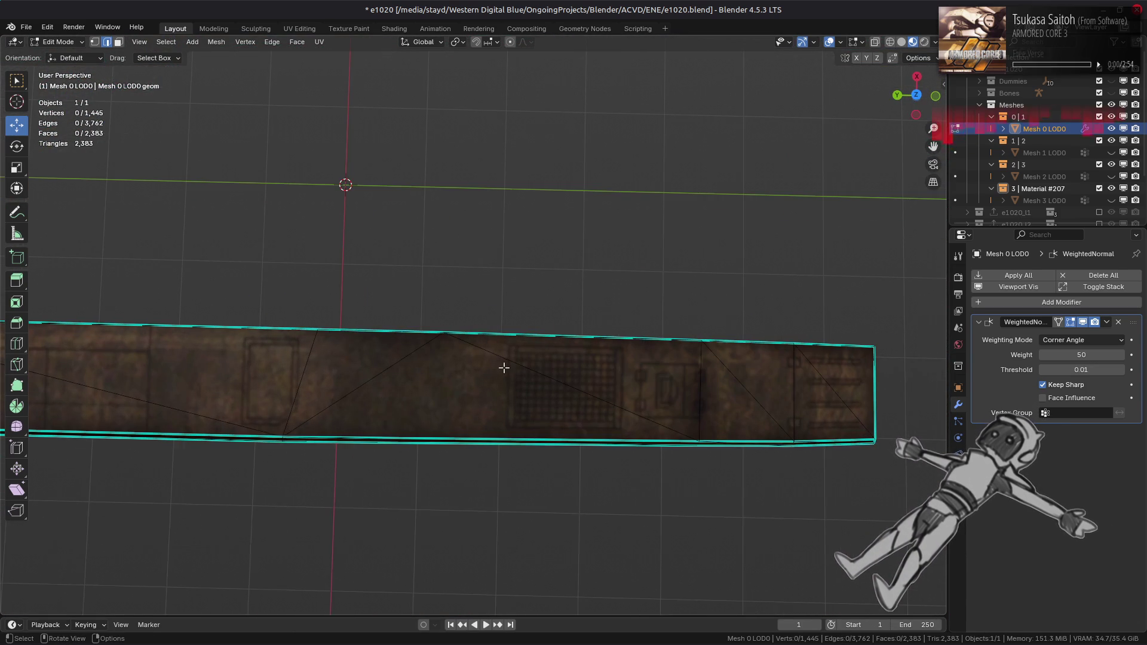
- Select the connected bar pieces and inspect the tank from several angles in Object Mode
{"action": "middle_click_drag", "start_coordinate": [505, 367], "coordinate": [423, 281]}
{"action": "key", "text": "l"}
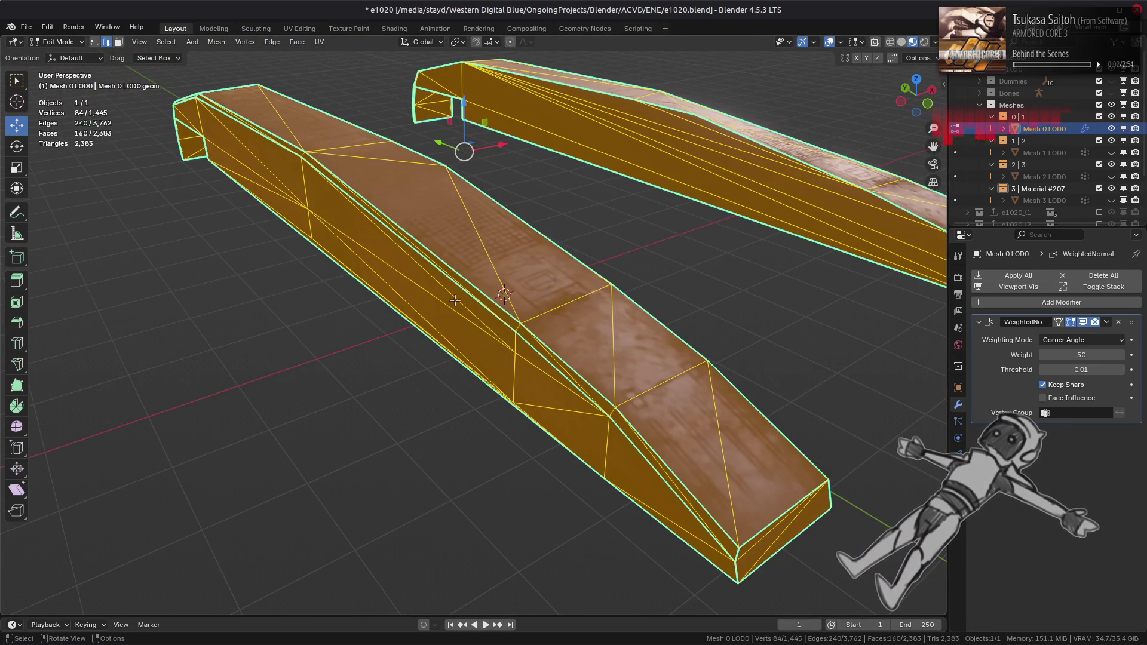
{"action": "key", "text": "alt+a"}
{"action": "scroll", "coordinate": [474, 303], "scroll_direction": "up", "scroll_amount": 5}
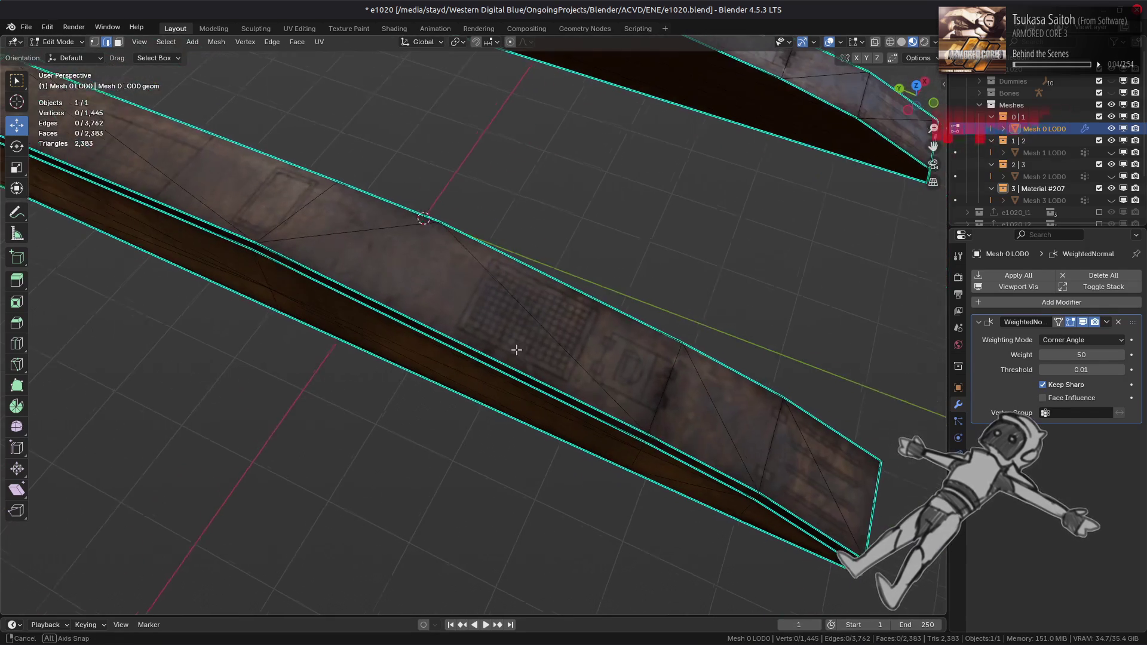
{"action": "middle_click_drag", "start_coordinate": [512, 346], "coordinate": [606, 426]}
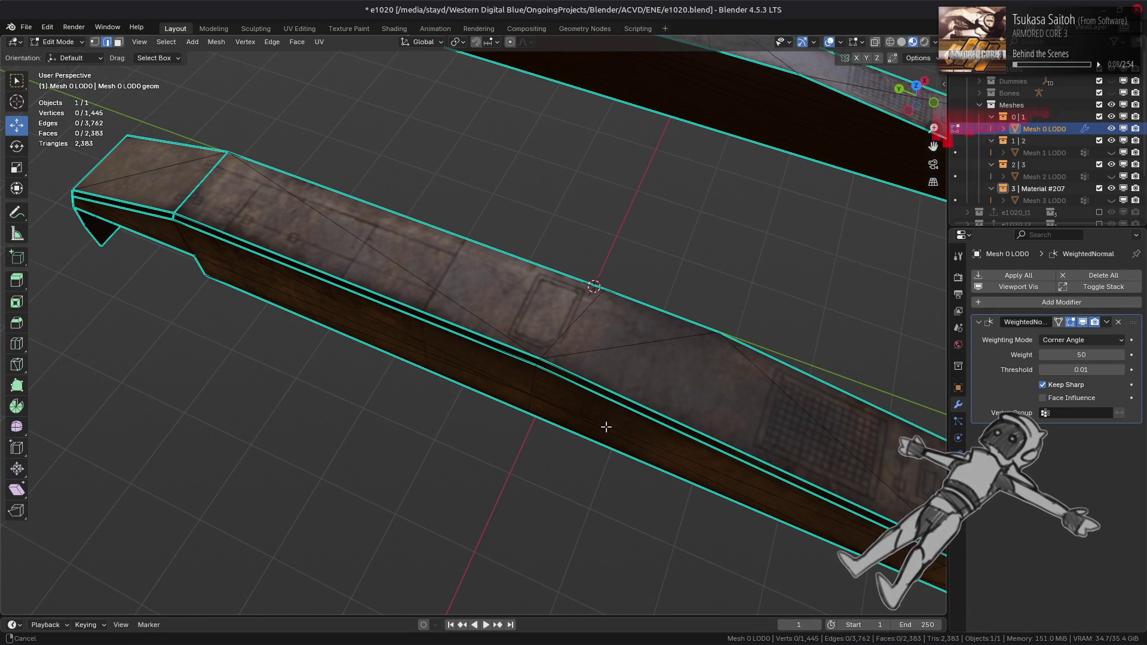
{"action": "mouse_move", "coordinate": [606, 427]}
{"action": "middle_mouse_down"}
{"action": "mouse_move", "coordinate": [423, 374]}
{"action": "mouse_move", "coordinate": [471, 291]}
{"action": "mouse_move", "coordinate": [330, 289]}
{"action": "mouse_move", "coordinate": [341, 308]}
{"action": "mouse_move", "coordinate": [426, 344]}
{"action": "mouse_move", "coordinate": [456, 335]}
{"action": "mouse_move", "coordinate": [446, 349]}
{"action": "mouse_move", "coordinate": [417, 345]}
{"action": "mouse_move", "coordinate": [469, 341]}
{"action": "mouse_move", "coordinate": [494, 385]}
{"action": "mouse_move", "coordinate": [603, 377]}
{"action": "mouse_move", "coordinate": [474, 356]}
{"action": "mouse_move", "coordinate": [506, 357]}
{"action": "mouse_move", "coordinate": [520, 395]}
{"action": "mouse_move", "coordinate": [472, 337]}
{"action": "mouse_move", "coordinate": [394, 360]}
{"action": "mouse_move", "coordinate": [395, 389]}
{"action": "middle_mouse_up"}
{"action": "key", "text": "l"}
{"action": "key", "text": "Tab"}
{"action": "mouse_move", "coordinate": [632, 395]}
{"action": "middle_mouse_down"}
{"action": "mouse_move", "coordinate": [148, 363]}
{"action": "mouse_move", "coordinate": [769, 390]}
{"action": "mouse_move", "coordinate": [723, 392]}
{"action": "mouse_move", "coordinate": [699, 428]}
{"action": "mouse_move", "coordinate": [768, 339]}
{"action": "middle_mouse_up"}
- Back in Edit Mode, mark the edge at the bar's end sharp via Edge > Mark Sharp, then deselect
{"action": "key", "text": "Tab"}
{"action": "scroll", "coordinate": [551, 307], "scroll_direction": "up", "scroll_amount": 3}
{"action": "key", "text": "a"}
{"action": "left_click", "coordinate": [564, 297]}
{"action": "left_click", "coordinate": [272, 42]}
{"action": "left_click", "coordinate": [377, 352]}
{"action": "key", "text": "alt+a"}
{"action": "scroll", "coordinate": [731, 304], "scroll_direction": "down", "scroll_amount": 5}
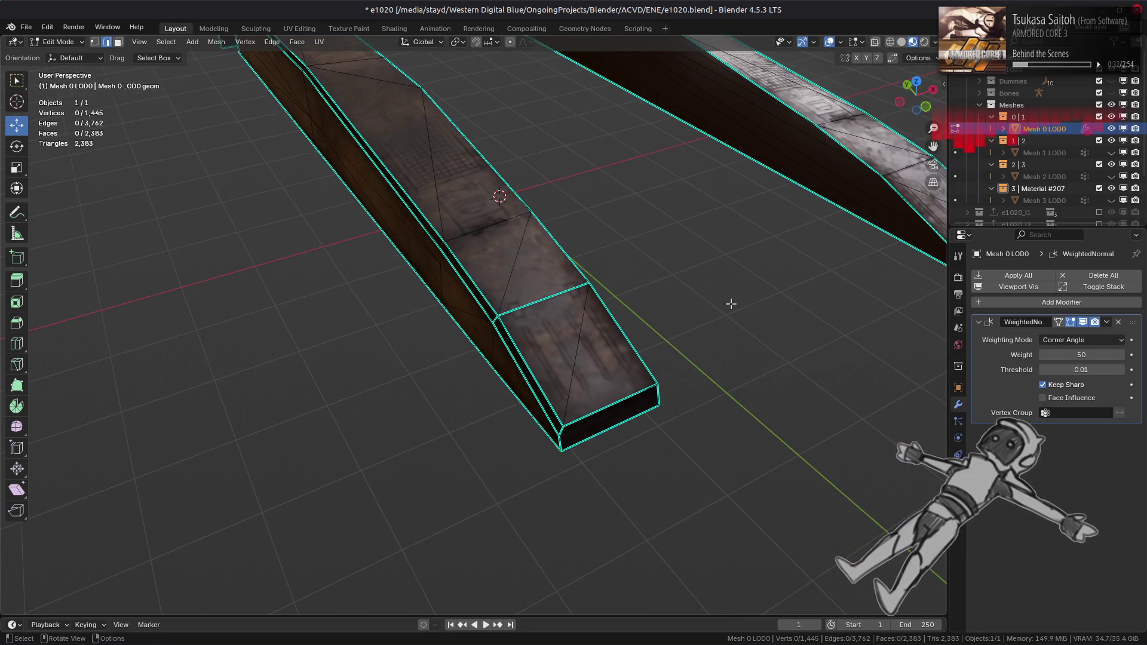
- Mark the currently selected bar edge sharp and clear the selection
{"action": "middle_click_drag", "start_coordinate": [731, 304], "coordinate": [737, 382]}
{"action": "scroll", "coordinate": [444, 300], "scroll_direction": "up", "scroll_amount": 4}
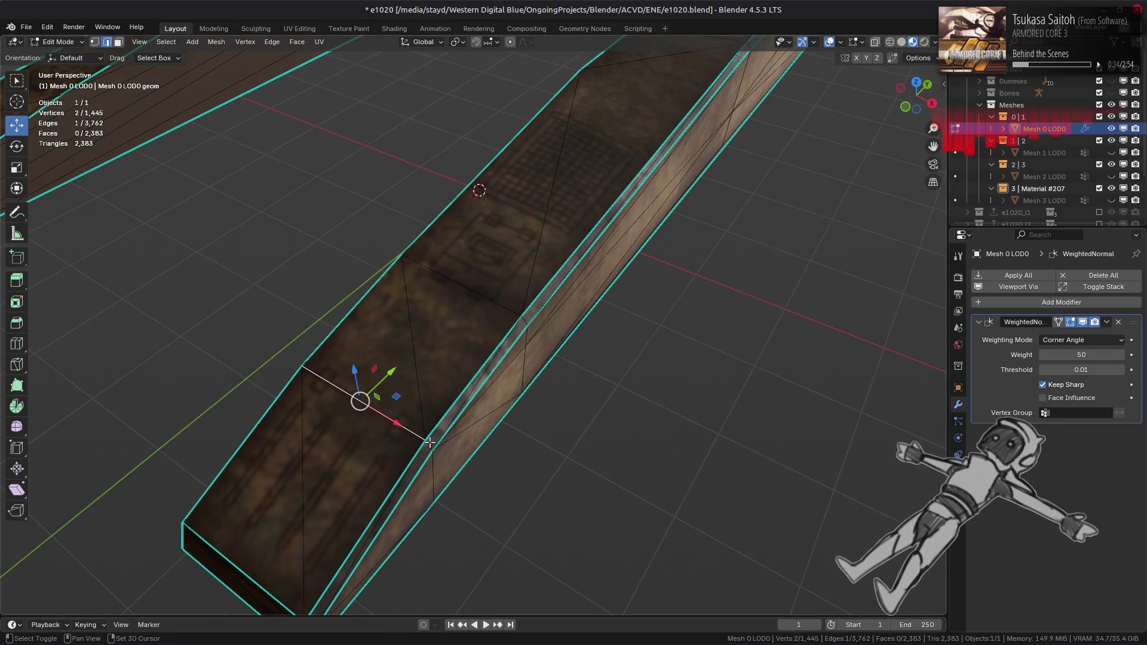
{"action": "right_click", "coordinate": [633, 426]}
{"action": "left_click", "coordinate": [642, 431]}
{"action": "key", "text": "alt+a"}
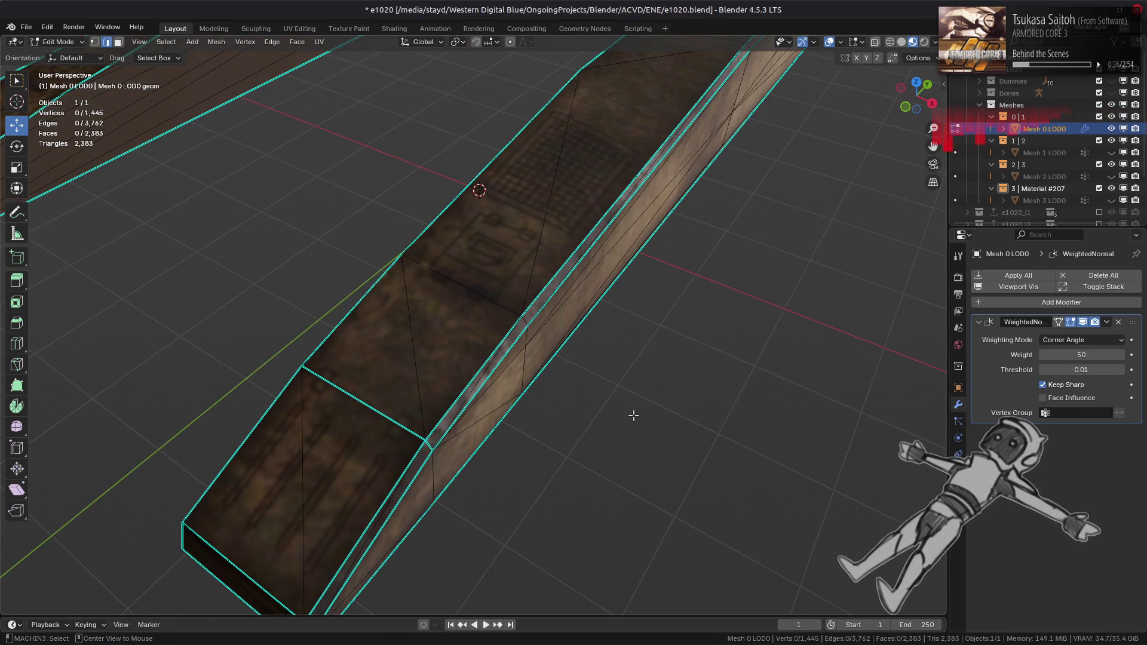
- Reveal the hidden mesh parts with Alt+H and inspect the hull deck and barrel
{"action": "key", "text": "alt+h"}
{"action": "scroll", "coordinate": [564, 358], "scroll_direction": "down", "scroll_amount": 5}
{"action": "key", "text": "alt+a"}
{"action": "middle_click_drag", "start_coordinate": [599, 325], "coordinate": [493, 315]}
{"action": "scroll", "coordinate": [605, 320], "scroll_direction": "up", "scroll_amount": 6}
{"action": "scroll", "coordinate": [493, 315], "scroll_direction": "up", "scroll_amount": 5}
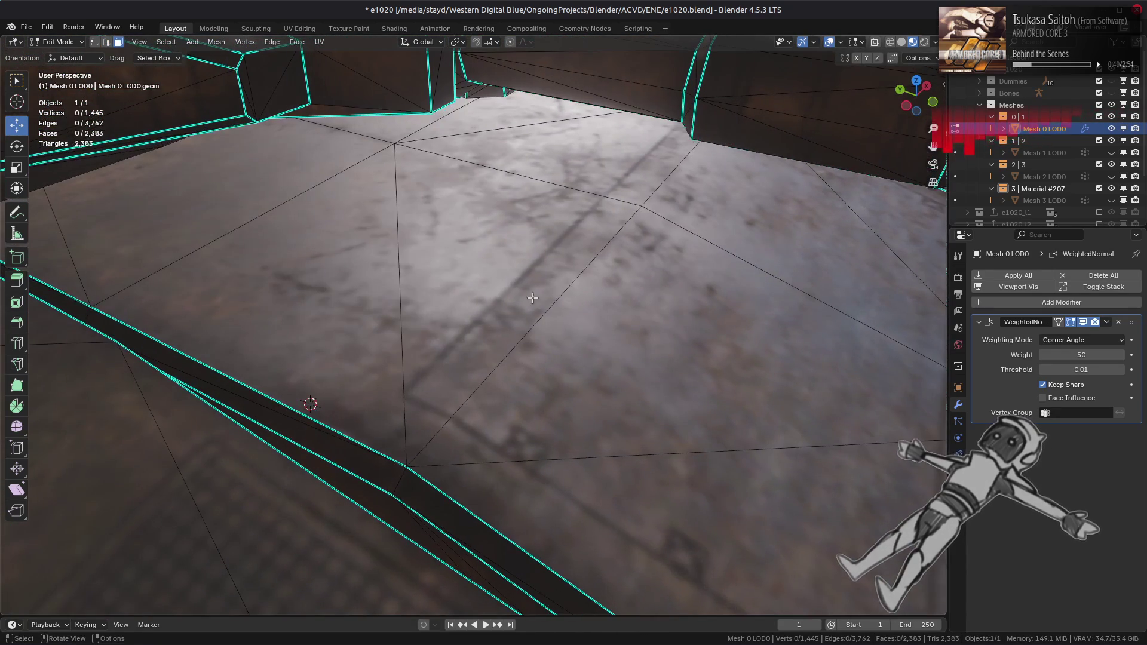
{"action": "left_click", "coordinate": [548, 278]}
{"action": "key", "text": "Tab"}
{"action": "scroll", "coordinate": [548, 278], "scroll_direction": "down", "scroll_amount": 5}
{"action": "mouse_move", "coordinate": [544, 290]}
{"action": "middle_mouse_down"}
{"action": "mouse_move", "coordinate": [366, 366]}
{"action": "mouse_move", "coordinate": [386, 338]}
{"action": "mouse_move", "coordinate": [447, 305]}
{"action": "mouse_move", "coordinate": [454, 315]}
{"action": "middle_mouse_up"}
{"action": "scroll", "coordinate": [366, 342], "scroll_direction": "down", "scroll_amount": 8}
- Mark the deck edge run beside the gun barrel sharp
{"action": "key", "text": "Tab"}
{"action": "scroll", "coordinate": [453, 315], "scroll_direction": "up", "scroll_amount": 5}
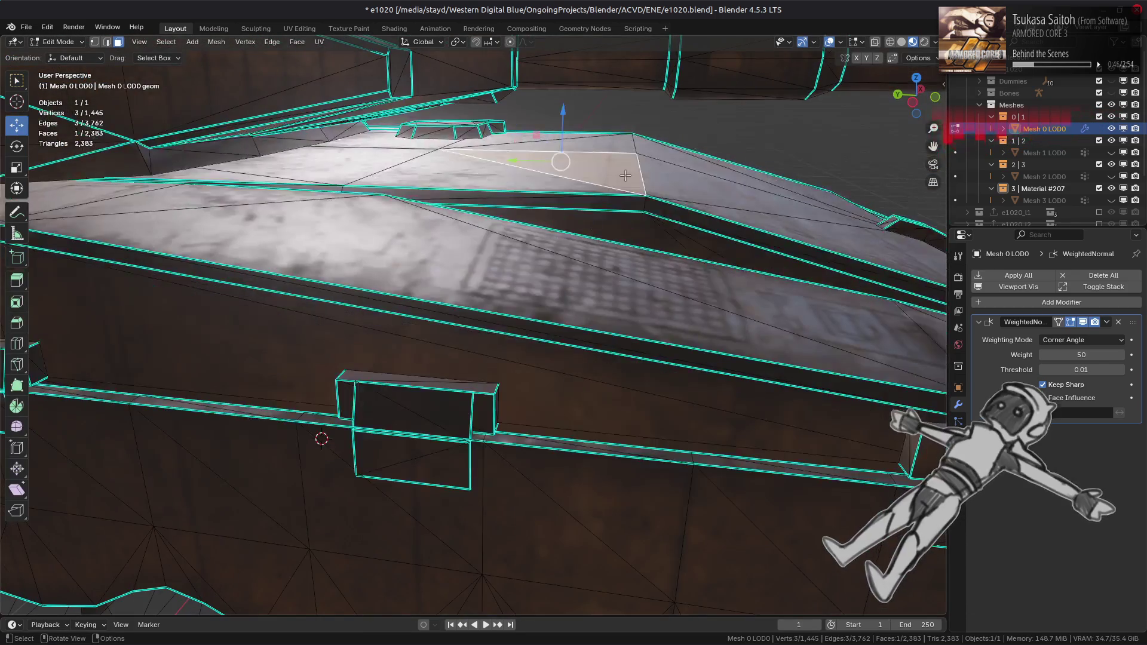
{"action": "scroll", "coordinate": [639, 170], "scroll_direction": "up", "scroll_amount": 2}
{"action": "left_click", "coordinate": [638, 169]}
{"action": "scroll", "coordinate": [639, 170], "scroll_direction": "up", "scroll_amount": 2}
{"action": "middle_click_drag", "start_coordinate": [639, 169], "coordinate": [600, 206]}
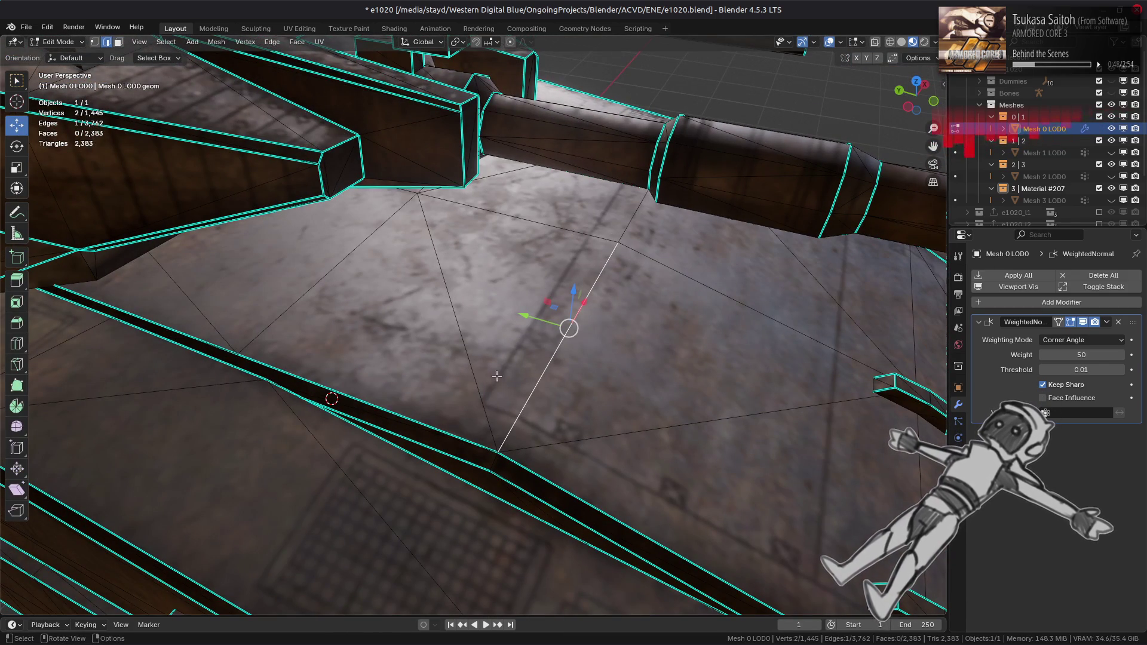
{"action": "mouse_move", "coordinate": [530, 355]}
{"action": "middle_mouse_down"}
{"action": "mouse_move", "coordinate": [475, 349]}
{"action": "mouse_move", "coordinate": [575, 279]}
{"action": "middle_mouse_up"}
{"action": "scroll", "coordinate": [471, 348], "scroll_direction": "up", "scroll_amount": 1}
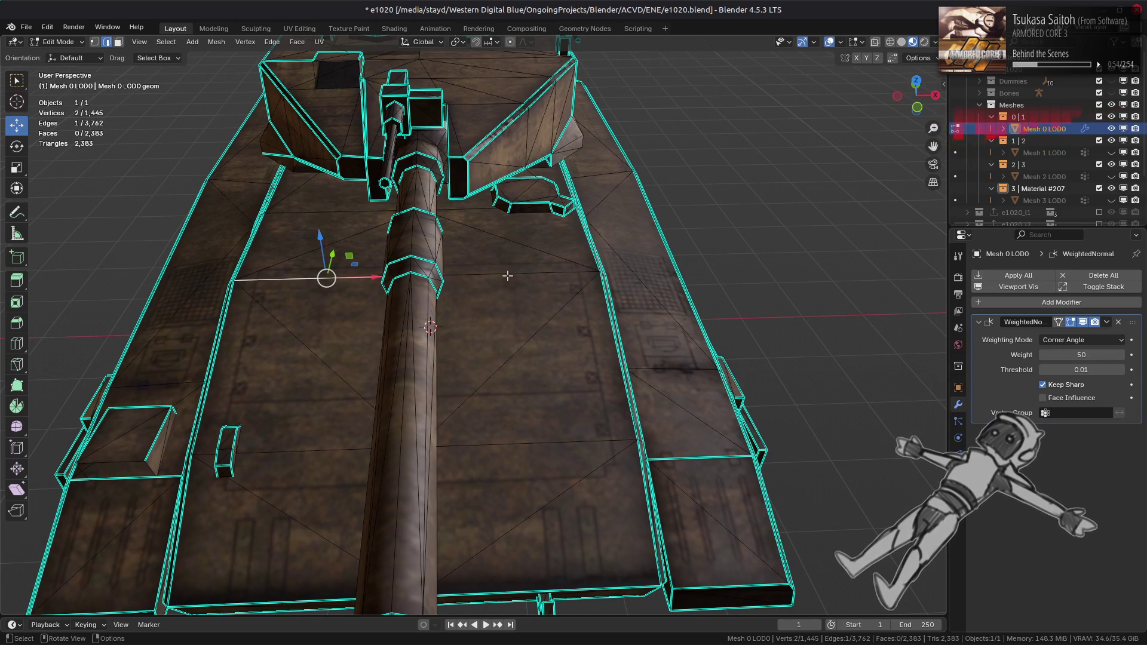
{"action": "mouse_move", "coordinate": [509, 398]}
{"action": "middle_mouse_down"}
{"action": "mouse_move", "coordinate": [560, 385]}
{"action": "mouse_move", "coordinate": [480, 372]}
{"action": "middle_mouse_up"}
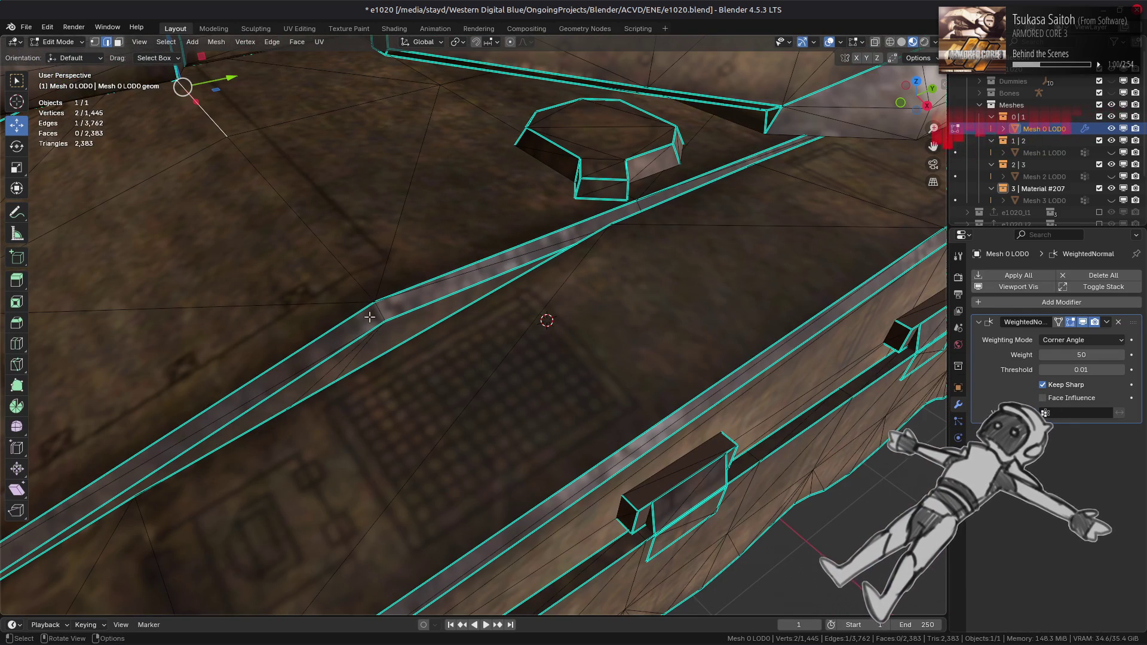
{"action": "middle_click_drag", "start_coordinate": [299, 332], "coordinate": [550, 391]}
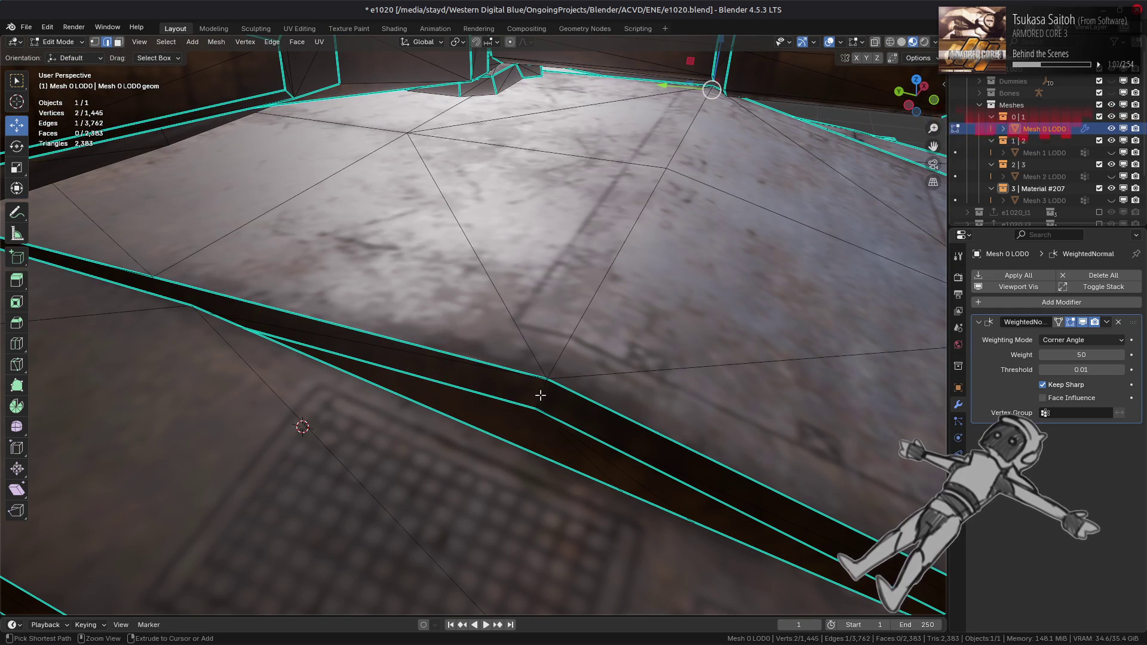
{"action": "left_click", "coordinate": [540, 395], "text": "ctrl"}
{"action": "right_click", "coordinate": [347, 380]}
{"action": "left_click", "coordinate": [343, 375]}
{"action": "key", "text": "Tab"}
- Orbit around the whole tank to its rear and return to Edit Mode
{"action": "scroll", "coordinate": [512, 333], "scroll_direction": "down", "scroll_amount": 10}
{"action": "mouse_move", "coordinate": [512, 333]}
{"action": "middle_mouse_down"}
{"action": "mouse_move", "coordinate": [467, 323]}
{"action": "mouse_move", "coordinate": [536, 346]}
{"action": "mouse_move", "coordinate": [530, 318]}
{"action": "mouse_move", "coordinate": [320, 366]}
{"action": "mouse_move", "coordinate": [461, 328]}
{"action": "mouse_move", "coordinate": [545, 337]}
{"action": "middle_mouse_up"}
{"action": "scroll", "coordinate": [450, 350], "scroll_direction": "down", "scroll_amount": 2}
{"action": "middle_click_drag", "start_coordinate": [450, 349], "coordinate": [558, 333]}
{"action": "key", "text": "Tab"}
- Isolate the rear block with Ctrl+L and Shift+H, then mark its selected edge sharp
{"action": "key", "text": "ctrl+l"}
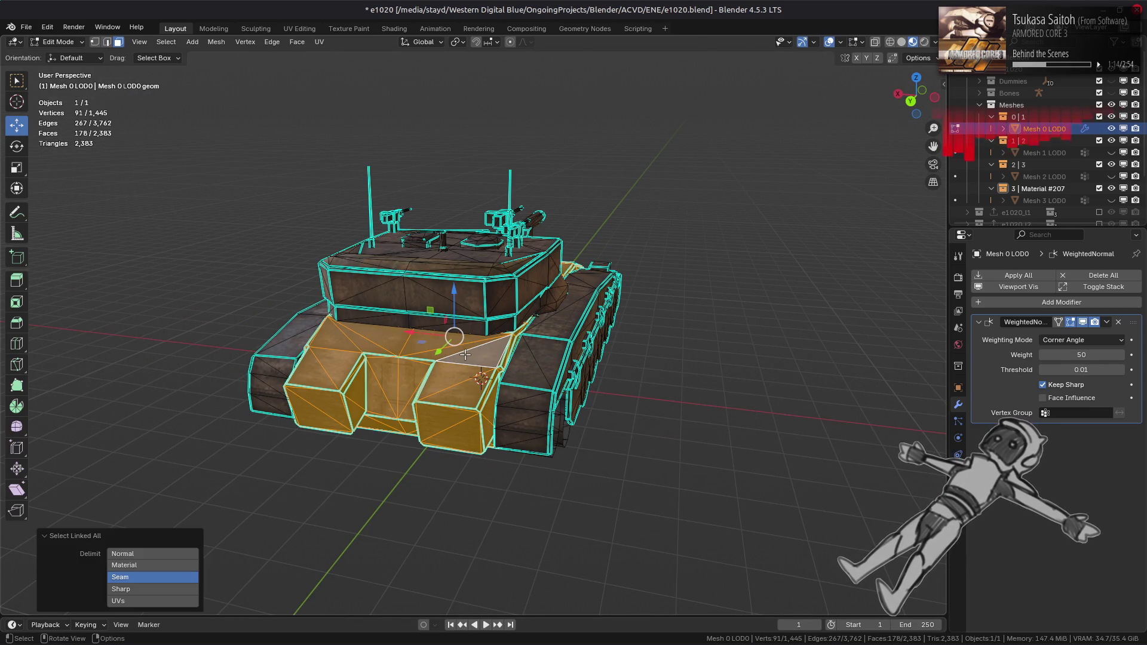
{"action": "key", "text": "shift+h"}
{"action": "key", "text": "KP_Decimal"}
{"action": "mouse_move", "coordinate": [433, 352]}
{"action": "middle_mouse_down"}
{"action": "mouse_move", "coordinate": [418, 382]}
{"action": "mouse_move", "coordinate": [413, 371]}
{"action": "mouse_move", "coordinate": [431, 359]}
{"action": "mouse_move", "coordinate": [441, 419]}
{"action": "middle_mouse_up"}
{"action": "key", "text": "alt+a"}
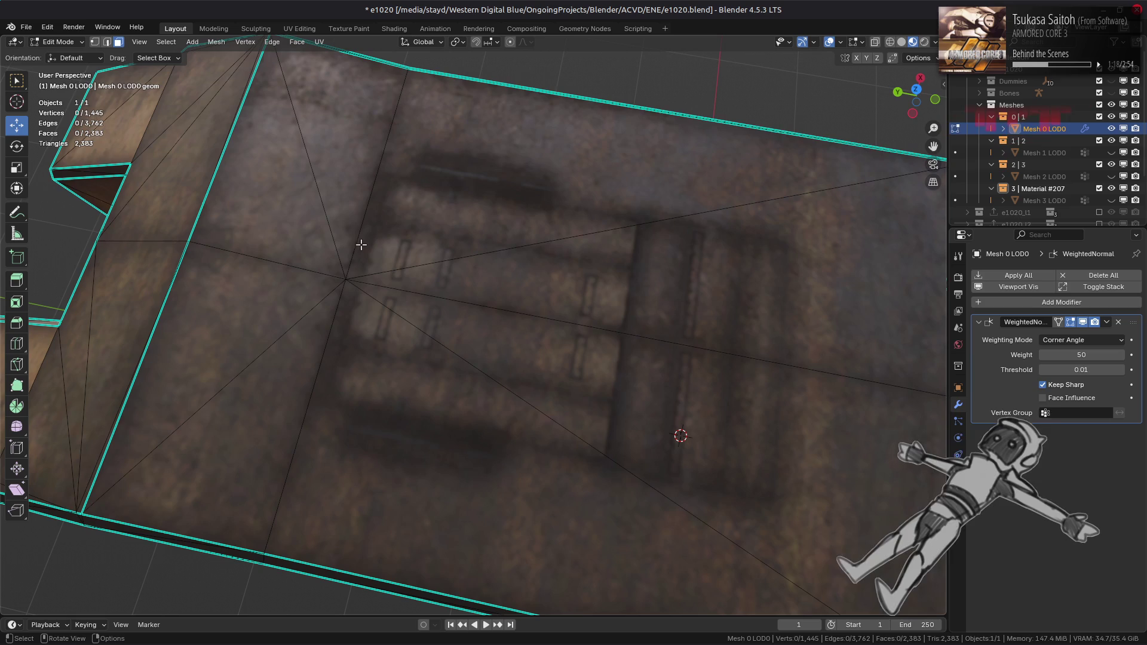
{"action": "key", "text": "2"}
{"action": "key", "text": "ctrl+e"}
{"action": "left_click", "coordinate": [514, 362]}
{"action": "key", "text": "alt+a"}
- Mark the box's corner edge sharp
{"action": "scroll", "coordinate": [514, 362], "scroll_direction": "down", "scroll_amount": 5}
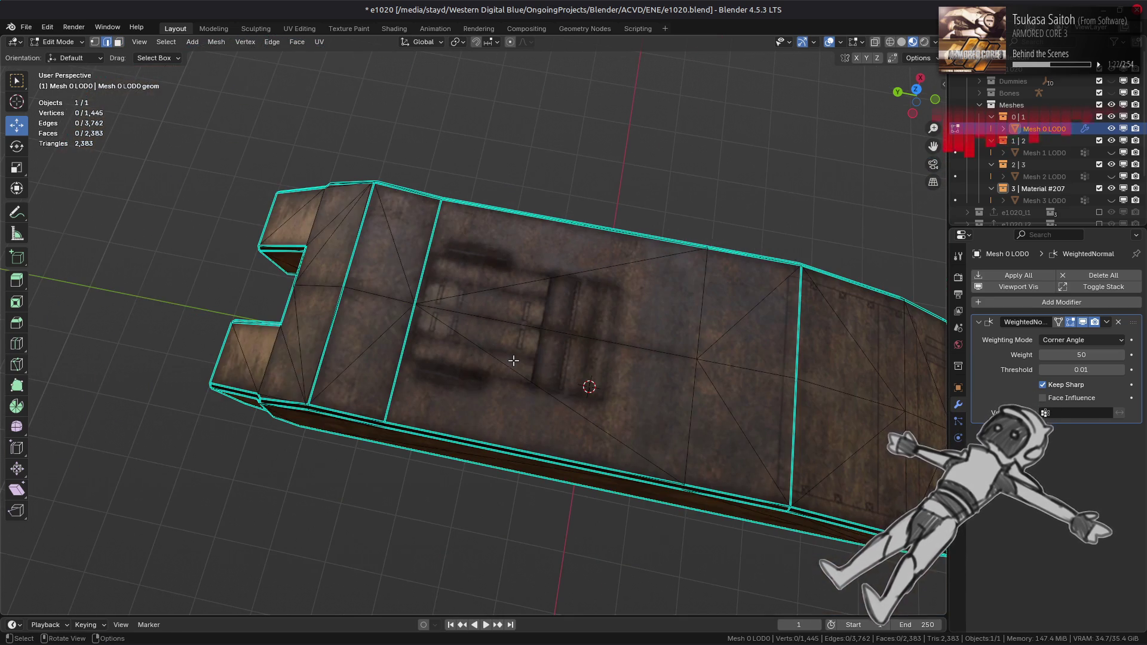
{"action": "mouse_move", "coordinate": [296, 362]}
{"action": "middle_mouse_down"}
{"action": "mouse_move", "coordinate": [409, 347]}
{"action": "mouse_move", "coordinate": [382, 344]}
{"action": "mouse_move", "coordinate": [373, 367]}
{"action": "middle_mouse_up"}
{"action": "key", "text": "l"}
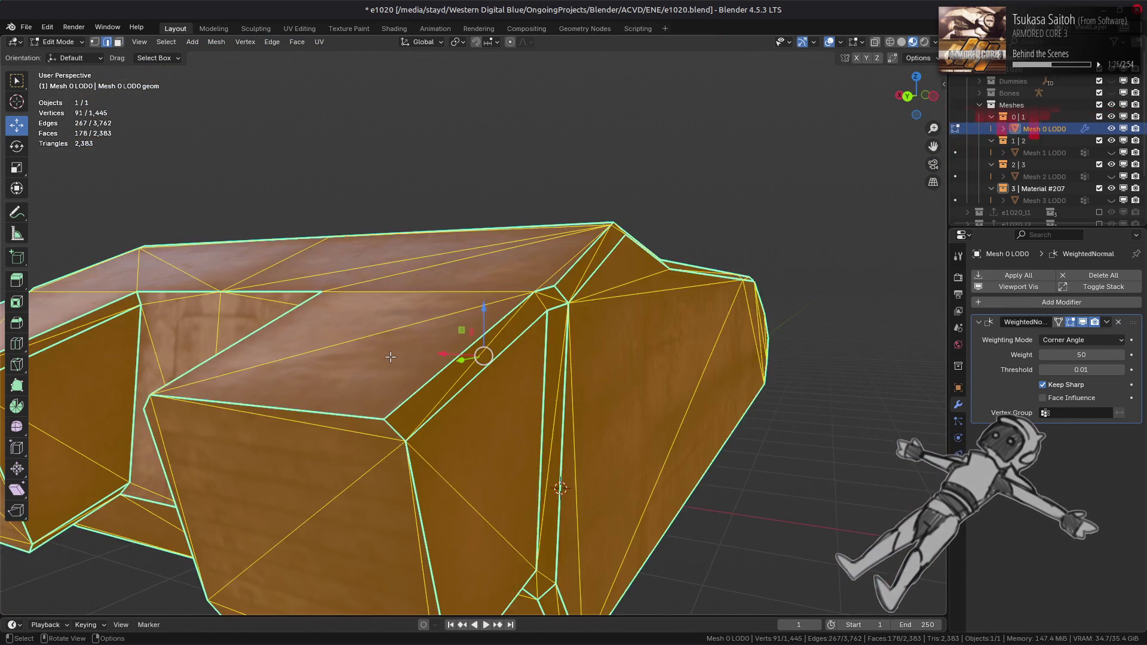
{"action": "key", "text": "alt+a"}
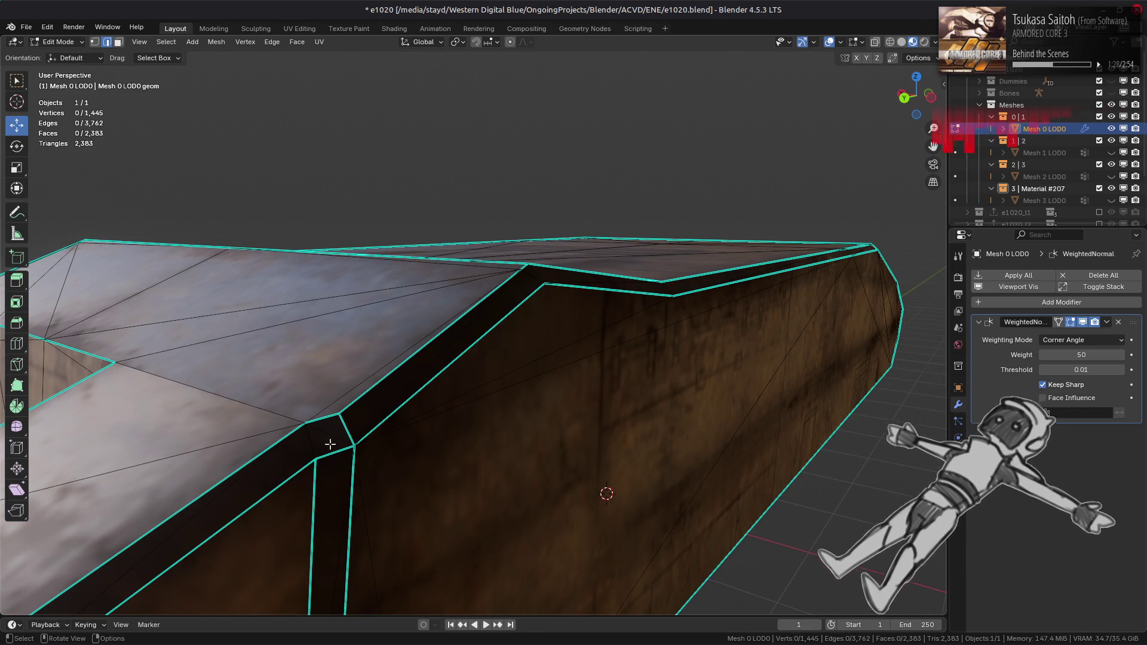
{"action": "left_click", "coordinate": [306, 441]}
{"action": "mouse_move", "coordinate": [306, 441]}
{"action": "middle_mouse_down"}
{"action": "mouse_move", "coordinate": [392, 402]}
{"action": "mouse_move", "coordinate": [479, 404]}
{"action": "mouse_move", "coordinate": [480, 332]}
{"action": "middle_mouse_up"}
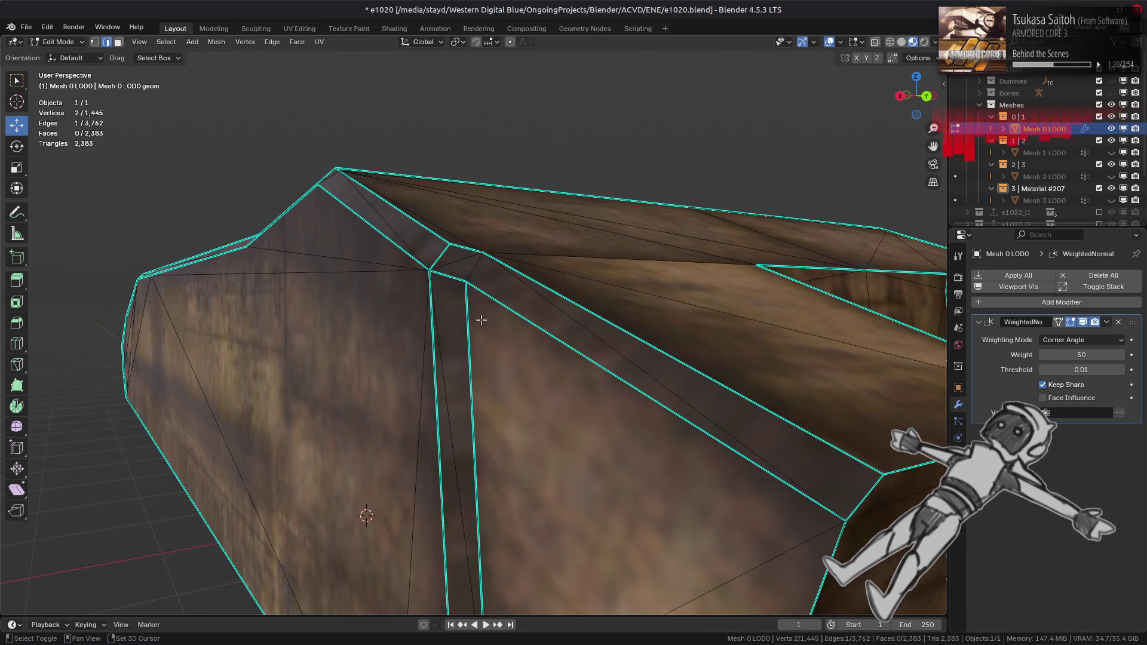
{"action": "left_click", "coordinate": [474, 274], "text": "shift"}
{"action": "mouse_move", "coordinate": [474, 274]}
{"action": "middle_mouse_down"}
{"action": "mouse_move", "coordinate": [379, 464]}
{"action": "mouse_move", "coordinate": [402, 428]}
{"action": "mouse_move", "coordinate": [328, 358]}
{"action": "mouse_move", "coordinate": [318, 404]}
{"action": "mouse_move", "coordinate": [371, 384]}
{"action": "mouse_move", "coordinate": [397, 325]}
{"action": "mouse_move", "coordinate": [405, 384]}
{"action": "mouse_move", "coordinate": [407, 367]}
{"action": "mouse_move", "coordinate": [504, 376]}
{"action": "mouse_move", "coordinate": [441, 379]}
{"action": "mouse_move", "coordinate": [489, 320]}
{"action": "middle_mouse_up"}
{"action": "key", "text": "alt+a"}
{"action": "scroll", "coordinate": [406, 370], "scroll_direction": "up", "scroll_amount": 5}
{"action": "left_click", "coordinate": [488, 320]}
{"action": "mouse_move", "coordinate": [555, 350]}
{"action": "middle_mouse_down", "text": "shift"}
{"action": "mouse_move", "coordinate": [440, 340]}
{"action": "mouse_move", "coordinate": [562, 292]}
{"action": "middle_mouse_up", "text": "shift"}
{"action": "key", "text": "ctrl+e"}
{"action": "left_click", "coordinate": [679, 379]}
- Mark the edge on the right side of the block's inner face sharp
{"action": "mouse_move", "coordinate": [559, 370]}
{"action": "middle_mouse_down"}
{"action": "mouse_move", "coordinate": [533, 257]}
{"action": "mouse_move", "coordinate": [441, 411]}
{"action": "middle_mouse_up"}
{"action": "scroll", "coordinate": [441, 411], "scroll_direction": "up", "scroll_amount": 5}
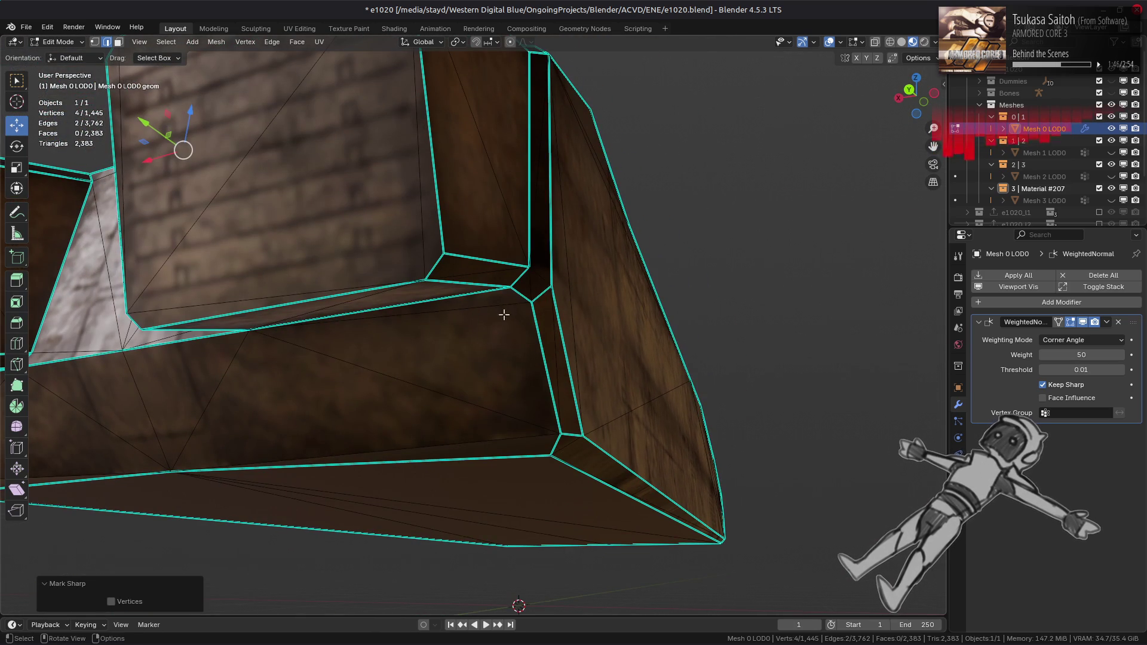
{"action": "left_click", "coordinate": [530, 270]}
{"action": "mouse_move", "coordinate": [530, 269]}
{"action": "middle_mouse_down"}
{"action": "mouse_move", "coordinate": [275, 333]}
{"action": "mouse_move", "coordinate": [630, 369]}
{"action": "mouse_move", "coordinate": [343, 297]}
{"action": "mouse_move", "coordinate": [445, 265]}
{"action": "mouse_move", "coordinate": [442, 311]}
{"action": "mouse_move", "coordinate": [464, 323]}
{"action": "middle_mouse_up"}
{"action": "left_click", "coordinate": [166, 42]}
{"action": "left_click", "coordinate": [257, 362]}
{"action": "left_click", "coordinate": [465, 323]}
{"action": "mouse_move", "coordinate": [594, 349]}
{"action": "middle_mouse_down"}
{"action": "mouse_move", "coordinate": [681, 333]}
{"action": "mouse_move", "coordinate": [602, 367]}
{"action": "middle_mouse_up"}
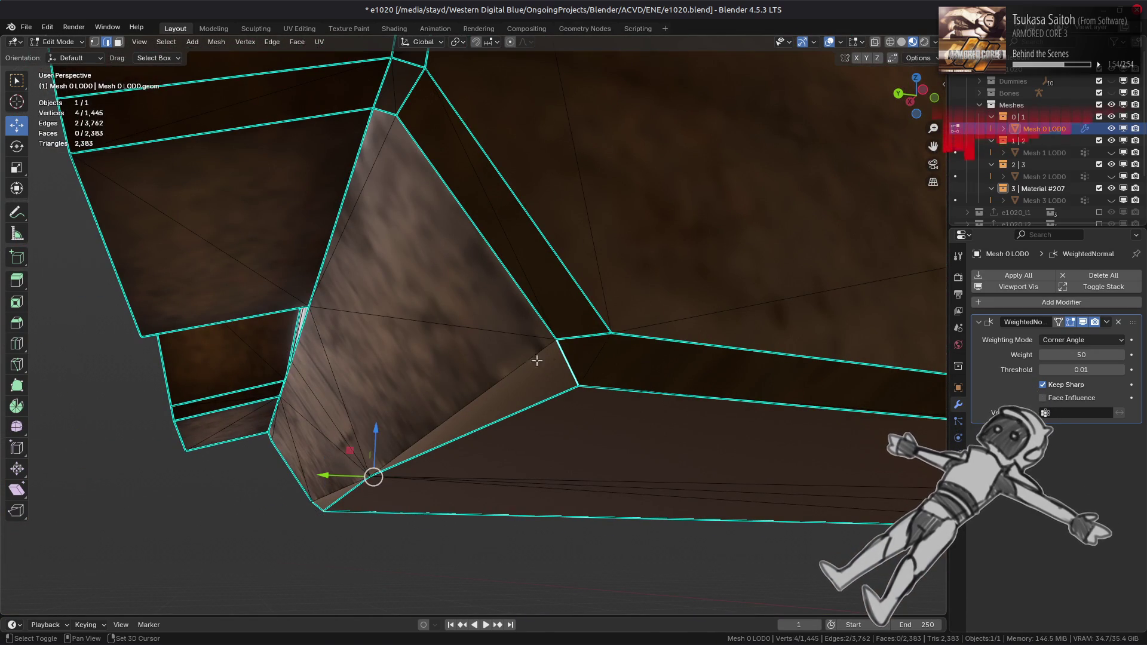
{"action": "left_click", "coordinate": [597, 358], "text": "shift"}
{"action": "right_click", "coordinate": [448, 403]}
{"action": "left_click", "coordinate": [445, 396]}
{"action": "mouse_move", "coordinate": [455, 418]}
{"action": "middle_mouse_down"}
{"action": "mouse_move", "coordinate": [526, 454]}
{"action": "mouse_move", "coordinate": [627, 410]}
{"action": "mouse_move", "coordinate": [583, 377]}
{"action": "middle_mouse_up"}
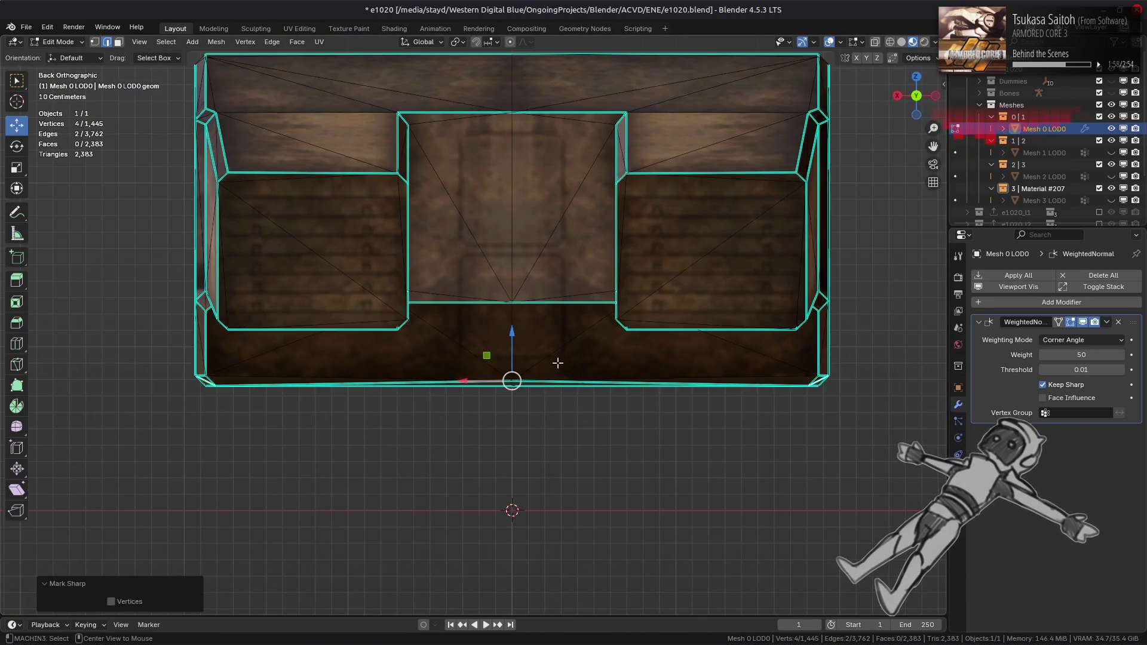
- Reveal the hidden geometry around the hull block with Alt+H and deselect everything
{"action": "scroll", "coordinate": [547, 384], "scroll_direction": "up", "scroll_amount": 5}
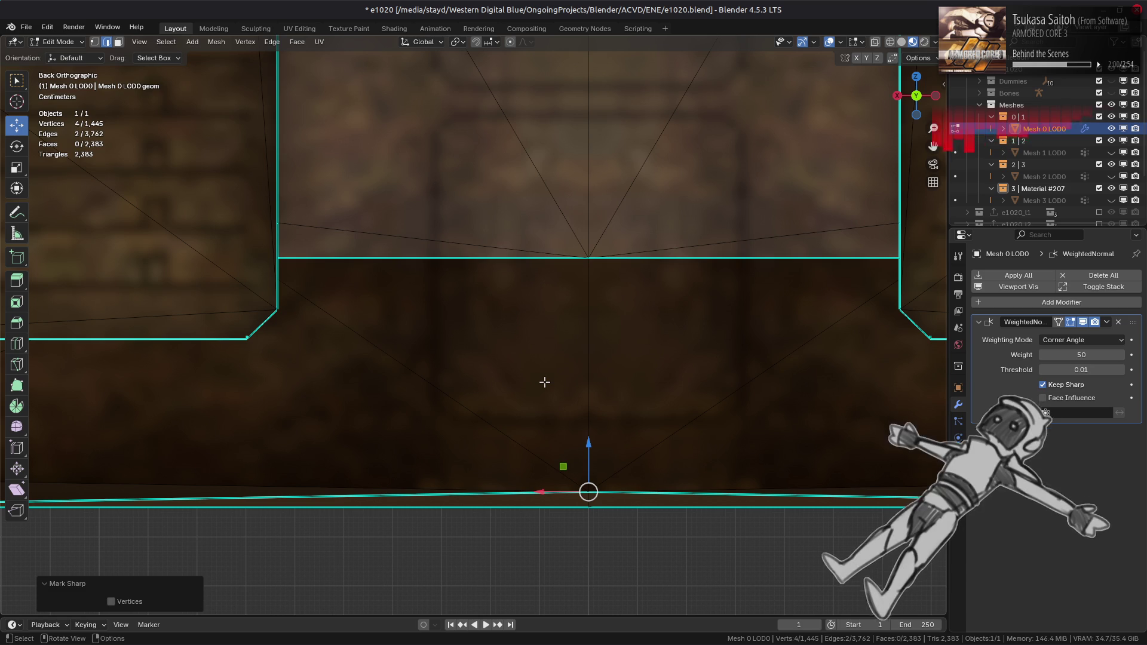
{"action": "mouse_move", "coordinate": [544, 382]}
{"action": "middle_mouse_down"}
{"action": "mouse_move", "coordinate": [584, 397]}
{"action": "mouse_move", "coordinate": [539, 362]}
{"action": "middle_mouse_up"}
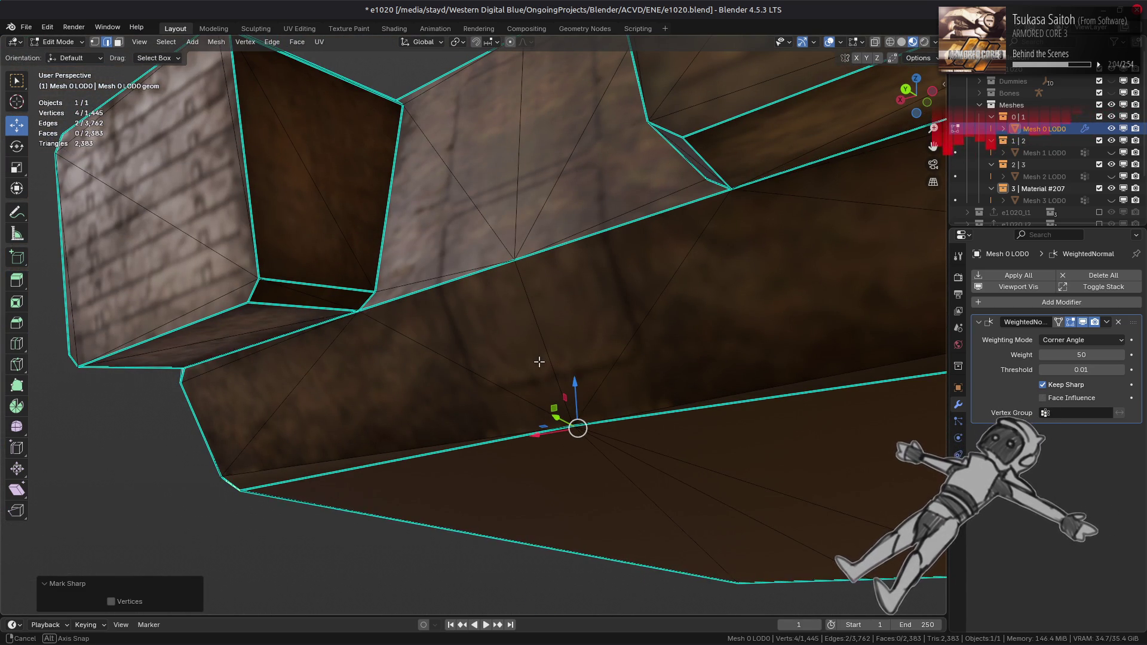
{"action": "scroll", "coordinate": [539, 361], "scroll_direction": "down", "scroll_amount": 5}
{"action": "mouse_move", "coordinate": [539, 362]}
{"action": "middle_mouse_down"}
{"action": "mouse_move", "coordinate": [506, 393]}
{"action": "mouse_move", "coordinate": [536, 378]}
{"action": "middle_mouse_up"}
{"action": "key", "text": "alt+h"}
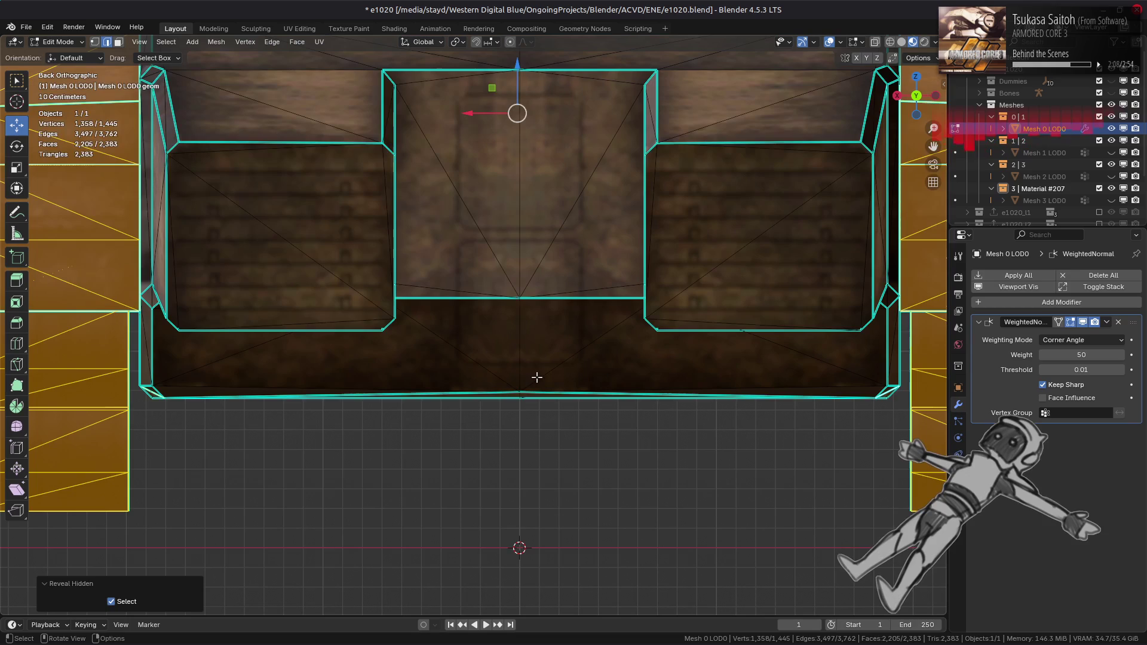
{"action": "key", "text": "alt+a"}
- Trial-lower the hull's bottom-centre vertex, undo it, and end with no edges selected
{"action": "key", "text": "1"}
{"action": "left_click", "coordinate": [520, 389]}
{"action": "left_click_drag", "start_coordinate": [526, 368], "coordinate": [526, 375]}
{"action": "key", "text": "ctrl+z"}
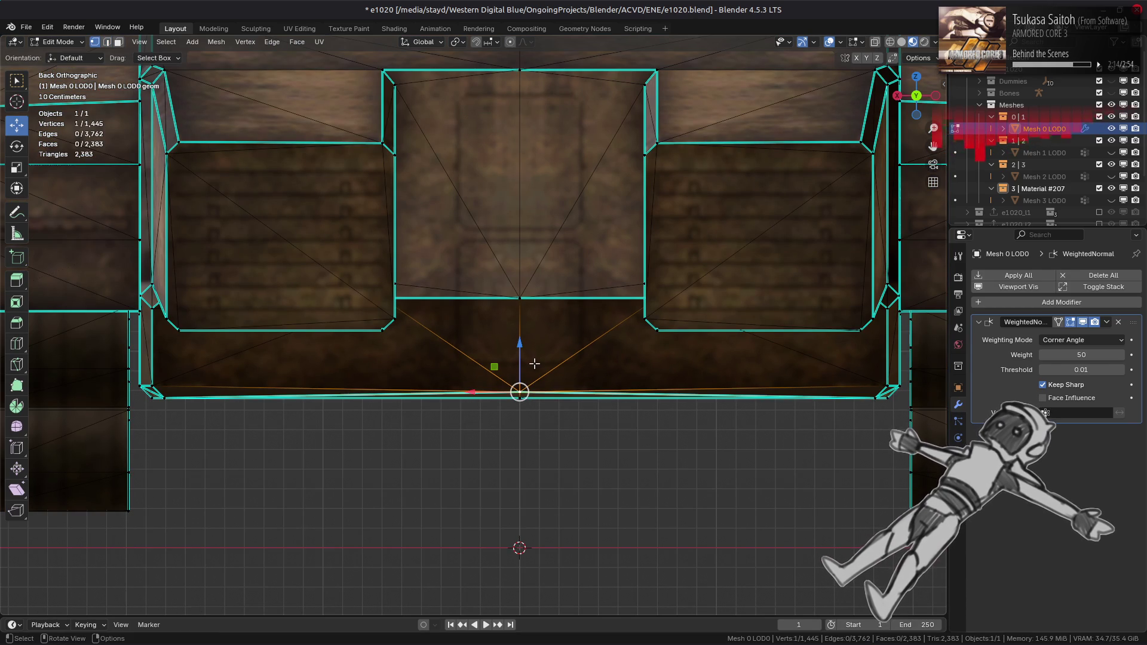
{"action": "key", "text": "2"}
{"action": "left_click", "coordinate": [534, 363]}
{"action": "mouse_move", "coordinate": [533, 364]}
{"action": "middle_mouse_down"}
{"action": "mouse_move", "coordinate": [564, 359]}
{"action": "mouse_move", "coordinate": [534, 352]}
{"action": "mouse_move", "coordinate": [601, 340]}
{"action": "mouse_move", "coordinate": [576, 351]}
{"action": "mouse_move", "coordinate": [601, 358]}
{"action": "mouse_move", "coordinate": [574, 413]}
{"action": "middle_mouse_up"}
{"action": "left_click", "coordinate": [534, 353], "text": "ctrl"}
{"action": "scroll", "coordinate": [600, 340], "scroll_direction": "up", "scroll_amount": 5}
{"action": "key", "text": "alt+a"}
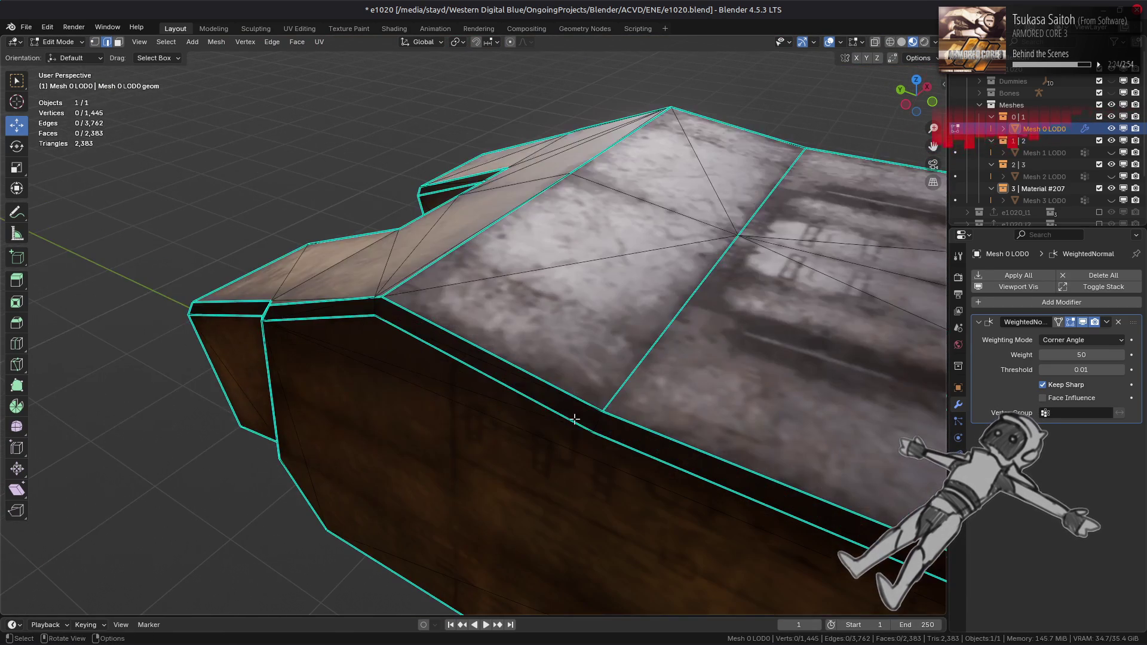
- Zoom in on the hull's edge strip, switch to vertex select mode and clear the selection
{"action": "left_click", "coordinate": [376, 309], "text": "shift"}
{"action": "mouse_move", "coordinate": [377, 309]}
{"action": "middle_mouse_down"}
{"action": "mouse_move", "coordinate": [492, 359]}
{"action": "mouse_move", "coordinate": [463, 416]}
{"action": "middle_mouse_up"}
{"action": "mouse_move", "coordinate": [608, 285]}
{"action": "middle_mouse_down"}
{"action": "mouse_move", "coordinate": [385, 366]}
{"action": "mouse_move", "coordinate": [683, 389]}
{"action": "mouse_move", "coordinate": [674, 335]}
{"action": "mouse_move", "coordinate": [419, 465]}
{"action": "middle_mouse_up"}
{"action": "scroll", "coordinate": [385, 366], "scroll_direction": "up", "scroll_amount": 4}
{"action": "scroll", "coordinate": [684, 382], "scroll_direction": "up", "scroll_amount": 3}
{"action": "key", "text": "1"}
{"action": "key", "text": "a"}
{"action": "key", "text": "alt+a"}
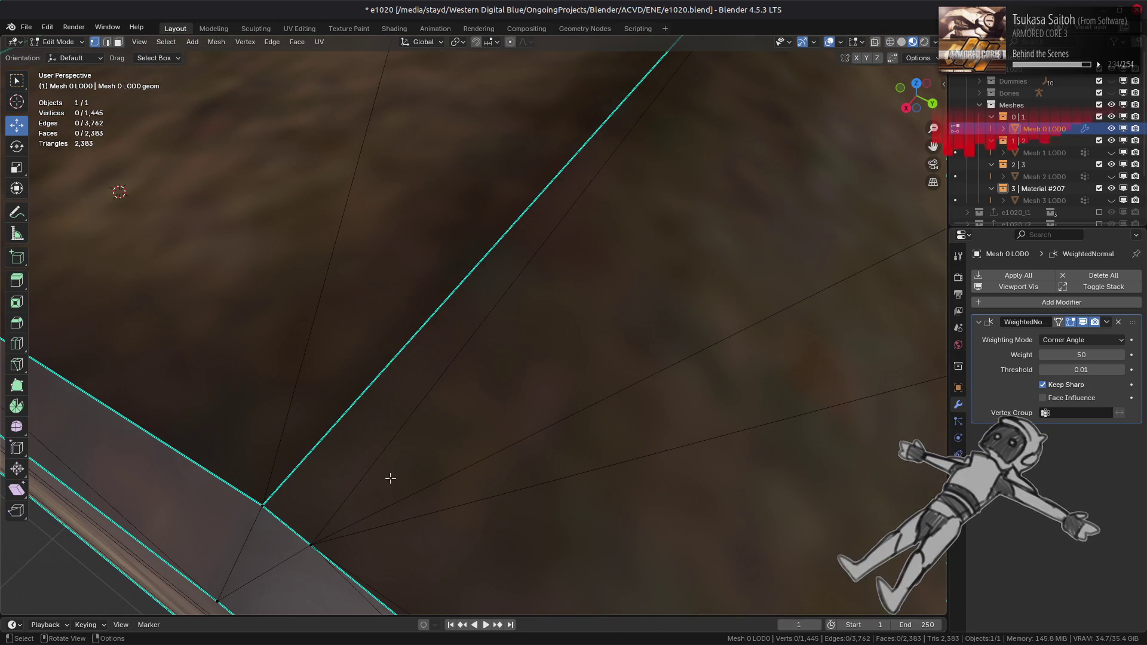
- Slide the stray middle vertex of the strip onto the neighbouring corner
{"action": "middle_click_drag", "start_coordinate": [663, 470], "coordinate": [669, 460]}
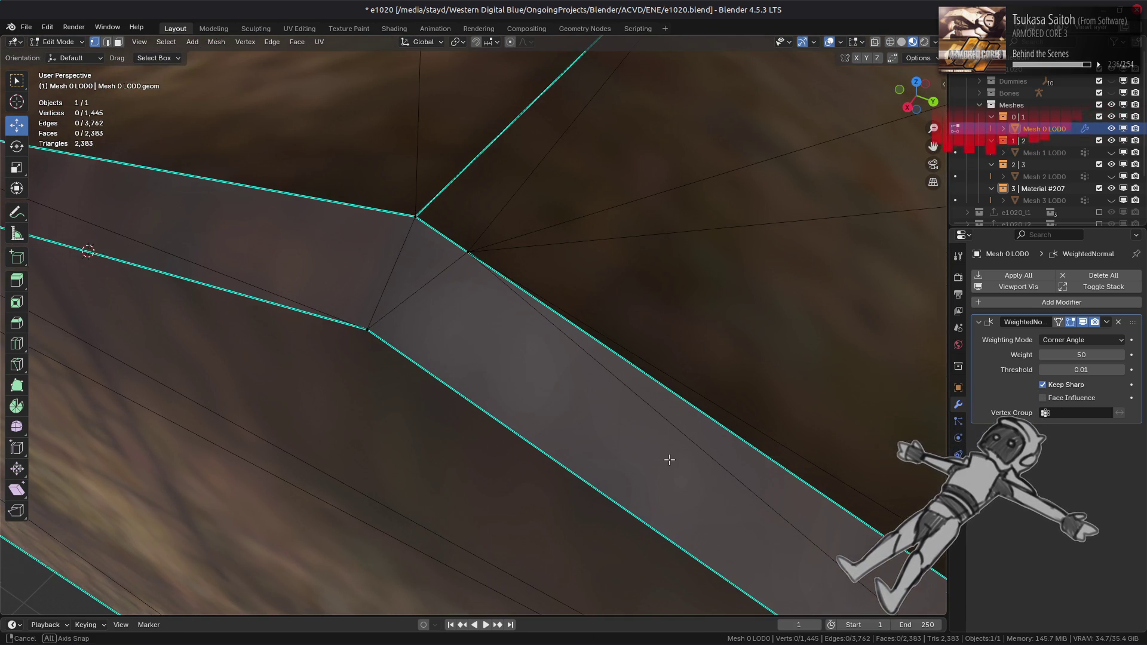
{"action": "left_click", "coordinate": [484, 271]}
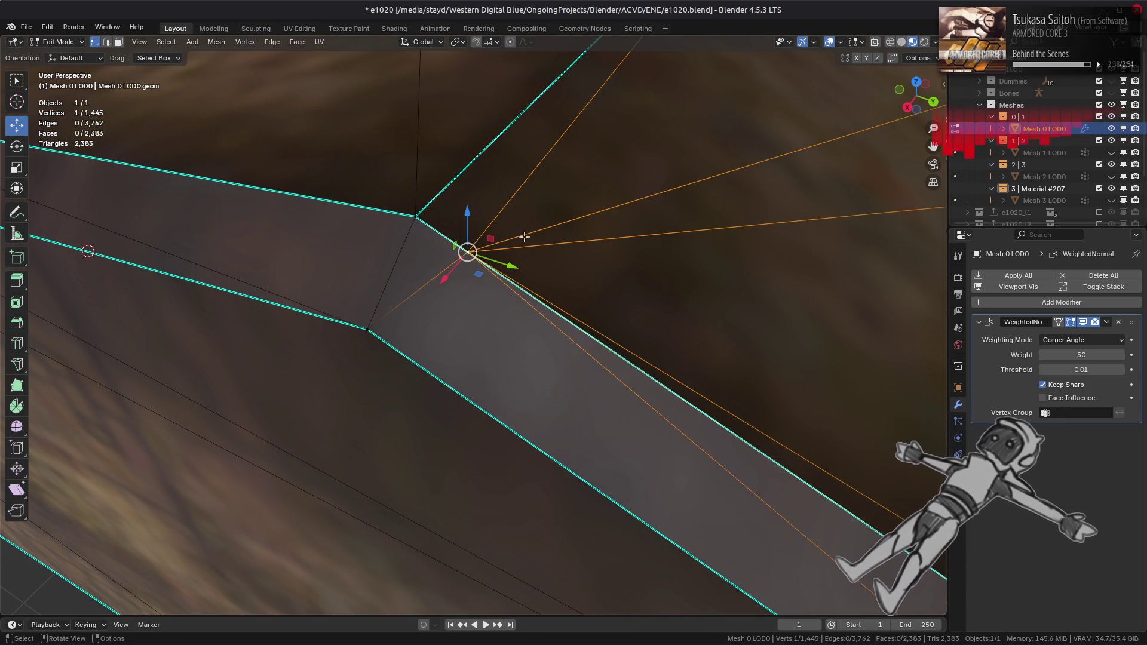
{"action": "key", "text": "shift+v"}
{"action": "left_click", "coordinate": [594, 335]}
{"action": "scroll", "coordinate": [664, 355], "scroll_direction": "down", "scroll_amount": 5}
- Clear the selection and mark a short hull edge sharp from the edge context menu
{"action": "left_click", "coordinate": [663, 352]}
{"action": "mouse_move", "coordinate": [663, 353]}
{"action": "middle_mouse_down"}
{"action": "mouse_move", "coordinate": [646, 398]}
{"action": "mouse_move", "coordinate": [464, 379]}
{"action": "middle_mouse_up"}
{"action": "scroll", "coordinate": [433, 343], "scroll_direction": "up", "scroll_amount": 4}
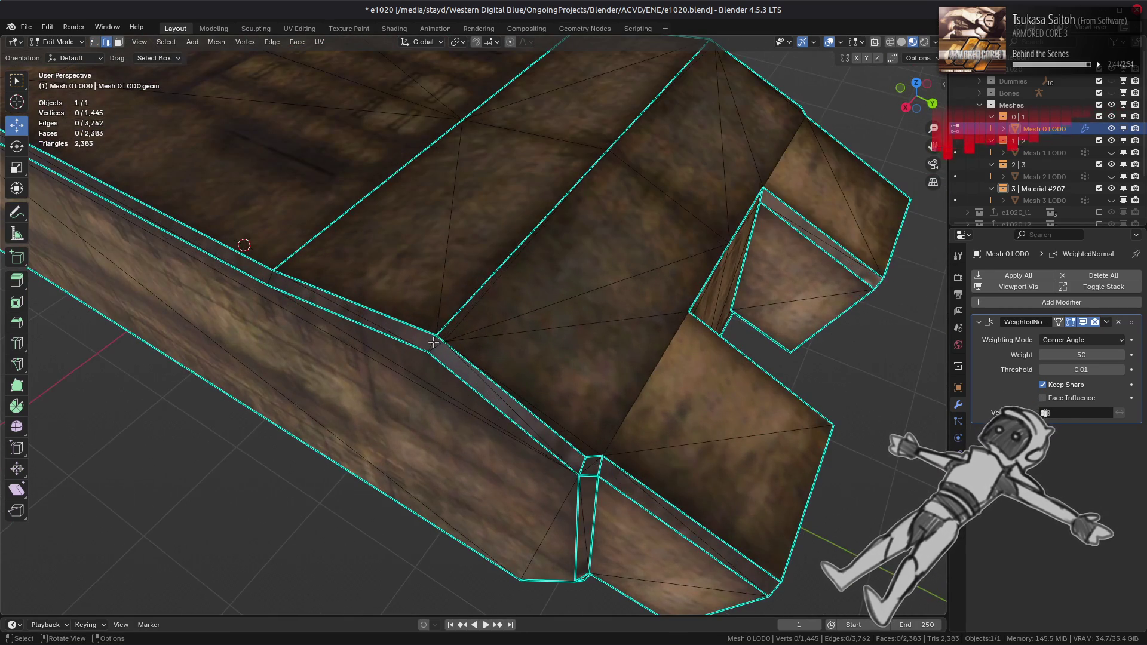
{"action": "middle_click_drag", "start_coordinate": [375, 368], "coordinate": [449, 373]}
{"action": "right_click", "coordinate": [306, 372]}
{"action": "left_click", "coordinate": [302, 372]}
{"action": "middle_click_drag", "start_coordinate": [302, 372], "coordinate": [527, 416]}
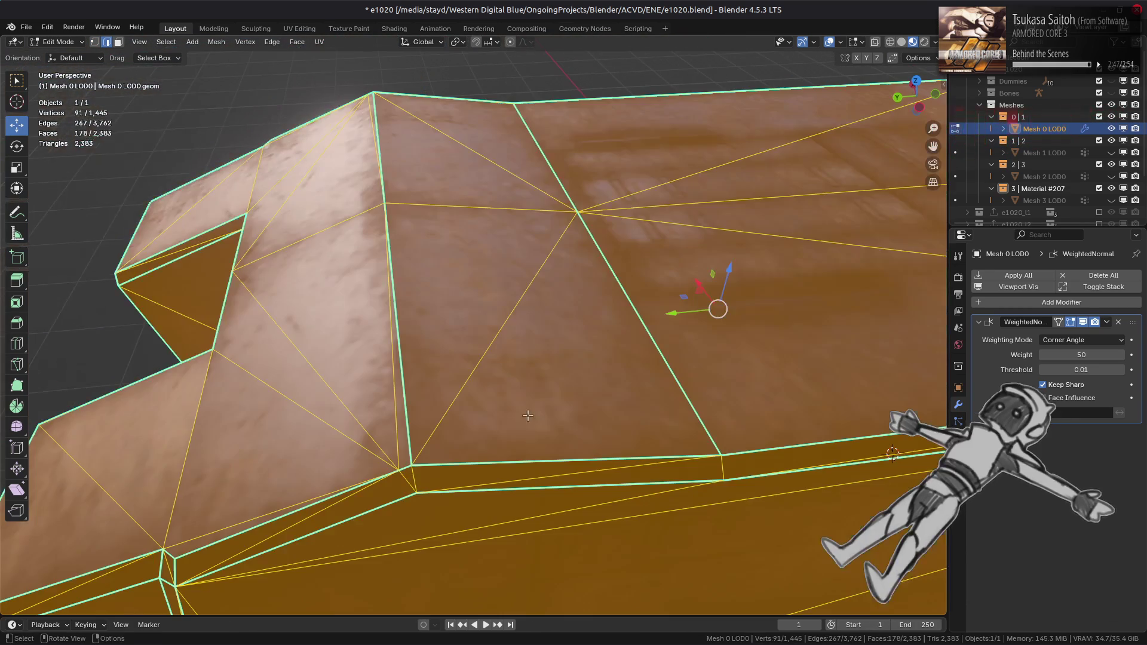
{"action": "left_click", "coordinate": [413, 474]}
{"action": "right_click", "coordinate": [566, 453]}
{"action": "left_click", "coordinate": [499, 442]}
{"action": "mouse_move", "coordinate": [499, 442]}
{"action": "middle_mouse_down"}
{"action": "mouse_move", "coordinate": [524, 424]}
{"action": "mouse_move", "coordinate": [526, 316]}
{"action": "mouse_move", "coordinate": [604, 333]}
{"action": "mouse_move", "coordinate": [455, 309]}
{"action": "mouse_move", "coordinate": [556, 320]}
{"action": "mouse_move", "coordinate": [485, 325]}
{"action": "mouse_move", "coordinate": [523, 376]}
{"action": "middle_mouse_up"}
- Reveal all geometry, then isolate the linked lower hull piece by hiding everything else
{"action": "key", "text": "l"}
{"action": "key", "text": "alt+a"}
{"action": "key", "text": "alt+h"}
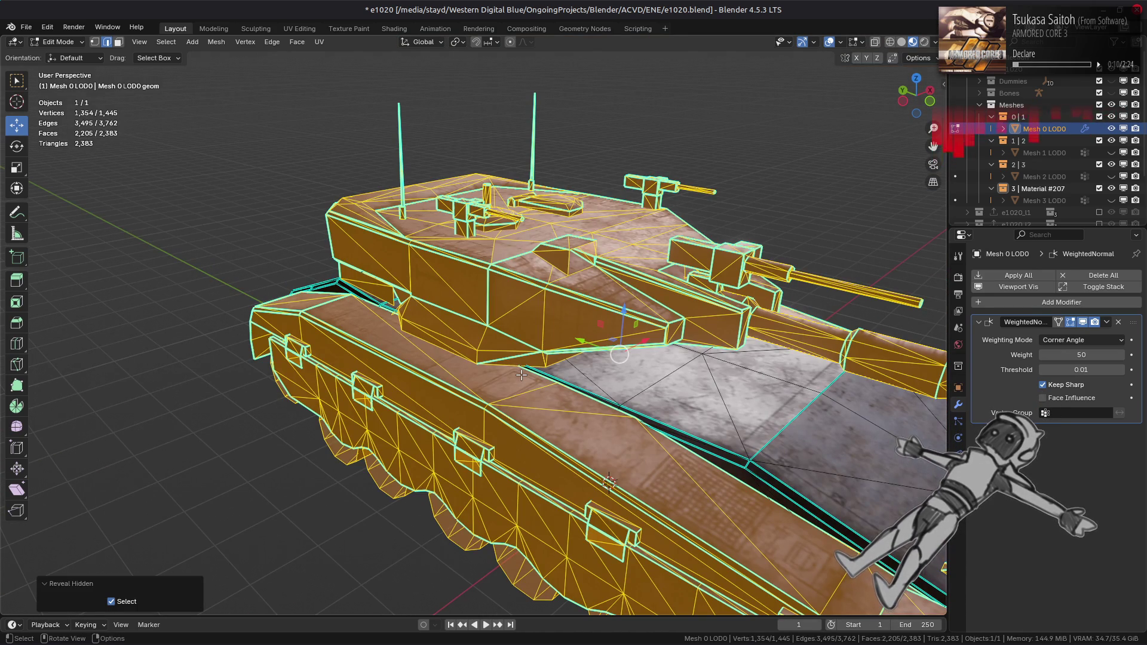
{"action": "key", "text": "alt+a"}
{"action": "scroll", "coordinate": [515, 359], "scroll_direction": "up", "scroll_amount": 5}
{"action": "mouse_move", "coordinate": [510, 341]}
{"action": "middle_mouse_down"}
{"action": "mouse_move", "coordinate": [490, 253]}
{"action": "mouse_move", "coordinate": [438, 360]}
{"action": "mouse_move", "coordinate": [482, 397]}
{"action": "mouse_move", "coordinate": [502, 389]}
{"action": "mouse_move", "coordinate": [364, 408]}
{"action": "mouse_move", "coordinate": [410, 356]}
{"action": "mouse_move", "coordinate": [564, 356]}
{"action": "middle_mouse_up"}
{"action": "key", "text": "ctrl+l"}
{"action": "key", "text": "shift+h"}
- Select two edges on the hull's side and apply Clear Sharp to them
{"action": "scroll", "coordinate": [364, 408], "scroll_direction": "up", "scroll_amount": 4}
{"action": "key", "text": "alt+a"}
{"action": "scroll", "coordinate": [520, 383], "scroll_direction": "up", "scroll_amount": 3}
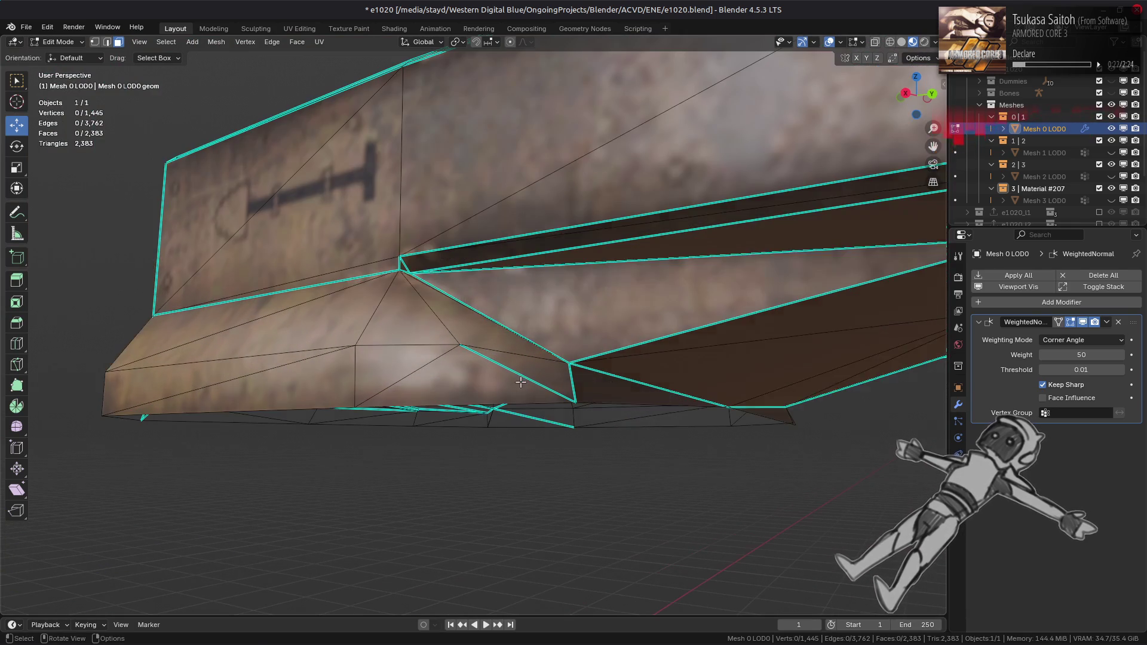
{"action": "mouse_move", "coordinate": [752, 371]}
{"action": "middle_mouse_down"}
{"action": "mouse_move", "coordinate": [594, 358]}
{"action": "mouse_move", "coordinate": [562, 383]}
{"action": "mouse_move", "coordinate": [520, 375]}
{"action": "mouse_move", "coordinate": [650, 418]}
{"action": "mouse_move", "coordinate": [564, 389]}
{"action": "middle_mouse_up"}
{"action": "left_click", "coordinate": [688, 386], "text": "shift"}
{"action": "right_click", "coordinate": [824, 410]}
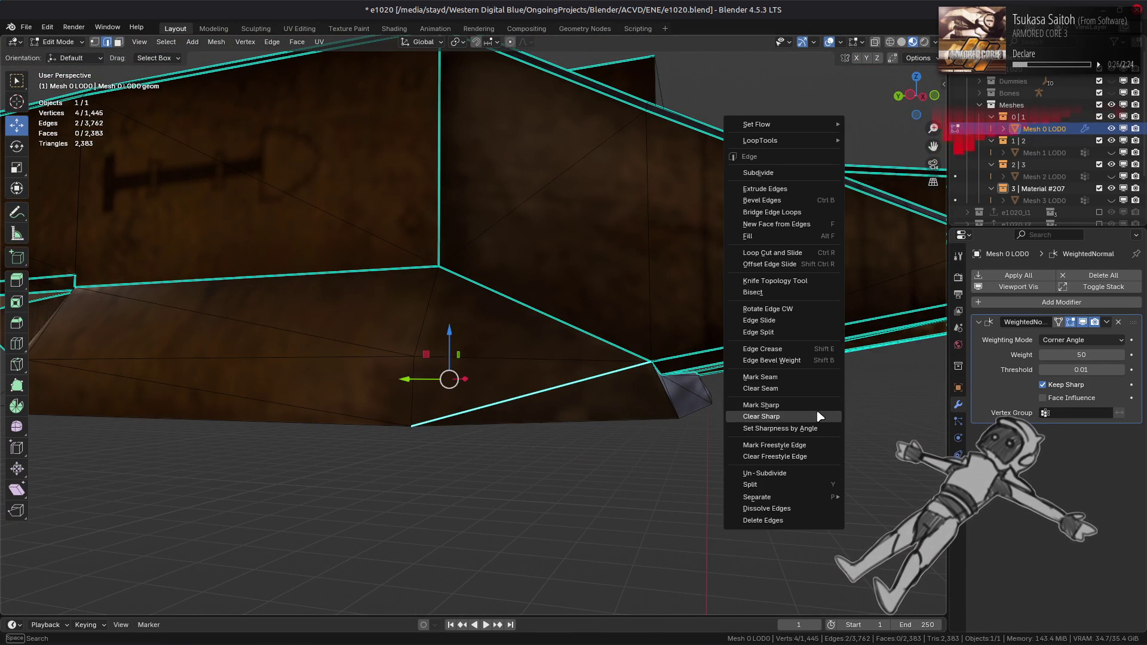
{"action": "left_click", "coordinate": [820, 416]}
- Look under the hull and check the linked deck piece by selecting, then deselecting it
{"action": "mouse_move", "coordinate": [786, 397]}
{"action": "middle_mouse_down"}
{"action": "mouse_move", "coordinate": [750, 376]}
{"action": "mouse_move", "coordinate": [753, 387]}
{"action": "mouse_move", "coordinate": [758, 371]}
{"action": "middle_mouse_up"}
{"action": "mouse_move", "coordinate": [537, 362]}
{"action": "middle_mouse_down"}
{"action": "mouse_move", "coordinate": [582, 370]}
{"action": "mouse_move", "coordinate": [594, 389]}
{"action": "mouse_move", "coordinate": [606, 358]}
{"action": "mouse_move", "coordinate": [592, 356]}
{"action": "mouse_move", "coordinate": [612, 368]}
{"action": "mouse_move", "coordinate": [439, 381]}
{"action": "mouse_move", "coordinate": [631, 422]}
{"action": "mouse_move", "coordinate": [633, 411]}
{"action": "mouse_move", "coordinate": [622, 421]}
{"action": "mouse_move", "coordinate": [550, 378]}
{"action": "mouse_move", "coordinate": [521, 379]}
{"action": "middle_mouse_up"}
{"action": "key", "text": "l"}
{"action": "key", "text": "alt+a"}
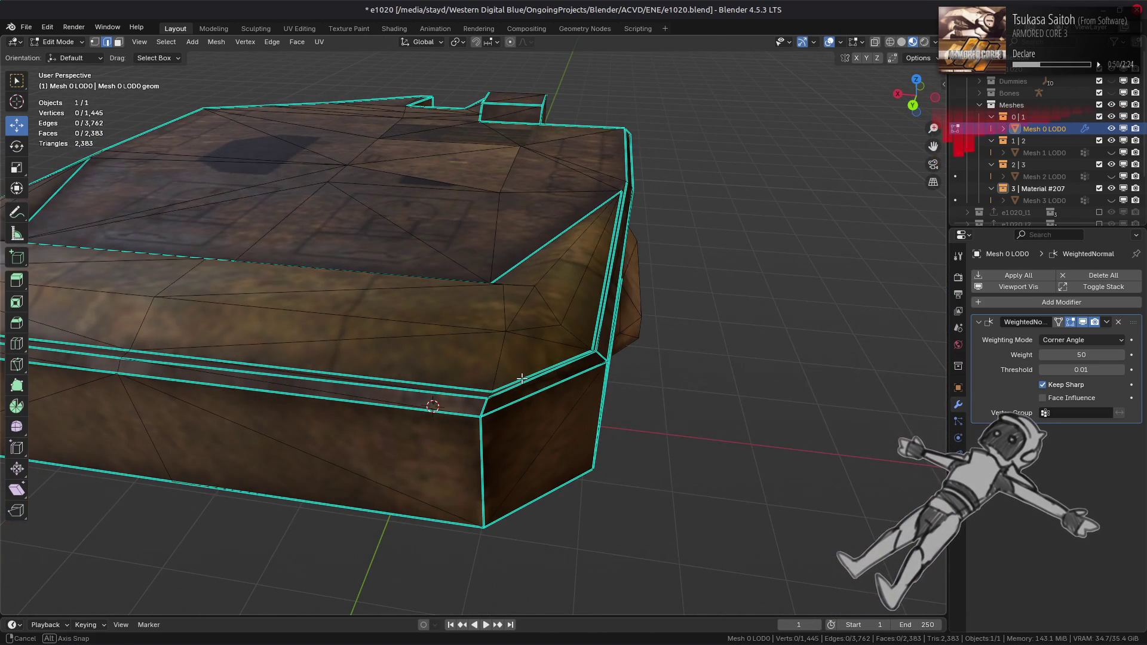
{"action": "scroll", "coordinate": [520, 376], "scroll_direction": "up", "scroll_amount": 5}
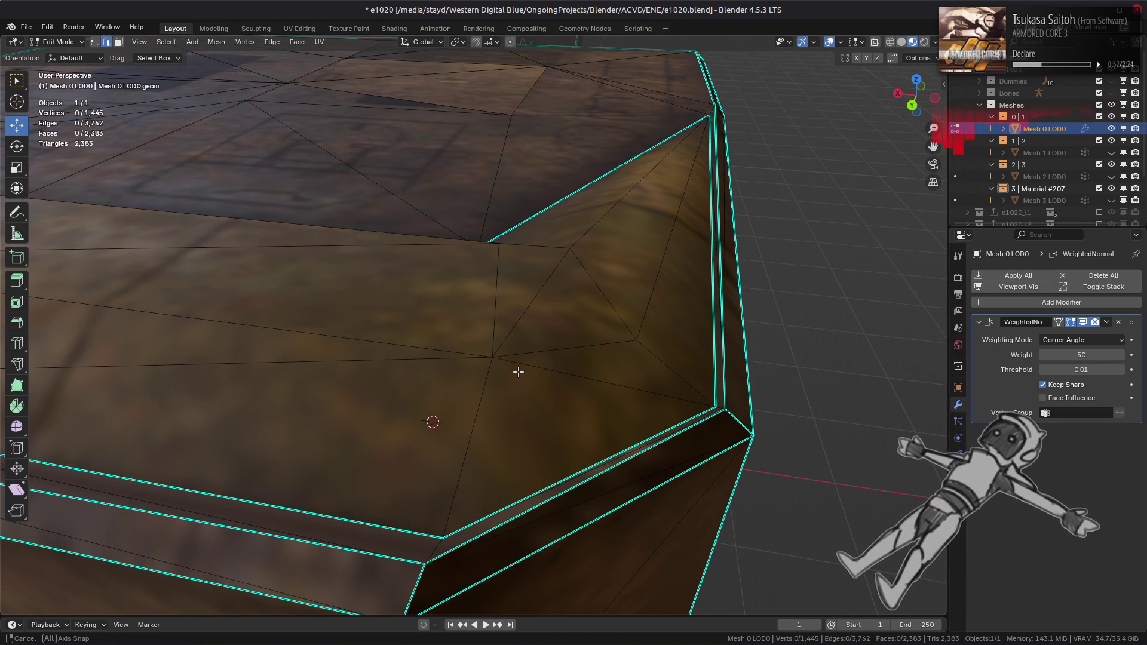
{"action": "mouse_move", "coordinate": [518, 371]}
{"action": "middle_mouse_down"}
{"action": "mouse_move", "coordinate": [540, 410]}
{"action": "mouse_move", "coordinate": [576, 415]}
{"action": "mouse_move", "coordinate": [580, 365]}
{"action": "mouse_move", "coordinate": [668, 347]}
{"action": "mouse_move", "coordinate": [545, 341]}
{"action": "mouse_move", "coordinate": [525, 320]}
{"action": "mouse_move", "coordinate": [517, 353]}
{"action": "mouse_move", "coordinate": [560, 361]}
{"action": "mouse_move", "coordinate": [549, 372]}
{"action": "middle_mouse_up"}
{"action": "mouse_move", "coordinate": [379, 371]}
{"action": "middle_mouse_down"}
{"action": "mouse_move", "coordinate": [415, 380]}
{"action": "mouse_move", "coordinate": [456, 359]}
{"action": "mouse_move", "coordinate": [490, 363]}
{"action": "middle_mouse_up"}
- Select the linked hull island, inspect it from several angles, then deselect it
{"action": "key", "text": "l"}
{"action": "scroll", "coordinate": [490, 362], "scroll_direction": "up", "scroll_amount": 5}
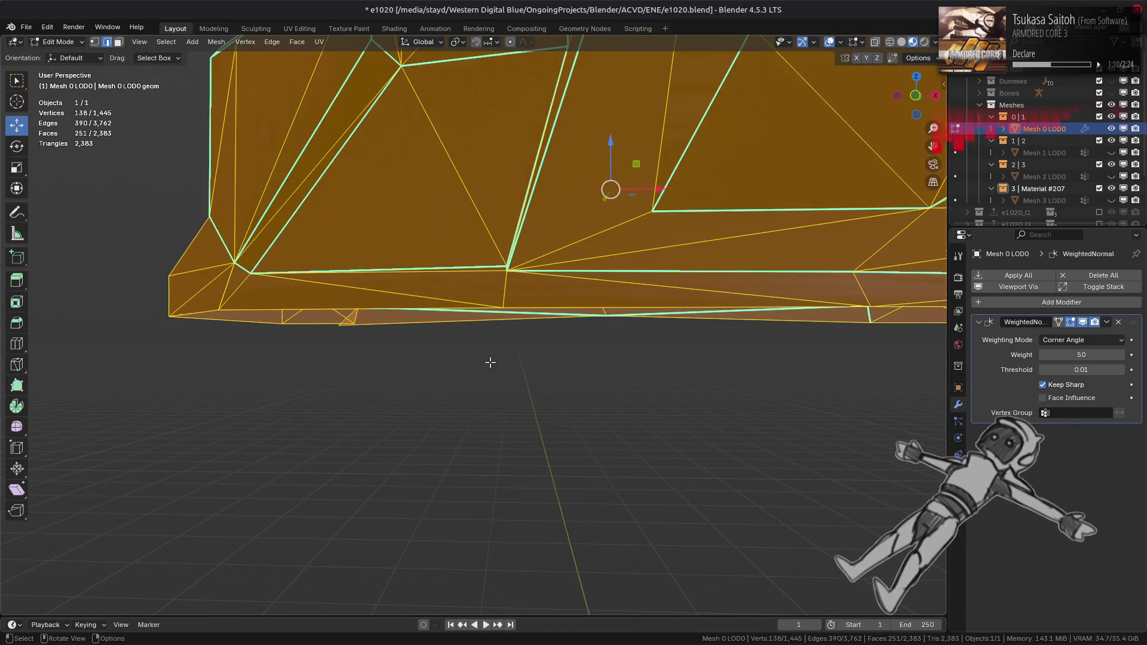
{"action": "mouse_move", "coordinate": [673, 310]}
{"action": "middle_mouse_down"}
{"action": "mouse_move", "coordinate": [410, 357]}
{"action": "mouse_move", "coordinate": [469, 287]}
{"action": "middle_mouse_up"}
{"action": "scroll", "coordinate": [470, 288], "scroll_direction": "up", "scroll_amount": 6}
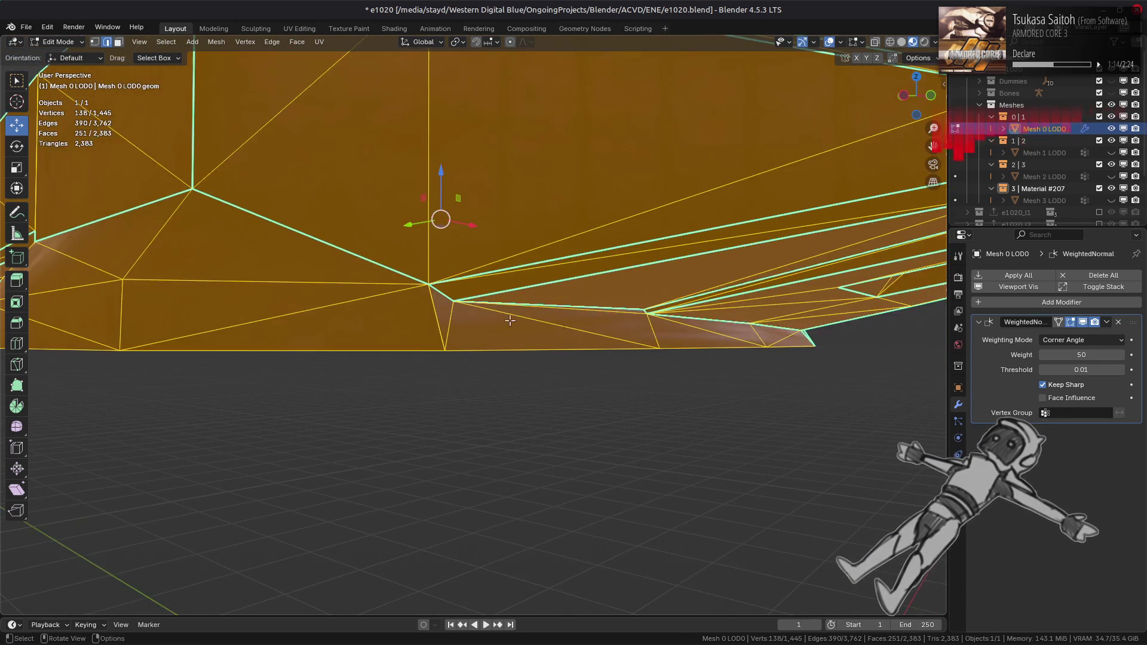
{"action": "key", "text": "alt+a"}
{"action": "mouse_move", "coordinate": [540, 360]}
{"action": "middle_mouse_down"}
{"action": "mouse_move", "coordinate": [430, 353]}
{"action": "mouse_move", "coordinate": [553, 348]}
{"action": "mouse_move", "coordinate": [551, 365]}
{"action": "mouse_move", "coordinate": [434, 394]}
{"action": "middle_mouse_up"}
{"action": "scroll", "coordinate": [518, 350], "scroll_direction": "down", "scroll_amount": 5}
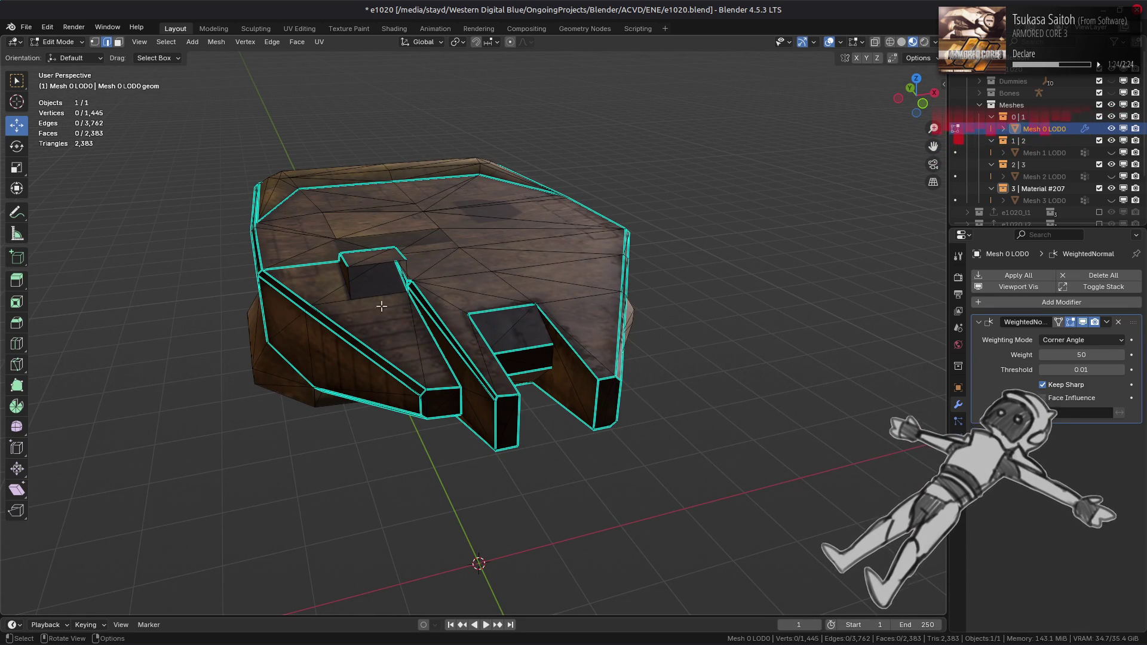
{"action": "middle_click_drag", "start_coordinate": [639, 343], "coordinate": [607, 389]}
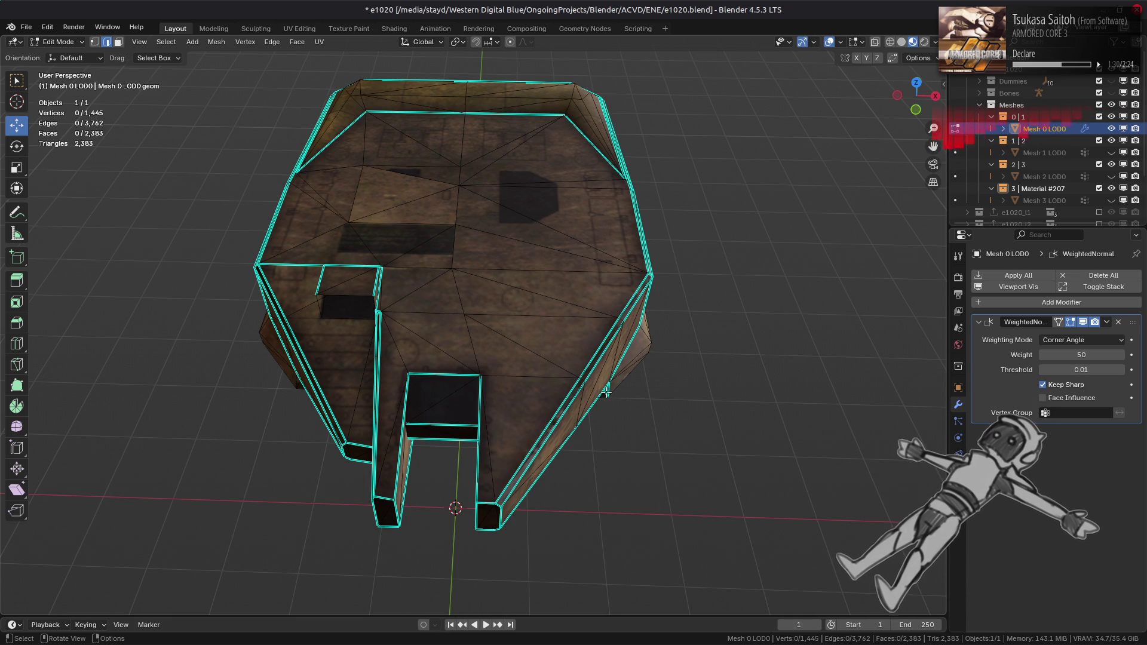
{"action": "scroll", "coordinate": [607, 391], "scroll_direction": "up", "scroll_amount": 3}
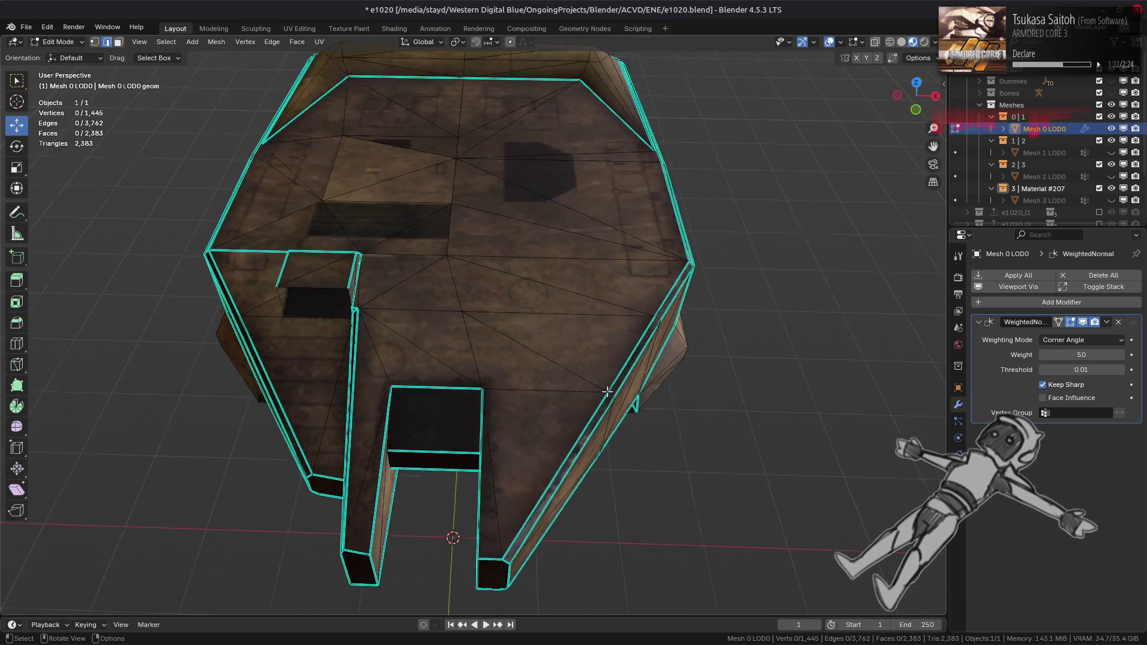
{"action": "middle_click_drag", "start_coordinate": [440, 405], "coordinate": [478, 395]}
{"action": "scroll", "coordinate": [499, 388], "scroll_direction": "up", "scroll_amount": 5}
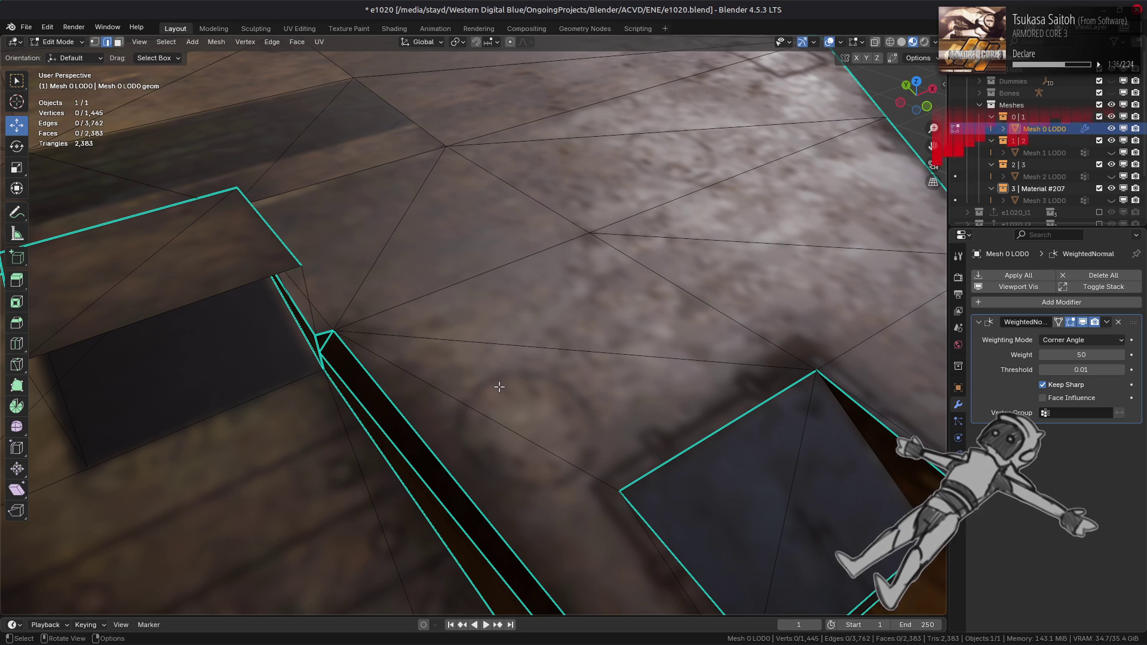
{"action": "middle_click_drag", "start_coordinate": [499, 387], "coordinate": [531, 352]}
{"action": "scroll", "coordinate": [532, 346], "scroll_direction": "down", "scroll_amount": 5}
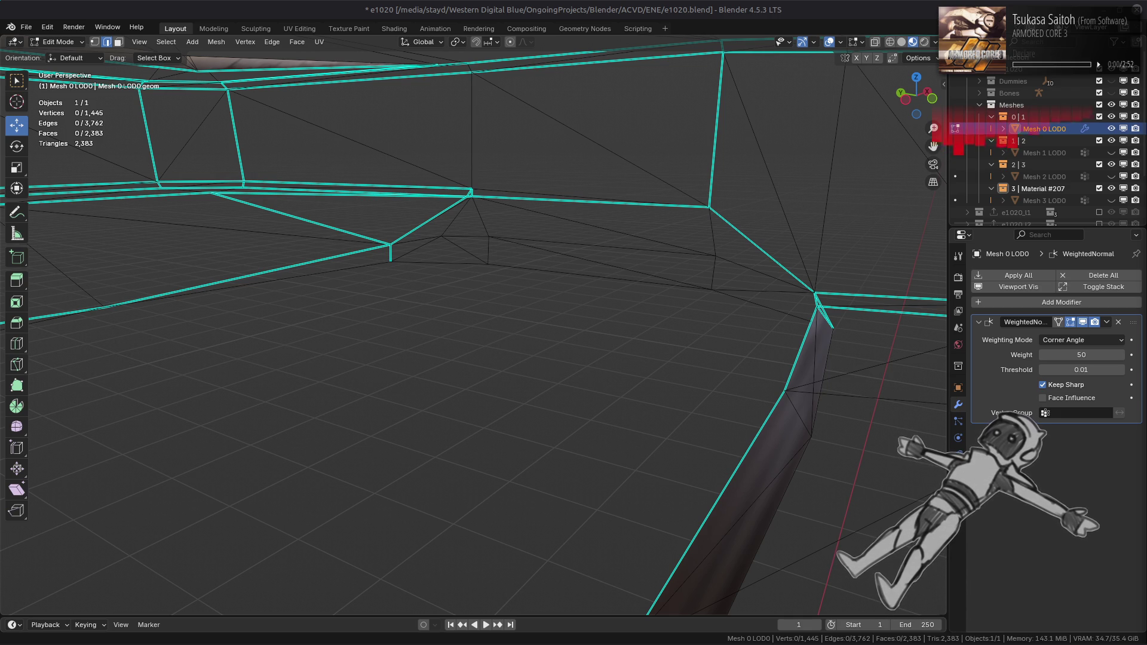
- Select two vertices on the hull's lower corner and inspect the textured hull
{"action": "mouse_move", "coordinate": [568, 281]}
{"action": "middle_mouse_down"}
{"action": "mouse_move", "coordinate": [501, 301]}
{"action": "mouse_move", "coordinate": [647, 254]}
{"action": "mouse_move", "coordinate": [615, 258]}
{"action": "middle_mouse_up"}
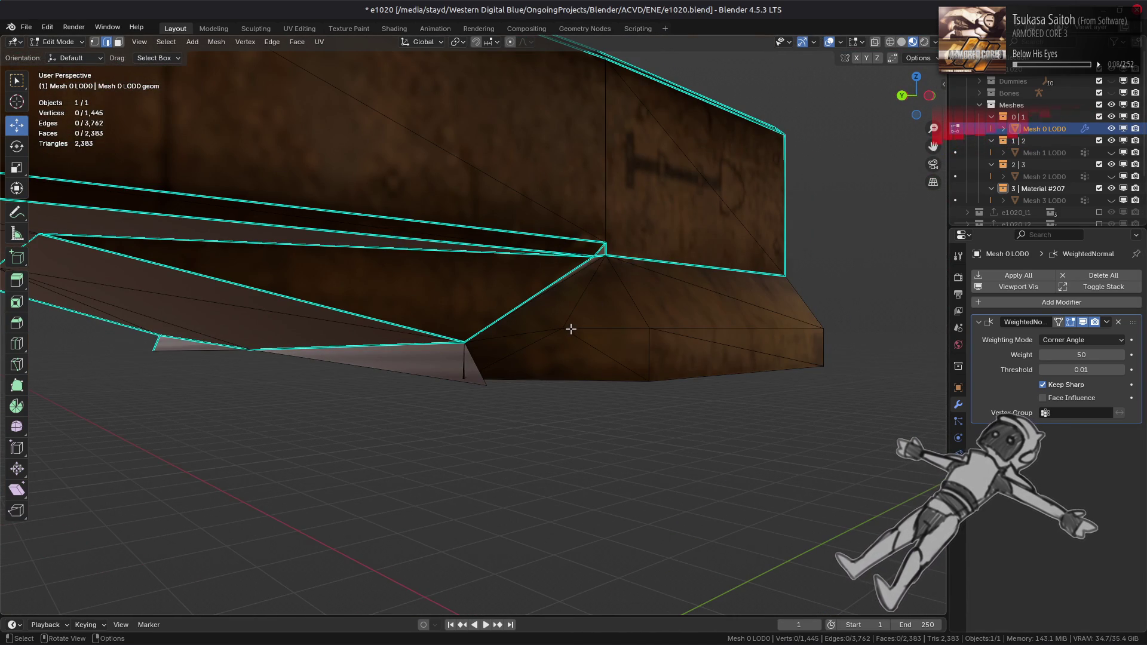
{"action": "scroll", "coordinate": [571, 328], "scroll_direction": "up", "scroll_amount": 5}
{"action": "scroll", "coordinate": [571, 328], "scroll_direction": "down", "scroll_amount": 5}
{"action": "left_click", "coordinate": [665, 247]}
{"action": "scroll", "coordinate": [670, 238], "scroll_direction": "up", "scroll_amount": 3}
{"action": "mouse_move", "coordinate": [669, 238]}
{"action": "middle_mouse_down"}
{"action": "mouse_move", "coordinate": [251, 291]}
{"action": "mouse_move", "coordinate": [597, 311]}
{"action": "mouse_move", "coordinate": [410, 327]}
{"action": "mouse_move", "coordinate": [418, 323]}
{"action": "mouse_move", "coordinate": [507, 333]}
{"action": "mouse_move", "coordinate": [387, 366]}
{"action": "mouse_move", "coordinate": [306, 358]}
{"action": "mouse_move", "coordinate": [440, 356]}
{"action": "mouse_move", "coordinate": [458, 325]}
{"action": "mouse_move", "coordinate": [579, 327]}
{"action": "mouse_move", "coordinate": [687, 299]}
{"action": "mouse_move", "coordinate": [665, 321]}
{"action": "mouse_move", "coordinate": [713, 327]}
{"action": "mouse_move", "coordinate": [556, 333]}
{"action": "mouse_move", "coordinate": [559, 353]}
{"action": "mouse_move", "coordinate": [548, 341]}
{"action": "middle_mouse_up"}
{"action": "left_click", "coordinate": [650, 278], "text": "shift"}
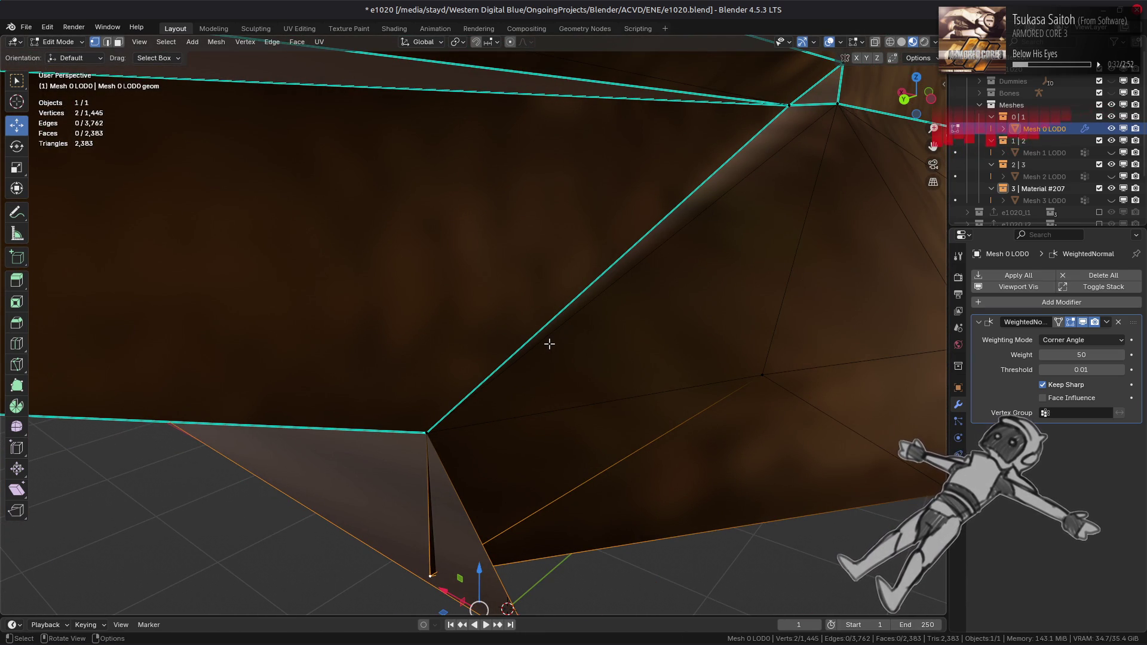
{"action": "scroll", "coordinate": [550, 345], "scroll_direction": "down", "scroll_amount": 5}
{"action": "mouse_move", "coordinate": [543, 341]}
{"action": "middle_mouse_down"}
{"action": "mouse_move", "coordinate": [540, 325]}
{"action": "mouse_move", "coordinate": [526, 357]}
{"action": "middle_mouse_up"}
{"action": "mouse_move", "coordinate": [603, 349]}
{"action": "middle_mouse_down"}
{"action": "mouse_move", "coordinate": [532, 374]}
{"action": "mouse_move", "coordinate": [541, 356]}
{"action": "mouse_move", "coordinate": [489, 349]}
{"action": "middle_mouse_up"}
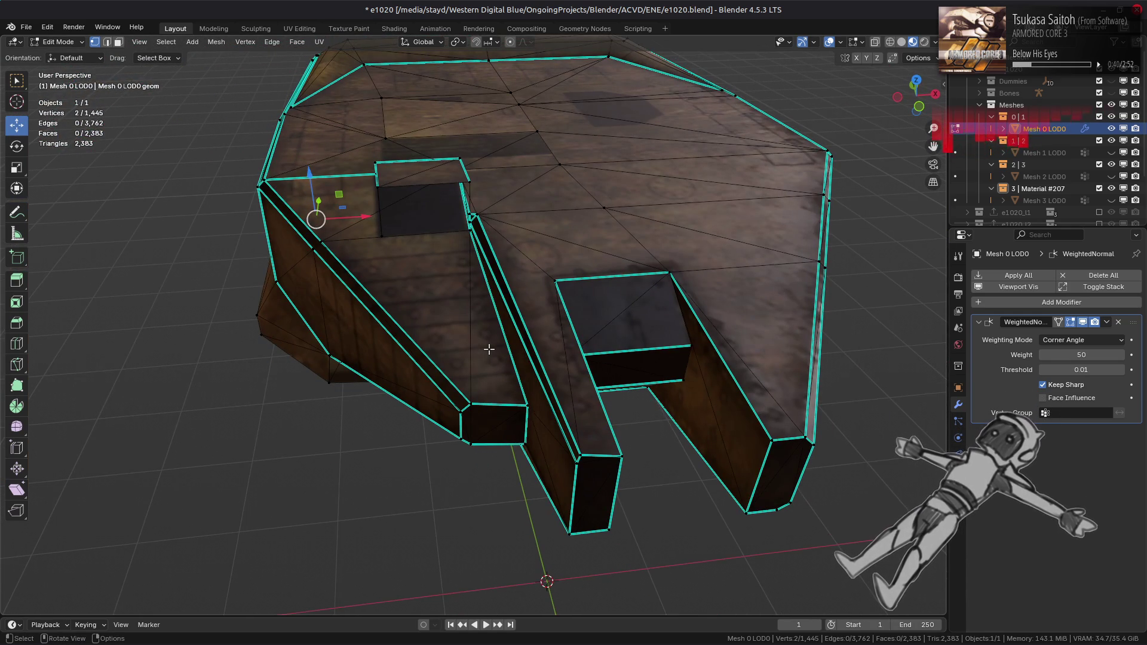
- Switch to face select, reveal the hidden turret and hull geometry, and deselect it
{"action": "key", "text": "3"}
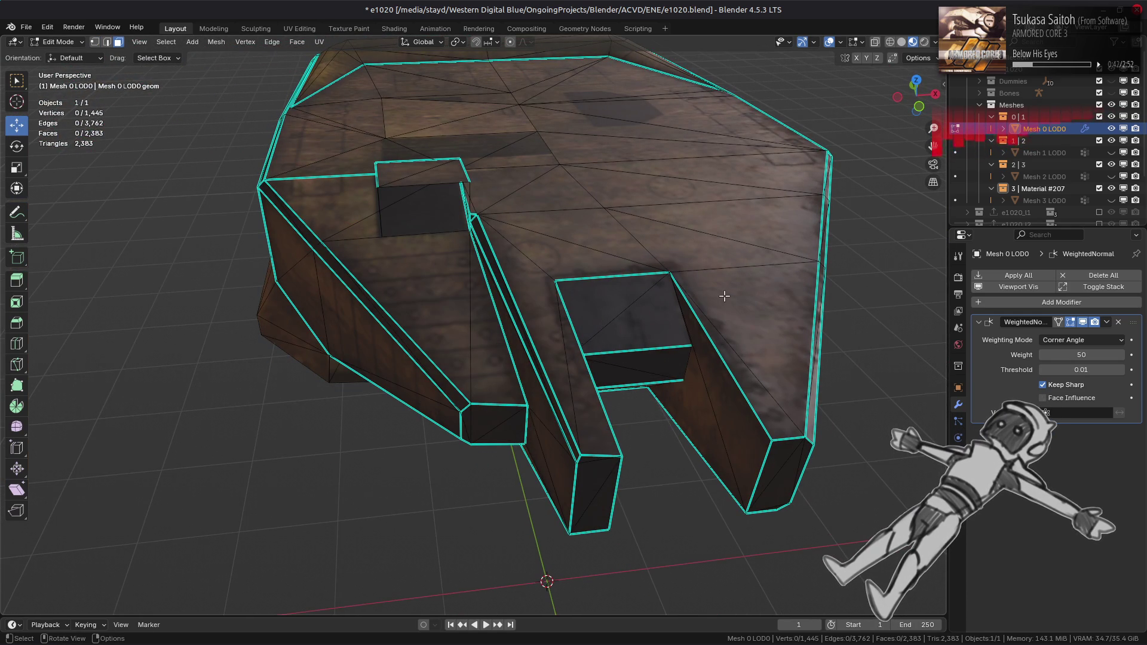
{"action": "key", "text": "alt+h"}
{"action": "key", "text": "alt+a"}
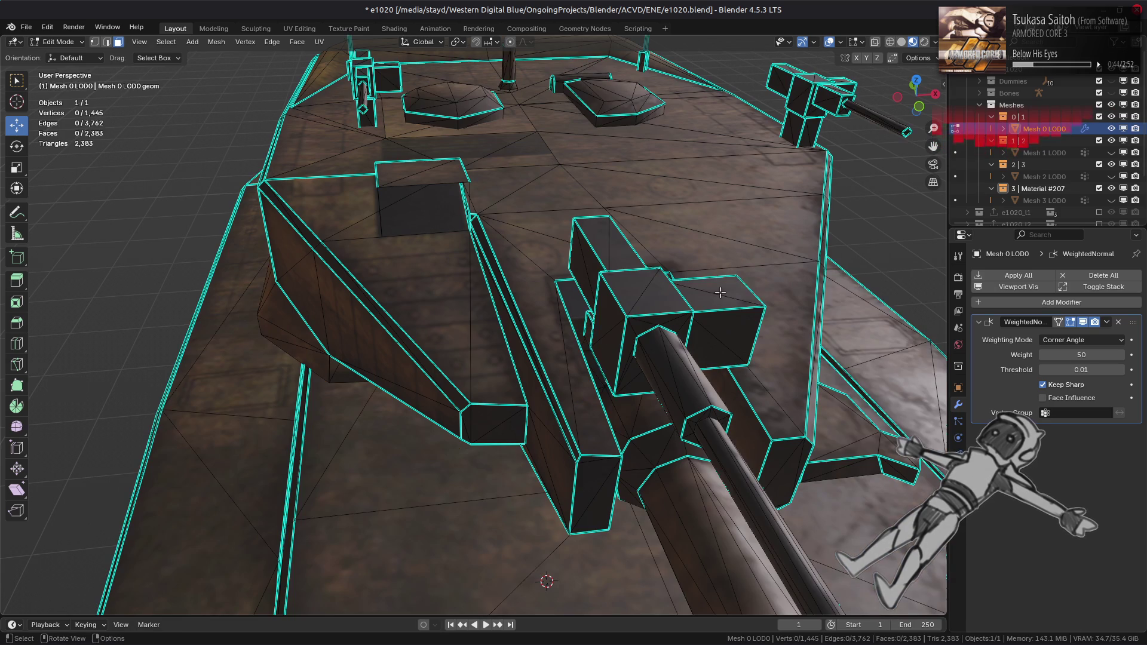
{"action": "scroll", "coordinate": [651, 406], "scroll_direction": "up", "scroll_amount": 8}
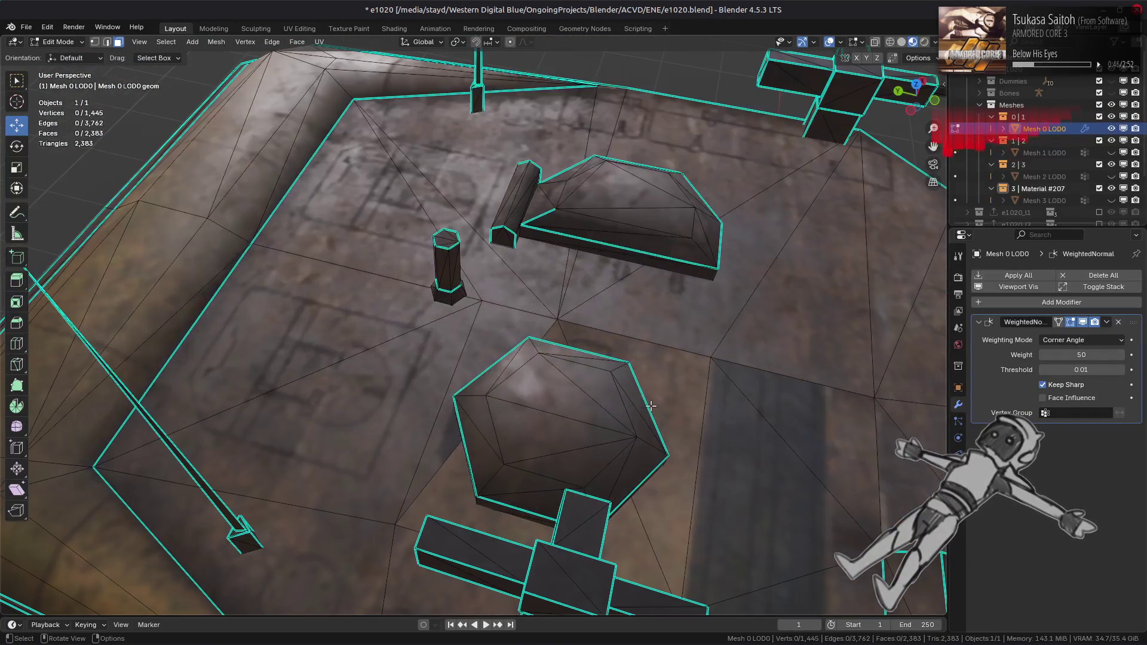
{"action": "mouse_move", "coordinate": [650, 406]}
{"action": "middle_mouse_down"}
{"action": "mouse_move", "coordinate": [515, 387]}
{"action": "mouse_move", "coordinate": [530, 435]}
{"action": "mouse_move", "coordinate": [622, 410]}
{"action": "mouse_move", "coordinate": [707, 431]}
{"action": "middle_mouse_up"}
{"action": "key", "text": "Tab"}
{"action": "key", "text": "Tab"}
{"action": "mouse_move", "coordinate": [536, 410]}
{"action": "middle_mouse_down"}
{"action": "mouse_move", "coordinate": [599, 407]}
{"action": "mouse_move", "coordinate": [568, 408]}
{"action": "mouse_move", "coordinate": [586, 405]}
{"action": "mouse_move", "coordinate": [592, 351]}
{"action": "mouse_move", "coordinate": [554, 345]}
{"action": "mouse_move", "coordinate": [609, 354]}
{"action": "mouse_move", "coordinate": [612, 388]}
{"action": "mouse_move", "coordinate": [489, 338]}
{"action": "mouse_move", "coordinate": [471, 395]}
{"action": "mouse_move", "coordinate": [367, 379]}
{"action": "mouse_move", "coordinate": [429, 383]}
{"action": "mouse_move", "coordinate": [449, 403]}
{"action": "mouse_move", "coordinate": [410, 397]}
{"action": "mouse_move", "coordinate": [525, 371]}
{"action": "middle_mouse_up"}
{"action": "scroll", "coordinate": [598, 407], "scroll_direction": "down", "scroll_amount": 4}
{"action": "key", "text": "Tab"}
{"action": "key", "text": "Tab"}
{"action": "scroll", "coordinate": [591, 351], "scroll_direction": "up", "scroll_amount": 3}
- Select a turret side face and hide everything except its linked strip
{"action": "left_click", "coordinate": [612, 388]}
{"action": "key", "text": "ctrl+l"}
{"action": "key", "text": "shift+h"}
- Reveal and deselect all geometry, then enable Face Influence in the WeightedNormal modifier
{"action": "key", "text": "alt+h"}
{"action": "key", "text": "alt+a"}
{"action": "scroll", "coordinate": [428, 386], "scroll_direction": "down", "scroll_amount": 1}
{"action": "scroll", "coordinate": [457, 410], "scroll_direction": "up", "scroll_amount": 5}
{"action": "left_click", "coordinate": [1043, 397]}
{"action": "mouse_move", "coordinate": [706, 406]}
{"action": "middle_mouse_down"}
{"action": "mouse_move", "coordinate": [617, 389]}
{"action": "mouse_move", "coordinate": [683, 438]}
{"action": "mouse_move", "coordinate": [720, 428]}
{"action": "middle_mouse_up"}
- Select the hexagonal and wedge turret tops with linked flat faces and mark their boundary loops sharp
{"action": "left_click", "coordinate": [442, 375]}
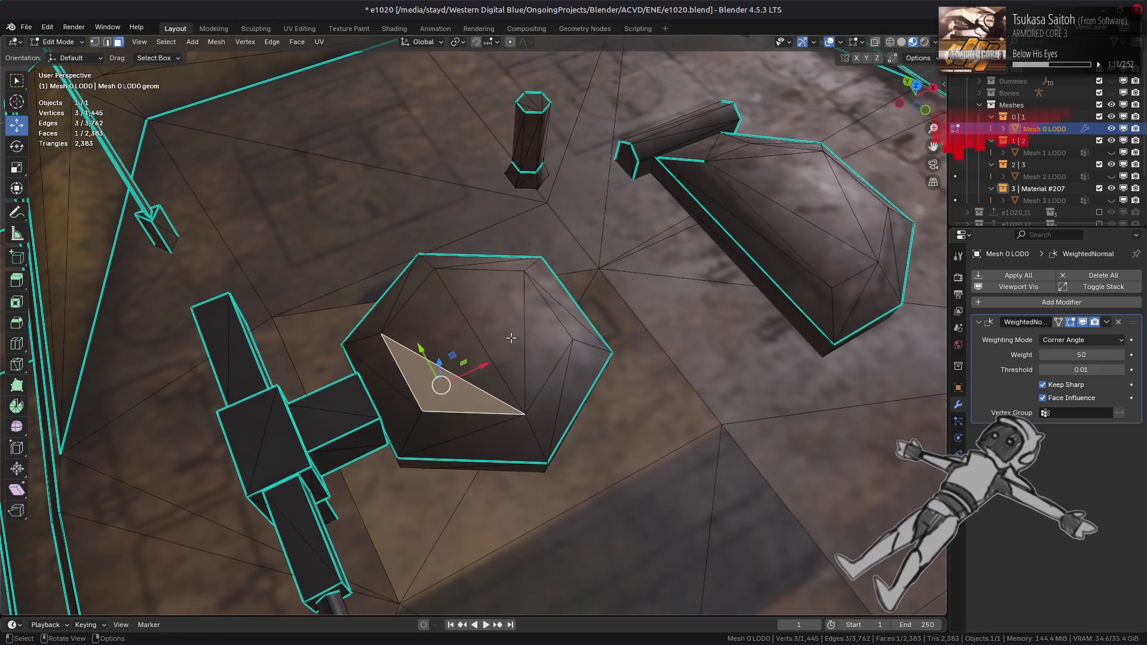
{"action": "left_click", "coordinate": [478, 298], "text": "ctrl"}
{"action": "left_click", "coordinate": [808, 187], "text": "shift"}
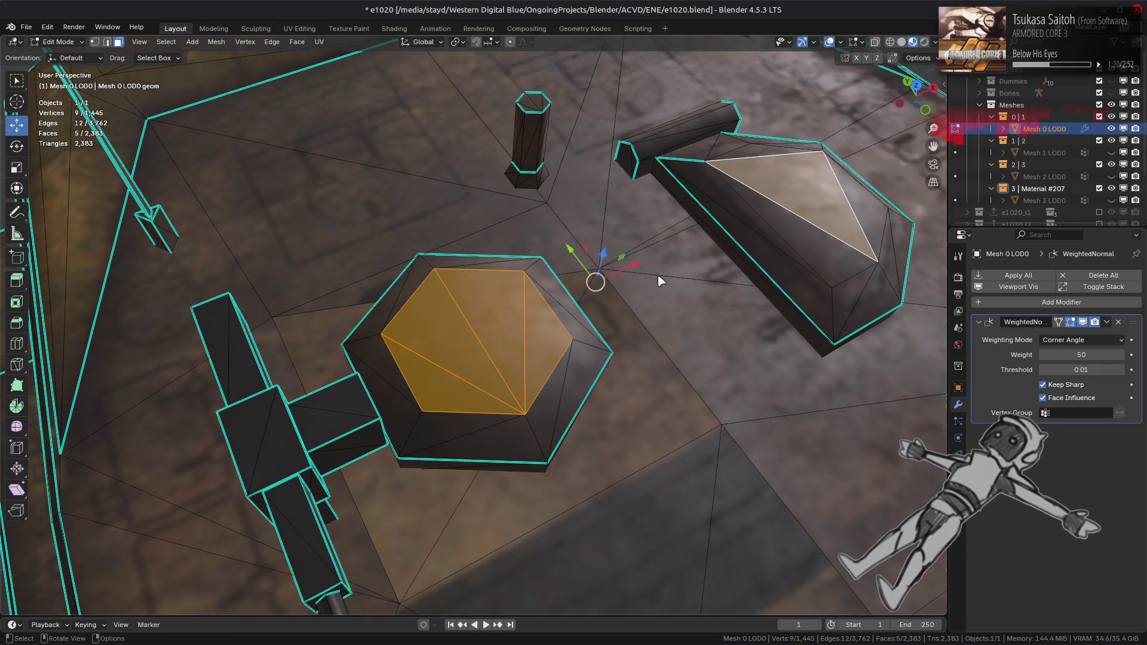
{"action": "key", "text": "q"}
{"action": "left_click", "coordinate": [644, 305]}
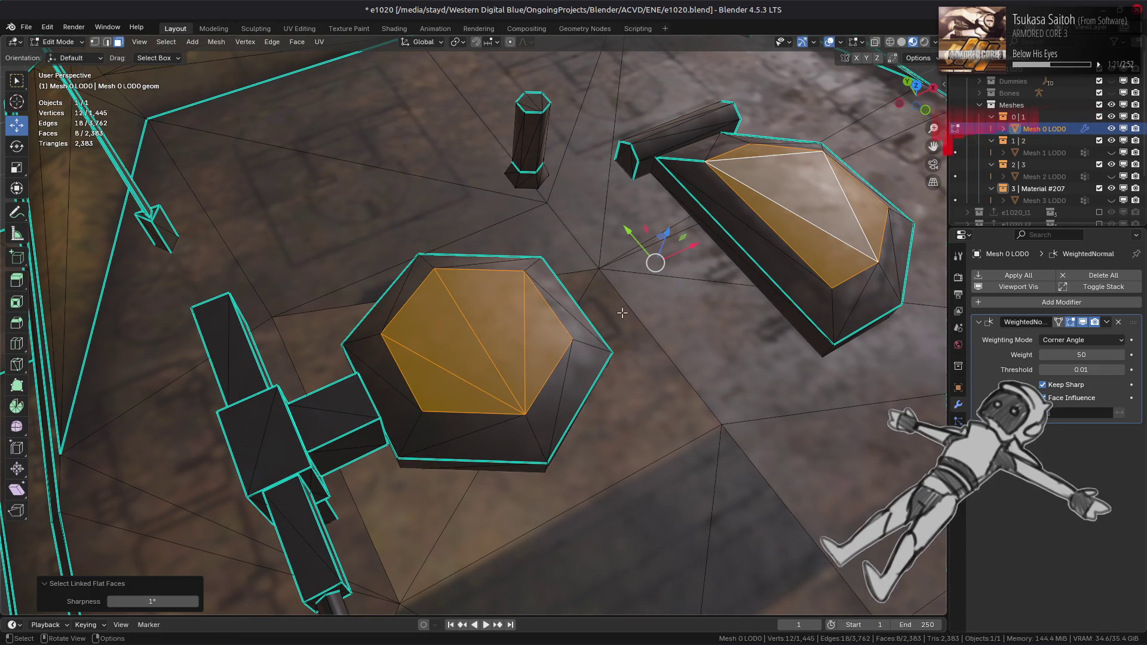
{"action": "key", "text": "q"}
{"action": "left_click", "coordinate": [383, 216]}
{"action": "right_click", "coordinate": [325, 372]}
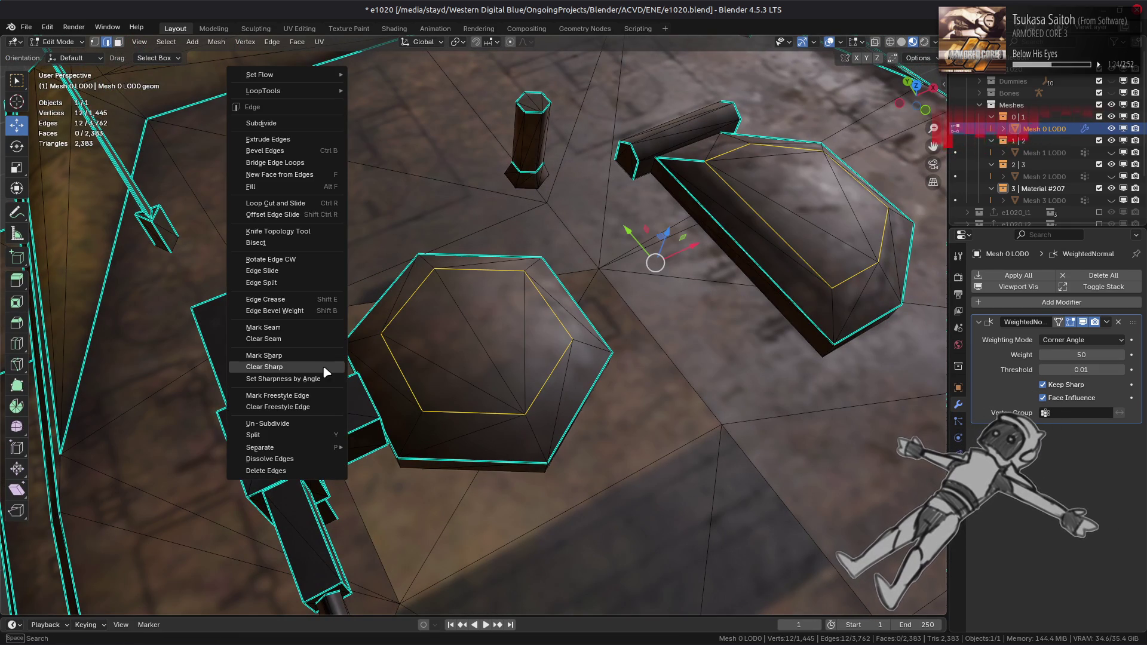
{"action": "left_click", "coordinate": [326, 356]}
- Apply Set Face Strength from Mesh > Normals to the turret top faces, then deselect them
{"action": "key", "text": "Tab"}
{"action": "scroll", "coordinate": [451, 328], "scroll_direction": "down", "scroll_amount": 3}
{"action": "mouse_move", "coordinate": [451, 328]}
{"action": "middle_mouse_down"}
{"action": "mouse_move", "coordinate": [453, 299]}
{"action": "mouse_move", "coordinate": [407, 320]}
{"action": "mouse_move", "coordinate": [426, 353]}
{"action": "middle_mouse_up"}
{"action": "key", "text": "Tab"}
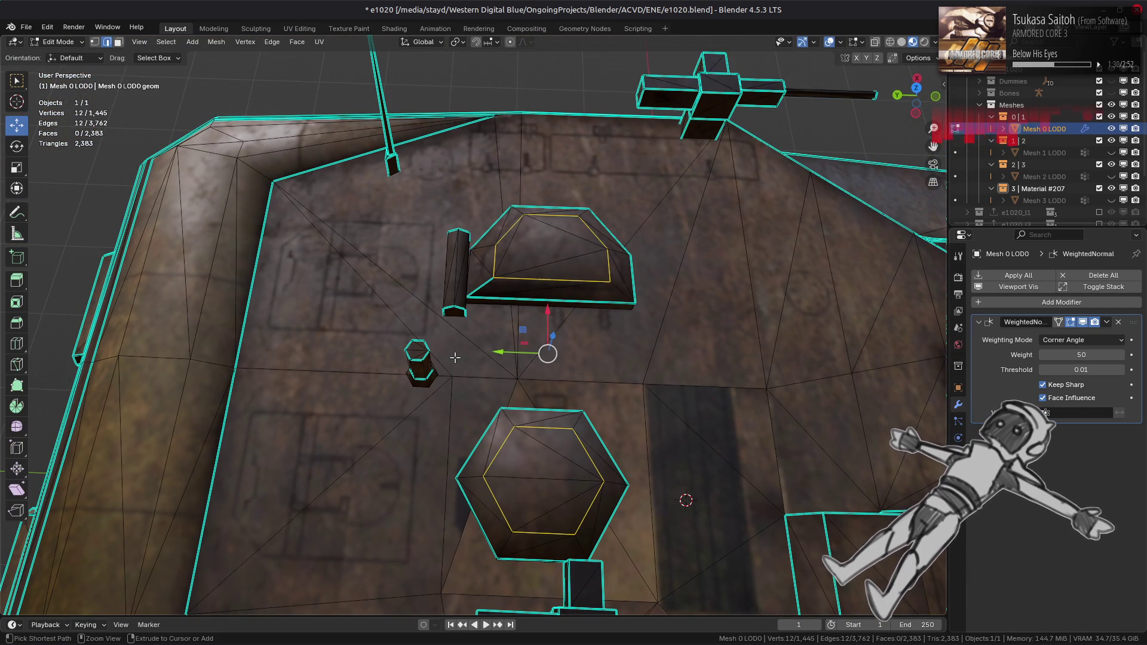
{"action": "key", "text": "3"}
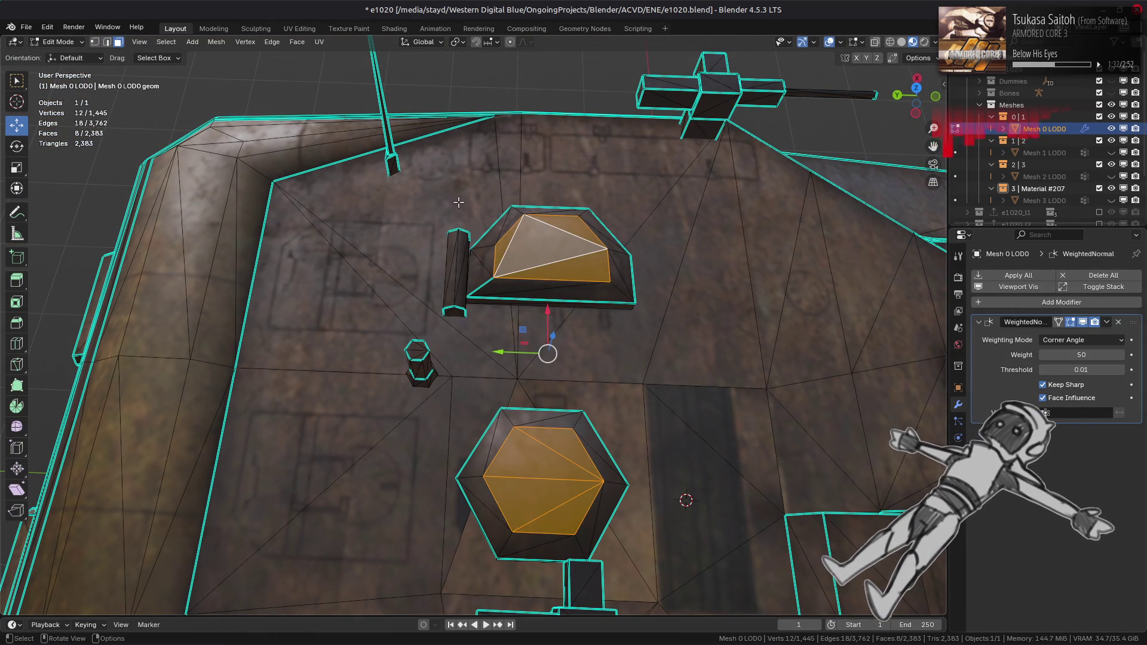
{"action": "left_click", "coordinate": [215, 41]}
{"action": "mouse_move", "coordinate": [263, 244]}
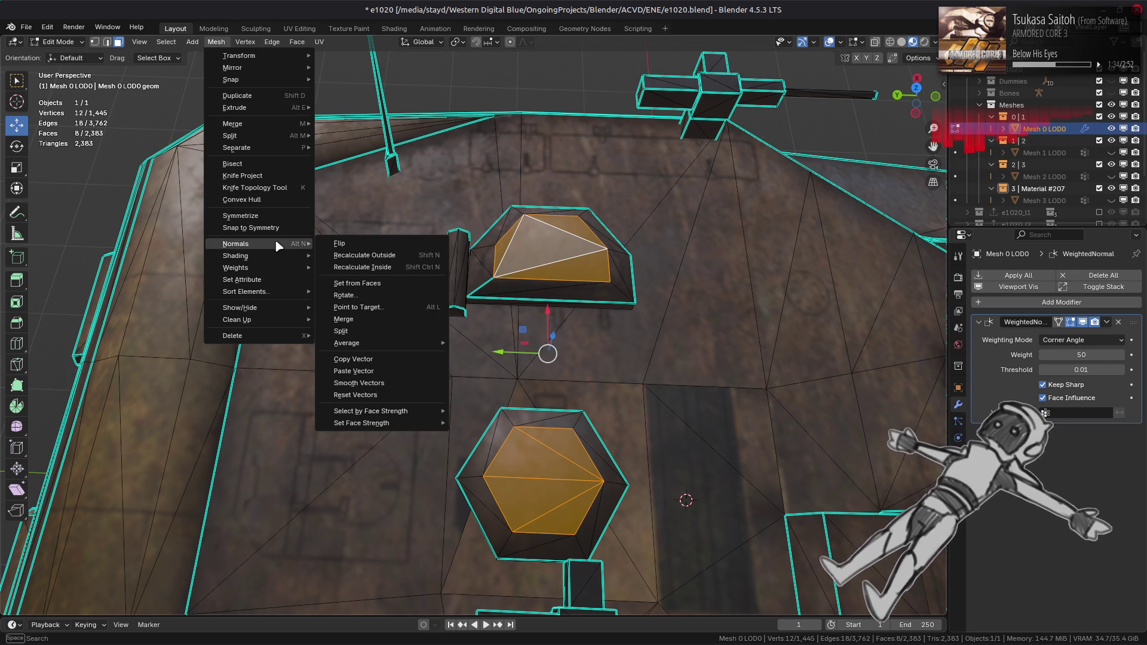
{"action": "mouse_move", "coordinate": [396, 425]}
{"action": "left_click", "coordinate": [490, 445]}
{"action": "key", "text": "alt+a"}
{"action": "key", "text": "Tab"}
- Re-enter edit mode on the tank and select the whole mesh, viewing the deck and gun barrels
{"action": "mouse_move", "coordinate": [450, 381]}
{"action": "middle_mouse_down"}
{"action": "mouse_move", "coordinate": [410, 358]}
{"action": "mouse_move", "coordinate": [417, 353]}
{"action": "mouse_move", "coordinate": [318, 366]}
{"action": "mouse_move", "coordinate": [566, 371]}
{"action": "mouse_move", "coordinate": [505, 389]}
{"action": "mouse_move", "coordinate": [494, 374]}
{"action": "mouse_move", "coordinate": [475, 371]}
{"action": "mouse_move", "coordinate": [471, 386]}
{"action": "mouse_move", "coordinate": [295, 358]}
{"action": "middle_mouse_up"}
{"action": "scroll", "coordinate": [321, 362], "scroll_direction": "up", "scroll_amount": 3}
{"action": "key", "text": "Tab"}
{"action": "key", "text": "Tab"}
{"action": "key", "text": "Tab"}
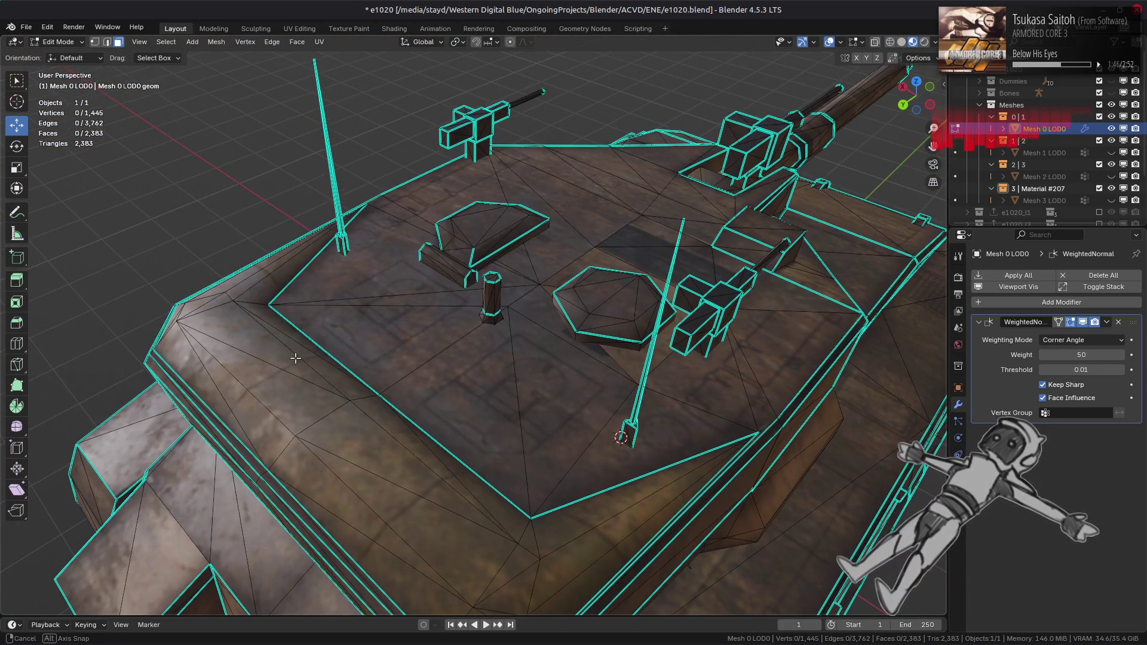
{"action": "mouse_move", "coordinate": [424, 400]}
{"action": "middle_mouse_down"}
{"action": "mouse_move", "coordinate": [455, 303]}
{"action": "mouse_move", "coordinate": [397, 325]}
{"action": "mouse_move", "coordinate": [525, 266]}
{"action": "mouse_move", "coordinate": [487, 323]}
{"action": "mouse_move", "coordinate": [520, 325]}
{"action": "mouse_move", "coordinate": [446, 341]}
{"action": "mouse_move", "coordinate": [512, 329]}
{"action": "mouse_move", "coordinate": [801, 354]}
{"action": "mouse_move", "coordinate": [592, 330]}
{"action": "mouse_move", "coordinate": [538, 359]}
{"action": "middle_mouse_up"}
{"action": "scroll", "coordinate": [593, 330], "scroll_direction": "down", "scroll_amount": 3}
{"action": "scroll", "coordinate": [538, 358], "scroll_direction": "up", "scroll_amount": 5}
{"action": "key", "text": "a"}
{"action": "mouse_move", "coordinate": [442, 403]}
{"action": "middle_mouse_down"}
{"action": "mouse_move", "coordinate": [526, 378]}
{"action": "mouse_move", "coordinate": [474, 361]}
{"action": "middle_mouse_up"}
{"action": "key", "text": "alt+a"}
{"action": "key", "text": "Tab"}
{"action": "scroll", "coordinate": [515, 377], "scroll_direction": "up", "scroll_amount": 8}
{"action": "scroll", "coordinate": [520, 358], "scroll_direction": "down", "scroll_amount": 3}
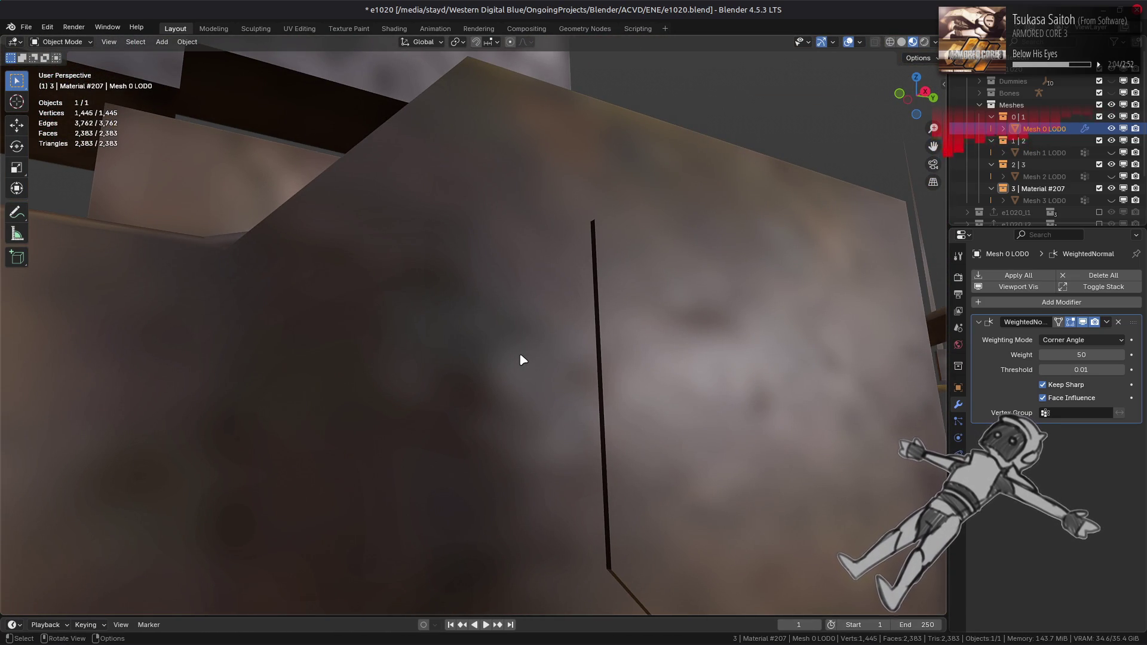
{"action": "mouse_move", "coordinate": [523, 360]}
{"action": "middle_mouse_down"}
{"action": "mouse_move", "coordinate": [571, 408]}
{"action": "mouse_move", "coordinate": [604, 384]}
{"action": "mouse_move", "coordinate": [473, 447]}
{"action": "mouse_move", "coordinate": [455, 475]}
{"action": "middle_mouse_up"}
{"action": "key", "text": "Tab"}
{"action": "left_click", "coordinate": [469, 345]}
{"action": "key", "text": "ctrl+l"}
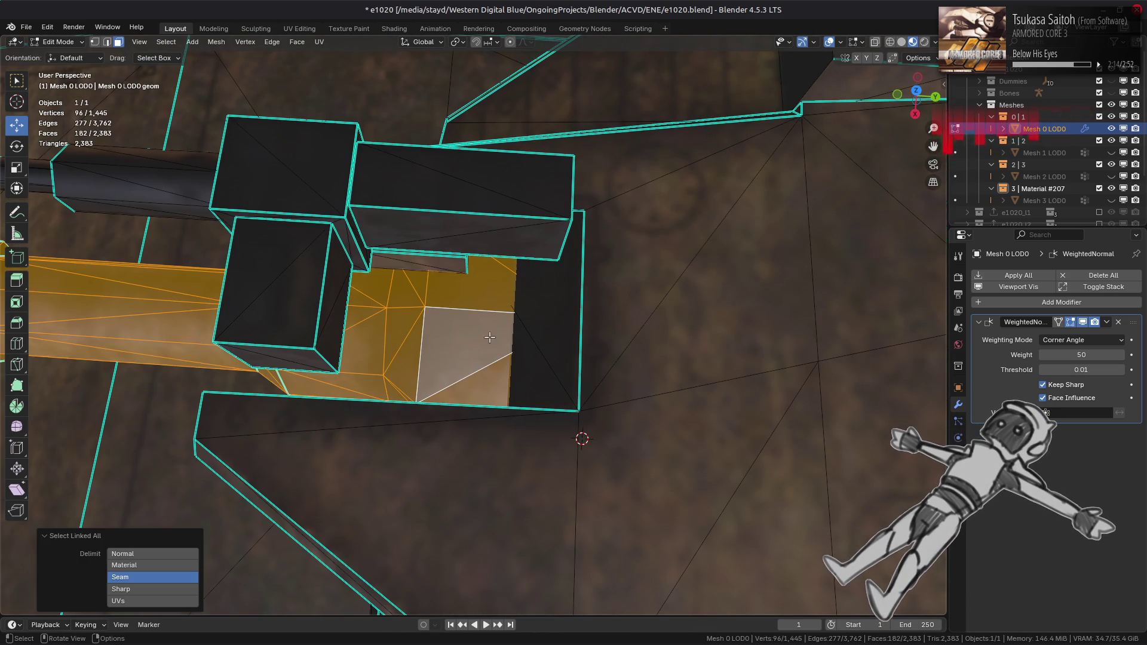
{"action": "left_click", "coordinate": [300, 28]}
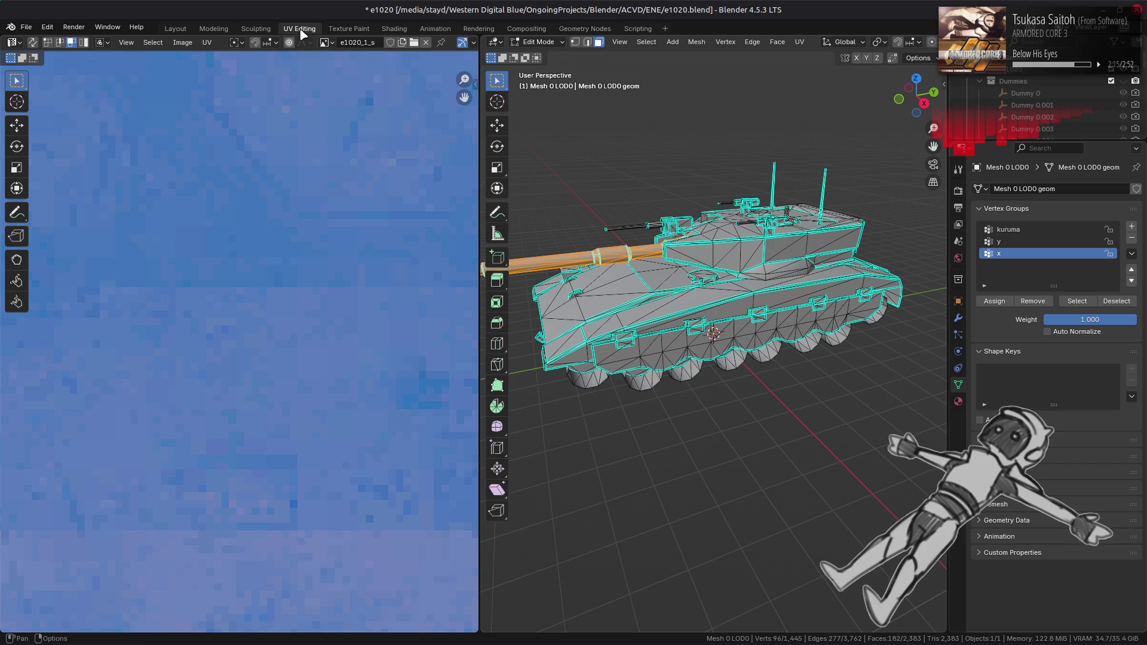
{"action": "left_click", "coordinate": [394, 29]}
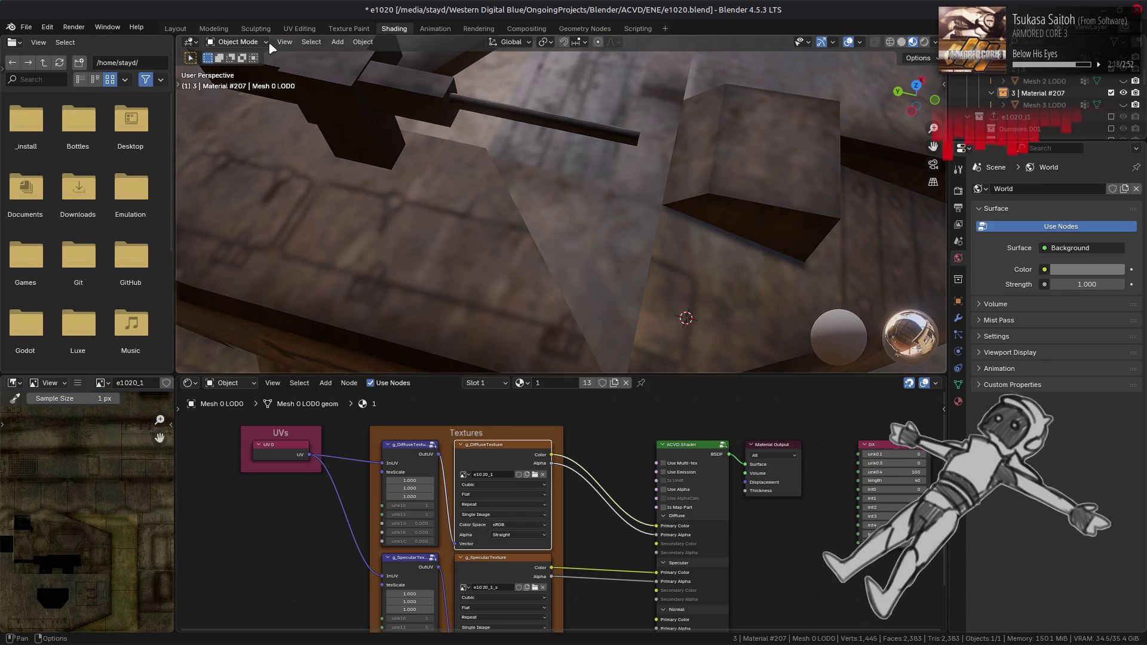
{"action": "left_click", "coordinate": [310, 29]}
{"action": "scroll", "coordinate": [196, 332], "scroll_direction": "down", "scroll_amount": 5}
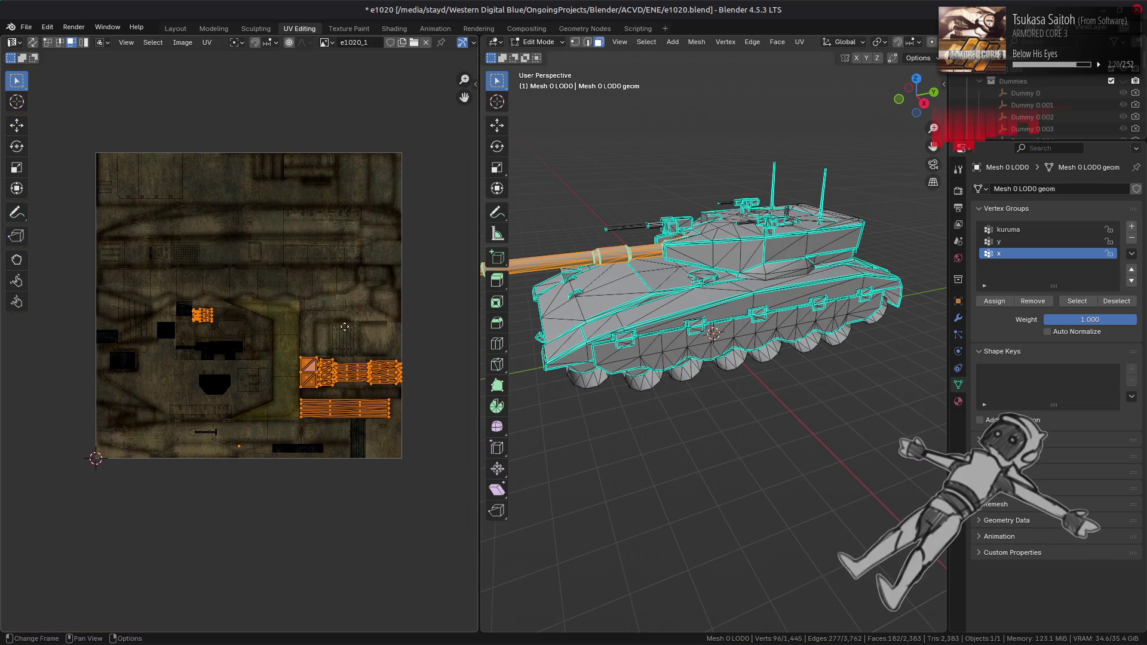
{"action": "scroll", "coordinate": [224, 323], "scroll_direction": "up", "scroll_amount": 3}
{"action": "scroll", "coordinate": [162, 306], "scroll_direction": "up", "scroll_amount": 3}
{"action": "scroll", "coordinate": [307, 395], "scroll_direction": "up", "scroll_amount": 4}
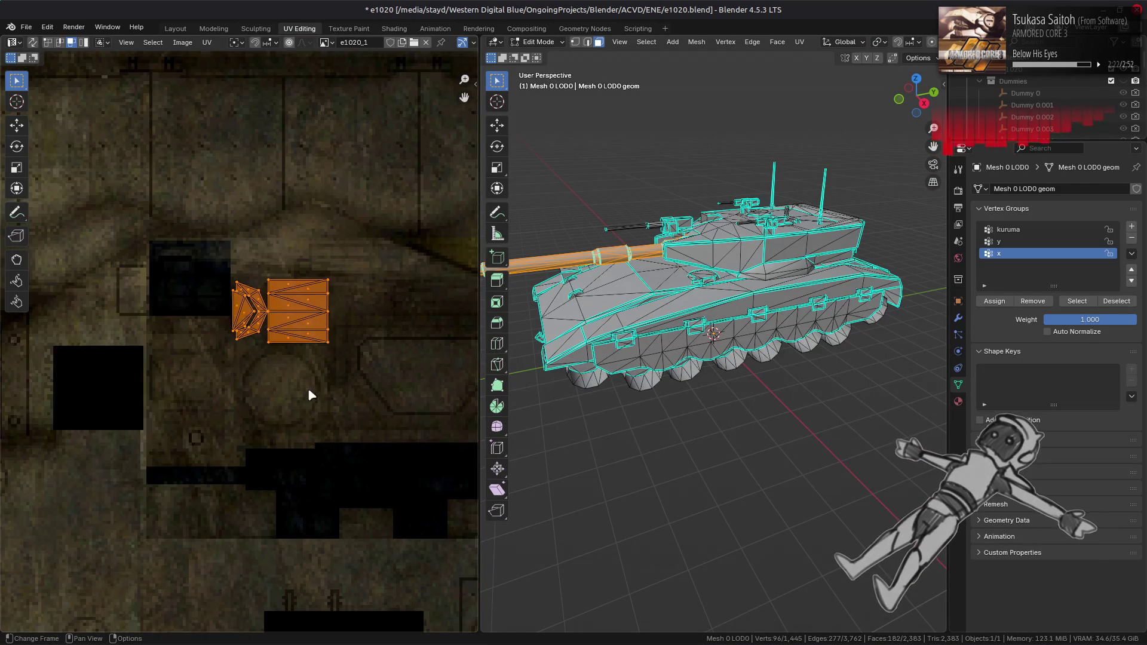
{"action": "scroll", "coordinate": [349, 326], "scroll_direction": "up", "scroll_amount": 4}
{"action": "left_click", "coordinate": [350, 329]}
{"action": "scroll", "coordinate": [351, 330], "scroll_direction": "down", "scroll_amount": 1}
{"action": "scroll", "coordinate": [323, 387], "scroll_direction": "down", "scroll_amount": 2}
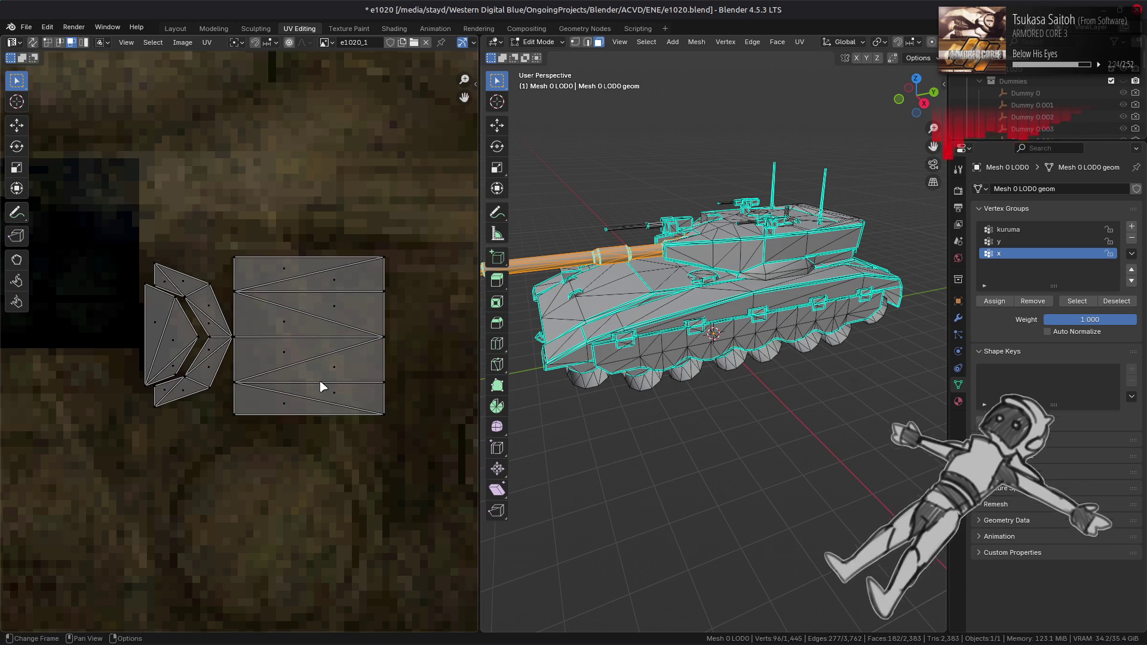
{"action": "left_click", "coordinate": [177, 30]}
{"action": "mouse_move", "coordinate": [396, 336]}
{"action": "middle_mouse_down"}
{"action": "mouse_move", "coordinate": [569, 289]}
{"action": "mouse_move", "coordinate": [547, 305]}
{"action": "mouse_move", "coordinate": [563, 222]}
{"action": "mouse_move", "coordinate": [534, 236]}
{"action": "middle_mouse_up"}
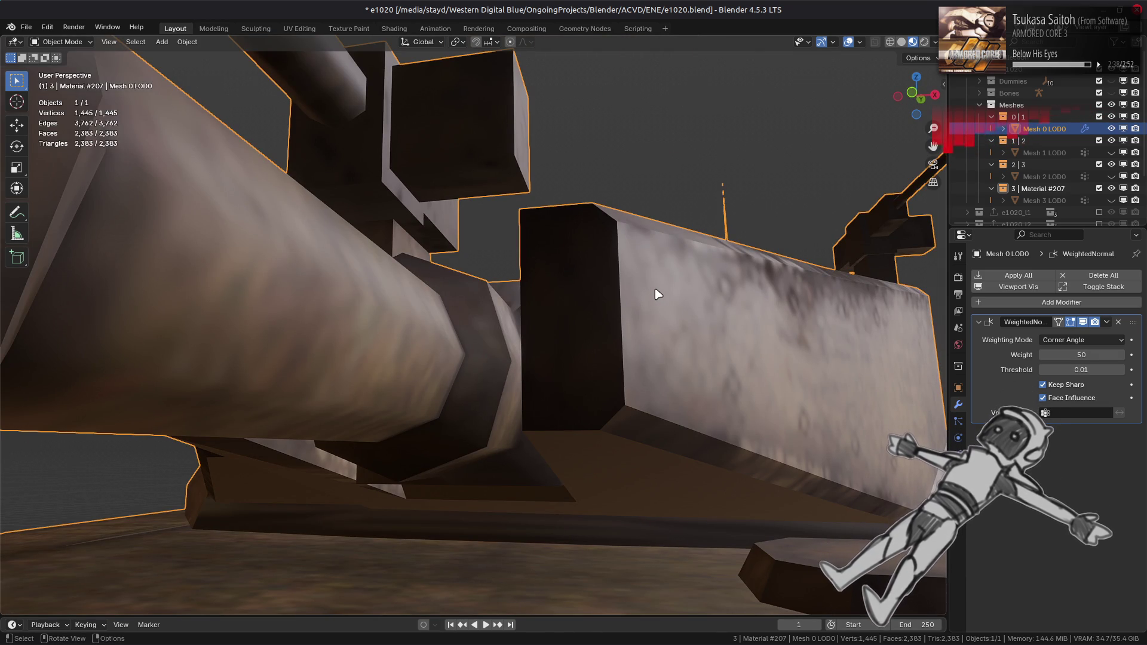
{"action": "mouse_move", "coordinate": [657, 294]}
{"action": "middle_mouse_down"}
{"action": "mouse_move", "coordinate": [572, 379]}
{"action": "mouse_move", "coordinate": [583, 371]}
{"action": "middle_mouse_up"}
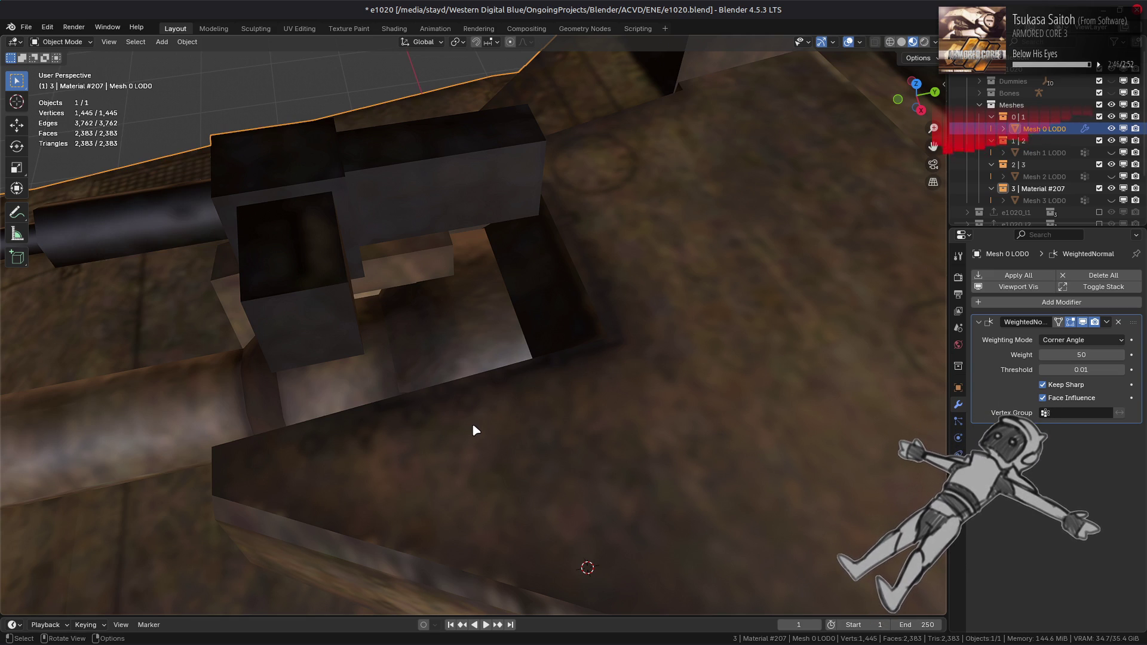
{"action": "mouse_move", "coordinate": [476, 429]}
{"action": "middle_mouse_down"}
{"action": "mouse_move", "coordinate": [494, 454]}
{"action": "mouse_move", "coordinate": [489, 484]}
{"action": "mouse_move", "coordinate": [450, 398]}
{"action": "mouse_move", "coordinate": [468, 364]}
{"action": "mouse_move", "coordinate": [487, 438]}
{"action": "mouse_move", "coordinate": [379, 374]}
{"action": "mouse_move", "coordinate": [478, 347]}
{"action": "middle_mouse_up"}
{"action": "key", "text": "Tab"}
{"action": "scroll", "coordinate": [444, 356], "scroll_direction": "down", "scroll_amount": 5}
{"action": "scroll", "coordinate": [477, 347], "scroll_direction": "up", "scroll_amount": 3}
{"action": "key", "text": "alt+z"}
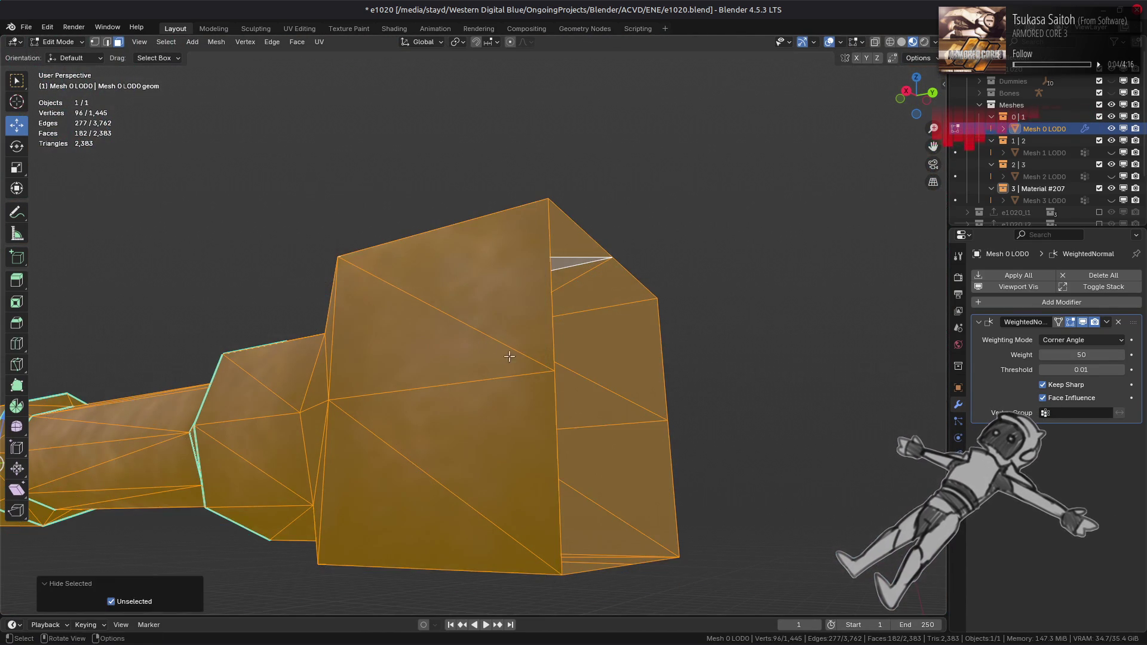
{"action": "left_click", "coordinate": [541, 332], "text": "alt"}
{"action": "key", "text": "1"}
{"action": "key", "text": "ctrl+KP_Add"}
{"action": "key", "text": "ctrl+KP_Add"}
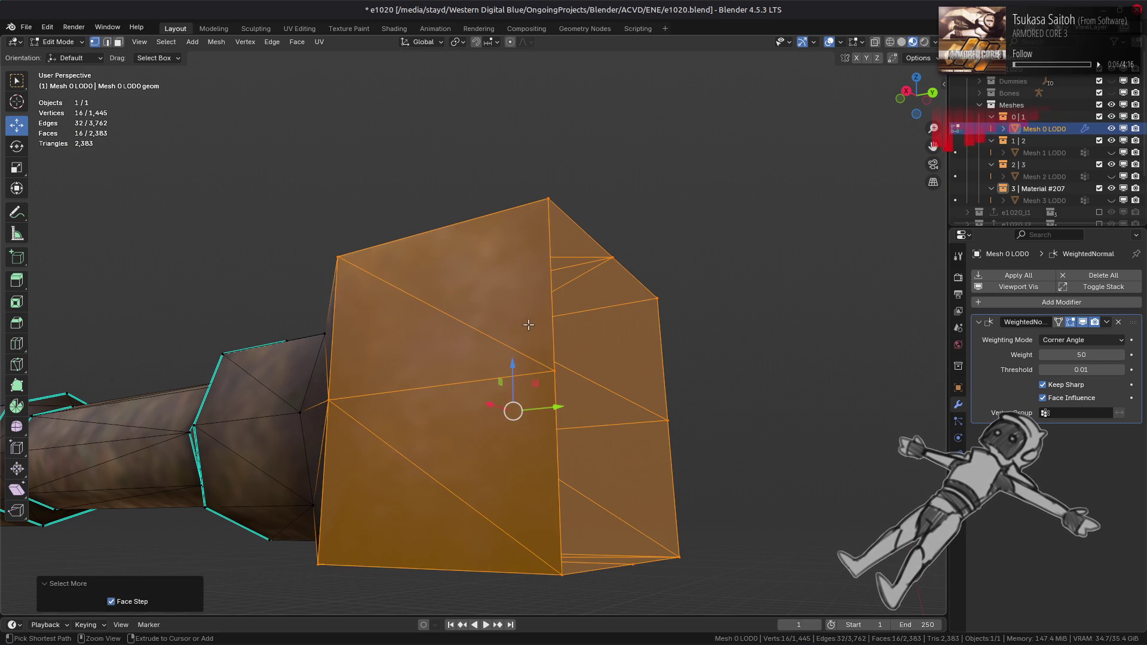
{"action": "middle_click_drag", "start_coordinate": [529, 324], "coordinate": [466, 336]}
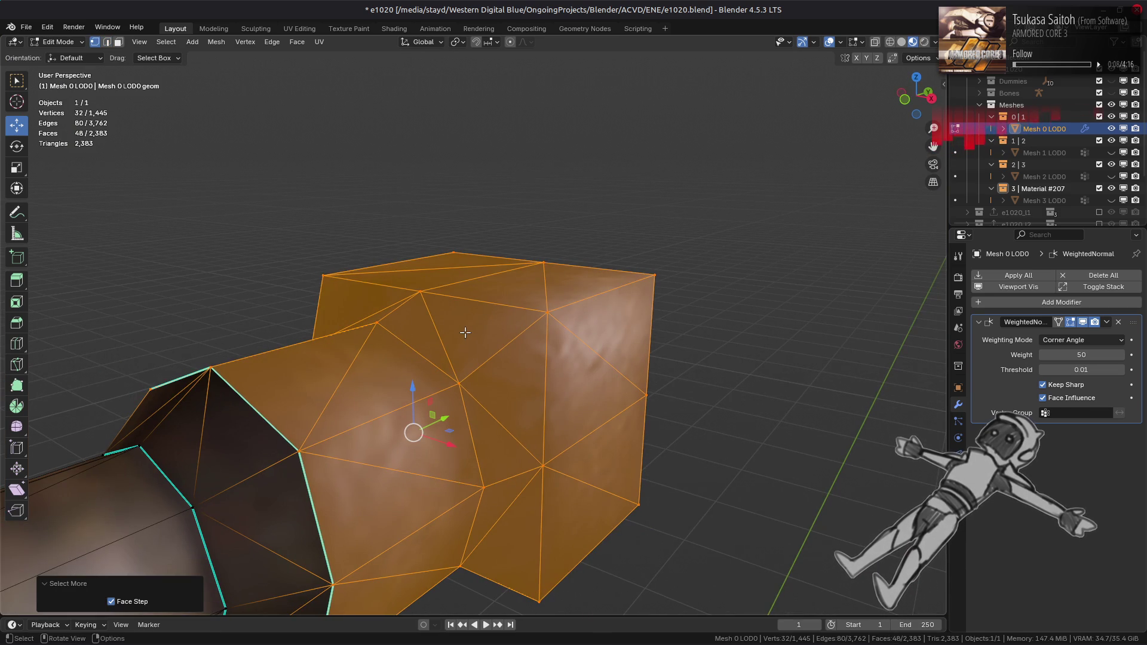
{"action": "left_click", "coordinate": [302, 28]}
{"action": "scroll", "coordinate": [251, 251], "scroll_direction": "down", "scroll_amount": 5}
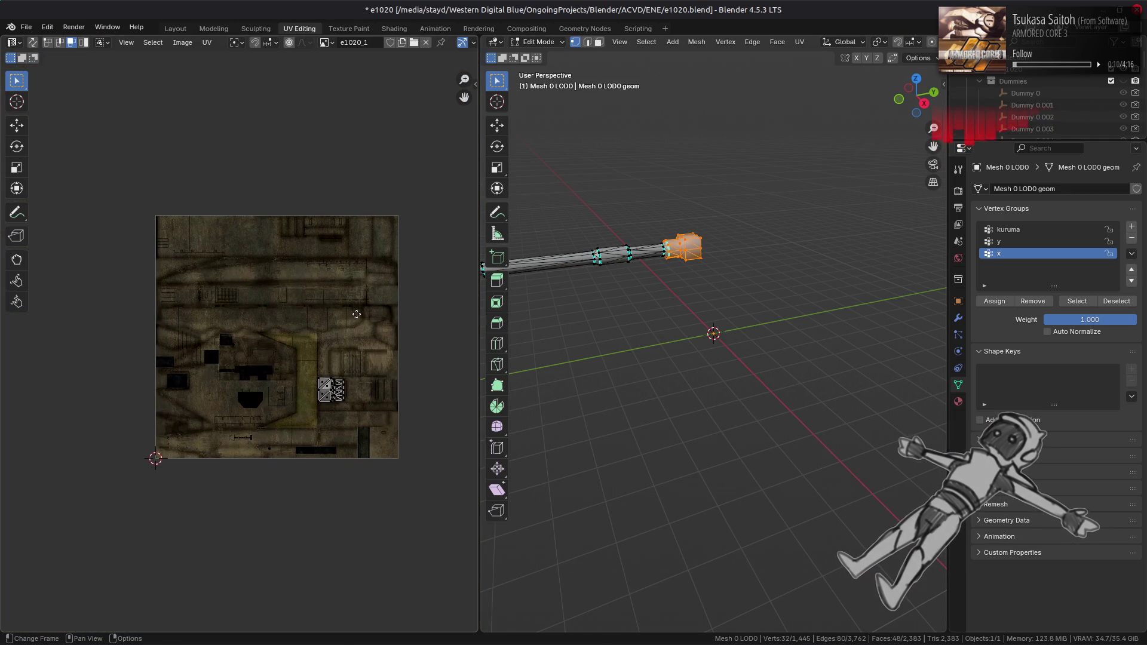
{"action": "scroll", "coordinate": [362, 324], "scroll_direction": "up", "scroll_amount": 10}
{"action": "middle_click_drag", "start_coordinate": [90, 362], "coordinate": [23, 372]}
{"action": "middle_click_drag", "start_coordinate": [277, 365], "coordinate": [26, 374]}
{"action": "scroll", "coordinate": [96, 377], "scroll_direction": "down", "scroll_amount": 4}
{"action": "middle_click_drag", "start_coordinate": [119, 369], "coordinate": [233, 366]}
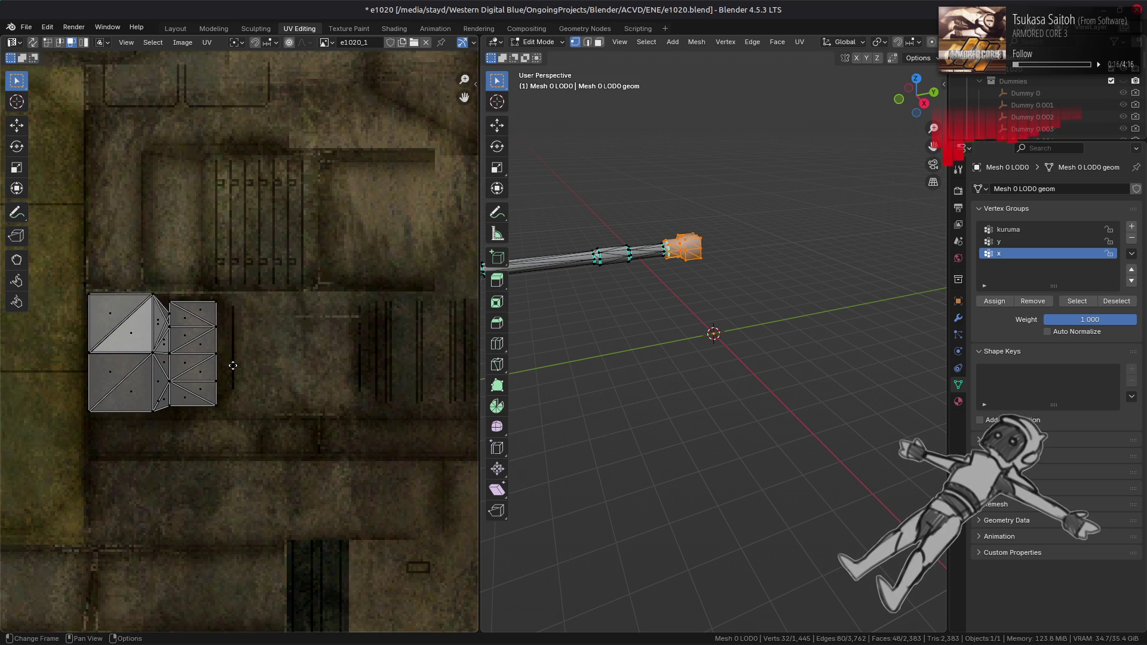
{"action": "left_click", "coordinate": [177, 30]}
{"action": "left_click", "coordinate": [317, 30]}
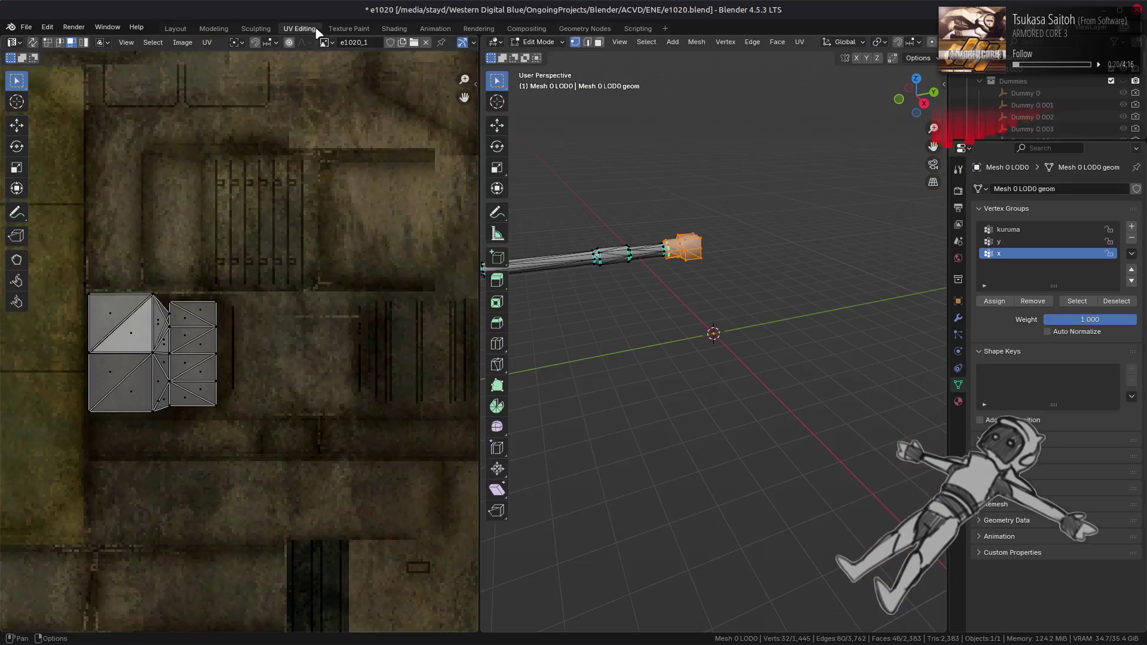
{"action": "key", "text": "alt+a"}
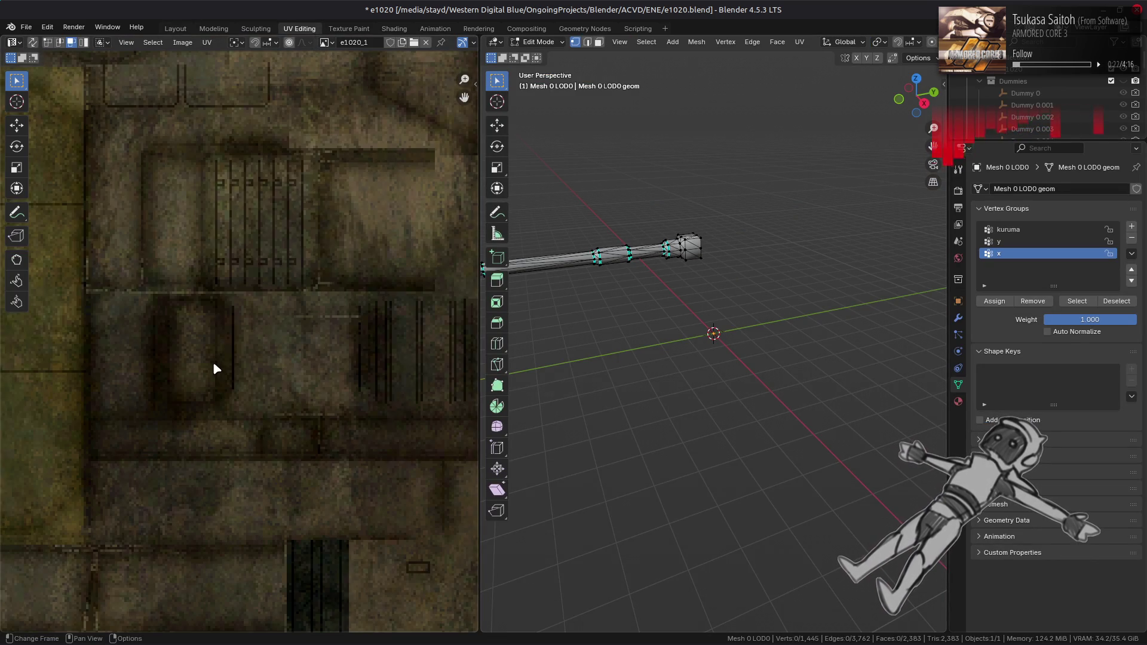
{"action": "scroll", "coordinate": [213, 361], "scroll_direction": "up", "scroll_amount": 5}
{"action": "key", "text": "a"}
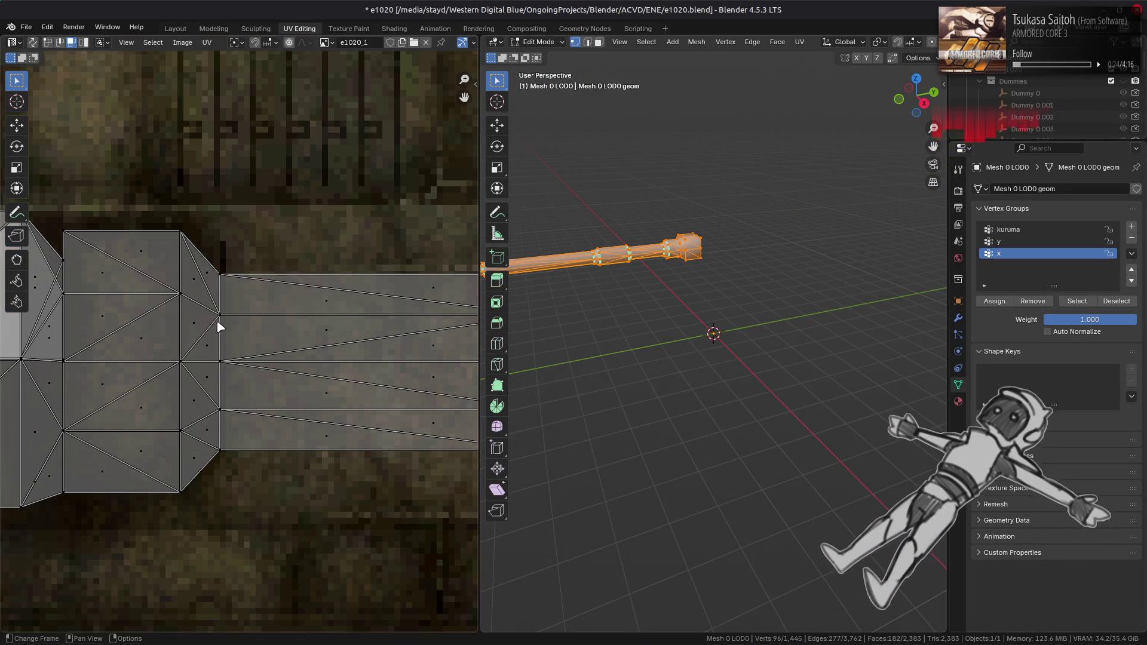
{"action": "key", "text": "a"}
{"action": "key", "text": "alt+h"}
{"action": "key", "text": "alt+a"}
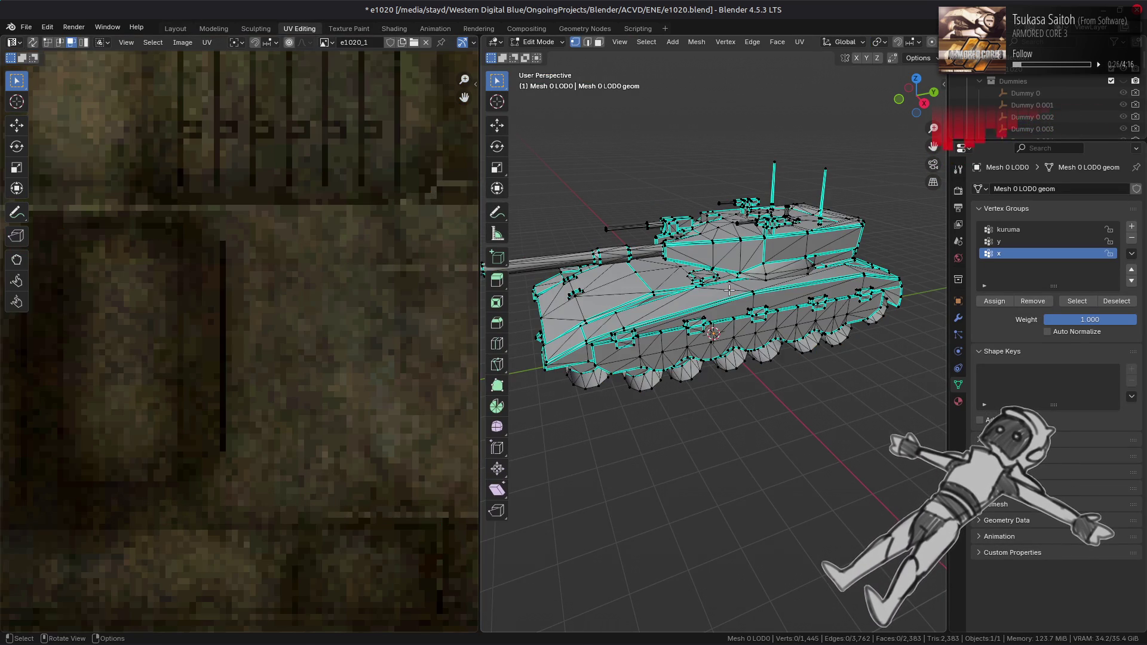
{"action": "key", "text": "a"}
{"action": "key", "text": "alt+a"}
{"action": "scroll", "coordinate": [223, 339], "scroll_direction": "down", "scroll_amount": 2}
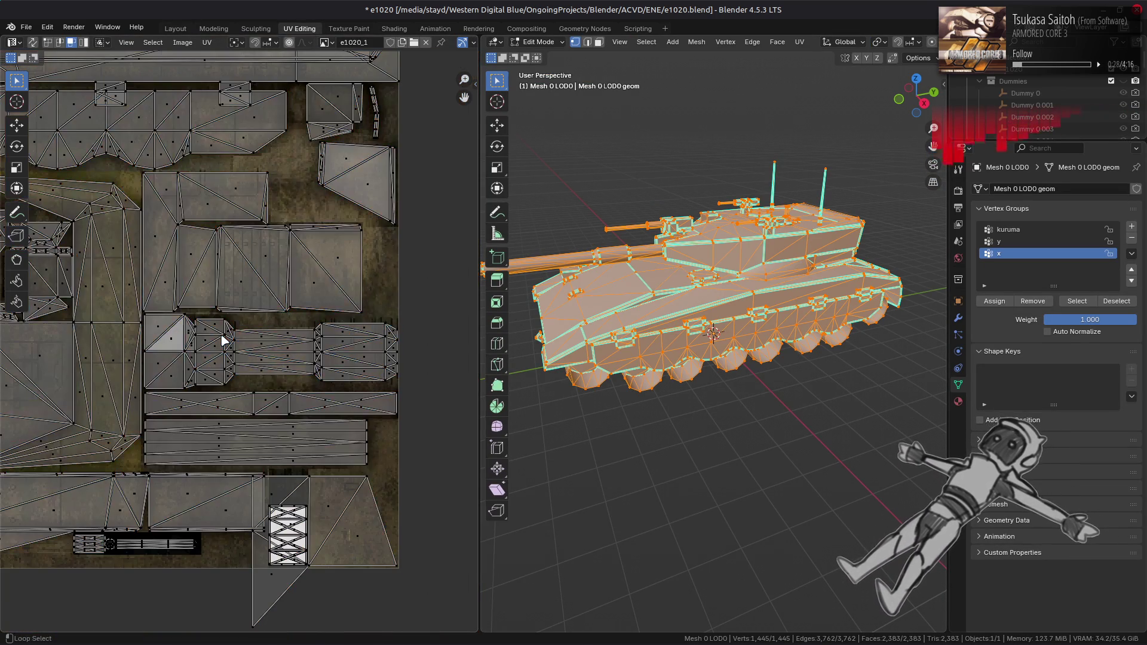
{"action": "scroll", "coordinate": [223, 341], "scroll_direction": "up", "scroll_amount": 5}
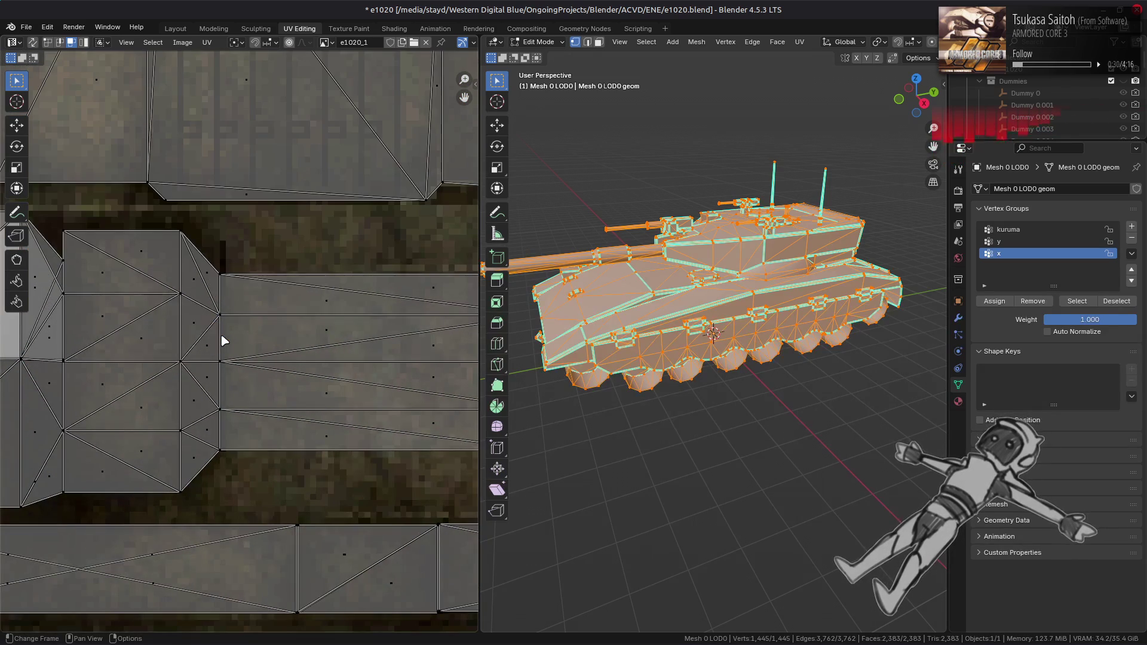
{"action": "left_click", "coordinate": [178, 29]}
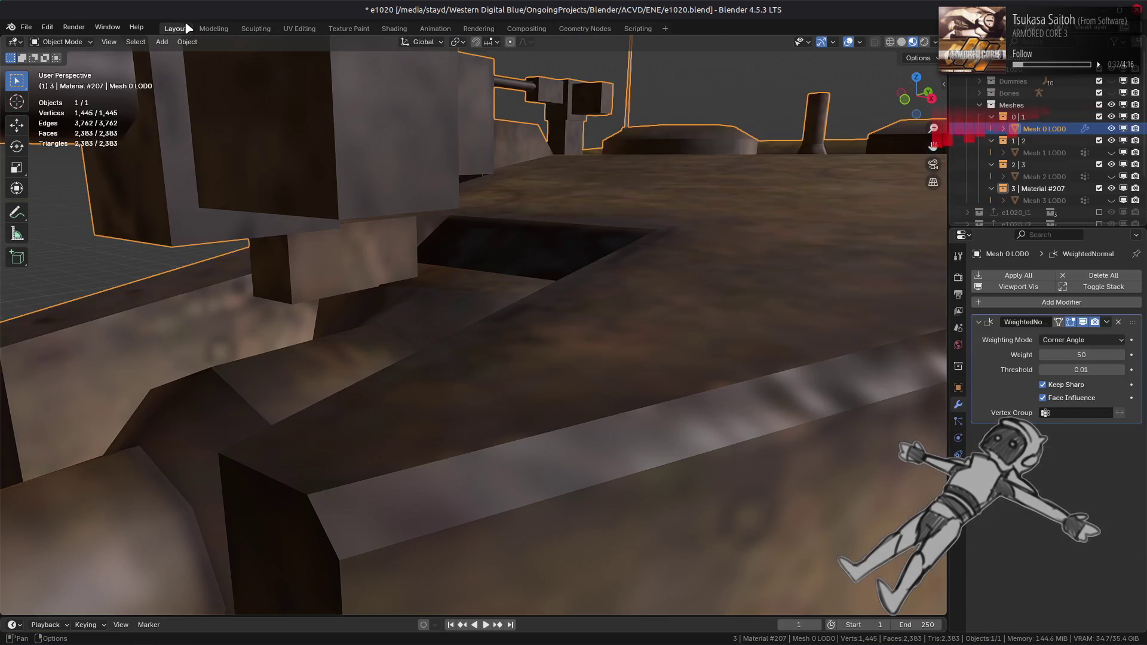
- In Edit Mode, isolate the Mesh 0 LOD0 box part by selecting it linked and hiding the rest
{"action": "mouse_move", "coordinate": [378, 276]}
{"action": "middle_mouse_down"}
{"action": "mouse_move", "coordinate": [407, 281]}
{"action": "mouse_move", "coordinate": [449, 315]}
{"action": "middle_mouse_up"}
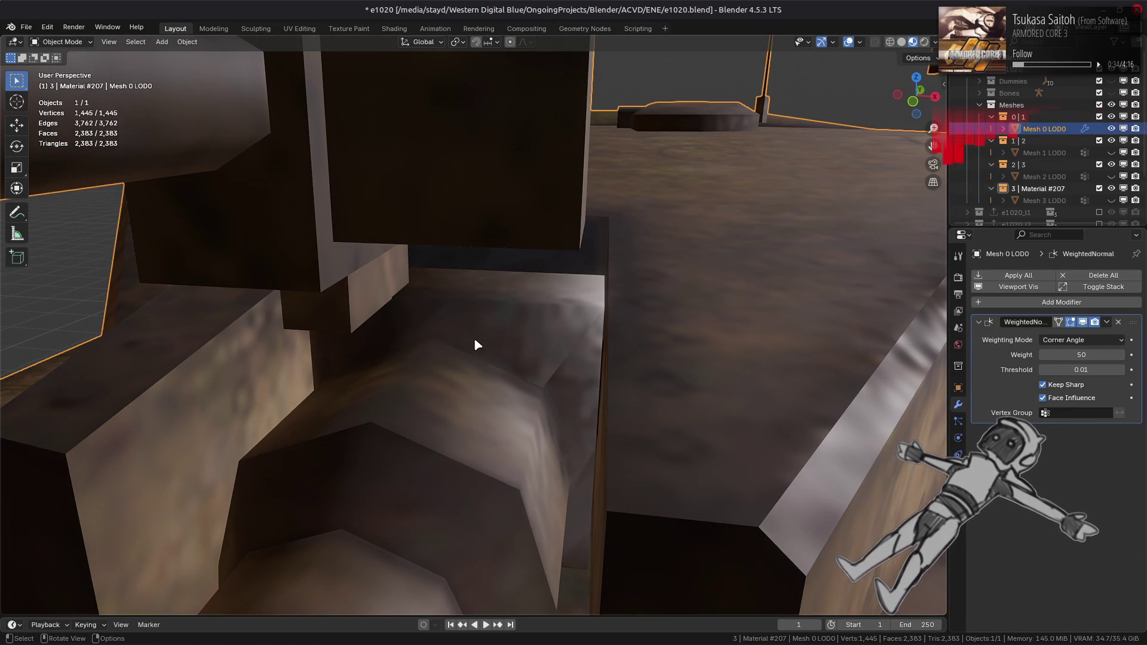
{"action": "key", "text": "Tab"}
{"action": "key", "text": "3"}
{"action": "left_click", "coordinate": [477, 337]}
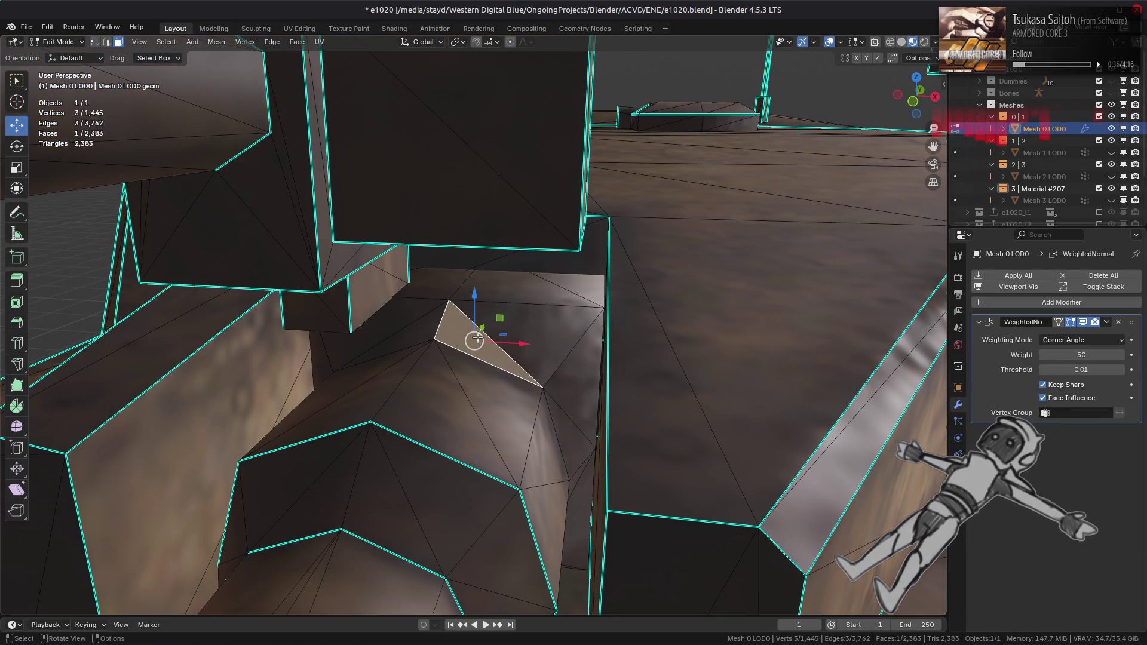
{"action": "key", "text": "ctrl+l"}
{"action": "key", "text": "shift+h"}
{"action": "key", "text": "2"}
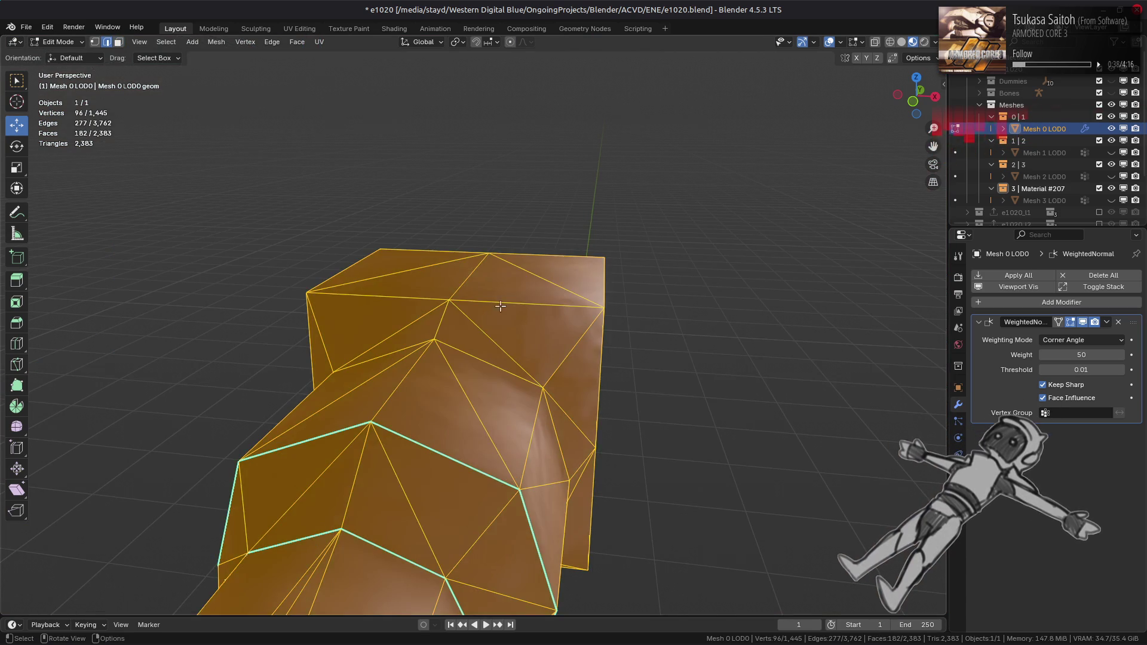
{"action": "key", "text": "alt+a"}
- Select the edge loop around the tube's bend, adjusting the loop's angle threshold
{"action": "middle_click_drag", "start_coordinate": [505, 305], "coordinate": [430, 290]}
{"action": "left_click", "coordinate": [397, 412]}
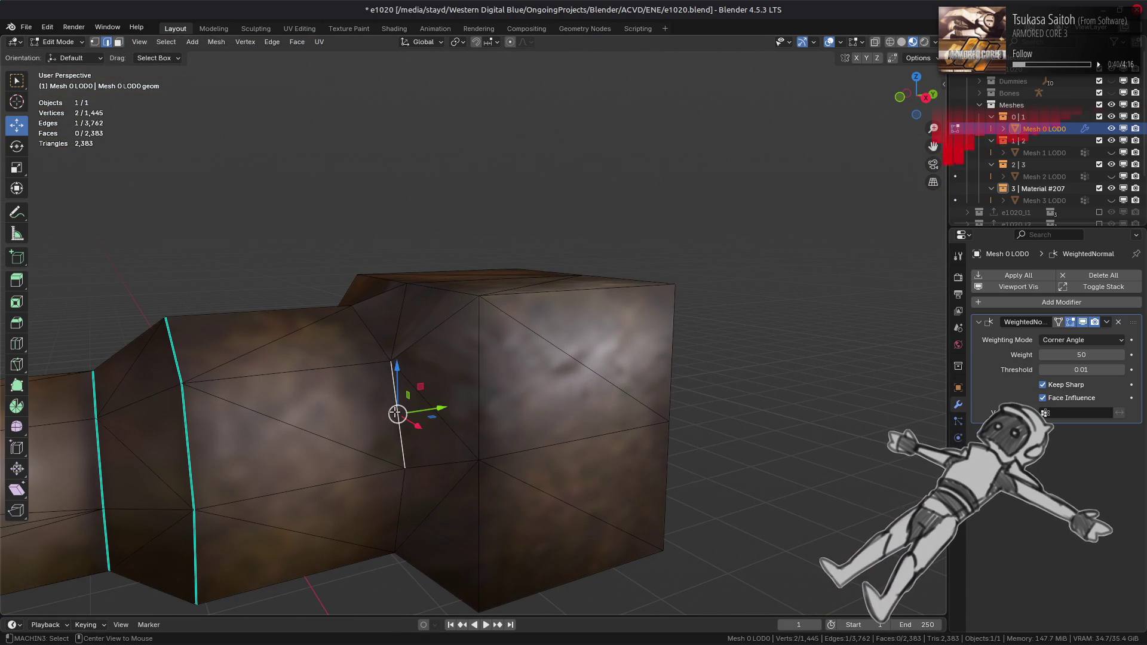
{"action": "double_click", "coordinate": [403, 439]}
{"action": "middle_click_drag", "start_coordinate": [432, 441], "coordinate": [303, 560]}
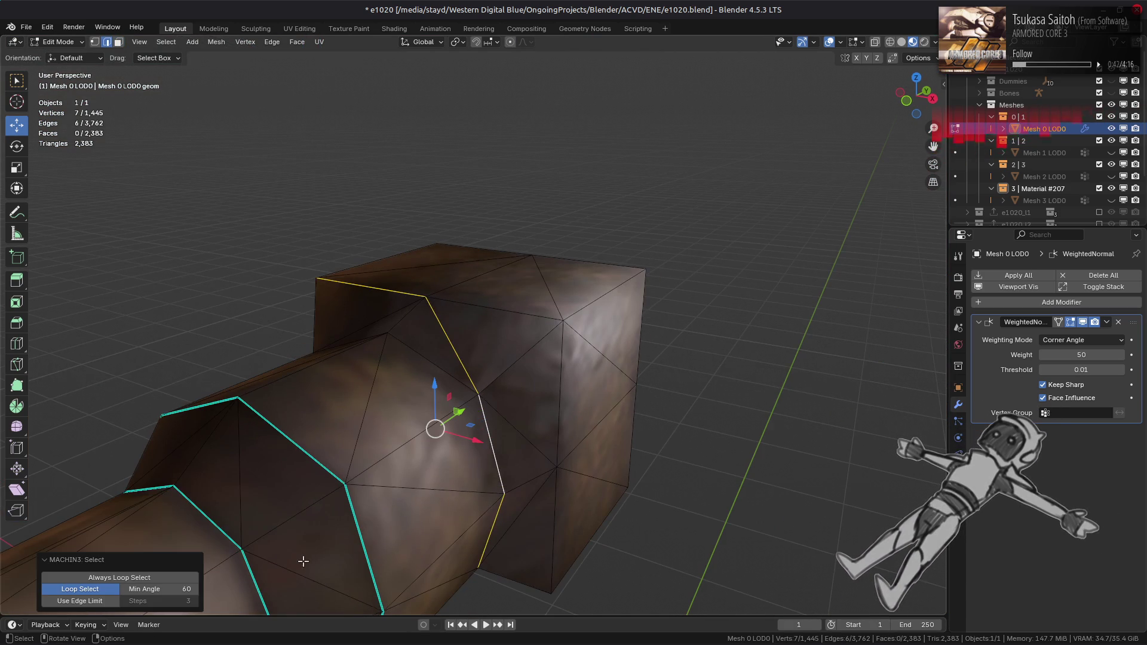
{"action": "mouse_move", "coordinate": [156, 589]}
{"action": "left_mouse_down"}
{"action": "mouse_move", "coordinate": [142, 589]}
{"action": "mouse_move", "coordinate": [170, 589]}
{"action": "left_mouse_up"}
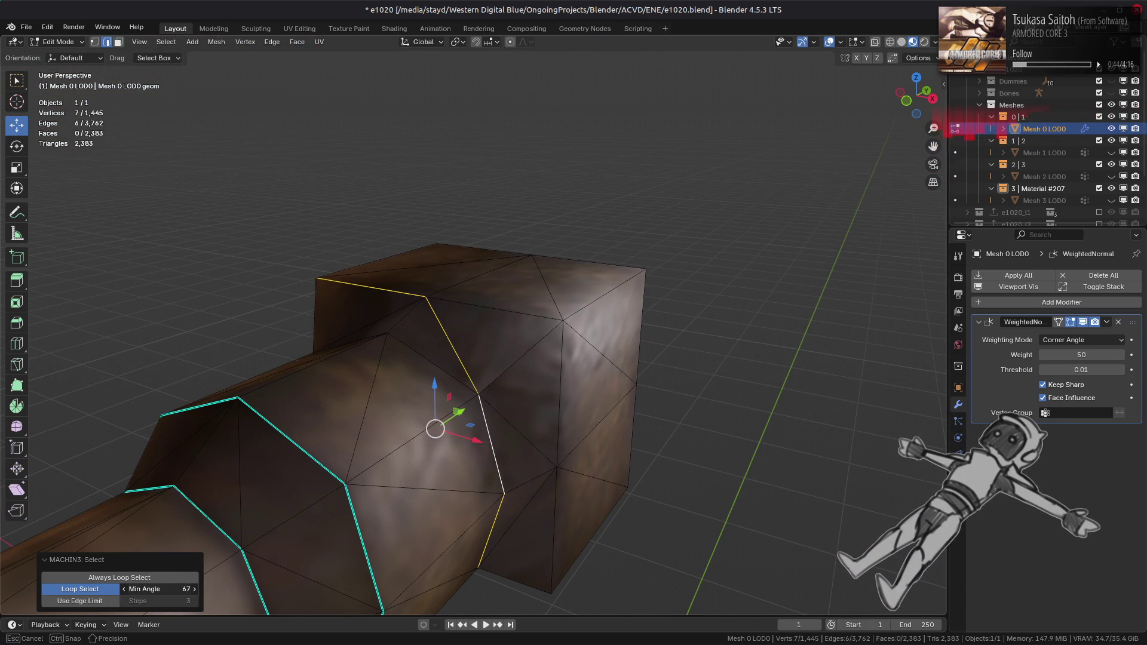
{"action": "left_click", "coordinate": [171, 585]}
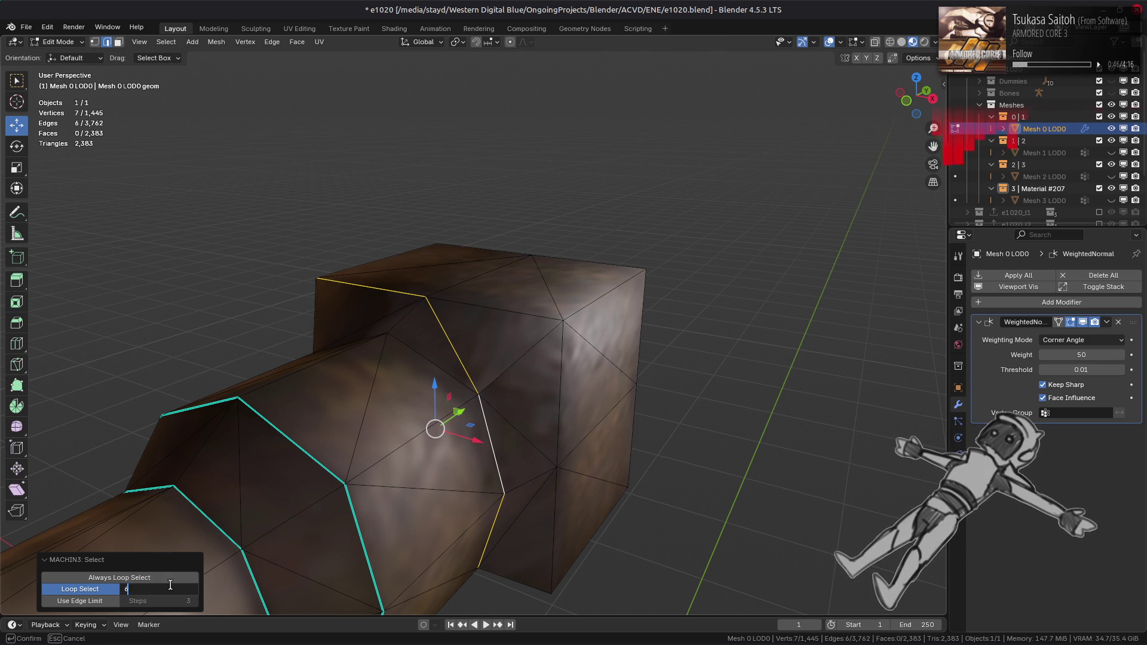
{"action": "type", "text": "0"}
{"action": "key", "text": "Return"}
{"action": "middle_click_drag", "start_coordinate": [358, 419], "coordinate": [479, 409]}
{"action": "left_click", "coordinate": [478, 410]}
- Select the box's corner edge paths and mark them sharp
{"action": "mouse_move", "coordinate": [455, 482]}
{"action": "middle_mouse_down"}
{"action": "mouse_move", "coordinate": [474, 474]}
{"action": "mouse_move", "coordinate": [459, 372]}
{"action": "middle_mouse_up"}
{"action": "left_click", "coordinate": [474, 474], "text": "ctrl"}
{"action": "left_click", "coordinate": [421, 392], "text": "ctrl"}
{"action": "mouse_move", "coordinate": [385, 410]}
{"action": "middle_mouse_down"}
{"action": "mouse_move", "coordinate": [604, 399]}
{"action": "mouse_move", "coordinate": [609, 450]}
{"action": "middle_mouse_up"}
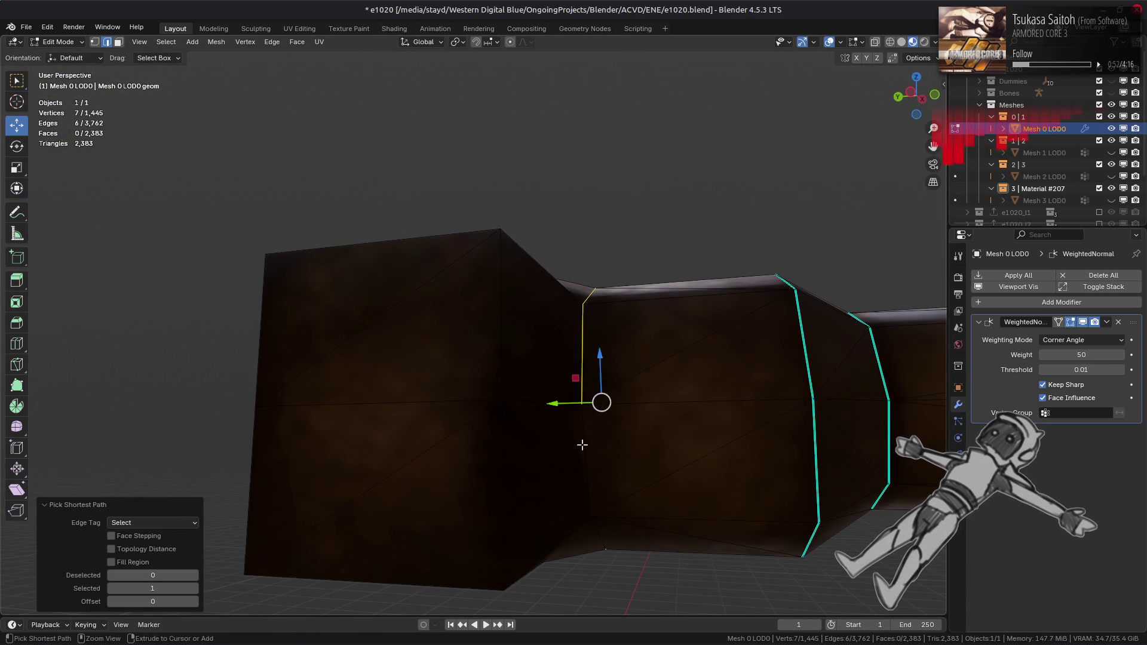
{"action": "left_click", "coordinate": [583, 445], "text": "ctrl"}
{"action": "key", "text": "ctrl+e"}
{"action": "left_click", "coordinate": [368, 515]}
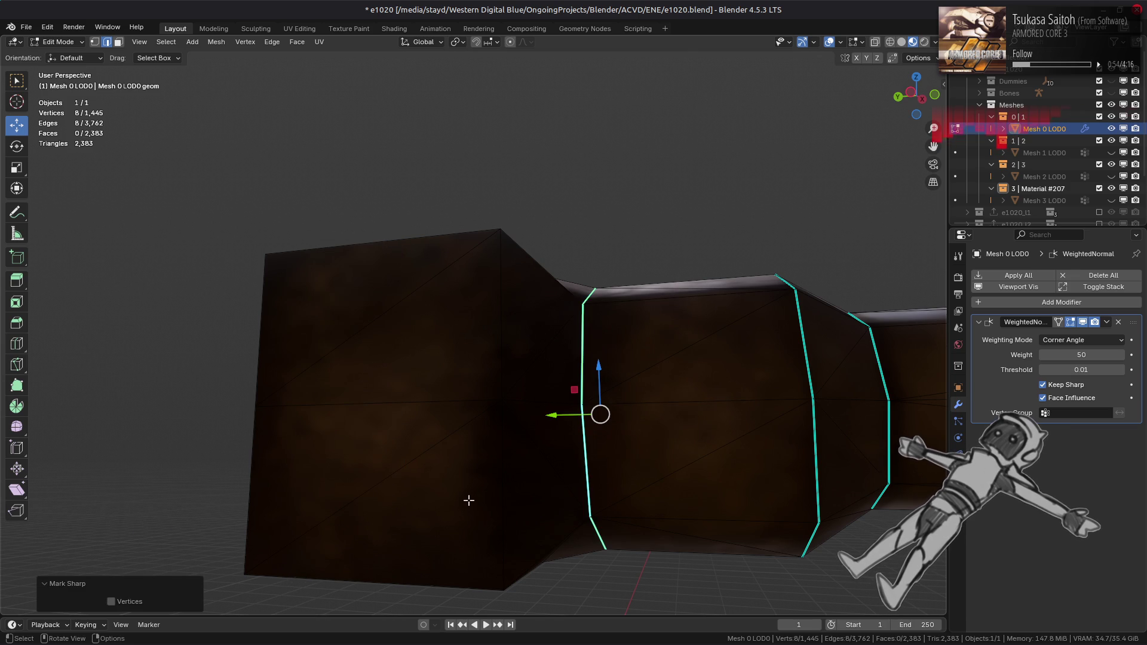
- Mark the box's vertical, top and lower-box bottom edges sharp
{"action": "left_click", "coordinate": [490, 486]}
{"action": "left_click", "coordinate": [496, 311], "text": "ctrl"}
{"action": "mouse_move", "coordinate": [496, 311]}
{"action": "middle_mouse_down"}
{"action": "mouse_move", "coordinate": [383, 391]}
{"action": "mouse_move", "coordinate": [556, 382]}
{"action": "mouse_move", "coordinate": [481, 438]}
{"action": "mouse_move", "coordinate": [376, 433]}
{"action": "middle_mouse_up"}
{"action": "left_click", "coordinate": [574, 359], "text": "ctrl"}
{"action": "left_click", "coordinate": [487, 438], "text": "ctrl"}
{"action": "left_click", "coordinate": [351, 436], "text": "ctrl"}
{"action": "key", "text": "ctrl+e"}
{"action": "left_click", "coordinate": [634, 450]}
- Mark the tube's ring edges sharp, then clear the selection
{"action": "mouse_move", "coordinate": [599, 339]}
{"action": "middle_mouse_down"}
{"action": "mouse_move", "coordinate": [412, 400]}
{"action": "mouse_move", "coordinate": [513, 428]}
{"action": "mouse_move", "coordinate": [459, 224]}
{"action": "mouse_move", "coordinate": [563, 541]}
{"action": "mouse_move", "coordinate": [431, 424]}
{"action": "mouse_move", "coordinate": [392, 482]}
{"action": "middle_mouse_up"}
{"action": "left_click", "coordinate": [413, 401]}
{"action": "left_click", "coordinate": [497, 541], "text": "ctrl"}
{"action": "left_click", "coordinate": [379, 456], "text": "ctrl"}
{"action": "key", "text": "ctrl+e"}
{"action": "left_click", "coordinate": [744, 422]}
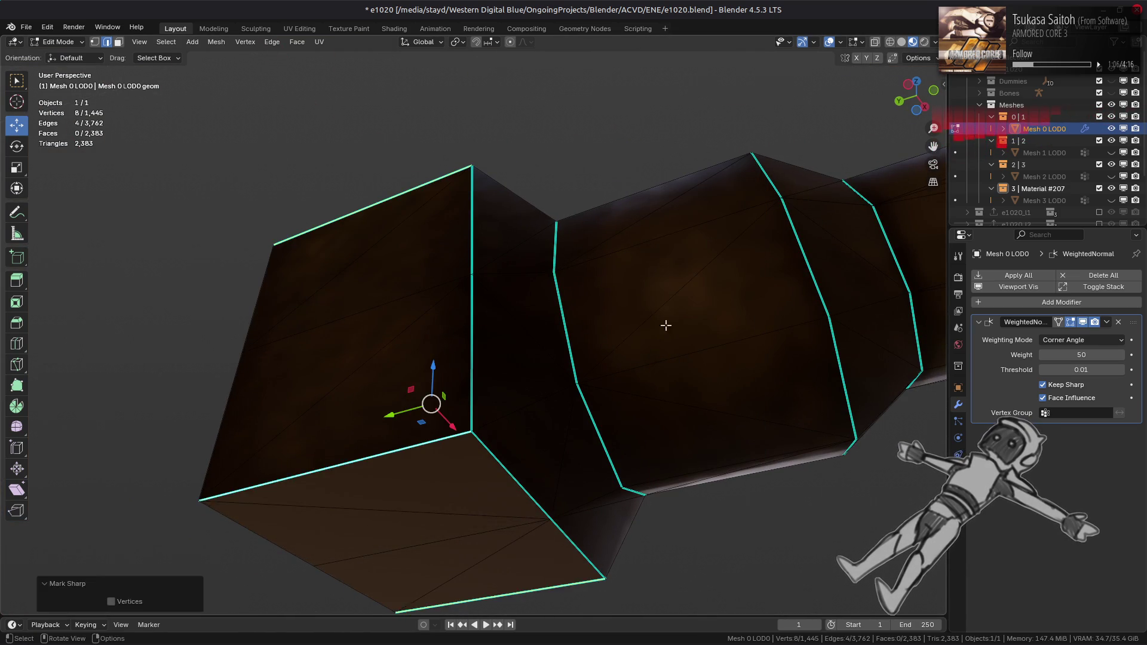
{"action": "key", "text": "alt+a"}
{"action": "mouse_move", "coordinate": [625, 266]}
{"action": "middle_mouse_down"}
{"action": "mouse_move", "coordinate": [638, 257]}
{"action": "mouse_move", "coordinate": [575, 362]}
{"action": "mouse_move", "coordinate": [443, 384]}
{"action": "middle_mouse_up"}
- Return to Object Mode and inspect the sharp-edged shading up close
{"action": "key", "text": "Tab"}
{"action": "scroll", "coordinate": [443, 384], "scroll_direction": "up", "scroll_amount": 5}
{"action": "mouse_move", "coordinate": [530, 361]}
{"action": "middle_mouse_down"}
{"action": "mouse_move", "coordinate": [517, 382]}
{"action": "mouse_move", "coordinate": [658, 284]}
{"action": "mouse_move", "coordinate": [515, 363]}
{"action": "mouse_move", "coordinate": [505, 390]}
{"action": "mouse_move", "coordinate": [655, 305]}
{"action": "mouse_move", "coordinate": [617, 302]}
{"action": "mouse_move", "coordinate": [654, 310]}
{"action": "mouse_move", "coordinate": [636, 231]}
{"action": "mouse_move", "coordinate": [611, 272]}
{"action": "mouse_move", "coordinate": [587, 275]}
{"action": "mouse_move", "coordinate": [583, 347]}
{"action": "mouse_move", "coordinate": [546, 351]}
{"action": "mouse_move", "coordinate": [441, 410]}
{"action": "mouse_move", "coordinate": [387, 423]}
{"action": "mouse_move", "coordinate": [383, 436]}
{"action": "mouse_move", "coordinate": [384, 415]}
{"action": "middle_mouse_up"}
{"action": "key", "text": "Tab"}
{"action": "key", "text": "a"}
{"action": "key", "text": "Tab"}
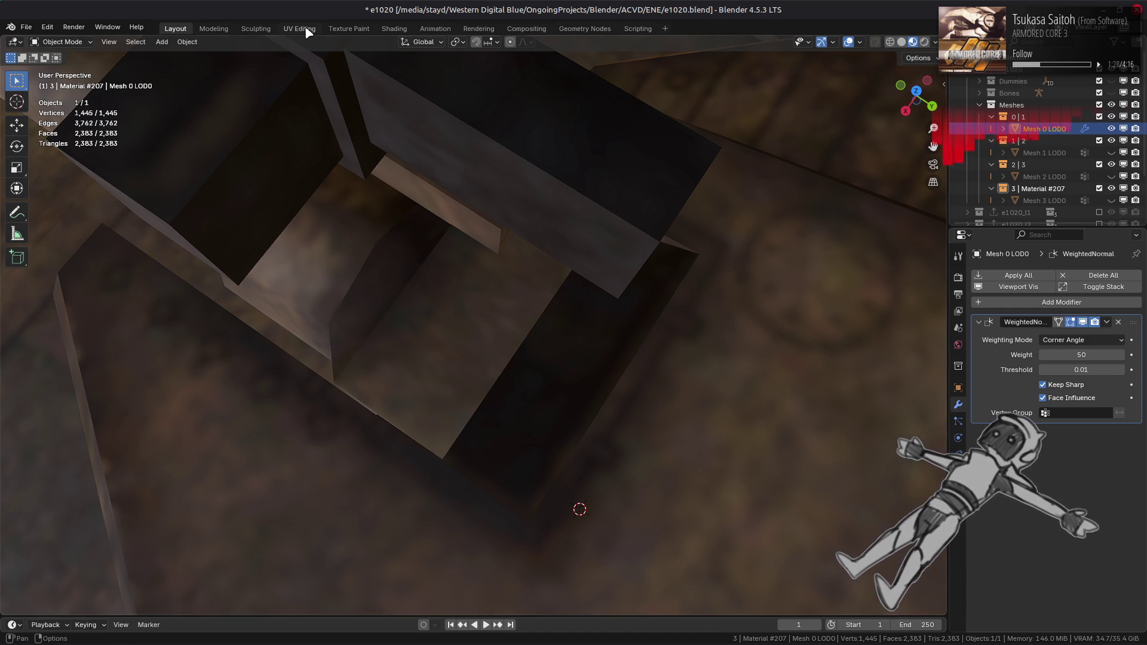
- Switch to UV Editing and toggle the tank's UVs on and off over the e1020_1 texture
{"action": "left_click", "coordinate": [308, 30]}
{"action": "key", "text": "alt+a"}
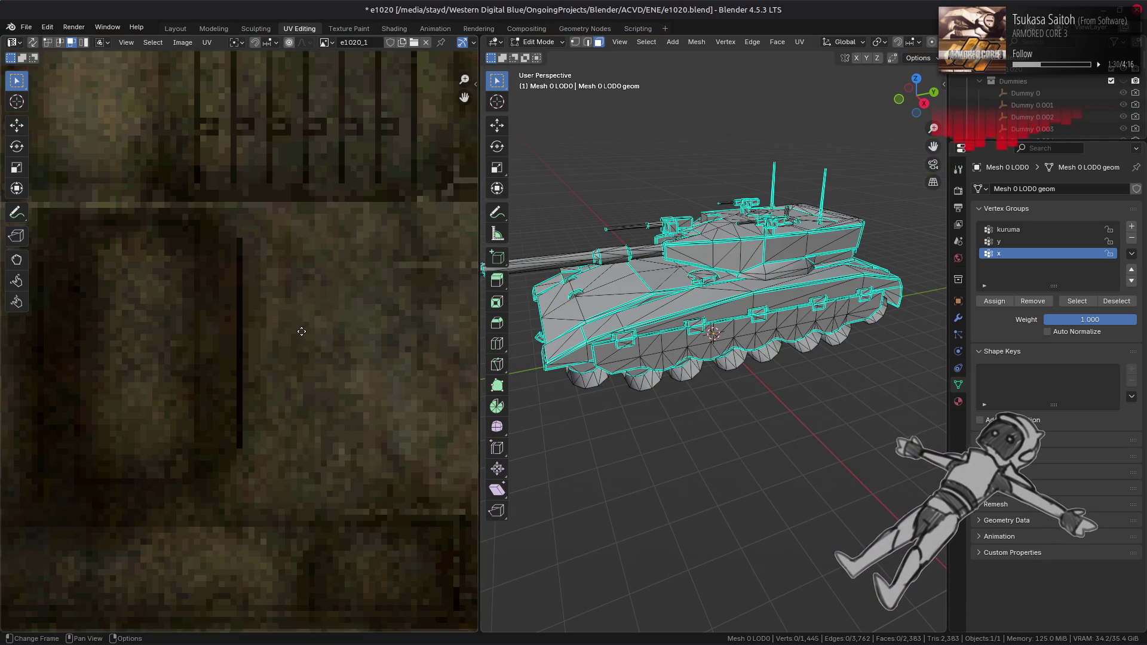
{"action": "scroll", "coordinate": [325, 334], "scroll_direction": "up", "scroll_amount": 2}
{"action": "key", "text": "a"}
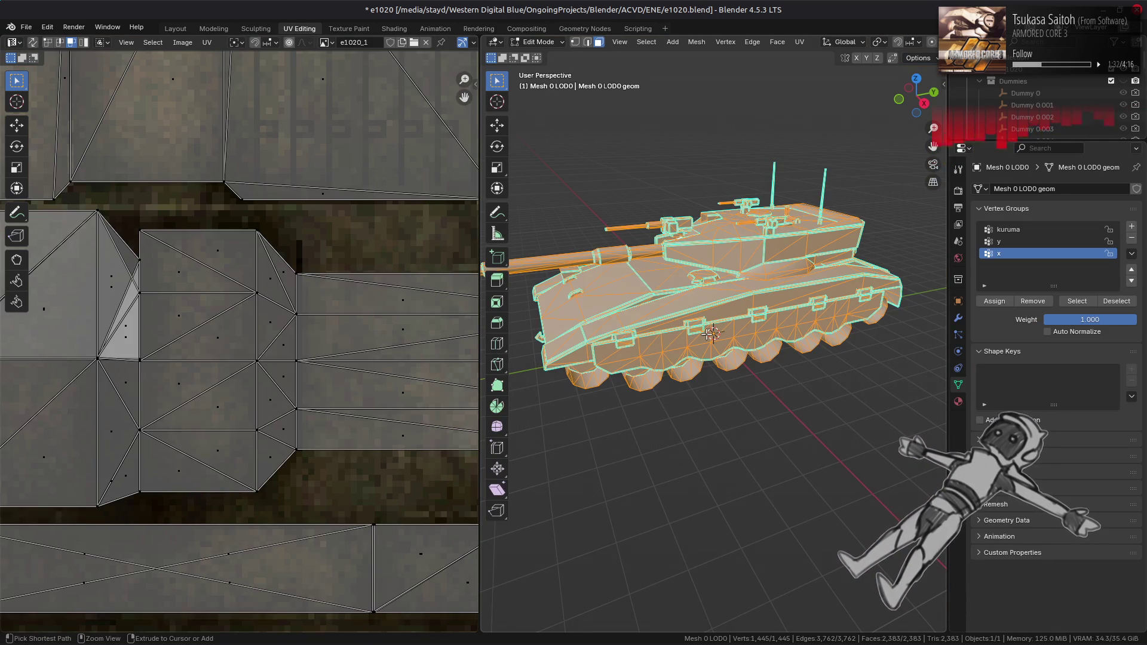
{"action": "key", "text": "alt+a"}
{"action": "middle_click_drag", "start_coordinate": [210, 321], "coordinate": [356, 335]}
{"action": "key", "text": "a"}
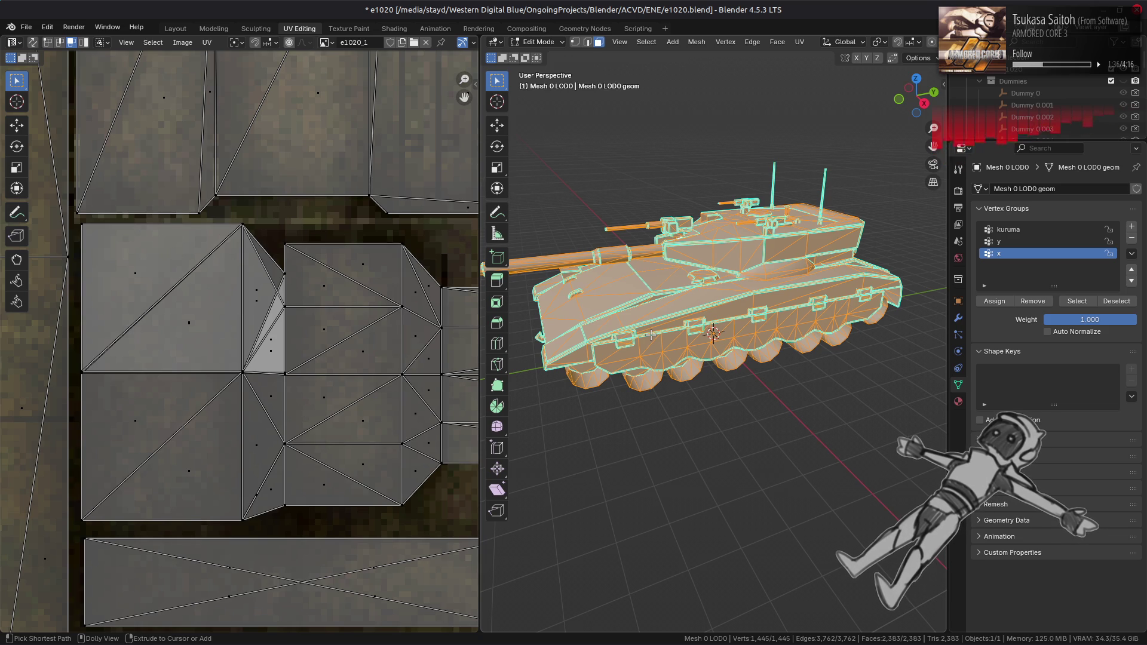
{"action": "key", "text": "alt+a"}
{"action": "key", "text": "a"}
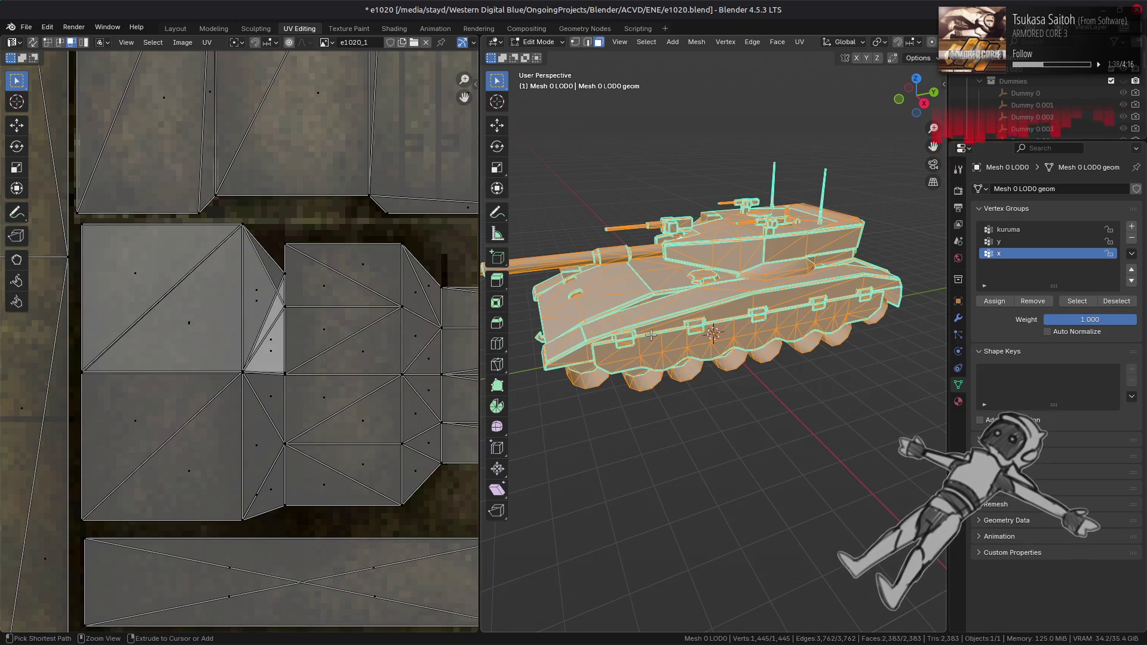
{"action": "key", "text": "alt+a"}
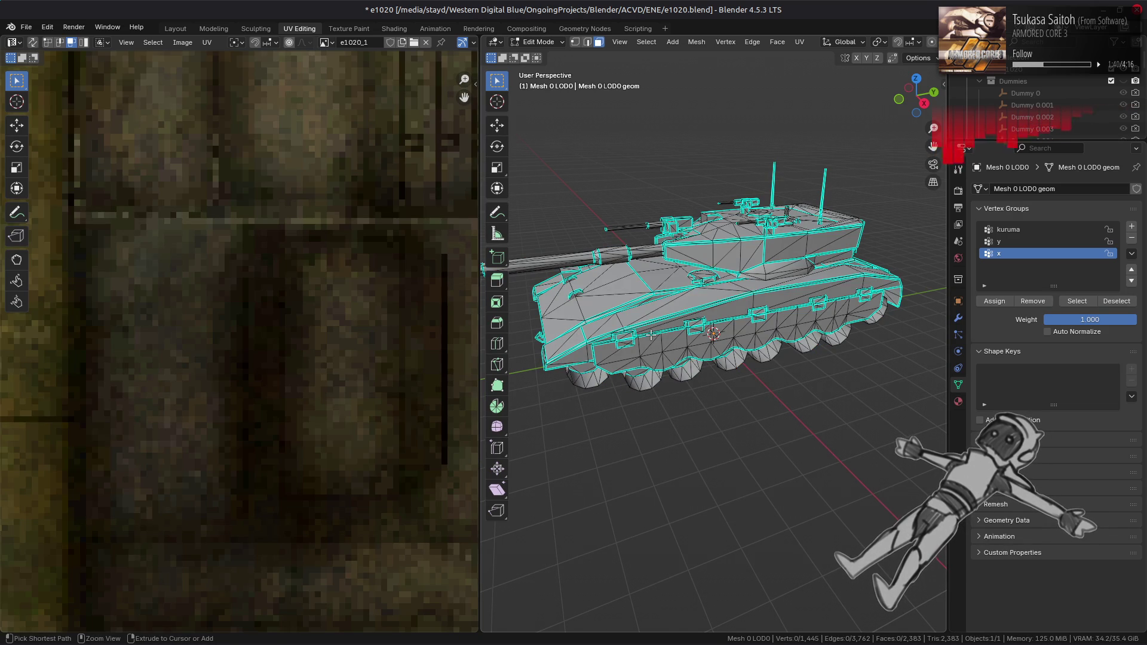
{"action": "key", "text": "a"}
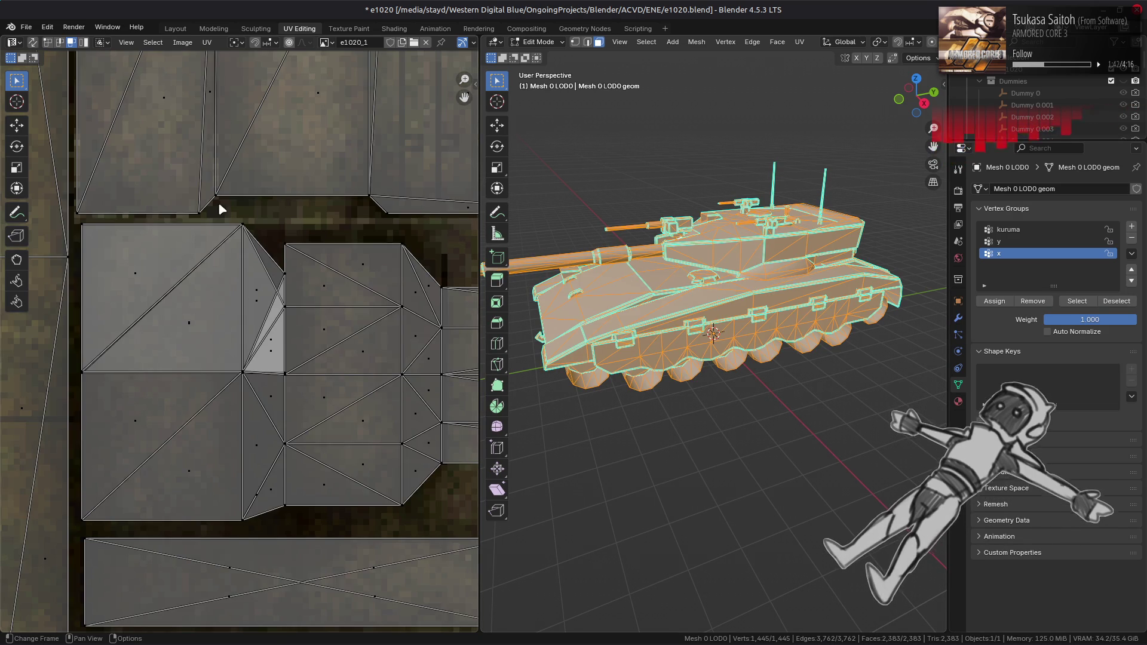
{"action": "key", "text": "alt+a"}
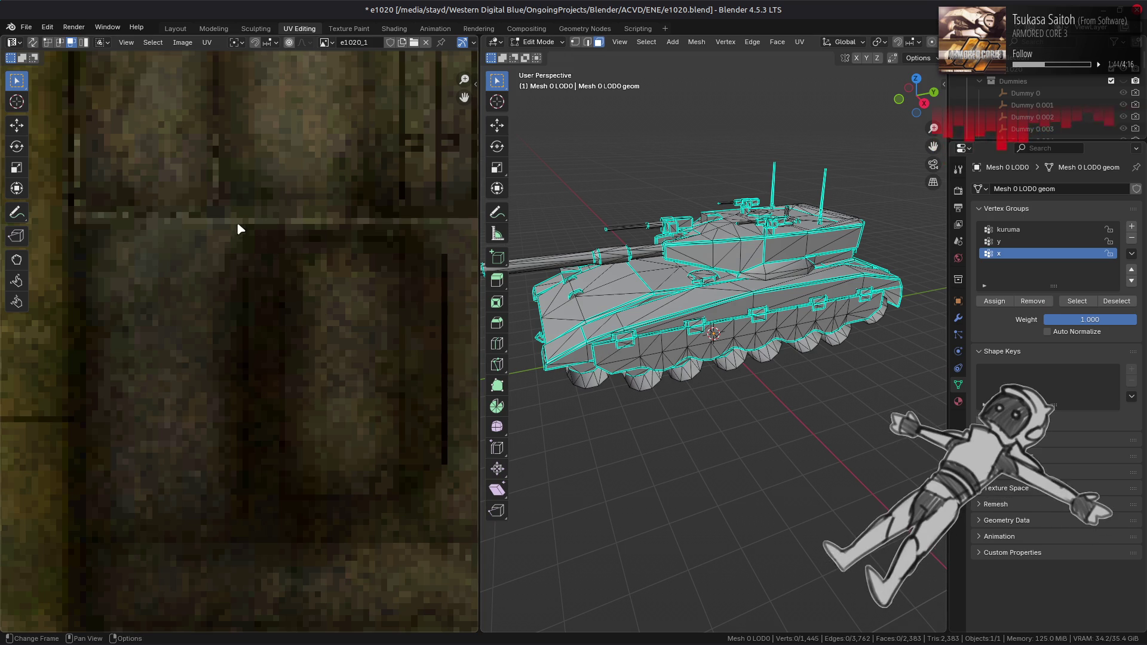
- Go back to the Layout workspace and pick another Render Pass in Viewport Shading
{"action": "left_click", "coordinate": [176, 29]}
{"action": "middle_click_drag", "start_coordinate": [399, 218], "coordinate": [529, 239]}
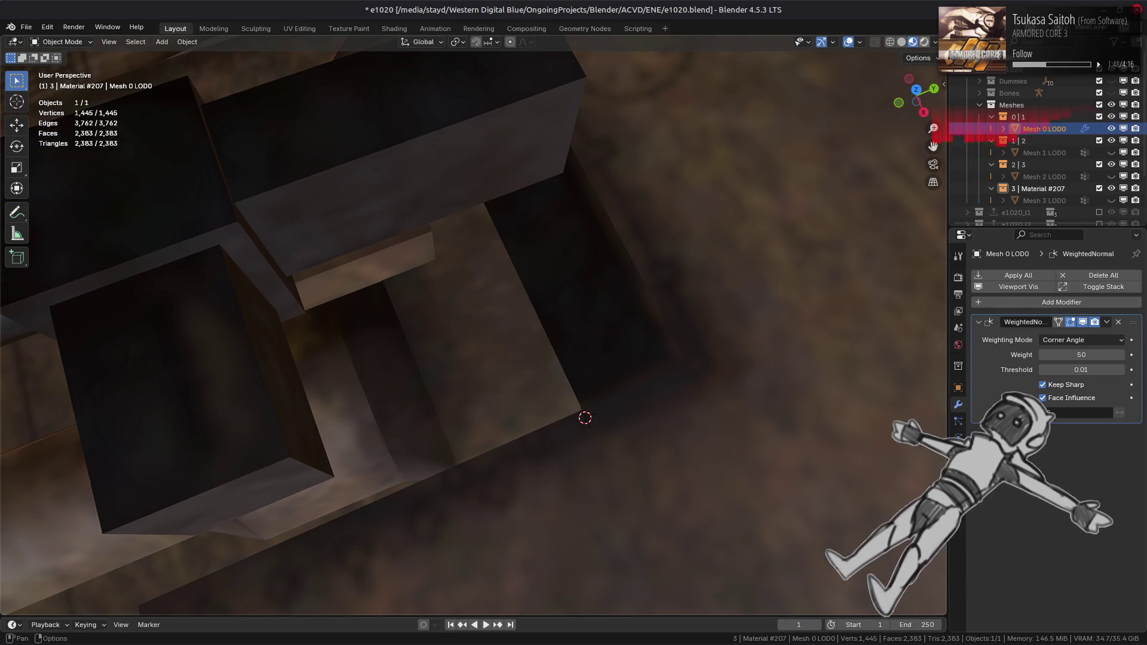
{"action": "left_click", "coordinate": [935, 42]}
{"action": "left_click", "coordinate": [896, 285]}
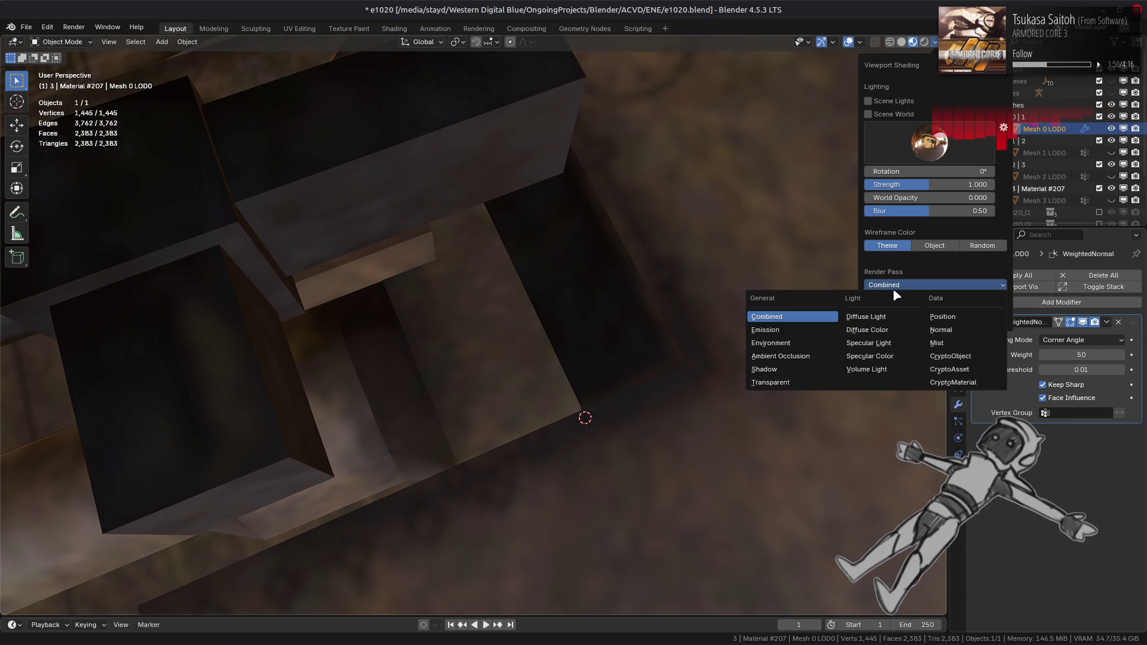
{"action": "left_click", "coordinate": [884, 328]}
{"action": "mouse_move", "coordinate": [625, 341]}
{"action": "middle_mouse_down"}
{"action": "mouse_move", "coordinate": [500, 223]}
{"action": "mouse_move", "coordinate": [440, 233]}
{"action": "mouse_move", "coordinate": [472, 200]}
{"action": "mouse_move", "coordinate": [486, 261]}
{"action": "mouse_move", "coordinate": [725, 263]}
{"action": "mouse_move", "coordinate": [599, 276]}
{"action": "mouse_move", "coordinate": [553, 259]}
{"action": "mouse_move", "coordinate": [518, 336]}
{"action": "mouse_move", "coordinate": [410, 369]}
{"action": "mouse_move", "coordinate": [317, 375]}
{"action": "mouse_move", "coordinate": [555, 471]}
{"action": "mouse_move", "coordinate": [572, 446]}
{"action": "middle_mouse_up"}
- Select the Mesh 1 LOD0 track mesh and check its selection in Edit Mode
{"action": "left_click", "coordinate": [554, 471]}
{"action": "key", "text": "Tab"}
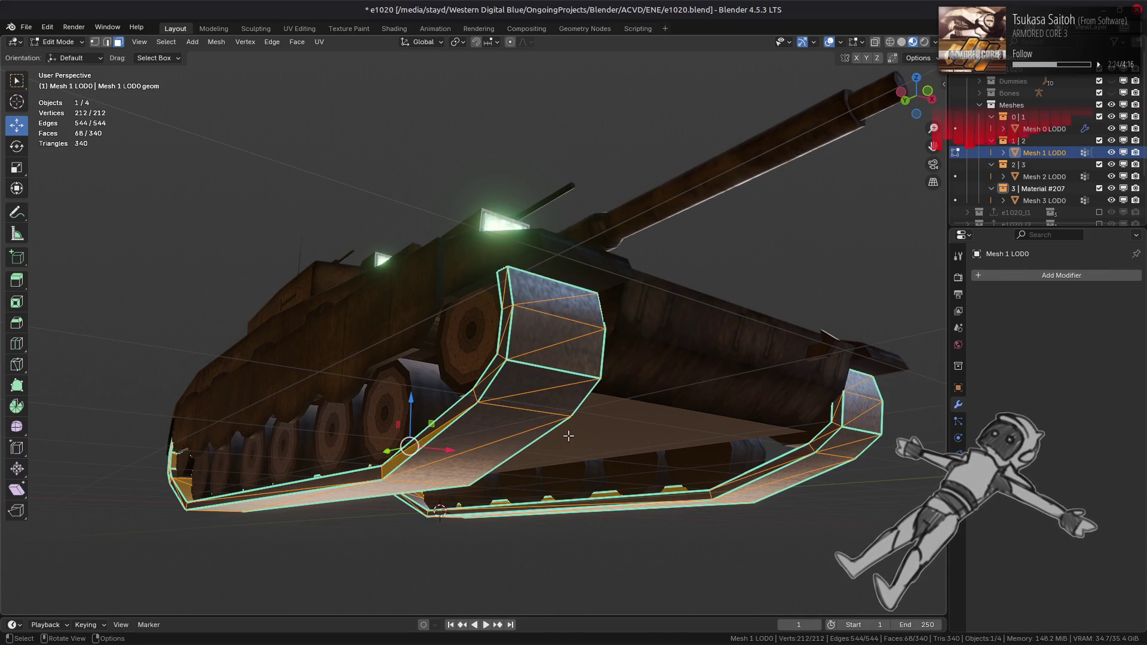
{"action": "key", "text": "alt+a"}
{"action": "key", "text": "a"}
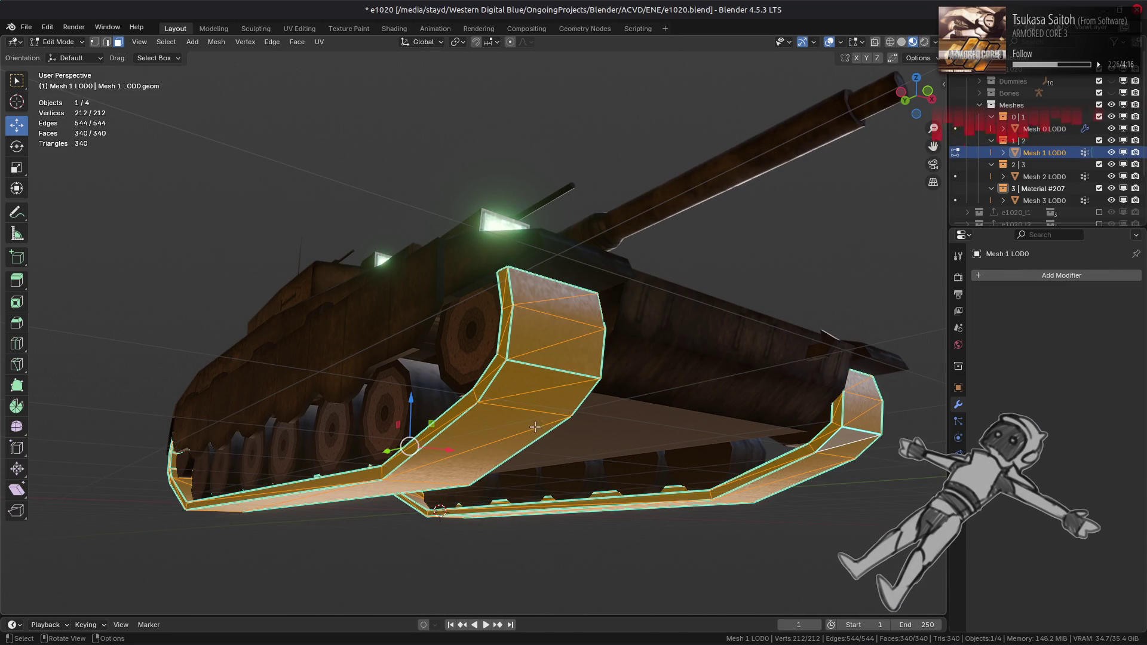
{"action": "key", "text": "Tab"}
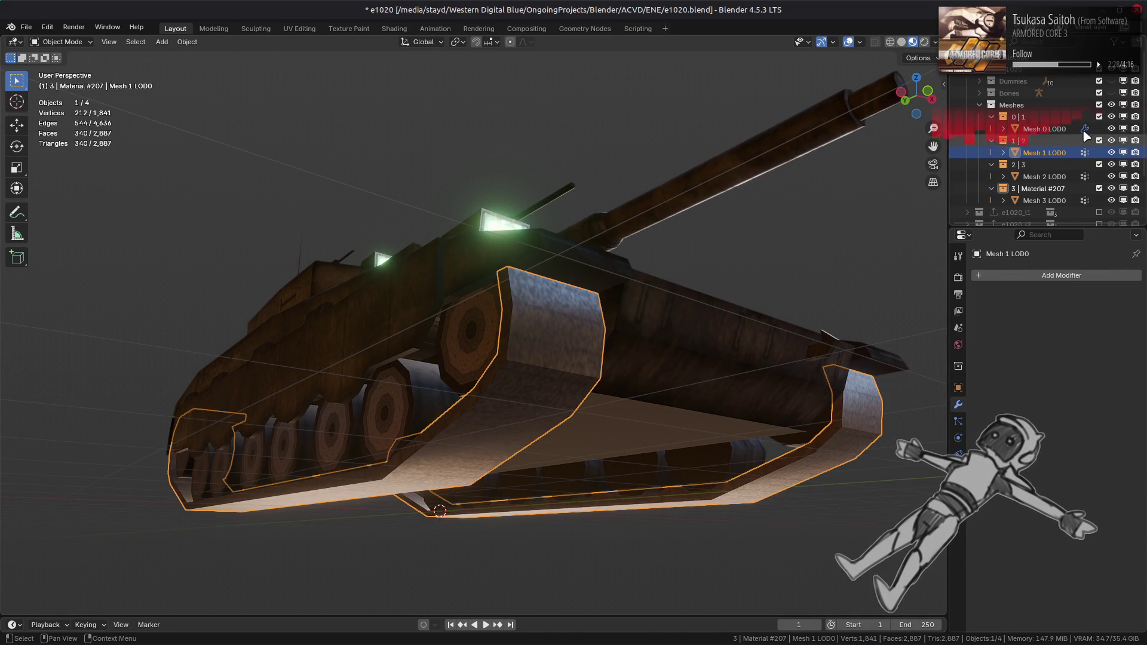
- Hide Mesh 0, Mesh 2 and Mesh 3 LOD0, then re-enter Edit Mode with nothing selected
{"action": "left_click", "coordinate": [1111, 128]}
{"action": "left_click", "coordinate": [1112, 177]}
{"action": "left_click", "coordinate": [1111, 201]}
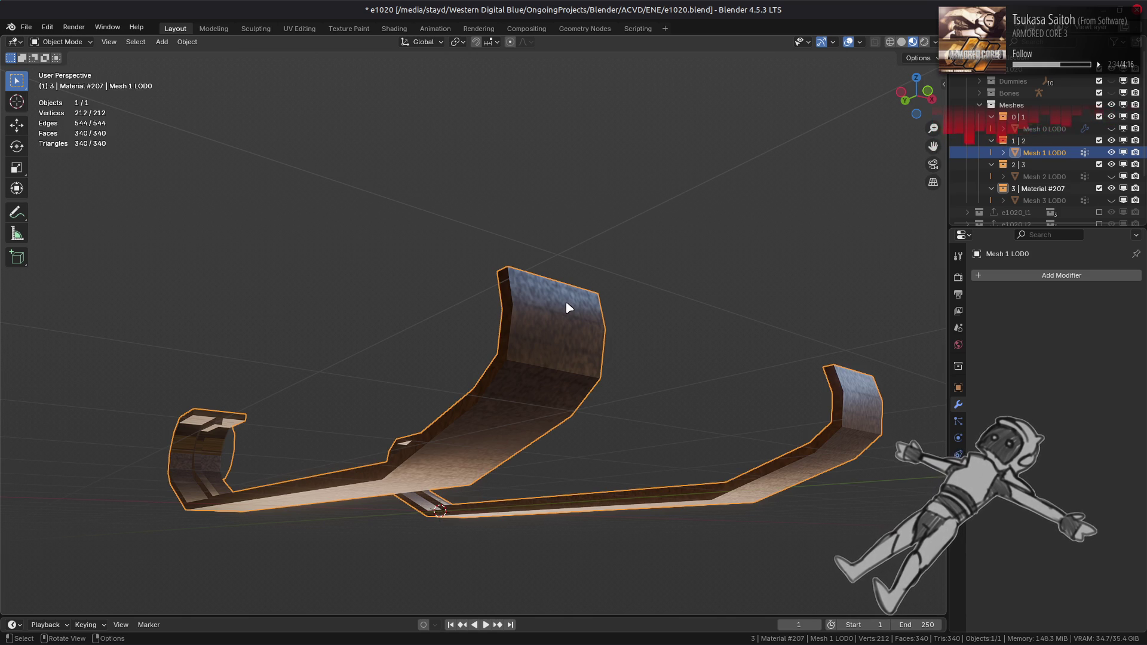
{"action": "key", "text": "Tab"}
{"action": "key", "text": "alt+a"}
{"action": "mouse_move", "coordinate": [410, 346]}
{"action": "middle_mouse_down"}
{"action": "mouse_move", "coordinate": [586, 336]}
{"action": "mouse_move", "coordinate": [612, 411]}
{"action": "mouse_move", "coordinate": [622, 348]}
{"action": "mouse_move", "coordinate": [647, 320]}
{"action": "middle_mouse_up"}
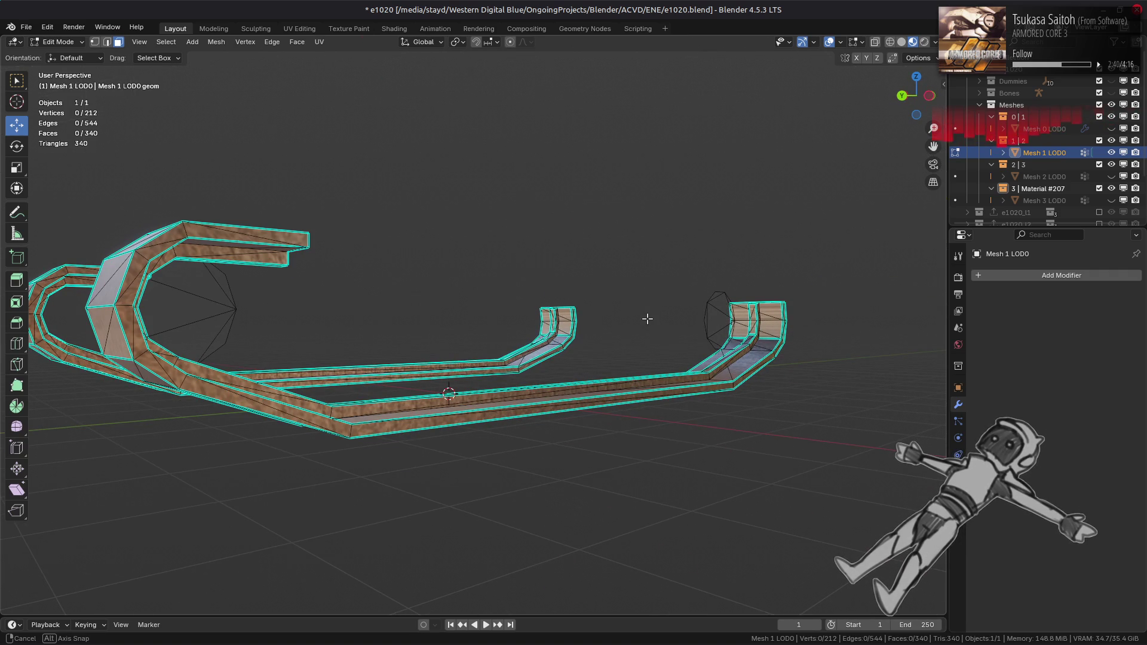
{"action": "middle_click_drag", "start_coordinate": [648, 319], "coordinate": [559, 327]}
- Select the track's sharp edges with the sharpness threshold raised to 60°
{"action": "key", "text": "2"}
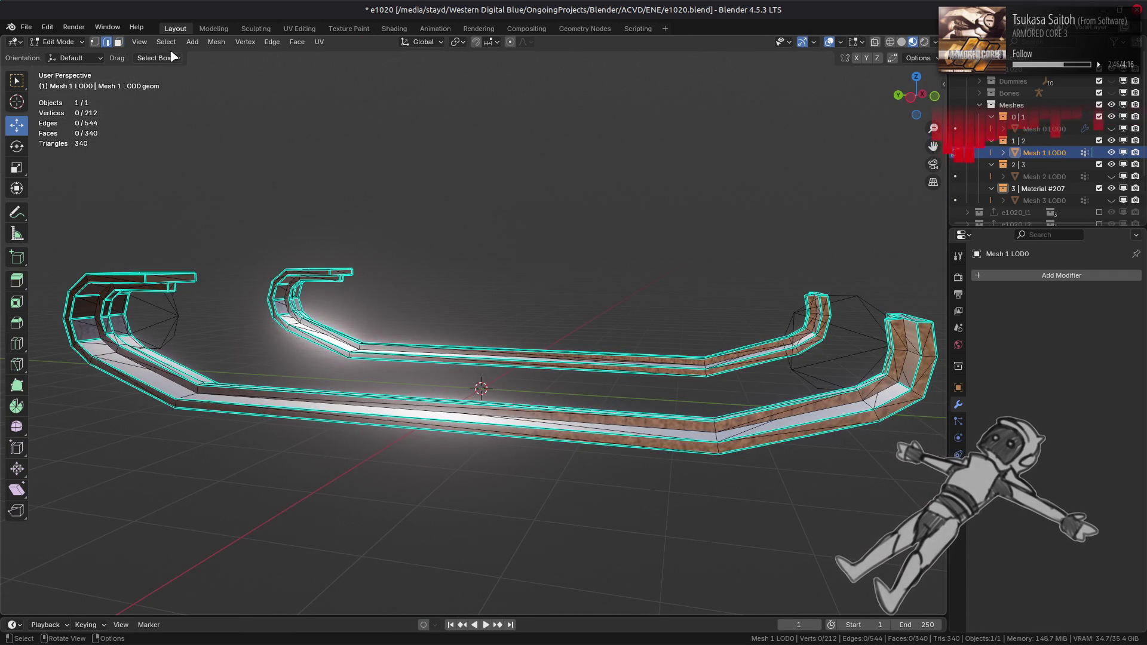
{"action": "left_click", "coordinate": [166, 41]}
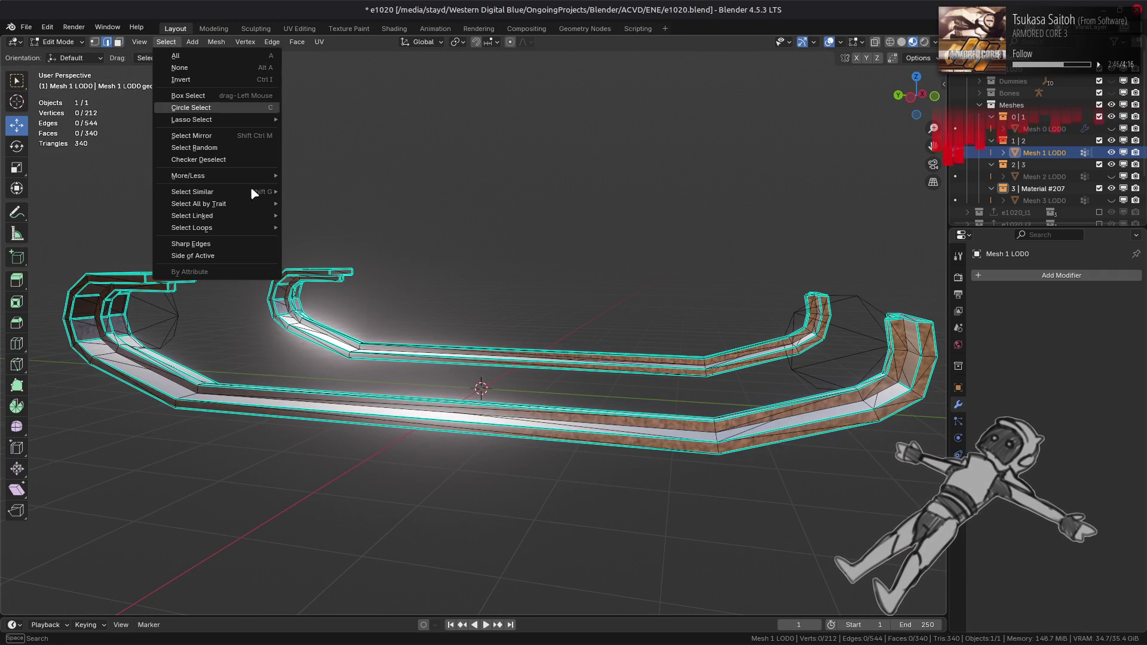
{"action": "left_click", "coordinate": [235, 244]}
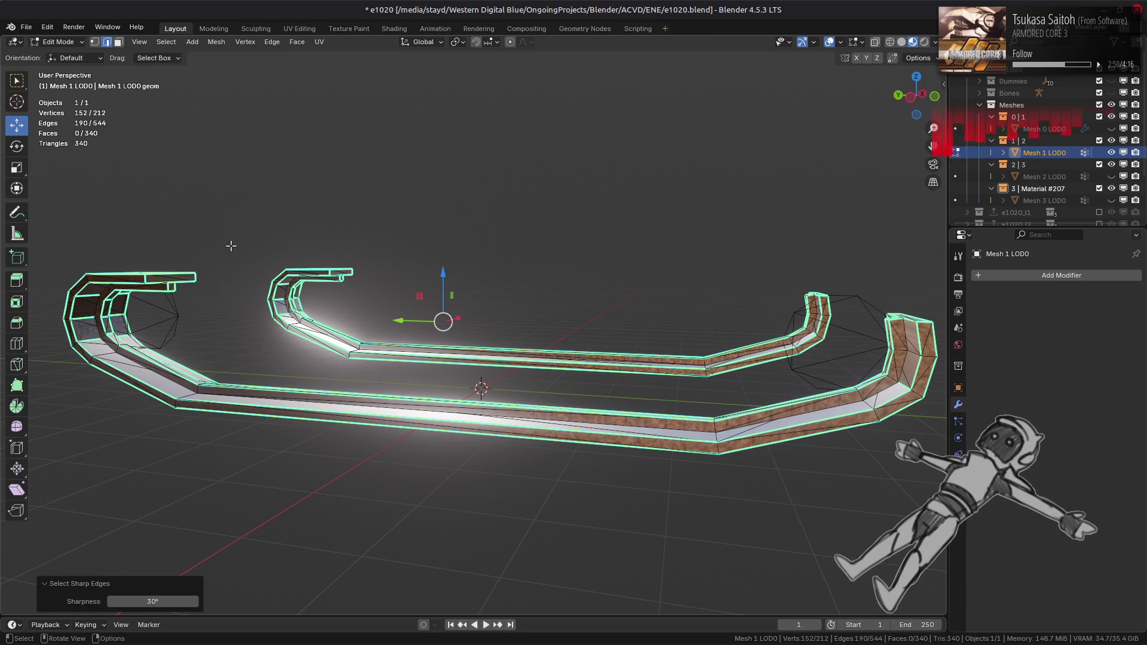
{"action": "left_click", "coordinate": [165, 602]}
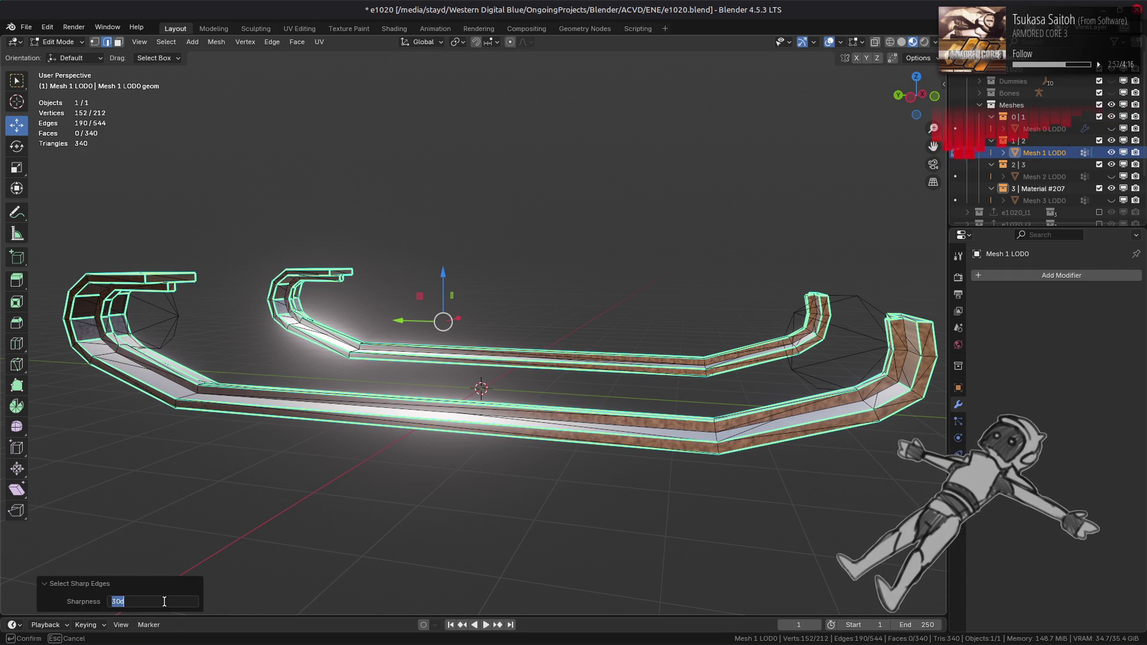
{"action": "type", "text": "60"}
{"action": "key", "text": "Return"}
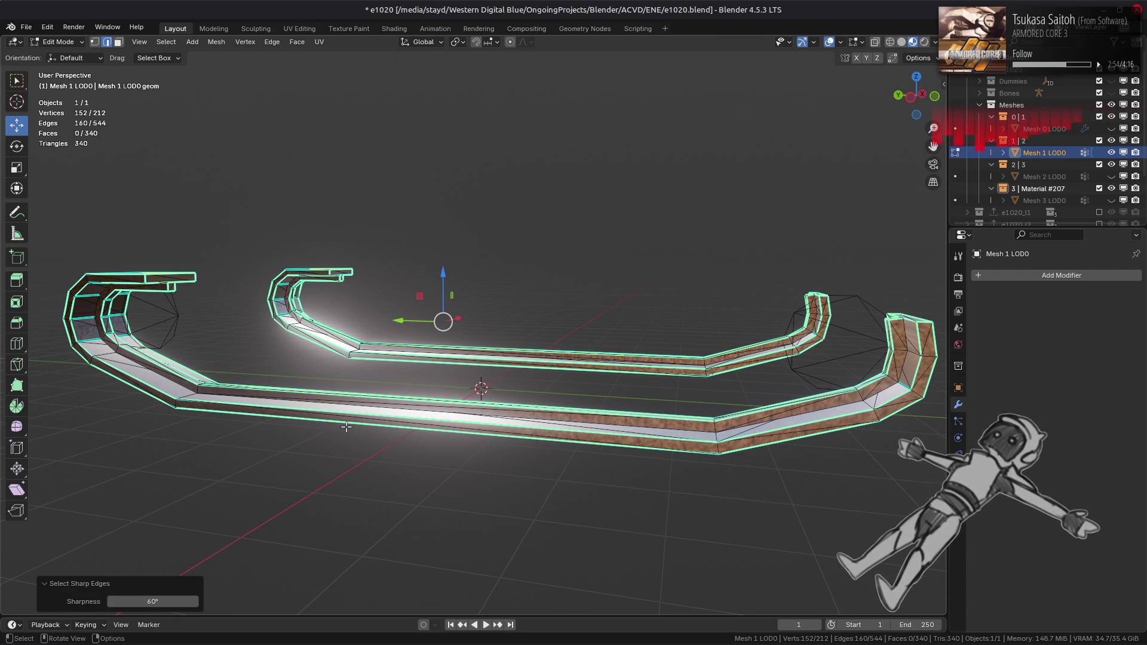
- Select the whole rail mesh and bring up its Edge context menu
{"action": "mouse_move", "coordinate": [557, 438]}
{"action": "middle_mouse_down"}
{"action": "mouse_move", "coordinate": [468, 422]}
{"action": "mouse_move", "coordinate": [444, 437]}
{"action": "mouse_move", "coordinate": [281, 439]}
{"action": "mouse_move", "coordinate": [294, 432]}
{"action": "middle_mouse_up"}
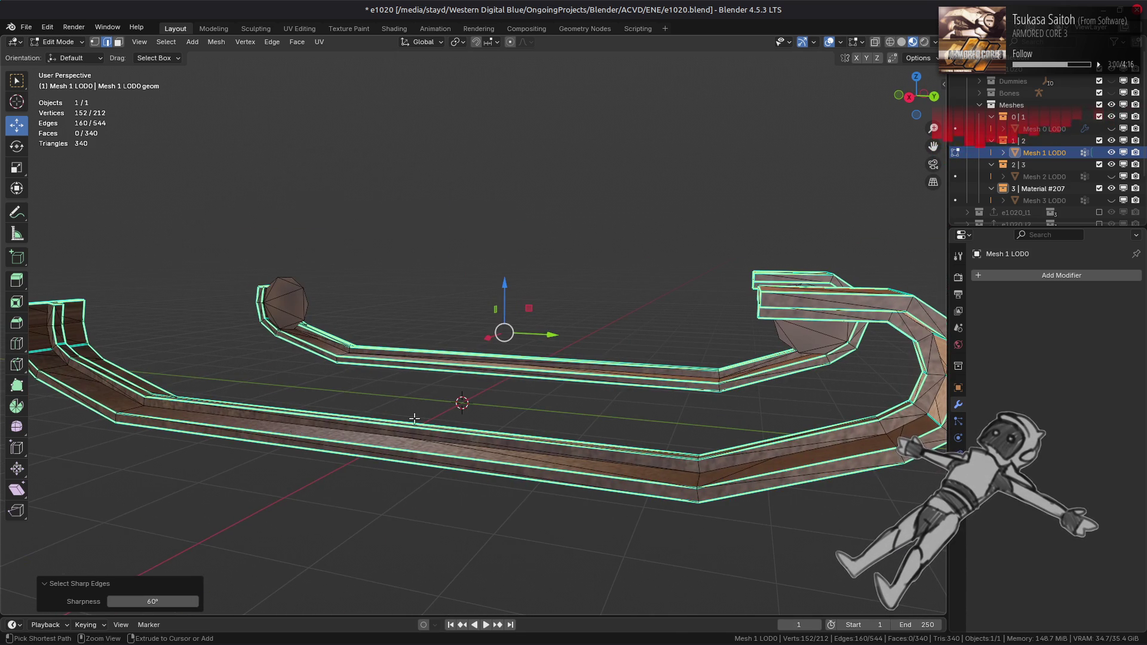
{"action": "key", "text": "a"}
{"action": "right_click", "coordinate": [529, 422]}
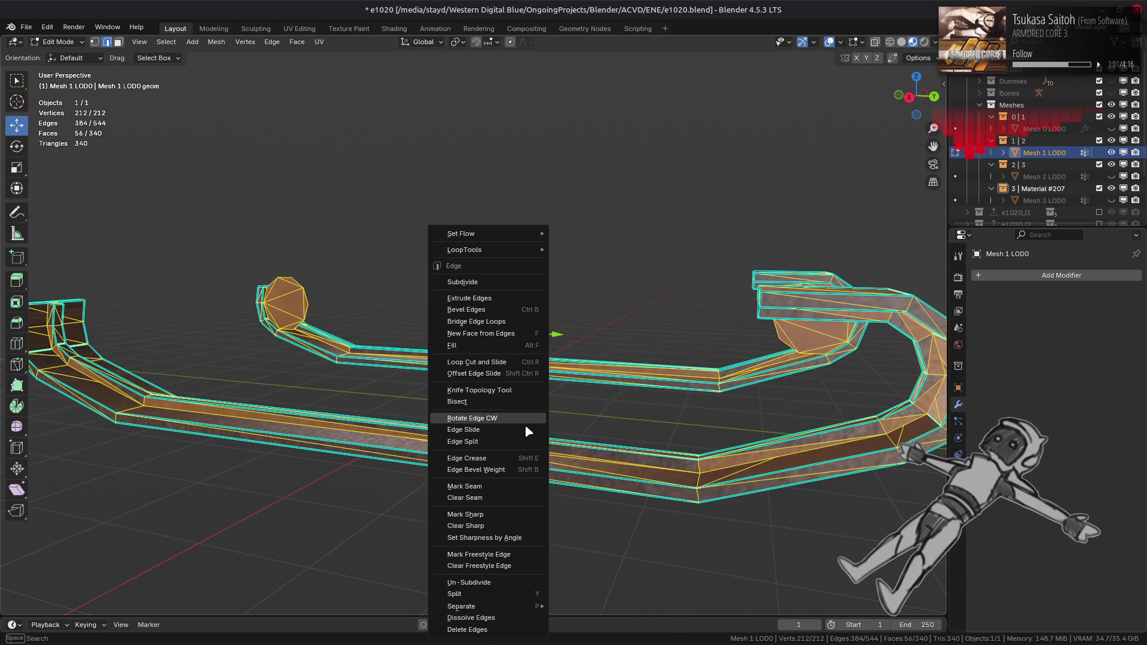
- Mark the rail edges sharp, inspect the shading, then invert and grow to select everything
{"action": "left_click", "coordinate": [505, 514]}
{"action": "mouse_move", "coordinate": [572, 349]}
{"action": "middle_mouse_down"}
{"action": "mouse_move", "coordinate": [663, 371]}
{"action": "mouse_move", "coordinate": [395, 354]}
{"action": "mouse_move", "coordinate": [487, 384]}
{"action": "middle_mouse_up"}
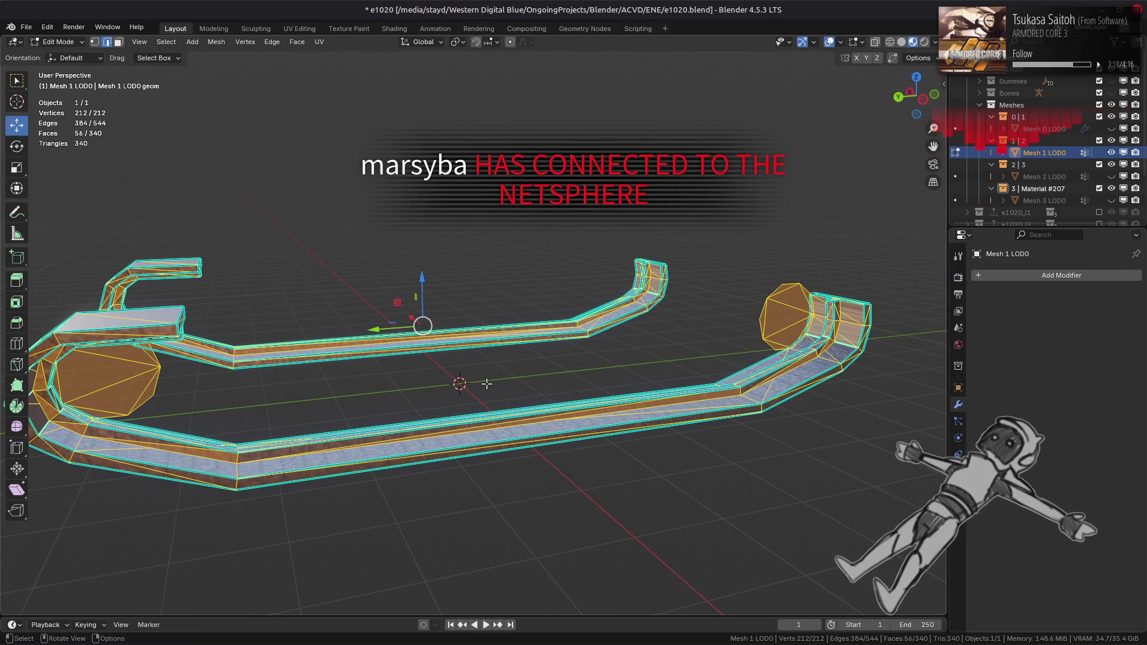
{"action": "mouse_move", "coordinate": [356, 383]}
{"action": "middle_mouse_down"}
{"action": "mouse_move", "coordinate": [507, 366]}
{"action": "mouse_move", "coordinate": [574, 377]}
{"action": "mouse_move", "coordinate": [383, 382]}
{"action": "middle_mouse_up"}
{"action": "key", "text": "ctrl+i"}
{"action": "key", "text": "ctrl+KP_Add"}
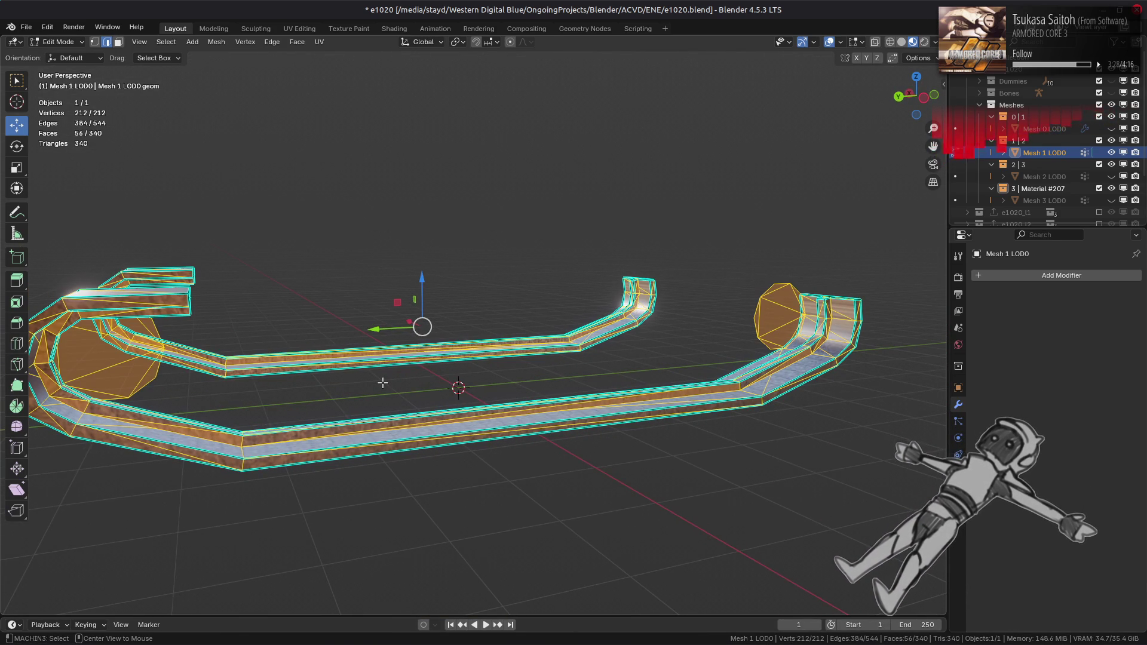
{"action": "left_click", "coordinate": [382, 382]}
{"action": "left_click", "coordinate": [65, 363]}
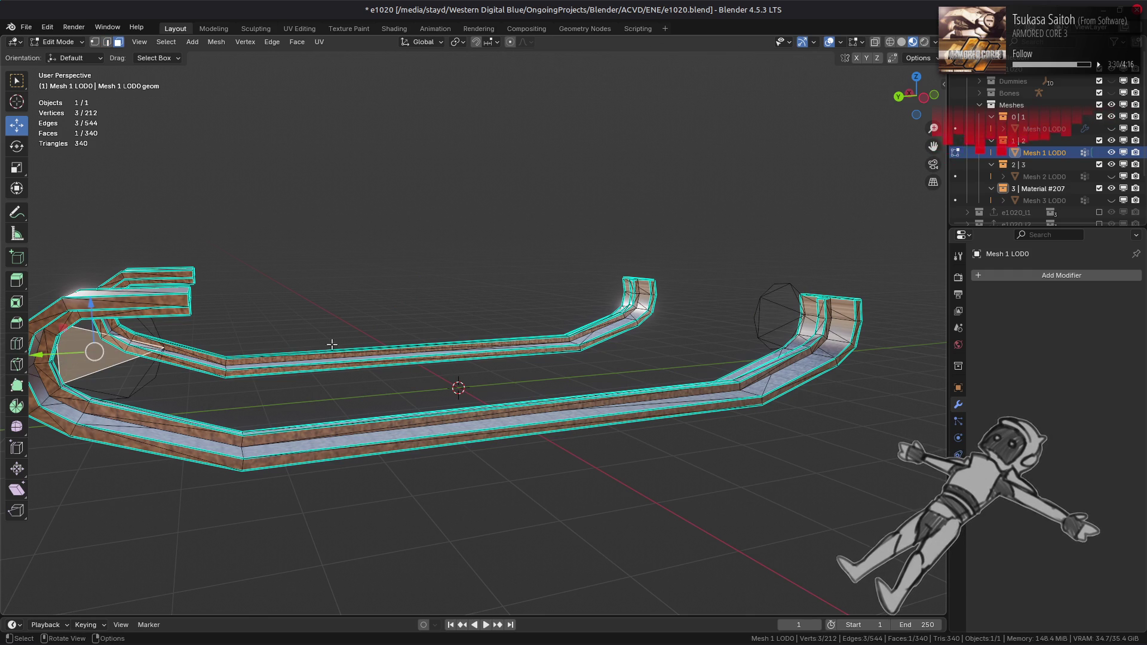
{"action": "left_click", "coordinate": [772, 307], "text": "shift"}
{"action": "key", "text": "ctrl+l"}
{"action": "scroll", "coordinate": [598, 308], "scroll_direction": "down", "scroll_amount": 3}
{"action": "scroll", "coordinate": [478, 308], "scroll_direction": "up", "scroll_amount": 5}
{"action": "mouse_move", "coordinate": [478, 307]}
{"action": "middle_mouse_down"}
{"action": "mouse_move", "coordinate": [439, 308]}
{"action": "mouse_move", "coordinate": [475, 359]}
{"action": "middle_mouse_up"}
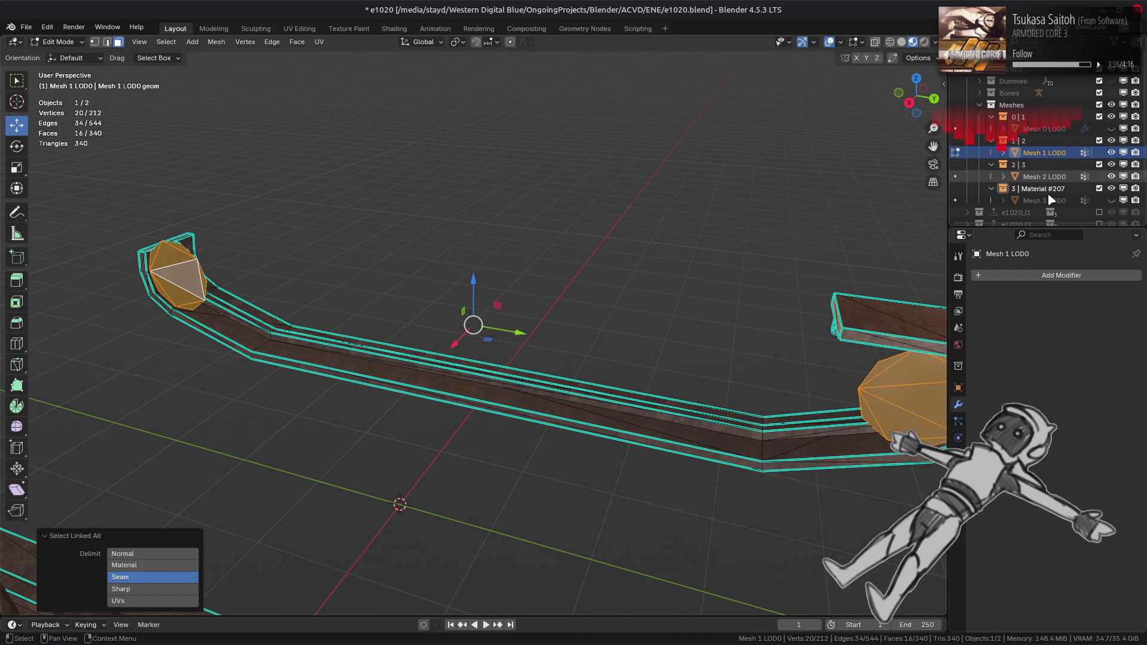
{"action": "scroll", "coordinate": [836, 299], "scroll_direction": "down", "scroll_amount": 4}
{"action": "mouse_move", "coordinate": [837, 299]}
{"action": "middle_mouse_down"}
{"action": "mouse_move", "coordinate": [860, 293]}
{"action": "mouse_move", "coordinate": [880, 349]}
{"action": "mouse_move", "coordinate": [759, 319]}
{"action": "middle_mouse_up"}
{"action": "scroll", "coordinate": [730, 314], "scroll_direction": "up", "scroll_amount": 3}
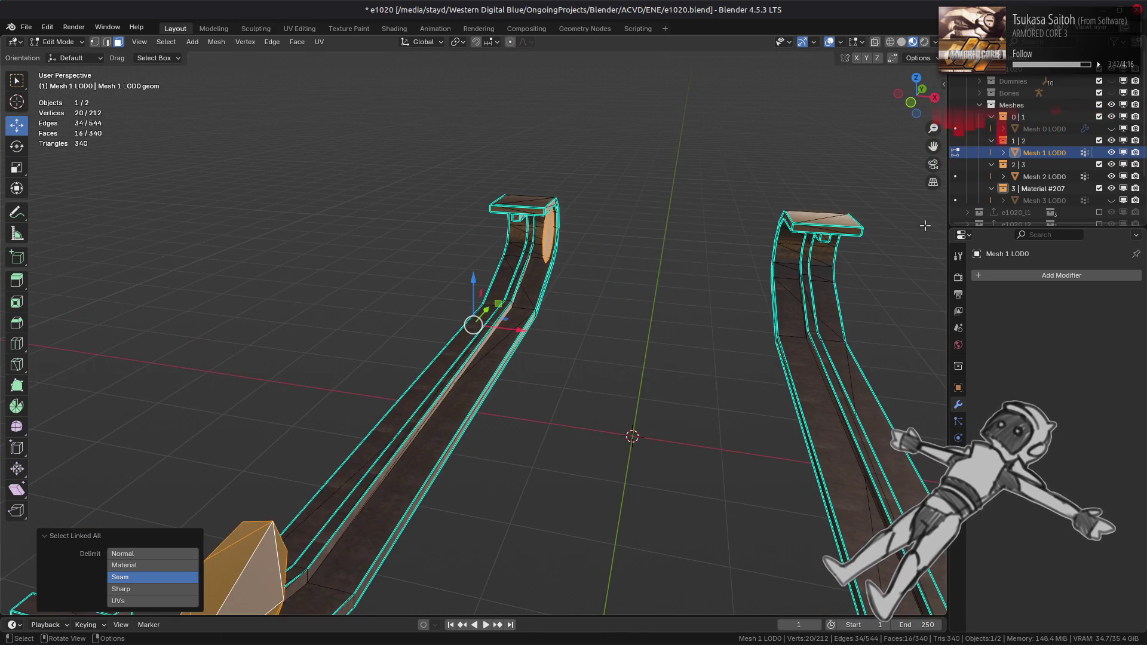
{"action": "left_click", "coordinate": [1112, 128]}
{"action": "middle_click_drag", "start_coordinate": [747, 263], "coordinate": [713, 256]}
{"action": "mouse_move", "coordinate": [625, 305]}
{"action": "middle_mouse_down"}
{"action": "mouse_move", "coordinate": [615, 315]}
{"action": "mouse_move", "coordinate": [571, 303]}
{"action": "mouse_move", "coordinate": [746, 313]}
{"action": "middle_mouse_up"}
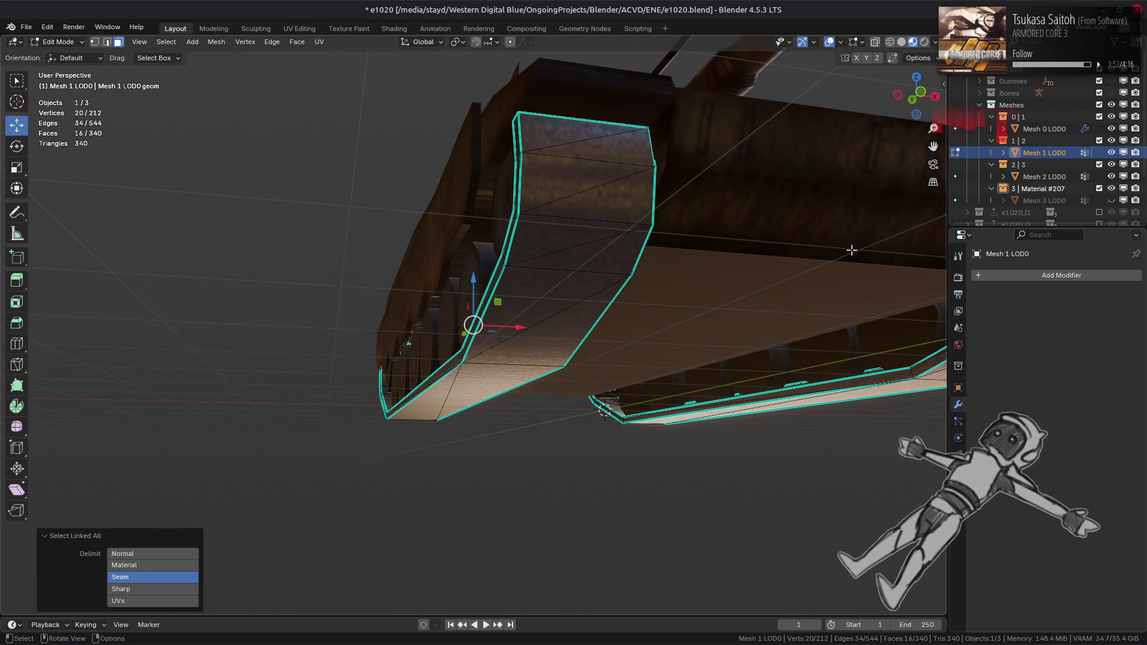
{"action": "middle_click_drag", "start_coordinate": [793, 262], "coordinate": [732, 270]}
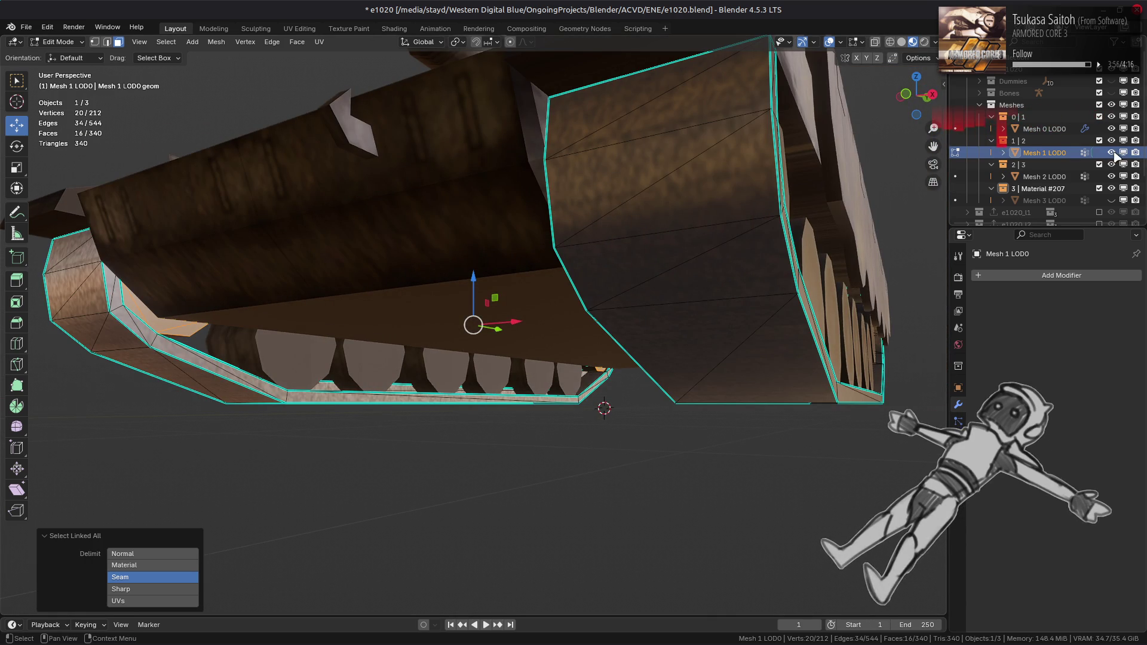
{"action": "left_click", "coordinate": [1111, 129]}
{"action": "left_click", "coordinate": [1113, 177]}
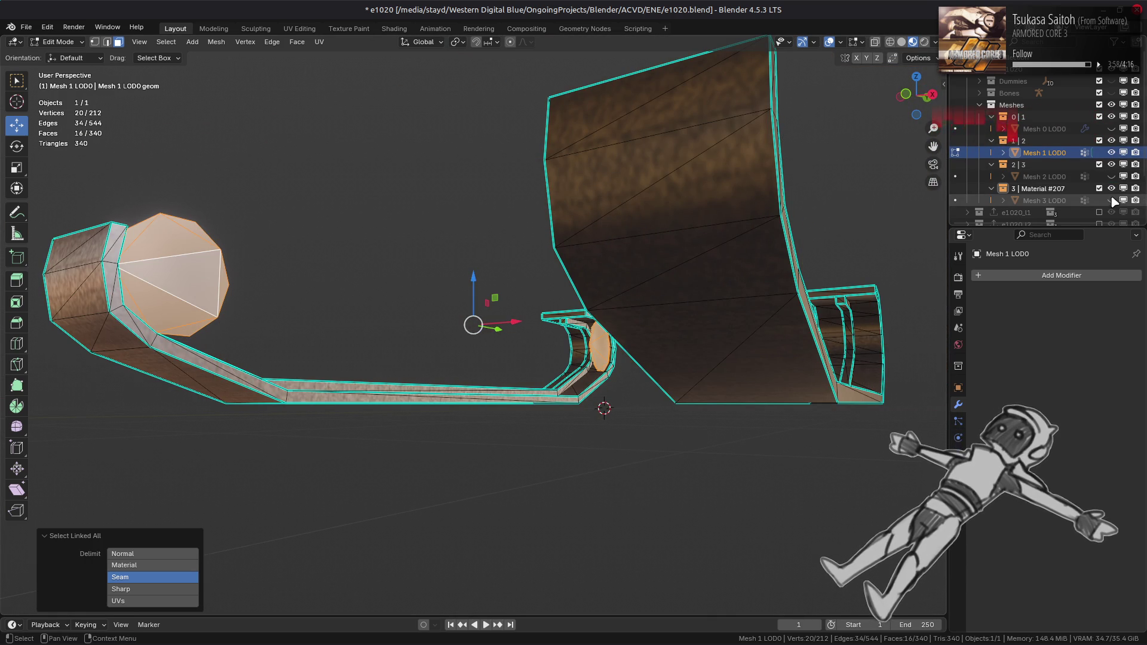
{"action": "mouse_move", "coordinate": [622, 258]}
{"action": "middle_mouse_down"}
{"action": "mouse_move", "coordinate": [610, 415]}
{"action": "mouse_move", "coordinate": [376, 364]}
{"action": "mouse_move", "coordinate": [723, 404]}
{"action": "middle_mouse_up"}
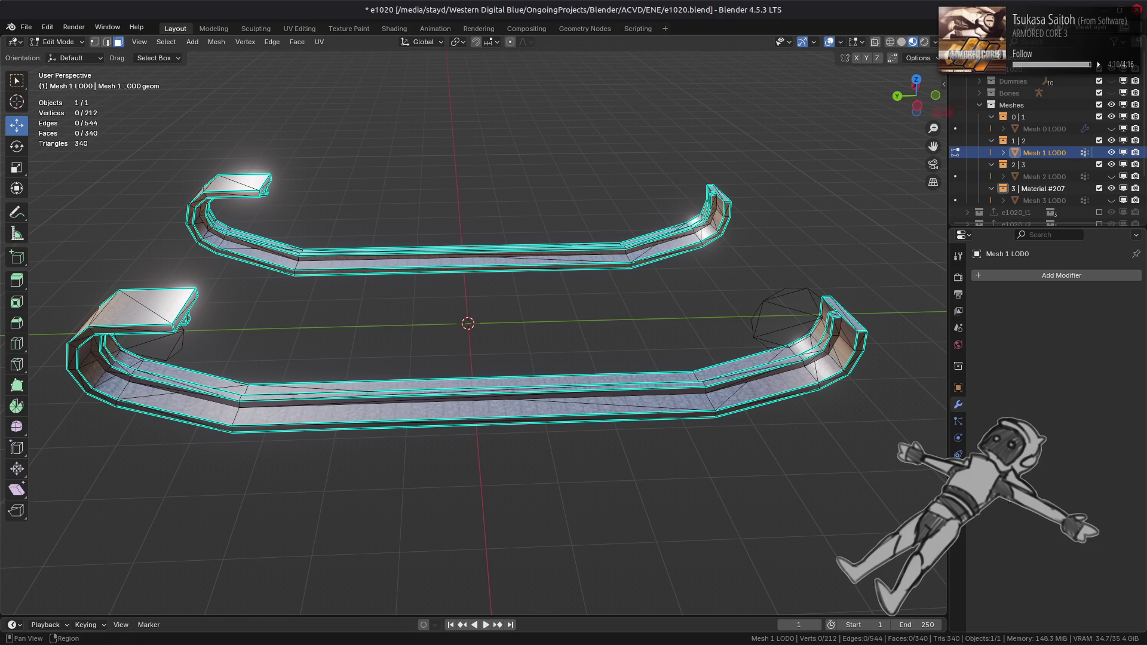
- Add a Weighted Normal modifier to the rails with Keep Sharp and Corner Angle weighting
{"action": "left_click", "coordinate": [1021, 279]}
{"action": "mouse_move", "coordinate": [1023, 278]}
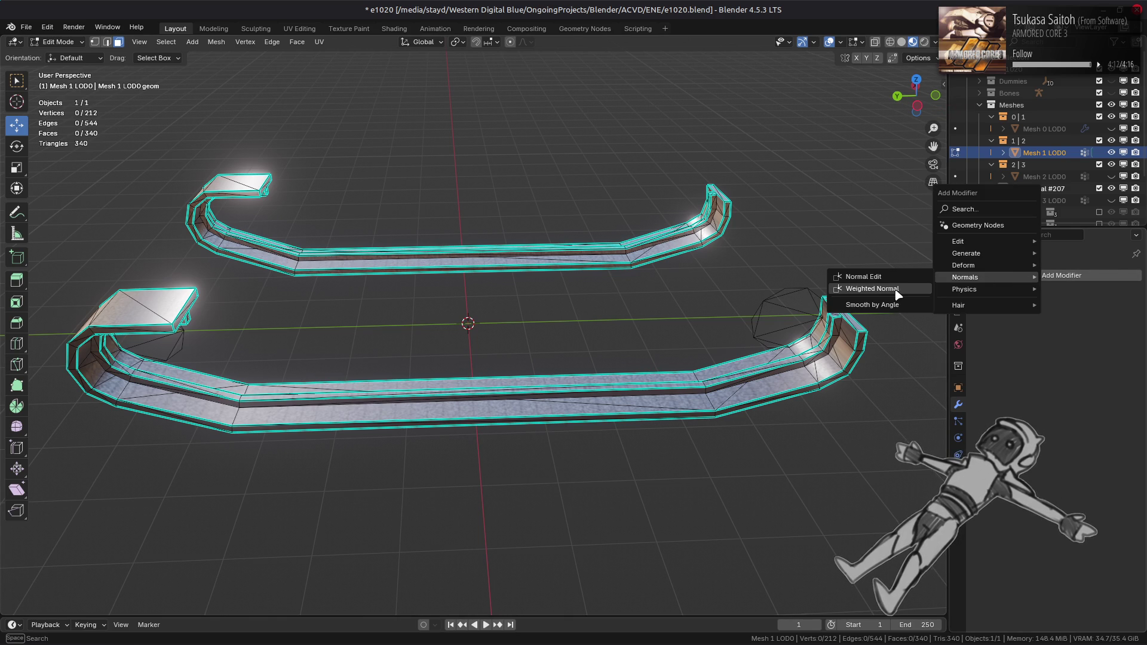
{"action": "left_click", "coordinate": [992, 288]}
{"action": "left_click", "coordinate": [1043, 385]}
{"action": "left_click", "coordinate": [1067, 342]}
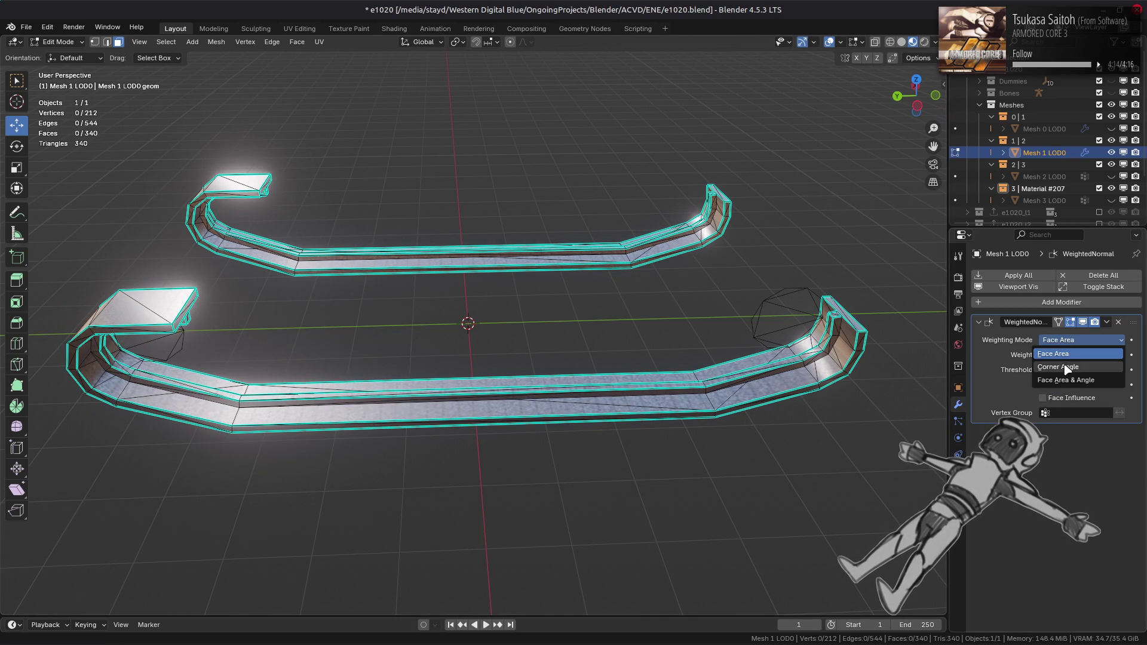
{"action": "left_click", "coordinate": [1070, 361]}
- Box-select the faces of the rail's straight middle strip
{"action": "mouse_move", "coordinate": [601, 391]}
{"action": "middle_mouse_down"}
{"action": "mouse_move", "coordinate": [617, 394]}
{"action": "mouse_move", "coordinate": [474, 341]}
{"action": "middle_mouse_up"}
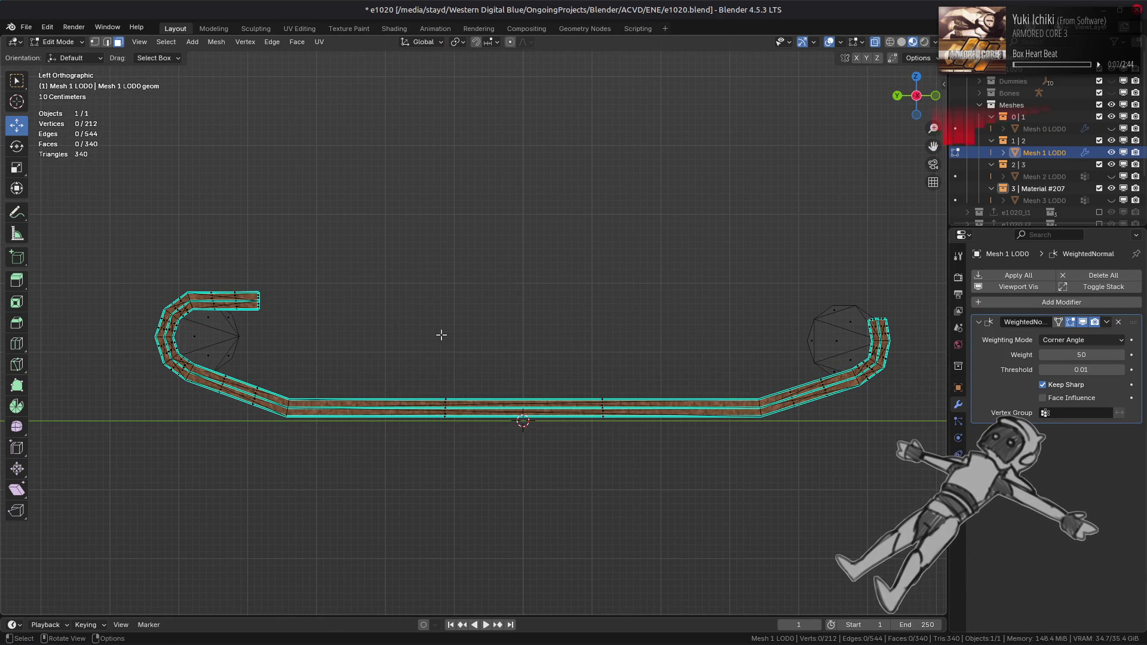
{"action": "left_click_drag", "start_coordinate": [324, 294], "coordinate": [669, 487]}
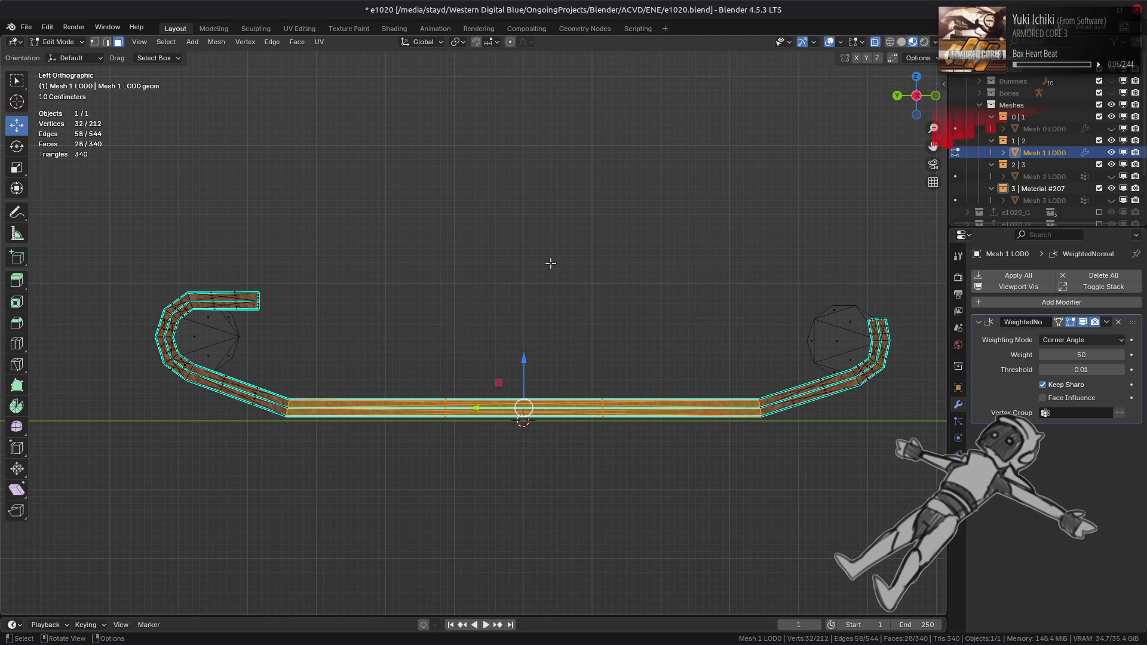
{"action": "key", "text": "2"}
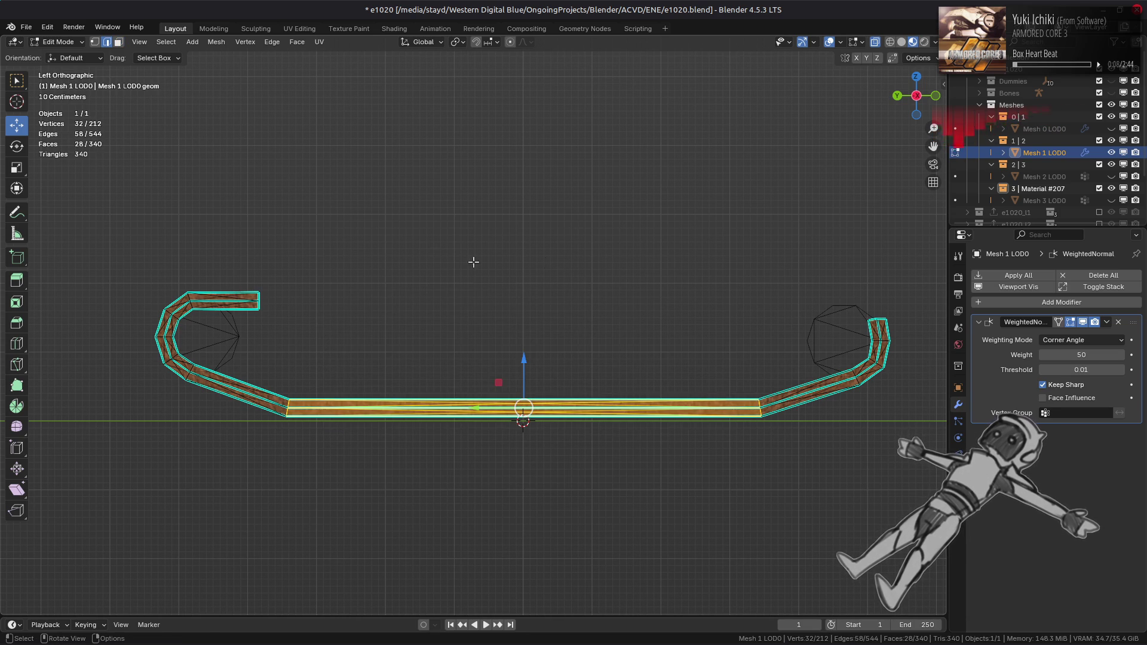
{"action": "mouse_move", "coordinate": [296, 289]}
{"action": "left_mouse_down"}
{"action": "mouse_move", "coordinate": [691, 524]}
{"action": "mouse_move", "coordinate": [717, 526]}
{"action": "left_mouse_up"}
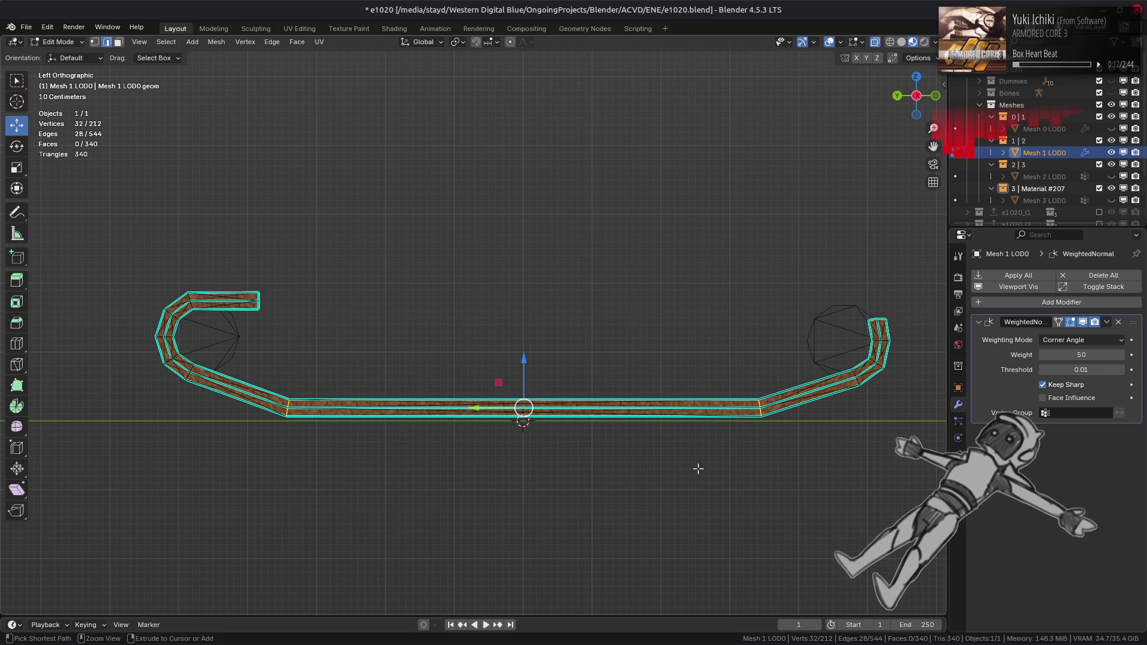
{"action": "key", "text": "ctrl+z"}
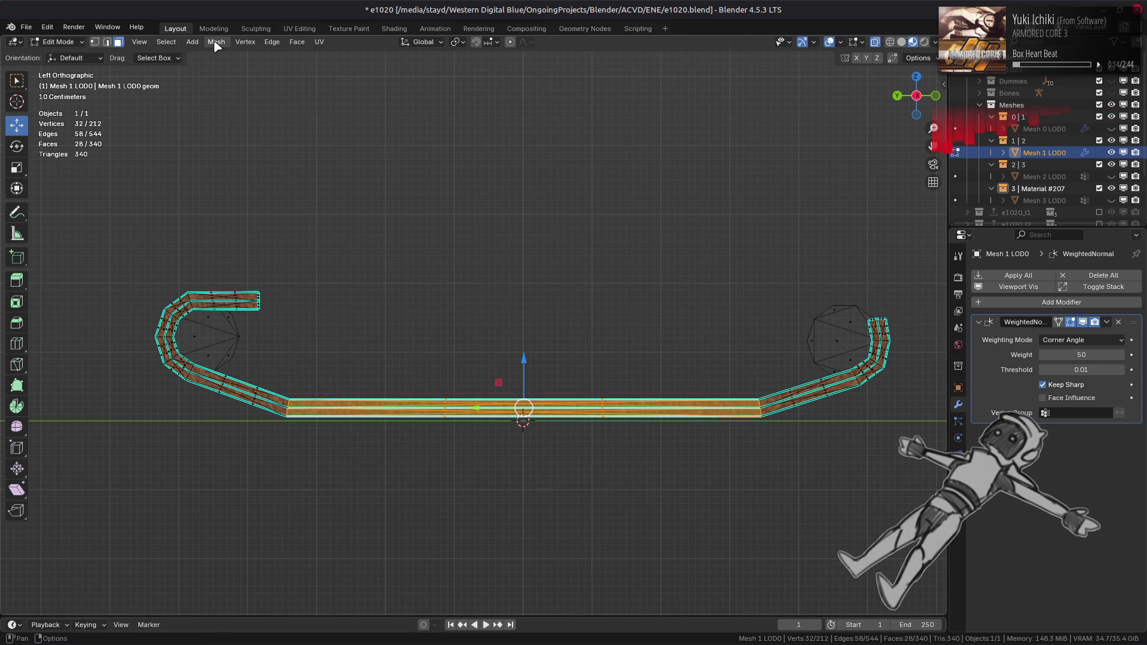
- Give the middle strip faces Strong face strength and enable Face Influence on the modifier
{"action": "left_click", "coordinate": [216, 43]}
{"action": "mouse_move", "coordinate": [269, 244]}
{"action": "mouse_move", "coordinate": [425, 425]}
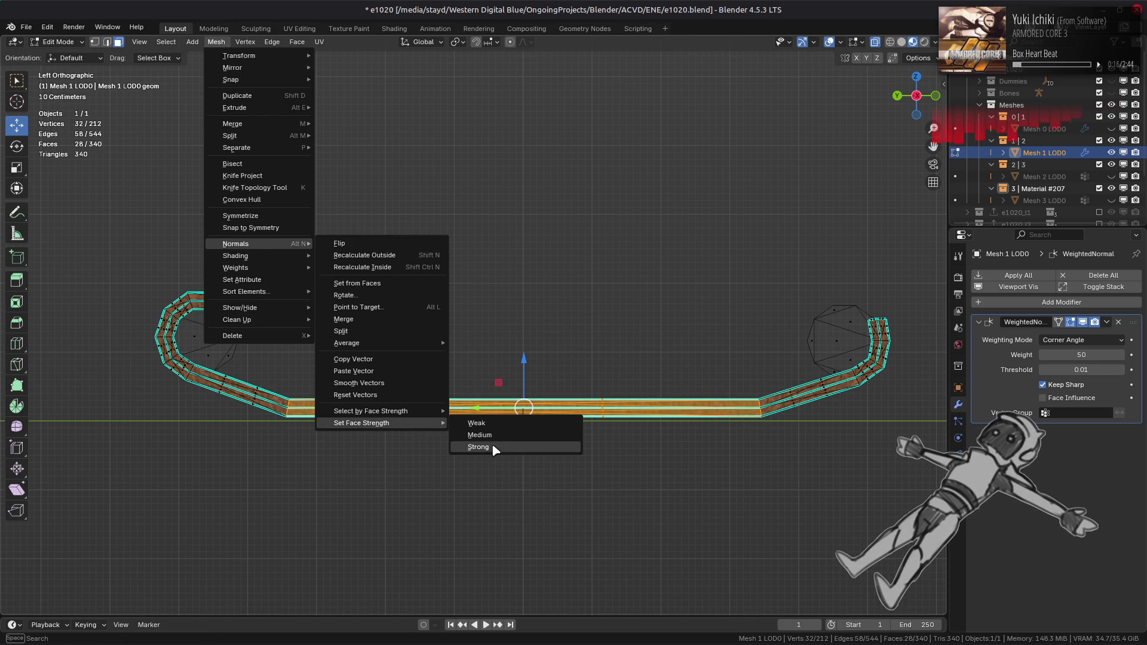
{"action": "left_click", "coordinate": [494, 450]}
{"action": "middle_click_drag", "start_coordinate": [502, 354], "coordinate": [487, 378]}
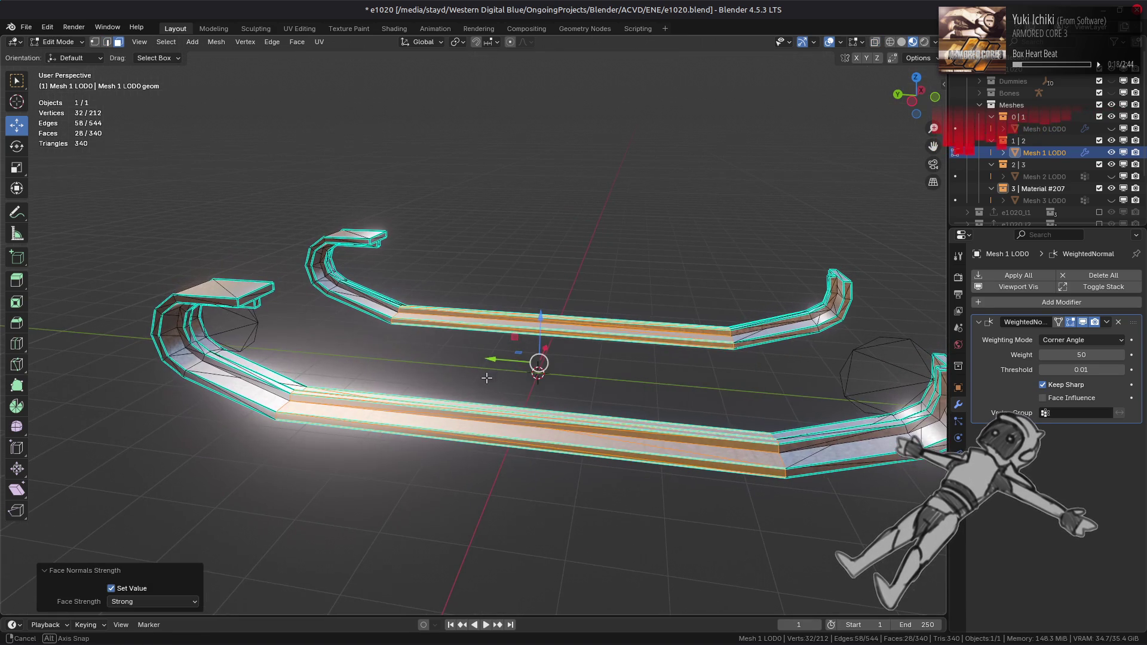
{"action": "left_click", "coordinate": [1089, 401]}
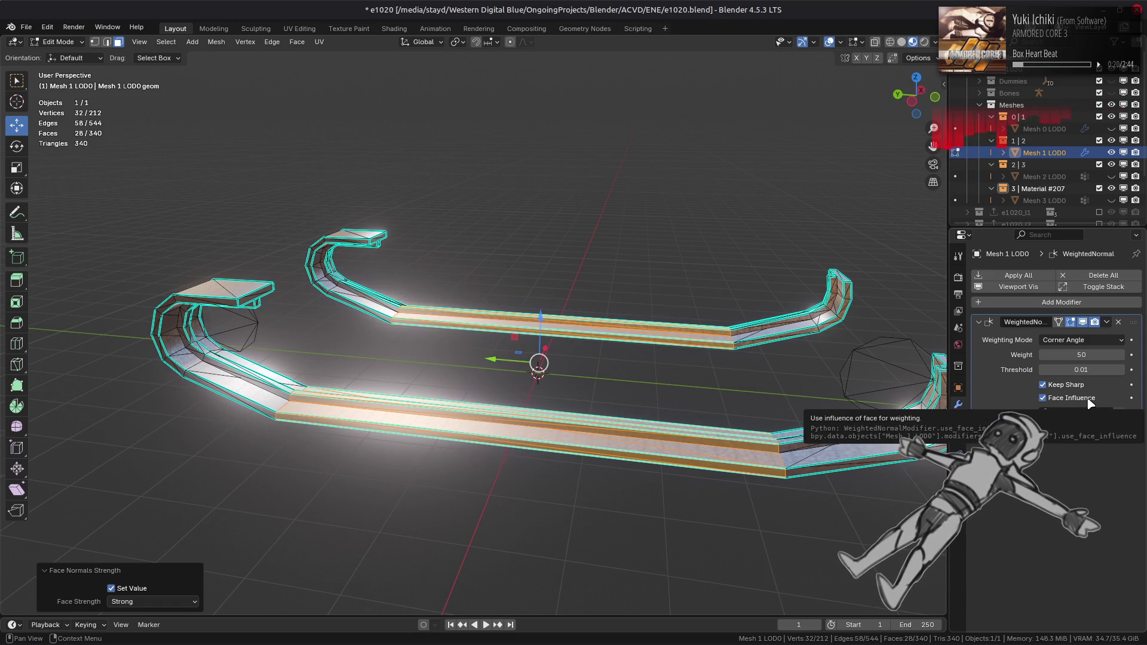
- Hide the rail's end face and select the end-section faces, excluding the gap faces
{"action": "middle_click_drag", "start_coordinate": [837, 377], "coordinate": [479, 335]}
{"action": "scroll", "coordinate": [439, 287], "scroll_direction": "up", "scroll_amount": 4}
{"action": "mouse_move", "coordinate": [416, 222]}
{"action": "left_mouse_down"}
{"action": "mouse_move", "coordinate": [287, 328]}
{"action": "mouse_move", "coordinate": [207, 364]}
{"action": "left_mouse_up"}
{"action": "scroll", "coordinate": [562, 363], "scroll_direction": "down", "scroll_amount": 3}
{"action": "mouse_move", "coordinate": [562, 363]}
{"action": "middle_mouse_down", "text": "shift"}
{"action": "mouse_move", "coordinate": [300, 383]}
{"action": "mouse_move", "coordinate": [530, 358]}
{"action": "middle_mouse_up", "text": "shift"}
{"action": "key", "text": "h"}
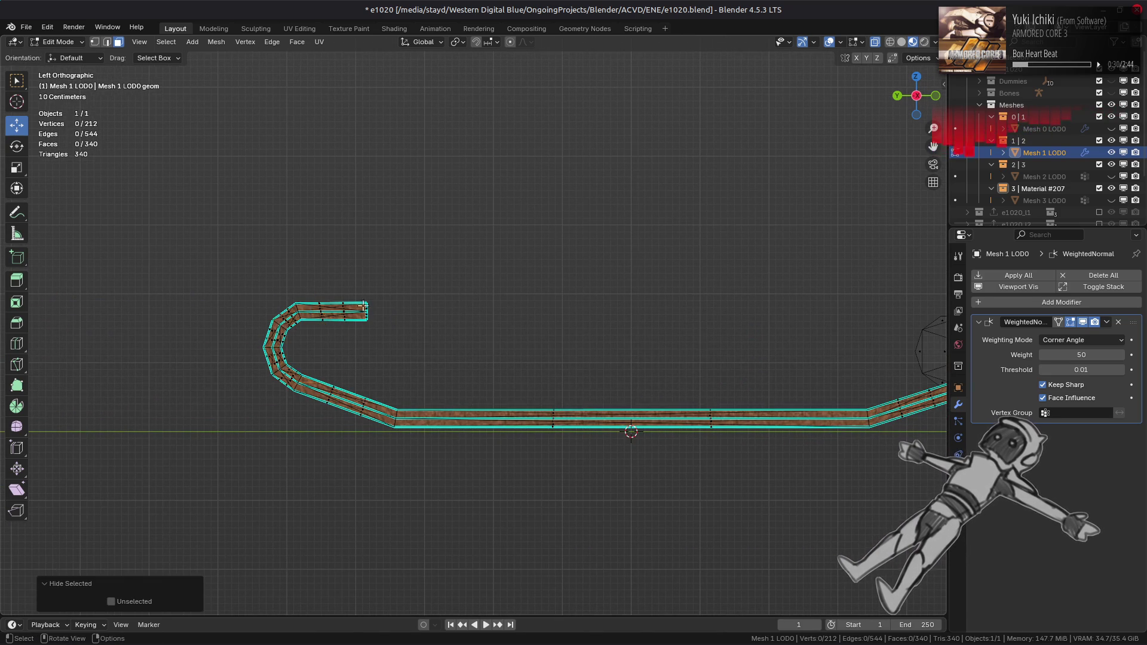
{"action": "scroll", "coordinate": [392, 313], "scroll_direction": "up", "scroll_amount": 5}
{"action": "mouse_move", "coordinate": [538, 397]}
{"action": "left_mouse_down"}
{"action": "mouse_move", "coordinate": [392, 233]}
{"action": "mouse_move", "coordinate": [292, 200]}
{"action": "left_mouse_up"}
{"action": "left_click_drag", "start_coordinate": [618, 214], "coordinate": [495, 361], "text": "ctrl"}
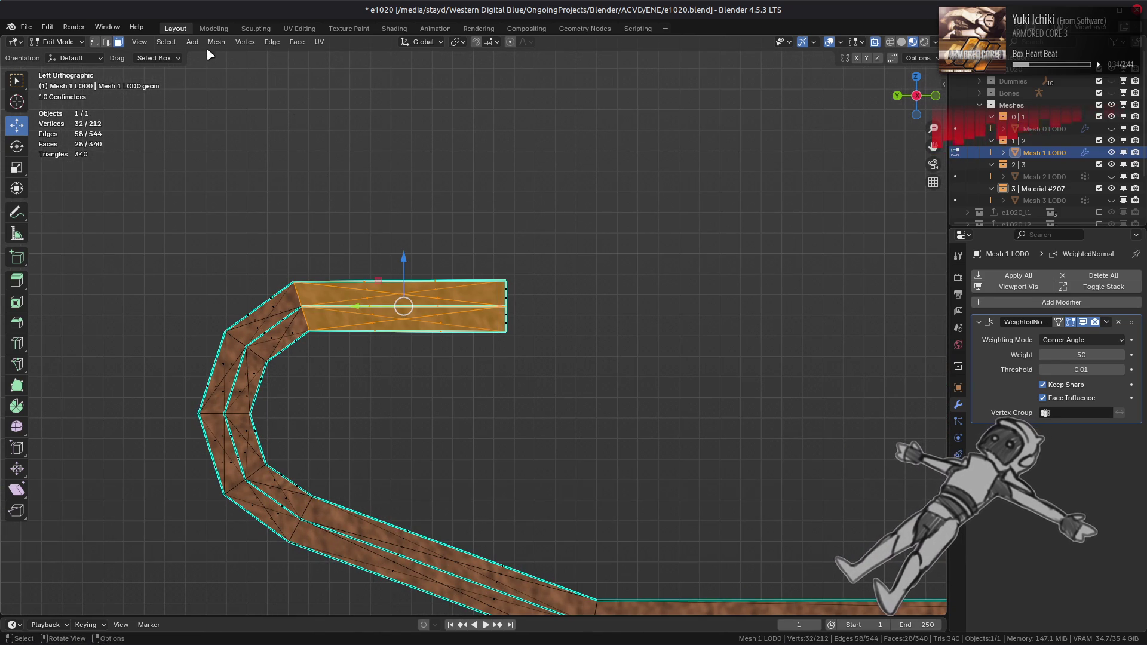
- Set the end-section faces to Strong face strength and compare the shading before and after
{"action": "left_click", "coordinate": [217, 42]}
{"action": "mouse_move", "coordinate": [278, 247]}
{"action": "mouse_move", "coordinate": [434, 432]}
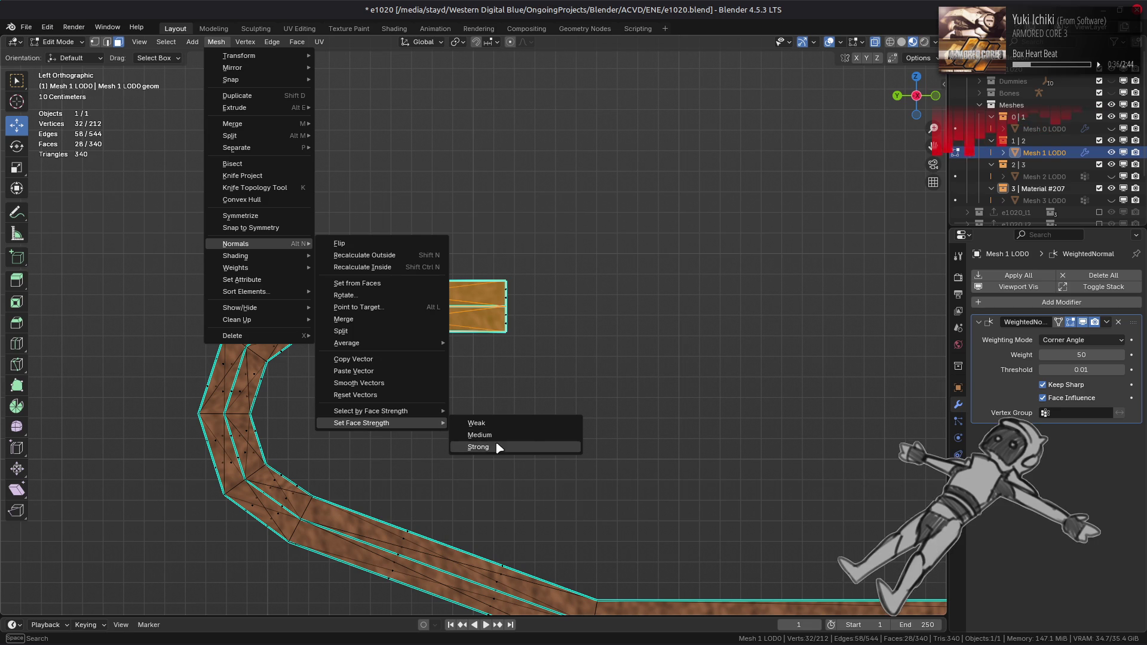
{"action": "left_click", "coordinate": [500, 448]}
{"action": "middle_click_drag", "start_coordinate": [487, 394], "coordinate": [503, 316]}
{"action": "key", "text": "ctrl+z"}
{"action": "key", "text": "ctrl+shift+z"}
- Deselect everything, recheck the shading change, and return to Object Mode to view the rails
{"action": "key", "text": "alt+a"}
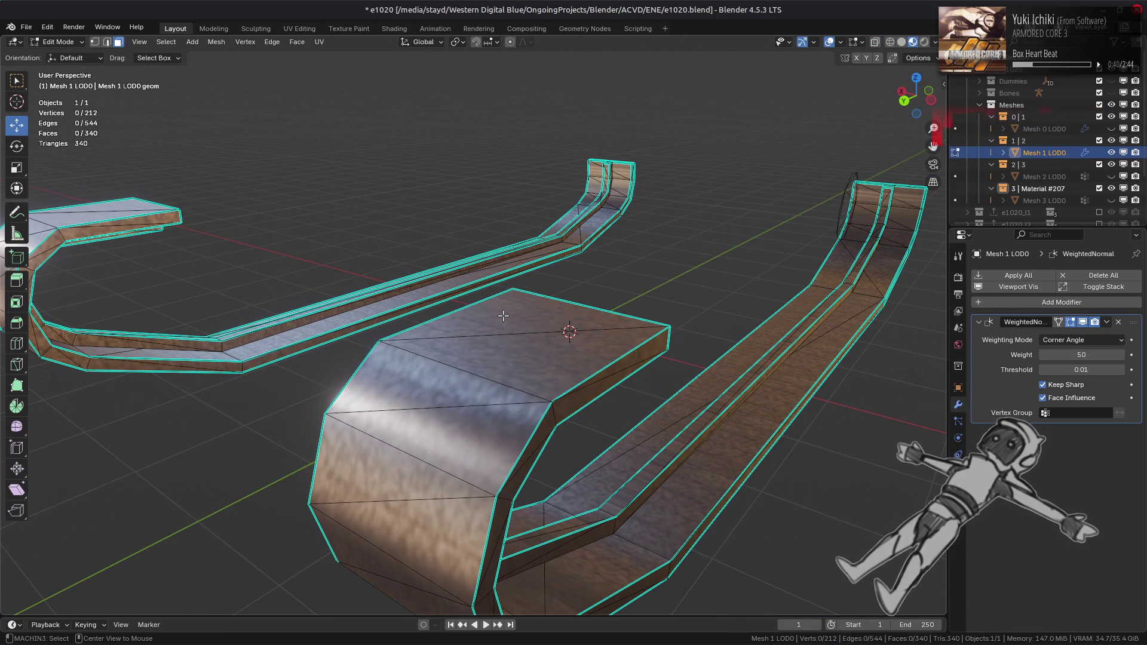
{"action": "key", "text": "ctrl+z"}
{"action": "key", "text": "ctrl+shift+z"}
{"action": "key", "text": "Tab"}
{"action": "scroll", "coordinate": [505, 317], "scroll_direction": "down", "scroll_amount": 5}
{"action": "mouse_move", "coordinate": [504, 317]}
{"action": "middle_mouse_down"}
{"action": "mouse_move", "coordinate": [332, 276]}
{"action": "mouse_move", "coordinate": [342, 247]}
{"action": "mouse_move", "coordinate": [260, 277]}
{"action": "middle_mouse_up"}
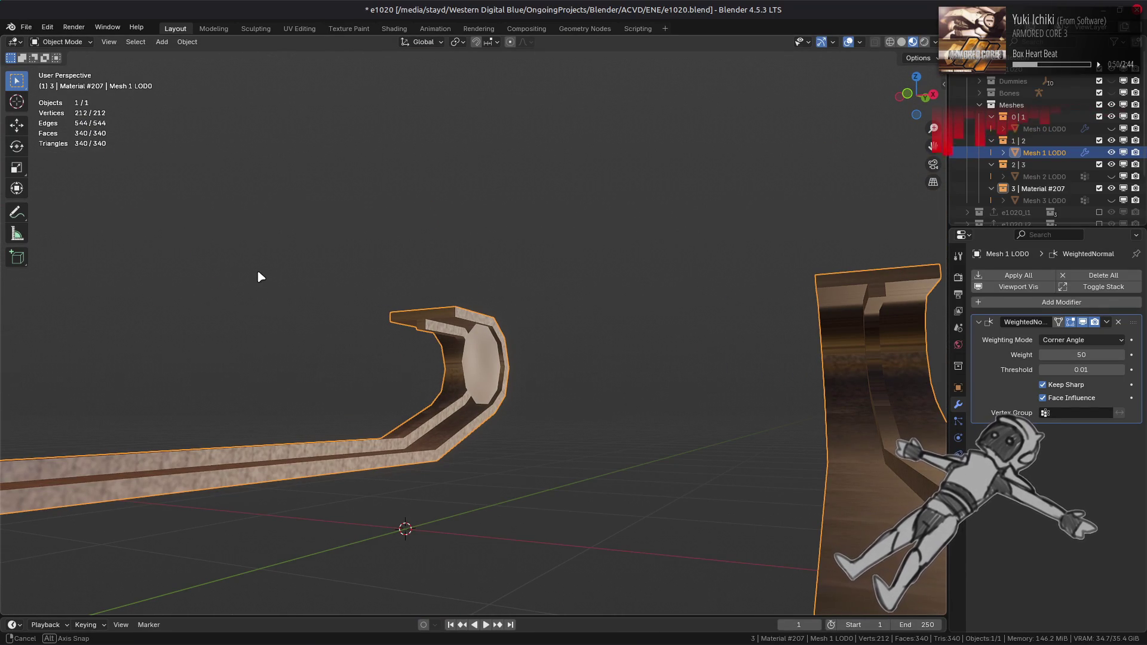
- Unhide Mesh 0, Mesh 2 and Mesh 3 LOD0 and deselect all objects
{"action": "mouse_move", "coordinate": [260, 277]}
{"action": "middle_mouse_down"}
{"action": "mouse_move", "coordinate": [389, 281]}
{"action": "mouse_move", "coordinate": [478, 301]}
{"action": "mouse_move", "coordinate": [574, 340]}
{"action": "mouse_move", "coordinate": [561, 389]}
{"action": "mouse_move", "coordinate": [428, 294]}
{"action": "middle_mouse_up"}
{"action": "scroll", "coordinate": [428, 294], "scroll_direction": "down", "scroll_amount": 2}
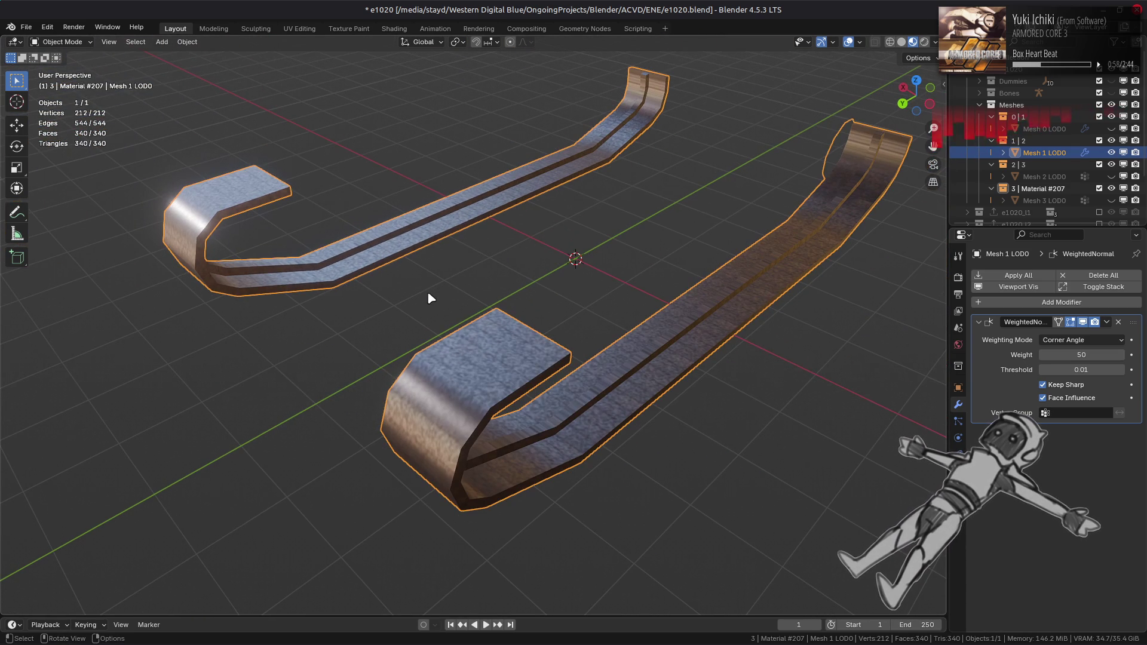
{"action": "left_click", "coordinate": [1111, 128]}
{"action": "mouse_move", "coordinate": [761, 397]}
{"action": "middle_mouse_down"}
{"action": "mouse_move", "coordinate": [689, 334]}
{"action": "mouse_move", "coordinate": [773, 381]}
{"action": "mouse_move", "coordinate": [707, 395]}
{"action": "mouse_move", "coordinate": [697, 418]}
{"action": "mouse_move", "coordinate": [586, 428]}
{"action": "mouse_move", "coordinate": [666, 430]}
{"action": "mouse_move", "coordinate": [617, 406]}
{"action": "middle_mouse_up"}
{"action": "left_click", "coordinate": [1111, 176]}
{"action": "left_click", "coordinate": [1112, 200]}
{"action": "key", "text": "alt+a"}
{"action": "scroll", "coordinate": [777, 386], "scroll_direction": "down", "scroll_amount": 2}
{"action": "scroll", "coordinate": [790, 389], "scroll_direction": "down", "scroll_amount": 3}
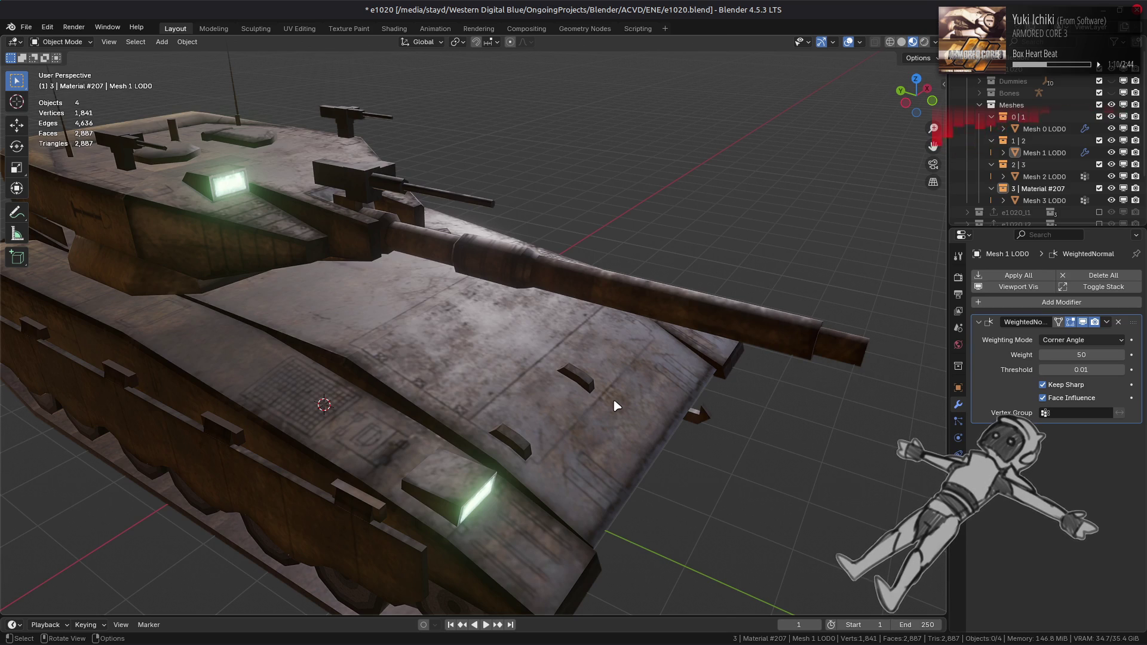
{"action": "scroll", "coordinate": [597, 381], "scroll_direction": "down", "scroll_amount": 3}
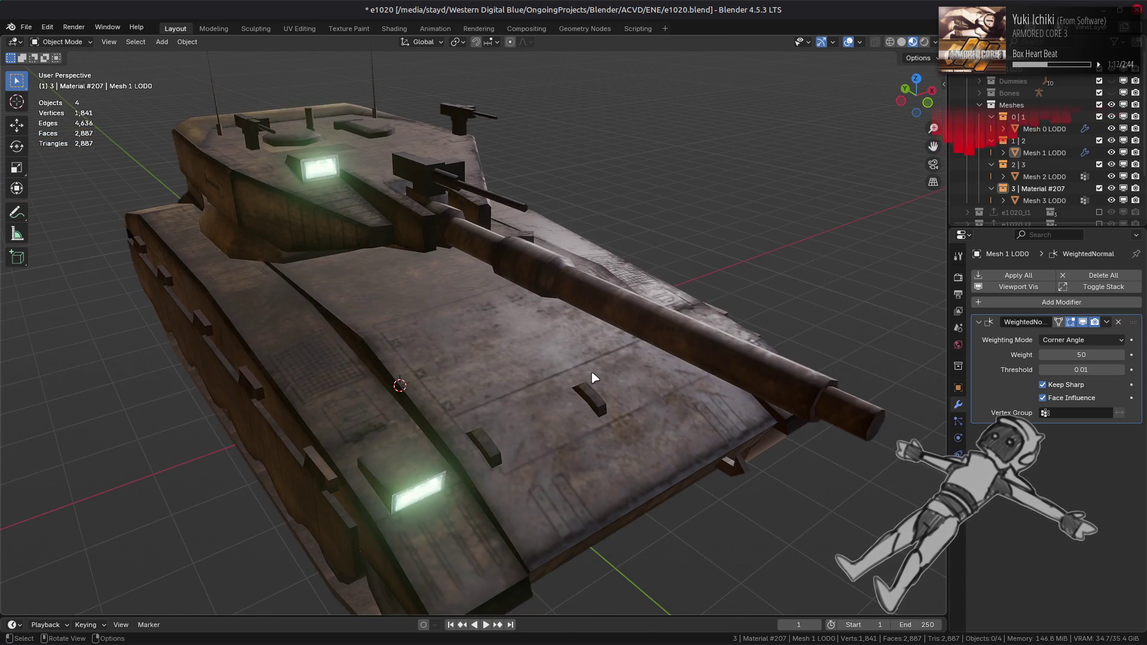
{"action": "scroll", "coordinate": [594, 379], "scroll_direction": "up", "scroll_amount": 3}
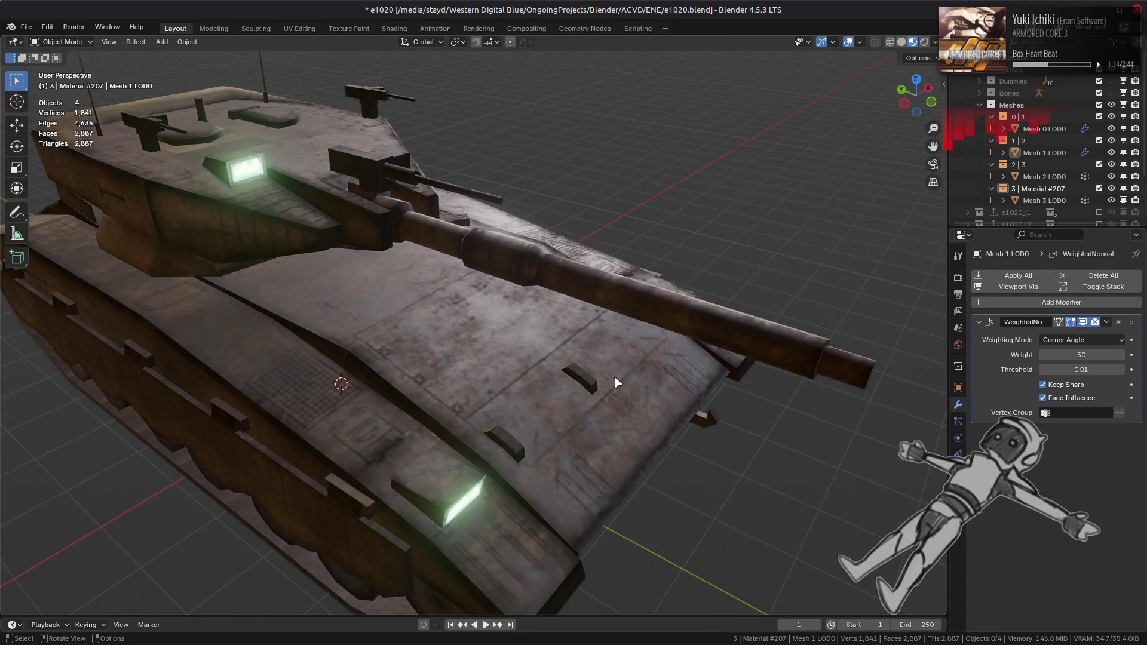
- Save e1020.blend, then put the hull mesh Mesh 0 LOD0 into Edit Mode from above
{"action": "key", "text": "ctrl+s"}
{"action": "mouse_move", "coordinate": [418, 346]}
{"action": "middle_mouse_down"}
{"action": "mouse_move", "coordinate": [538, 393]}
{"action": "mouse_move", "coordinate": [868, 411]}
{"action": "middle_mouse_up"}
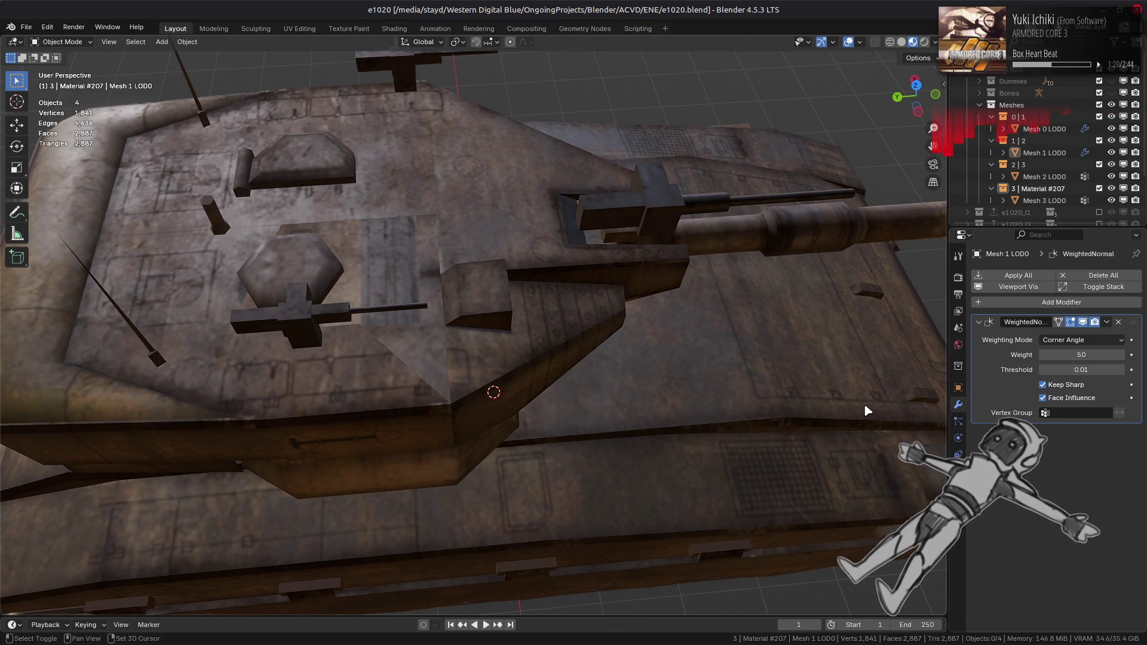
{"action": "left_click", "coordinate": [488, 327]}
{"action": "key", "text": "Tab"}
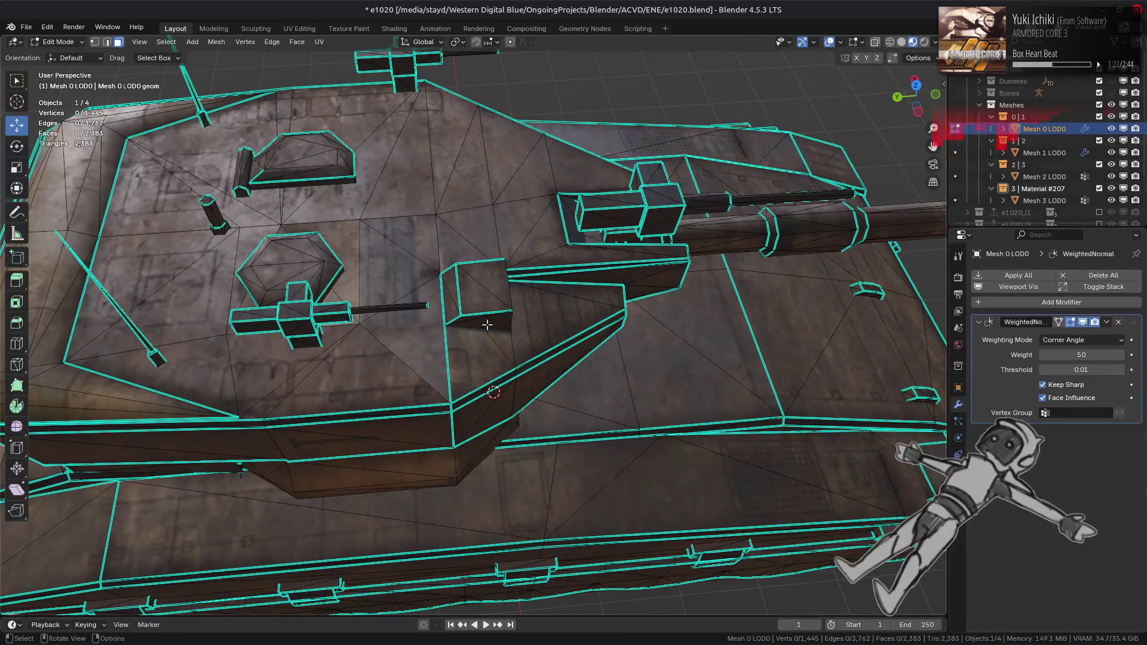
- Return to Object Mode and select the tank tracks mesh, Mesh 1 LOD0
{"action": "key", "text": "Tab"}
{"action": "scroll", "coordinate": [488, 325], "scroll_direction": "down", "scroll_amount": 5}
{"action": "mouse_move", "coordinate": [597, 335]}
{"action": "middle_mouse_down"}
{"action": "mouse_move", "coordinate": [637, 376]}
{"action": "mouse_move", "coordinate": [518, 377]}
{"action": "mouse_move", "coordinate": [481, 345]}
{"action": "mouse_move", "coordinate": [525, 371]}
{"action": "middle_mouse_up"}
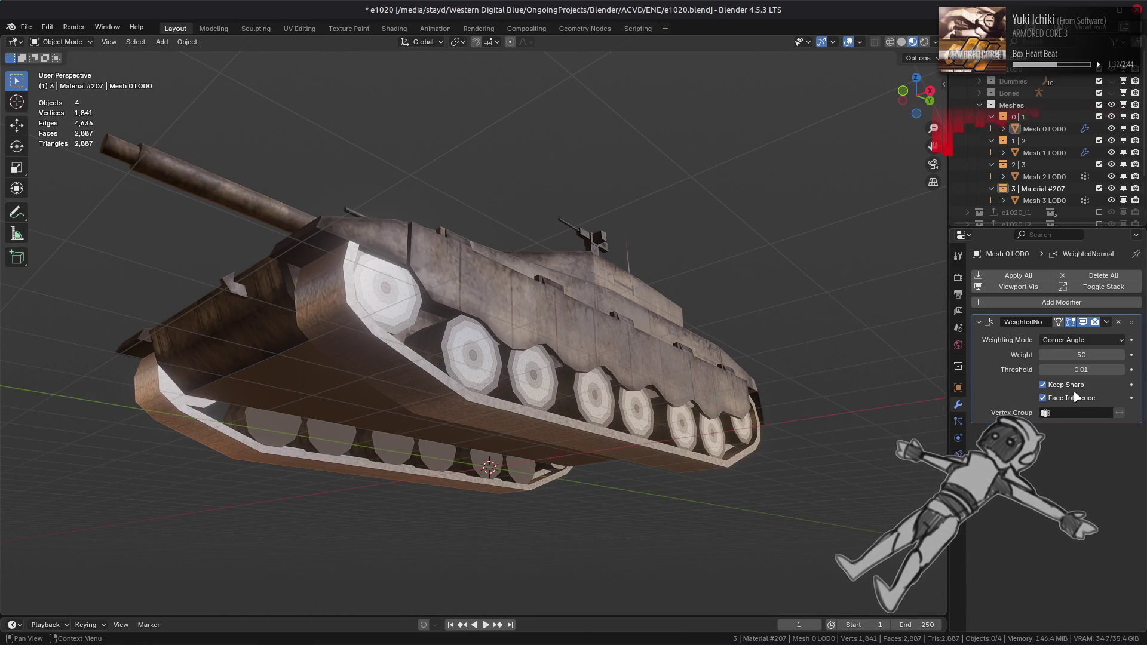
{"action": "left_click", "coordinate": [510, 450]}
{"action": "mouse_move", "coordinate": [908, 389]}
{"action": "middle_mouse_down"}
{"action": "mouse_move", "coordinate": [618, 371]}
{"action": "mouse_move", "coordinate": [688, 383]}
{"action": "middle_mouse_up"}
- Compare track shading with Face Influence on and off, leaving it enabled in WeightedNormal
{"action": "left_click", "coordinate": [1050, 396]}
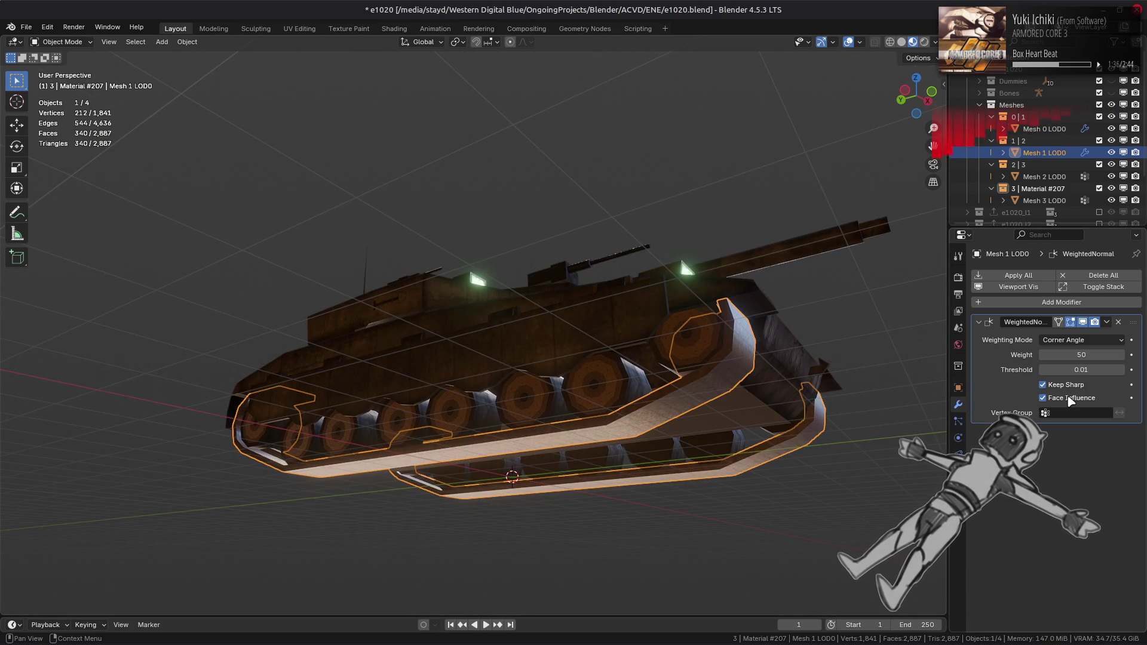
{"action": "left_click", "coordinate": [1051, 396]}
{"action": "left_click", "coordinate": [1050, 396]}
{"action": "mouse_move", "coordinate": [885, 418]}
{"action": "middle_mouse_down"}
{"action": "mouse_move", "coordinate": [711, 430]}
{"action": "mouse_move", "coordinate": [741, 426]}
{"action": "middle_mouse_up"}
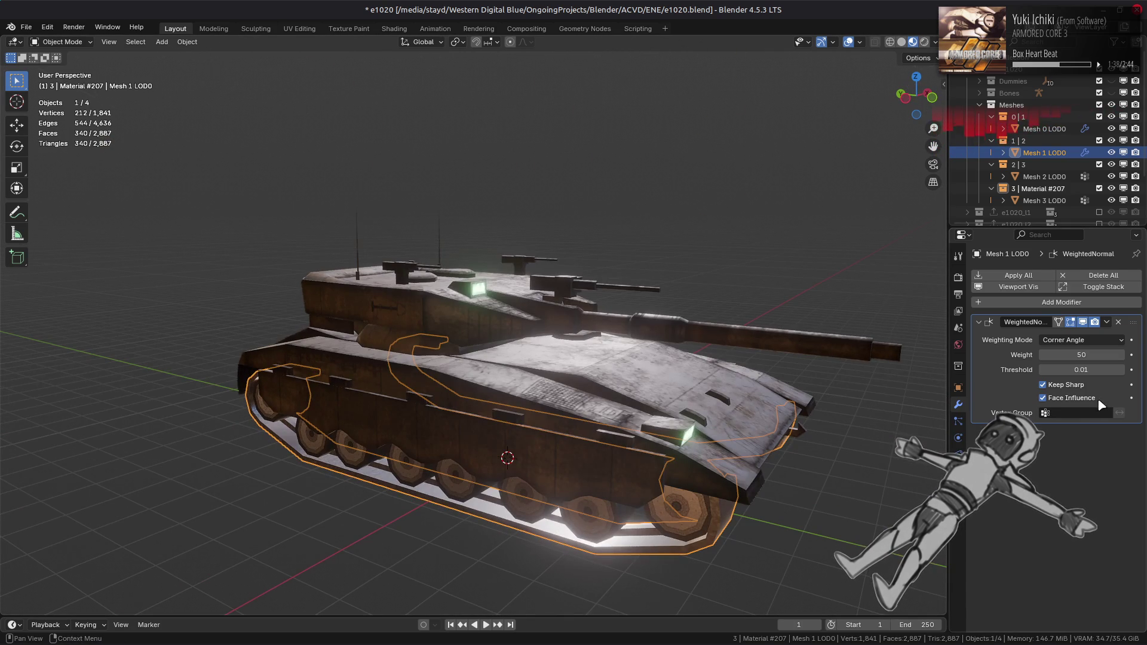
{"action": "left_click", "coordinate": [1078, 402]}
{"action": "left_click", "coordinate": [1077, 402]}
{"action": "left_click", "coordinate": [1077, 401]}
{"action": "left_click", "coordinate": [1043, 398]}
- Check the hull mesh briefly in Edit Mode, deselect all and save e1020.blend
{"action": "key", "text": "alt+a"}
{"action": "mouse_move", "coordinate": [634, 382]}
{"action": "middle_mouse_down"}
{"action": "mouse_move", "coordinate": [665, 372]}
{"action": "mouse_move", "coordinate": [622, 370]}
{"action": "middle_mouse_up"}
{"action": "scroll", "coordinate": [530, 359], "scroll_direction": "up", "scroll_amount": 5}
{"action": "middle_click_drag", "start_coordinate": [530, 358], "coordinate": [529, 366]}
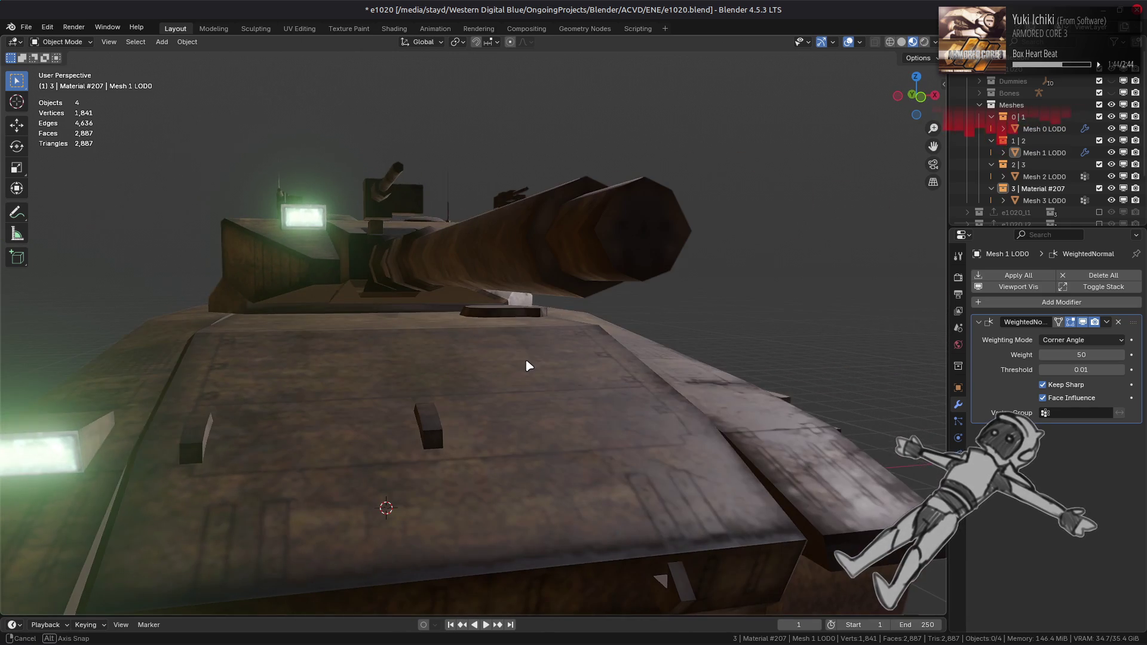
{"action": "left_click", "coordinate": [534, 345]}
{"action": "key", "text": "Tab"}
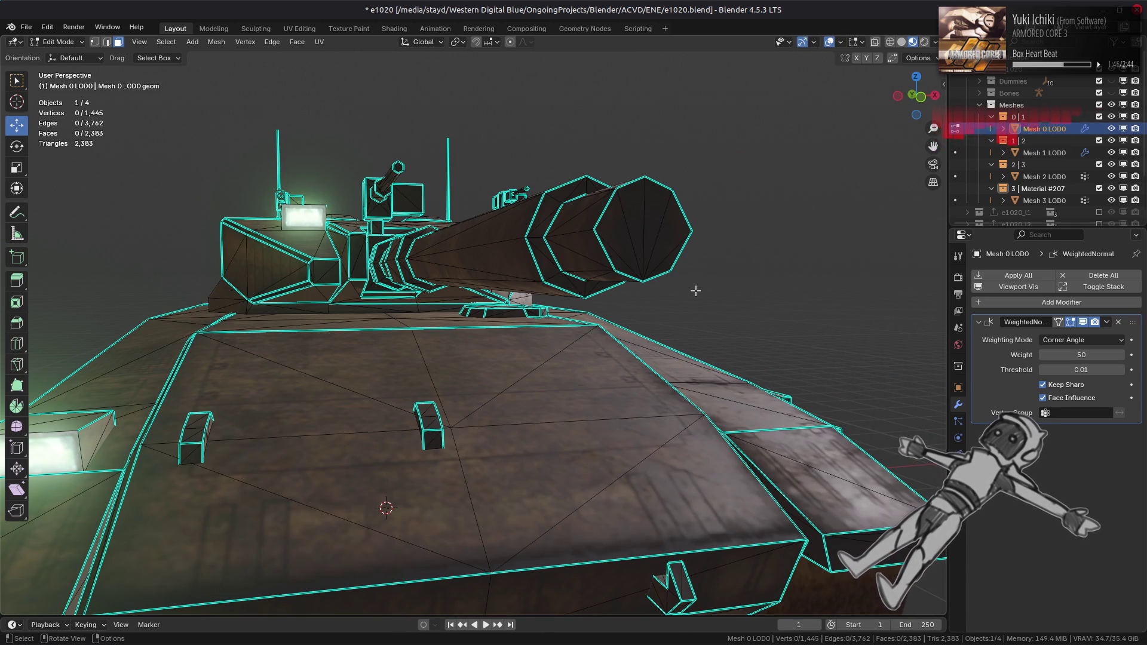
{"action": "key", "text": "Tab"}
{"action": "scroll", "coordinate": [461, 320], "scroll_direction": "down", "scroll_amount": 5}
{"action": "key", "text": "alt+a"}
{"action": "mouse_move", "coordinate": [460, 321]}
{"action": "middle_mouse_down"}
{"action": "mouse_move", "coordinate": [478, 392]}
{"action": "mouse_move", "coordinate": [502, 374]}
{"action": "middle_mouse_up"}
{"action": "key", "text": "ctrl+s"}
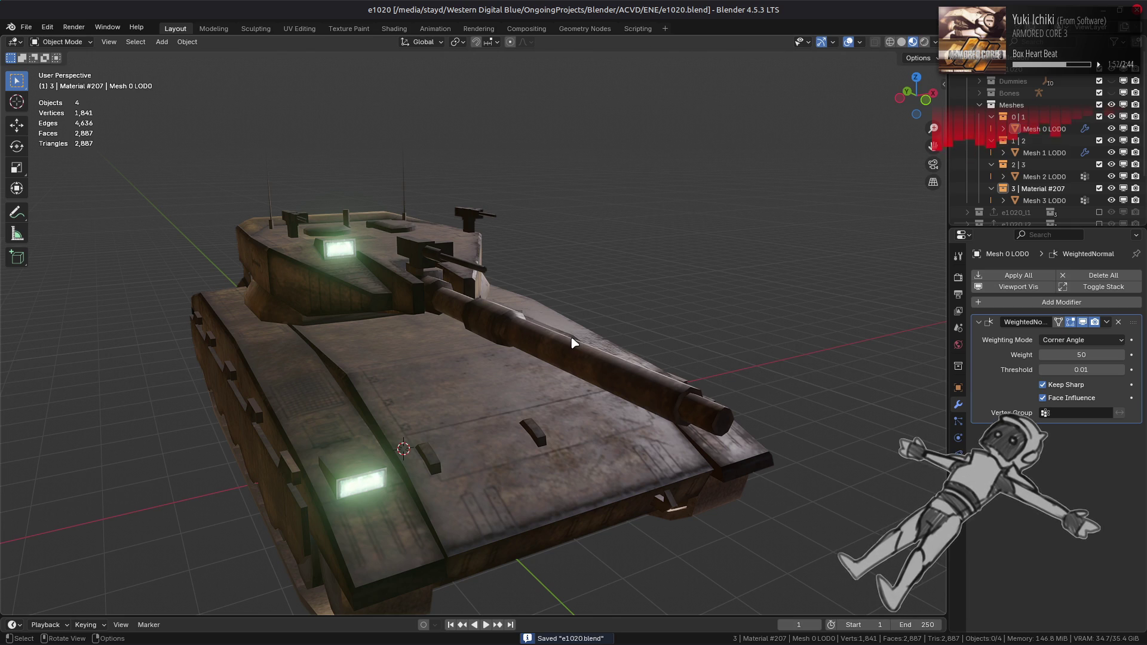
- Re-inspect the hull in Edit Mode from a low side view, then deselect and save again
{"action": "mouse_move", "coordinate": [573, 343]}
{"action": "middle_mouse_down"}
{"action": "mouse_move", "coordinate": [578, 313]}
{"action": "mouse_move", "coordinate": [546, 371]}
{"action": "mouse_move", "coordinate": [545, 317]}
{"action": "middle_mouse_up"}
{"action": "scroll", "coordinate": [401, 352], "scroll_direction": "up", "scroll_amount": 3}
{"action": "left_click", "coordinate": [590, 357]}
{"action": "key", "text": "Tab"}
{"action": "middle_click_drag", "start_coordinate": [541, 362], "coordinate": [574, 371]}
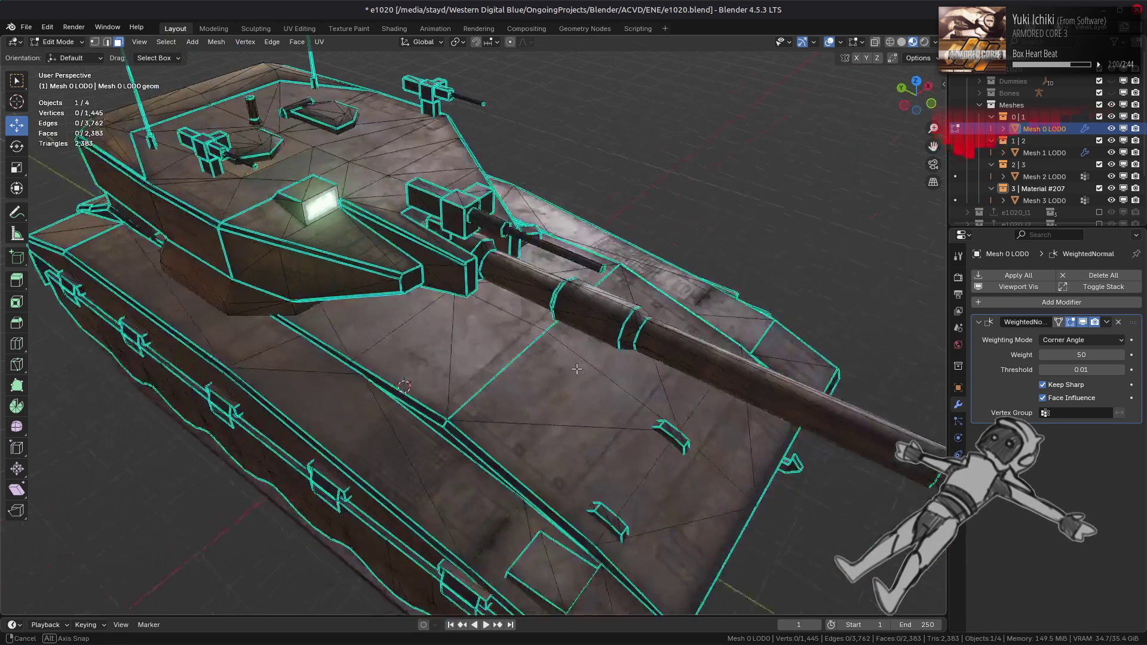
{"action": "scroll", "coordinate": [604, 382], "scroll_direction": "up", "scroll_amount": 2}
{"action": "key", "text": "Tab"}
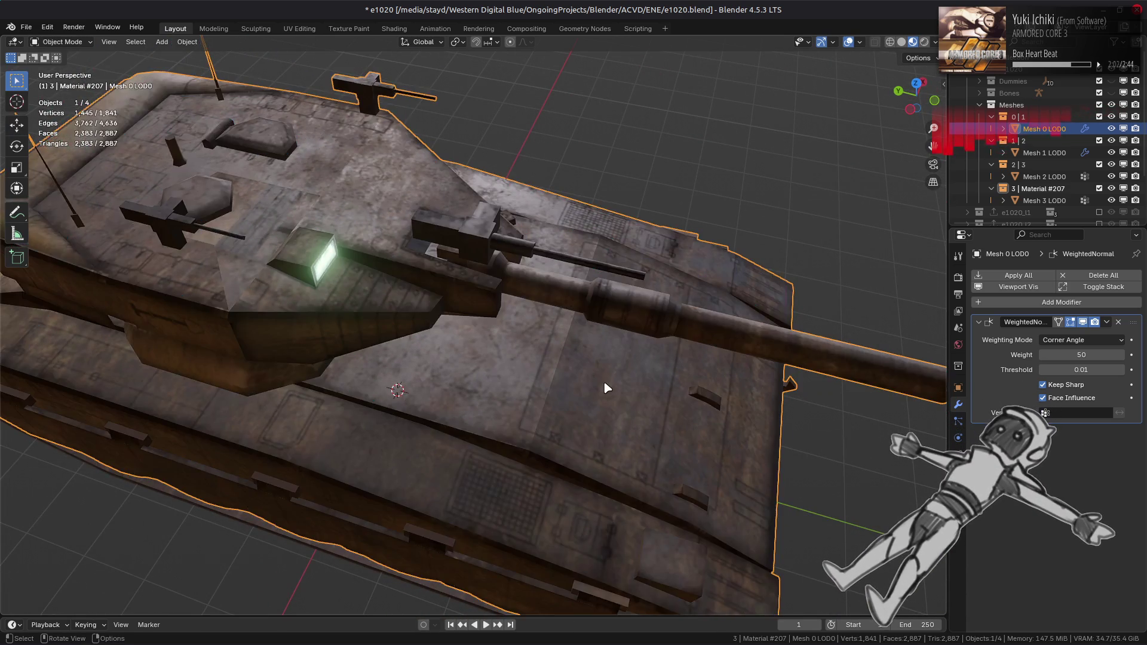
{"action": "scroll", "coordinate": [595, 379], "scroll_direction": "down", "scroll_amount": 2}
{"action": "mouse_move", "coordinate": [595, 380]}
{"action": "middle_mouse_down"}
{"action": "mouse_move", "coordinate": [569, 346]}
{"action": "mouse_move", "coordinate": [552, 347]}
{"action": "middle_mouse_up"}
{"action": "scroll", "coordinate": [569, 346], "scroll_direction": "up", "scroll_amount": 1}
{"action": "key", "text": "alt+a"}
{"action": "key", "text": "ctrl+s"}
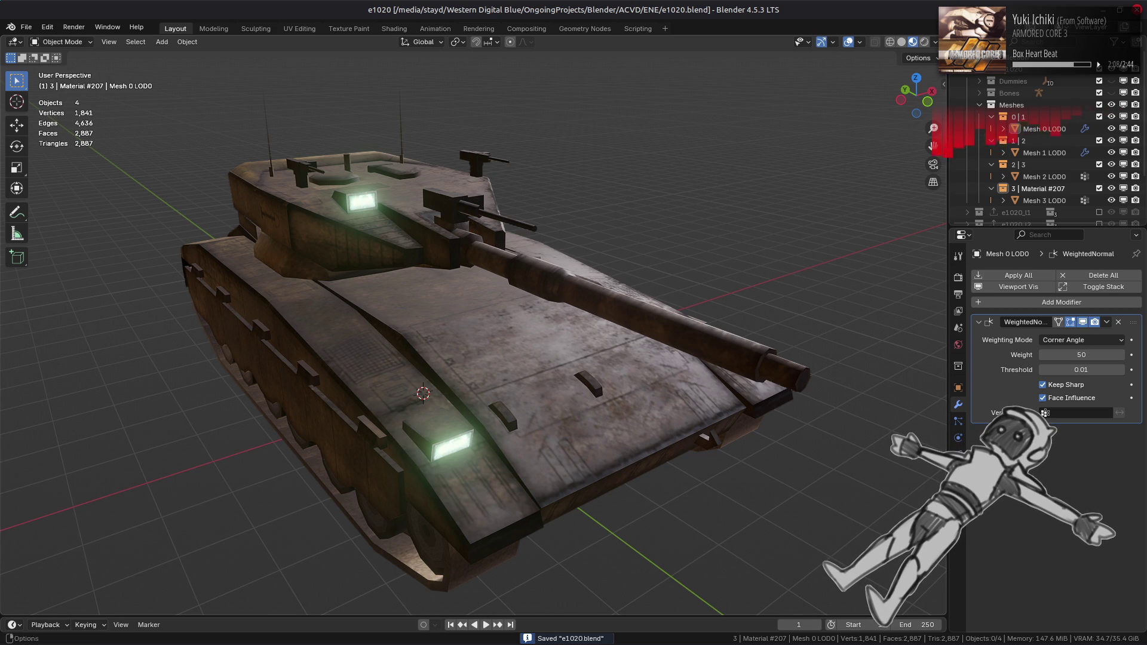
{"action": "mouse_move", "coordinate": [478, 642]}
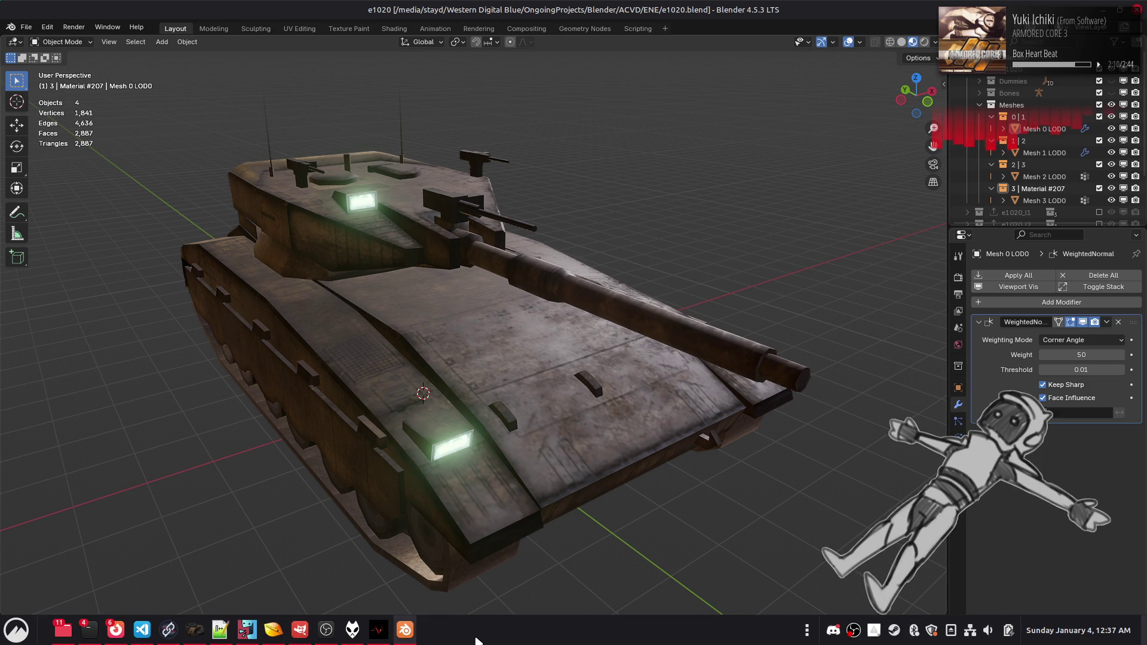
- Delete the Spec copy #1 and Spec copy layers and reapply the blue tint to Spec
{"action": "mouse_move", "coordinate": [314, 613]}
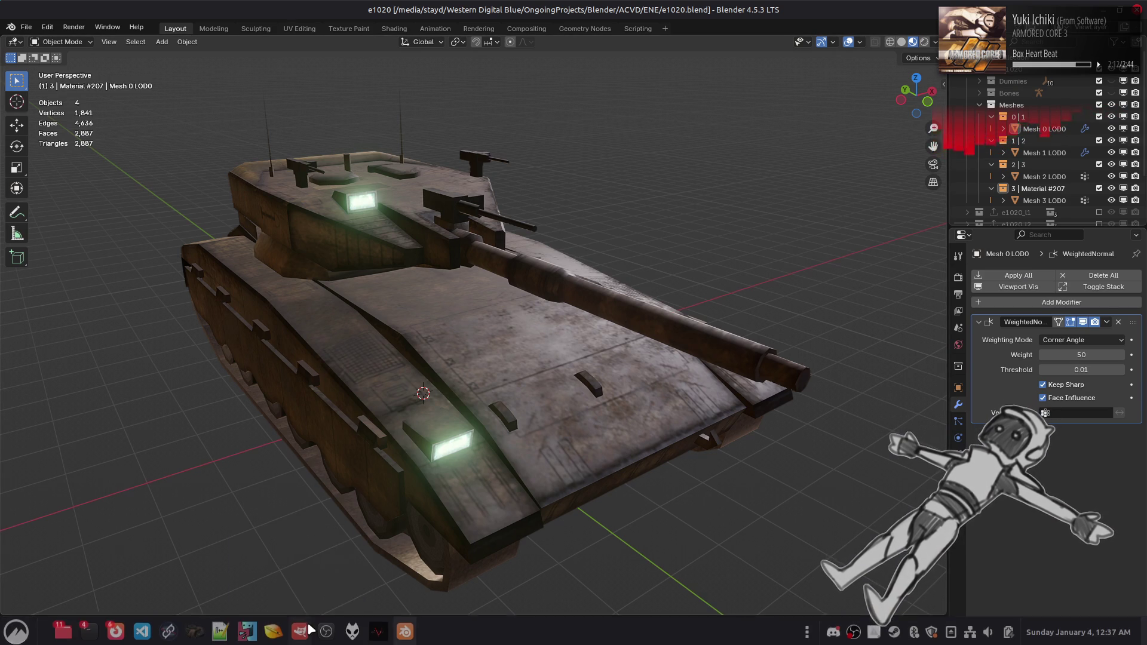
{"action": "left_click", "coordinate": [299, 568]}
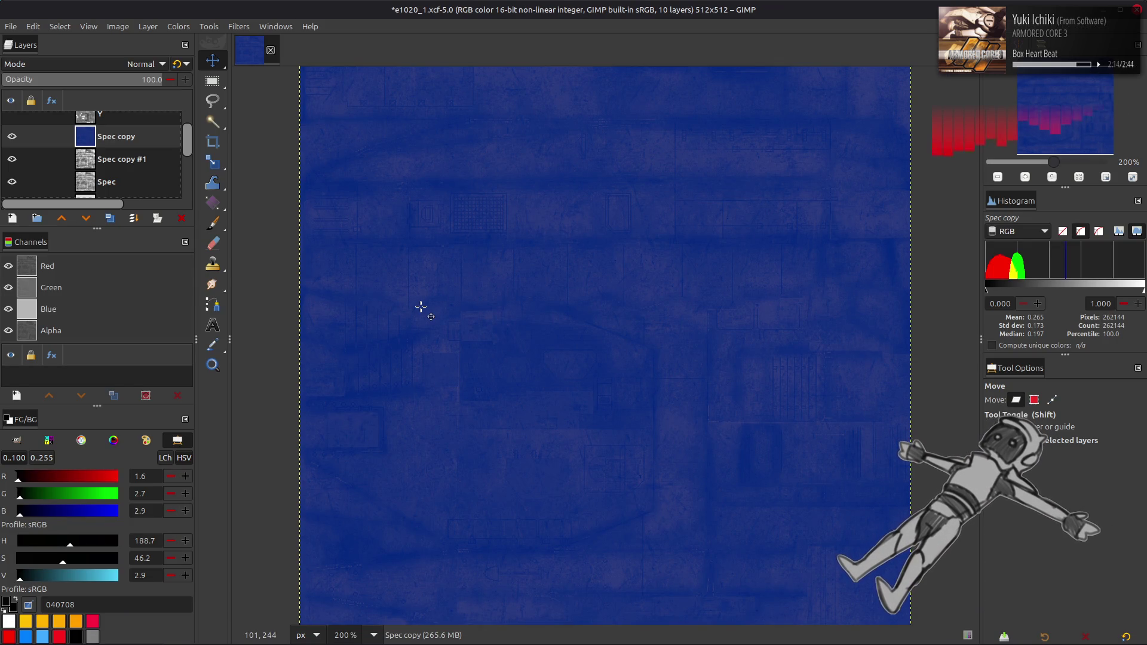
{"action": "key", "text": "ctrl+z"}
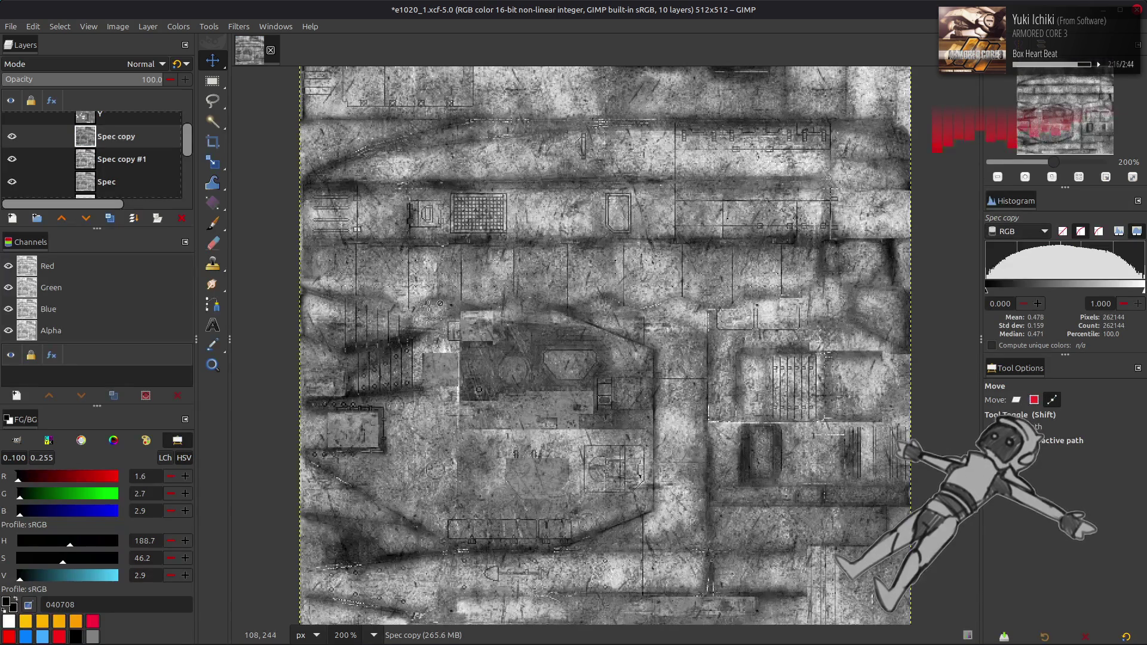
{"action": "left_click", "coordinate": [12, 142]}
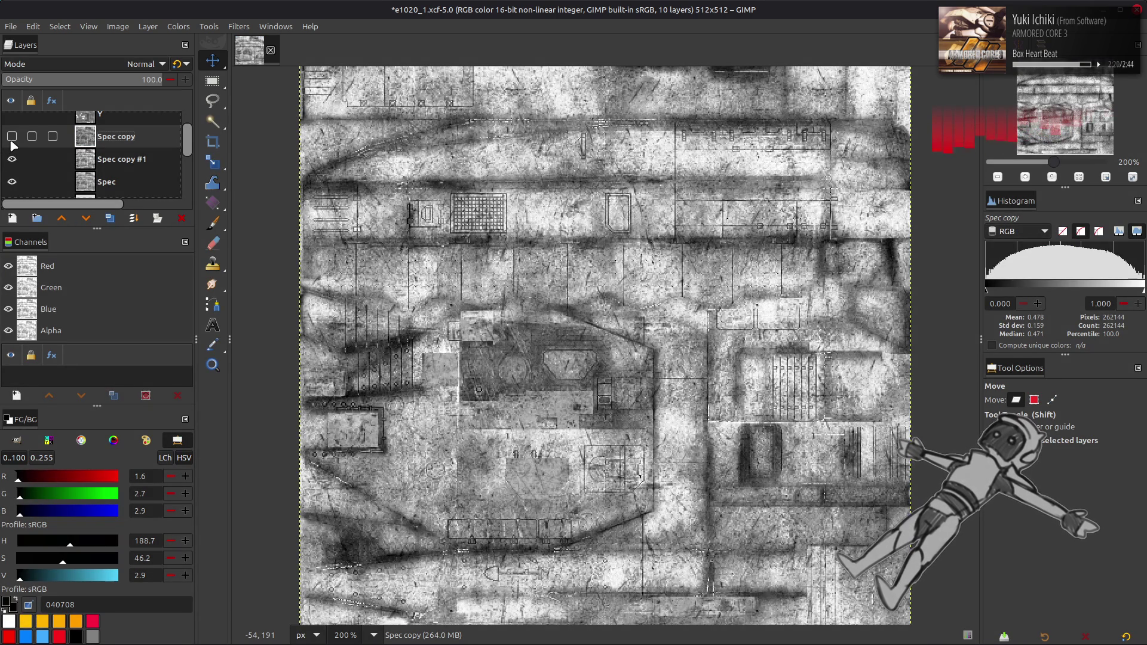
{"action": "left_click", "coordinate": [119, 160]}
{"action": "left_click", "coordinate": [180, 219]}
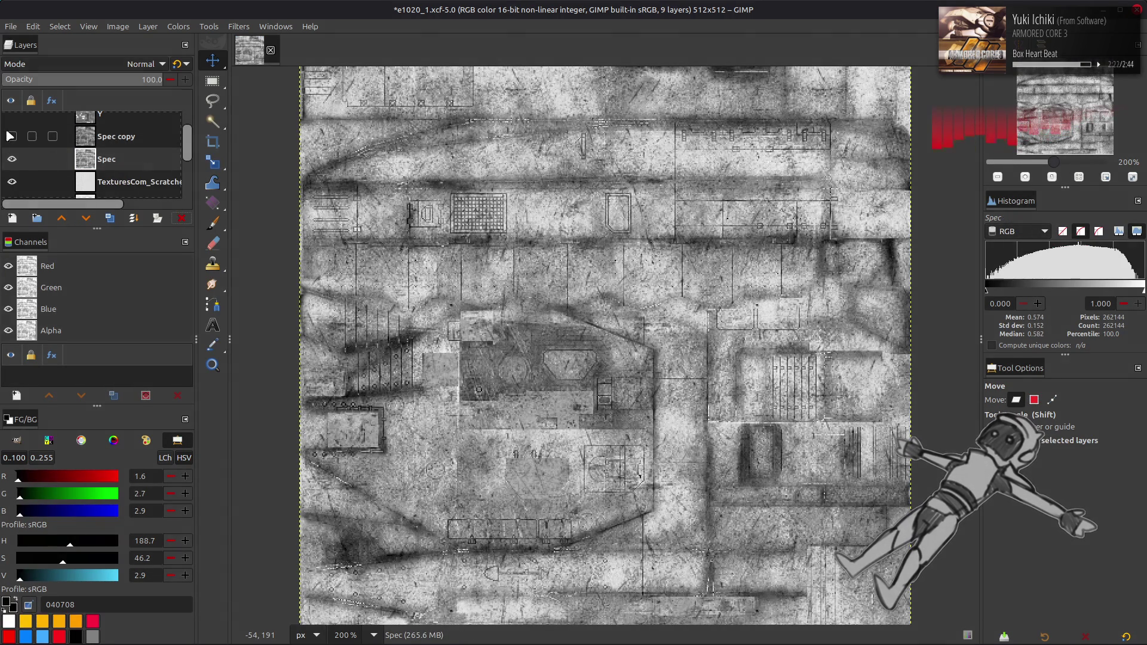
{"action": "left_click", "coordinate": [12, 137]}
{"action": "left_click", "coordinate": [12, 136]}
{"action": "left_click", "coordinate": [12, 137]}
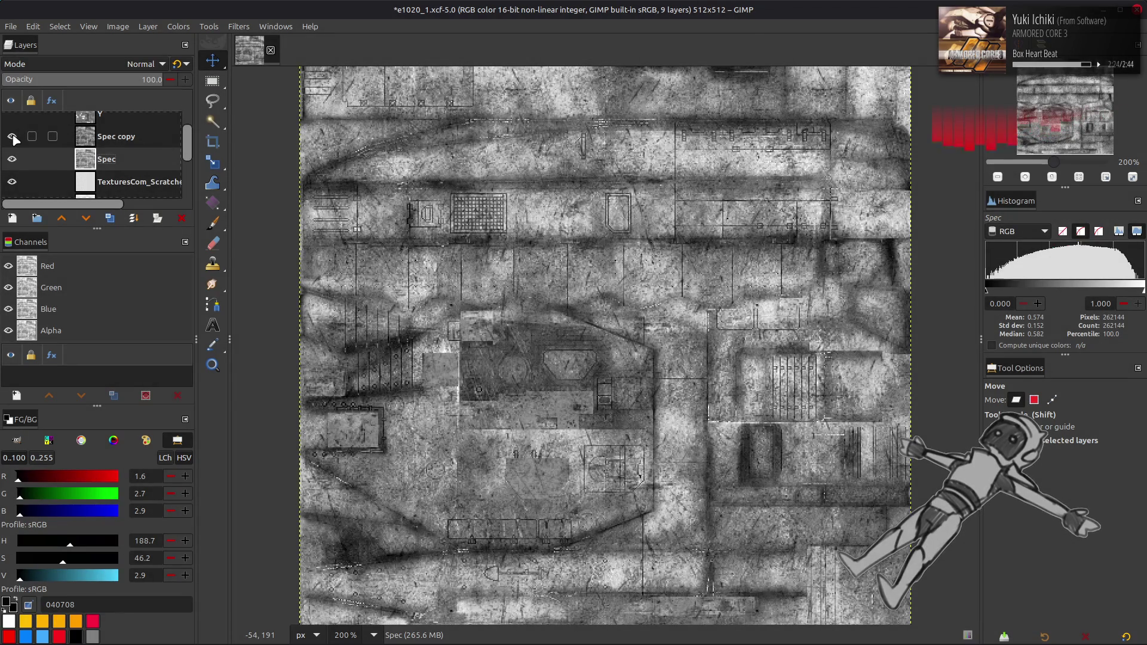
{"action": "left_click", "coordinate": [12, 136]}
{"action": "left_click", "coordinate": [180, 218]}
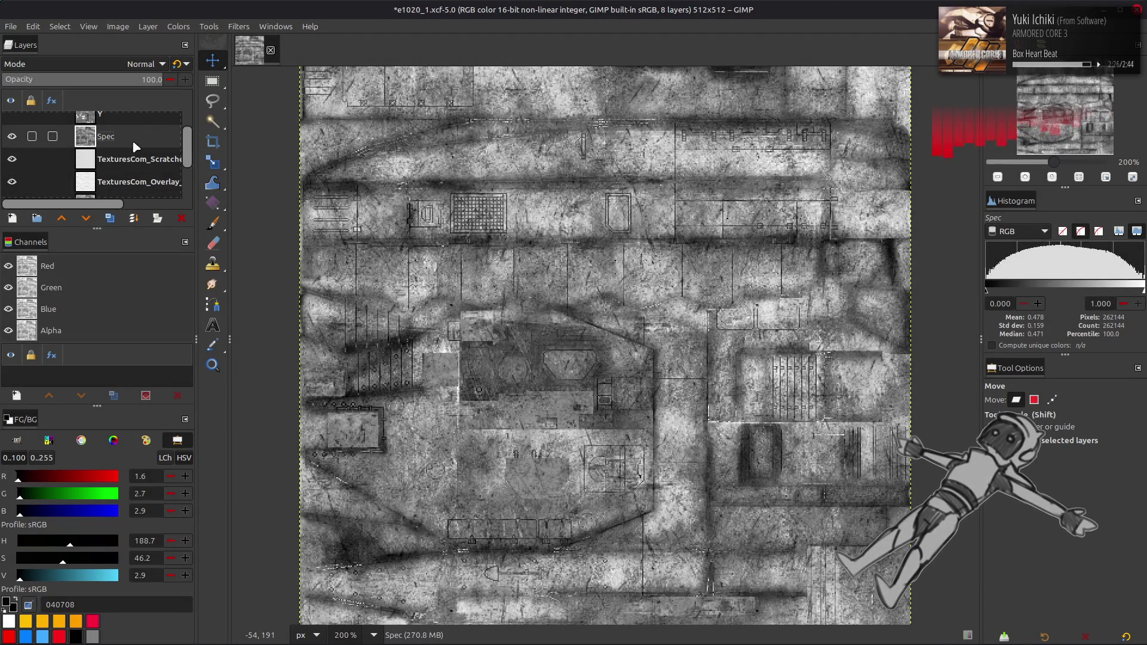
{"action": "key", "text": "ctrl+f"}
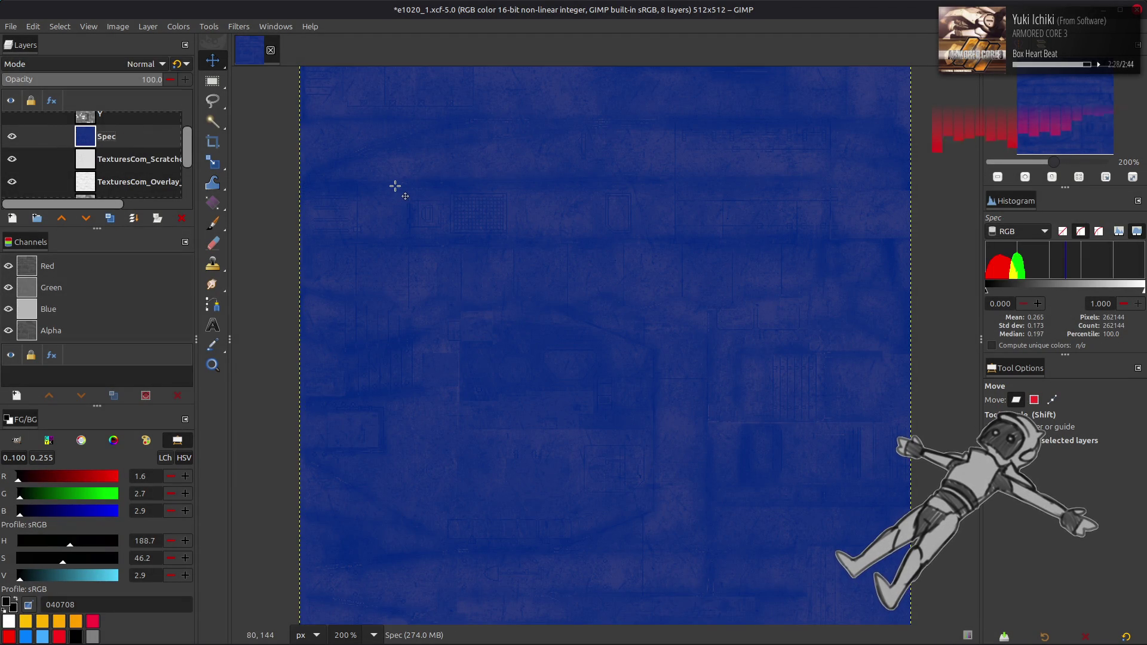
- Save e1020_1.xcf and close the image
{"action": "key", "text": "ctrl+s"}
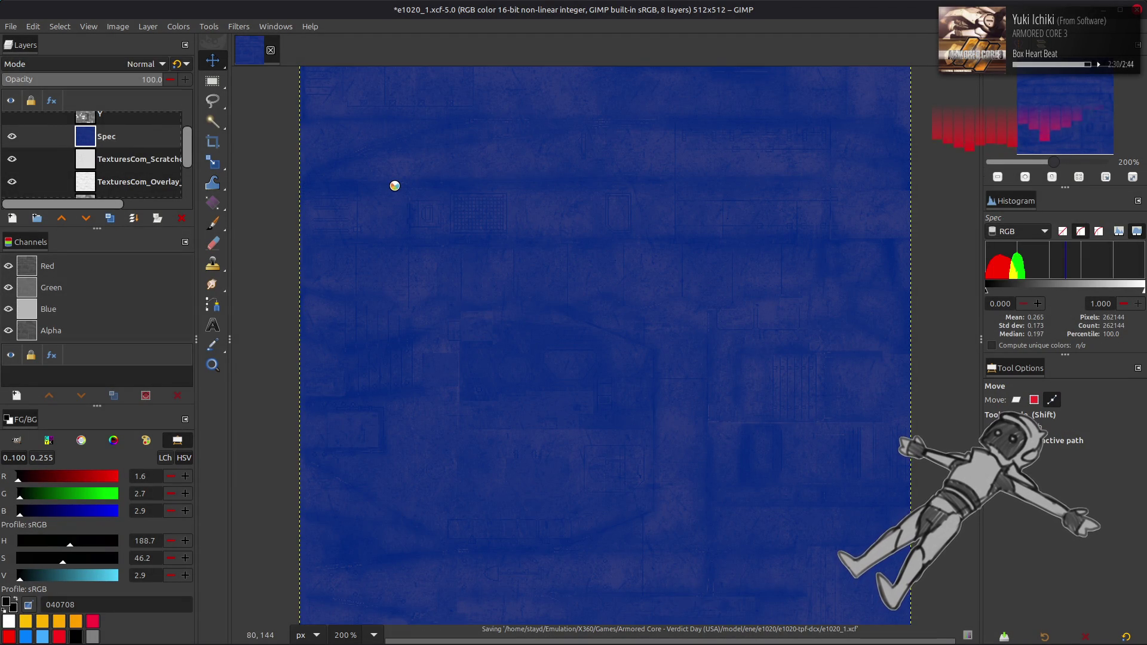
{"action": "left_click", "coordinate": [270, 51]}
{"action": "key", "text": "alt+Tab"}
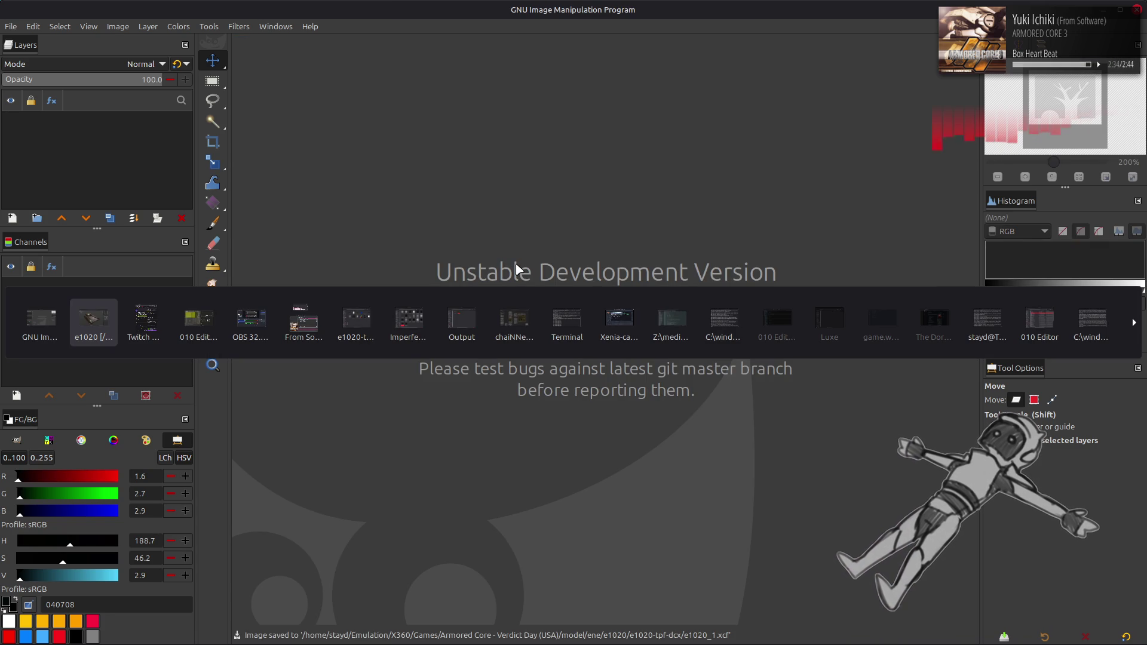
- Switch Blender's viewport to solid shading and save the tank scene
{"action": "key", "text": "alt+Tab"}
{"action": "key", "text": "alt+Tab"}
{"action": "key", "text": "alt+Tab"}
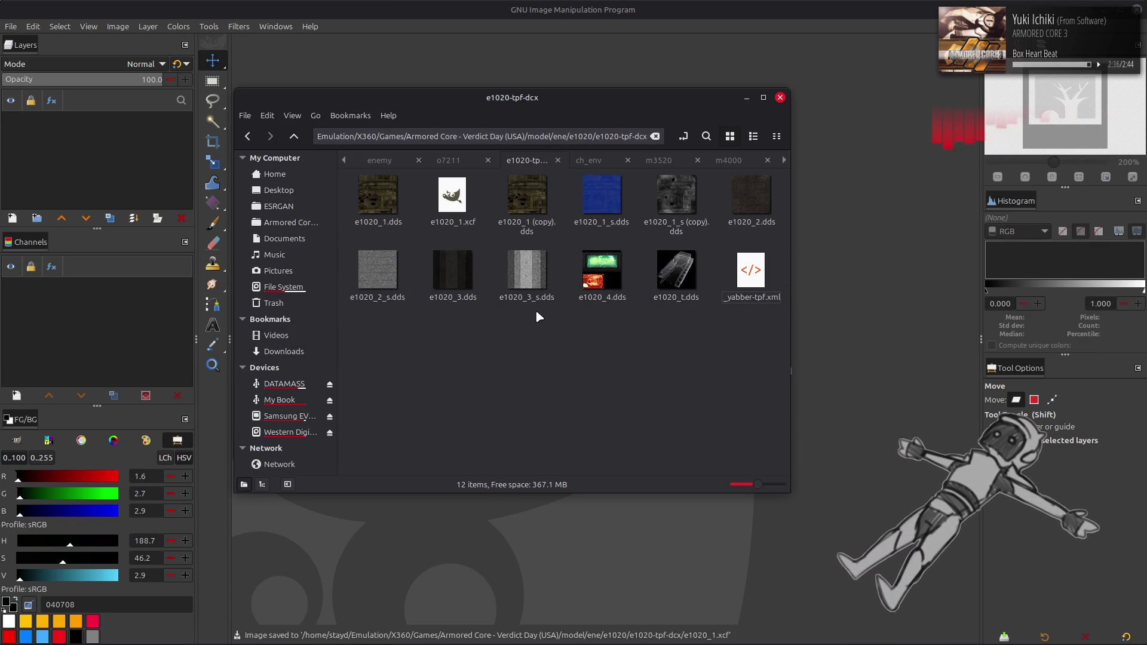
{"action": "key", "text": "alt+Tab"}
{"action": "key", "text": "alt+Tab"}
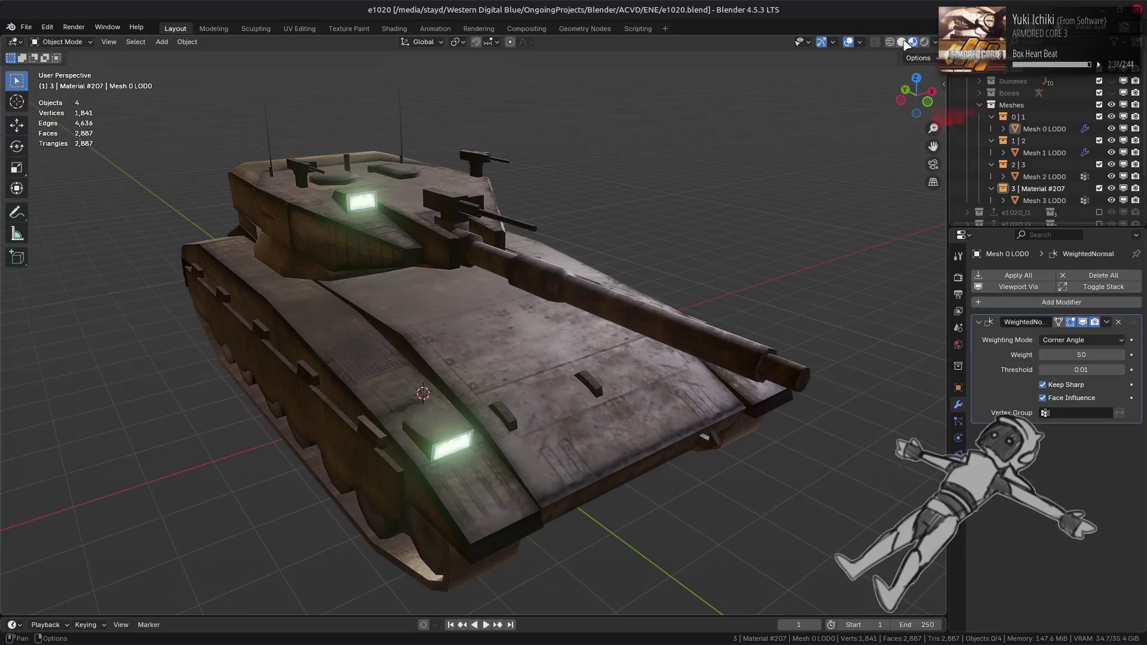
{"action": "left_click", "coordinate": [904, 42]}
{"action": "key", "text": "ctrl+s"}
- Drag e1020_2.dds from the Nemo folder into GIMP and confirm the DDS import
{"action": "key", "text": "alt+Tab"}
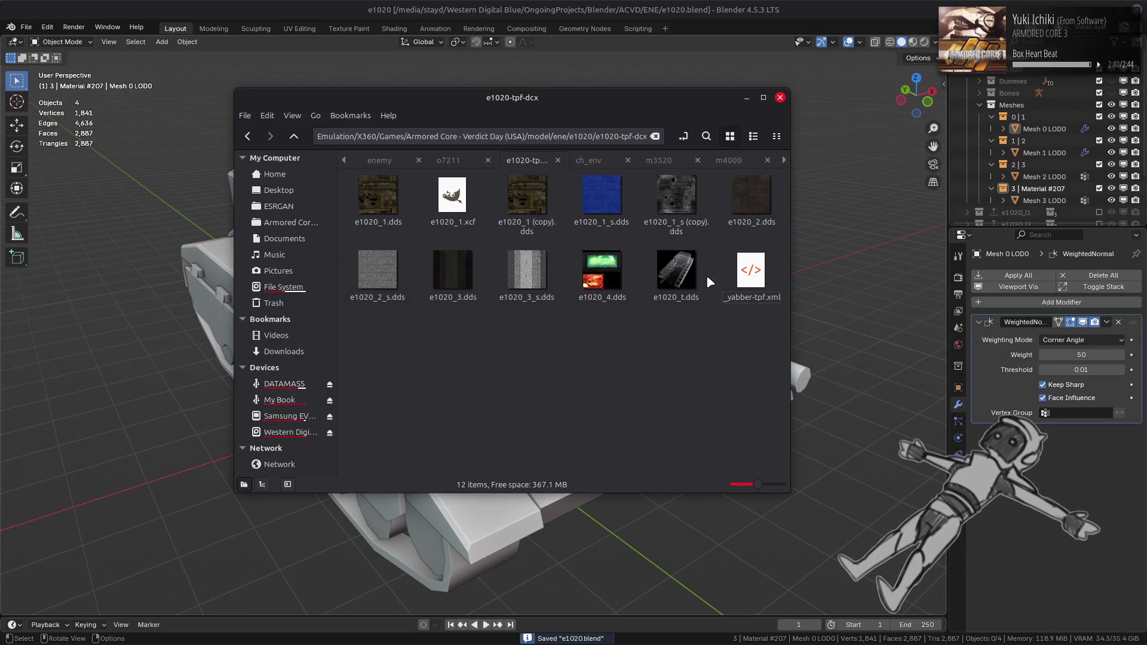
{"action": "key", "text": "alt+Tab"}
{"action": "key", "text": "alt+Tab"}
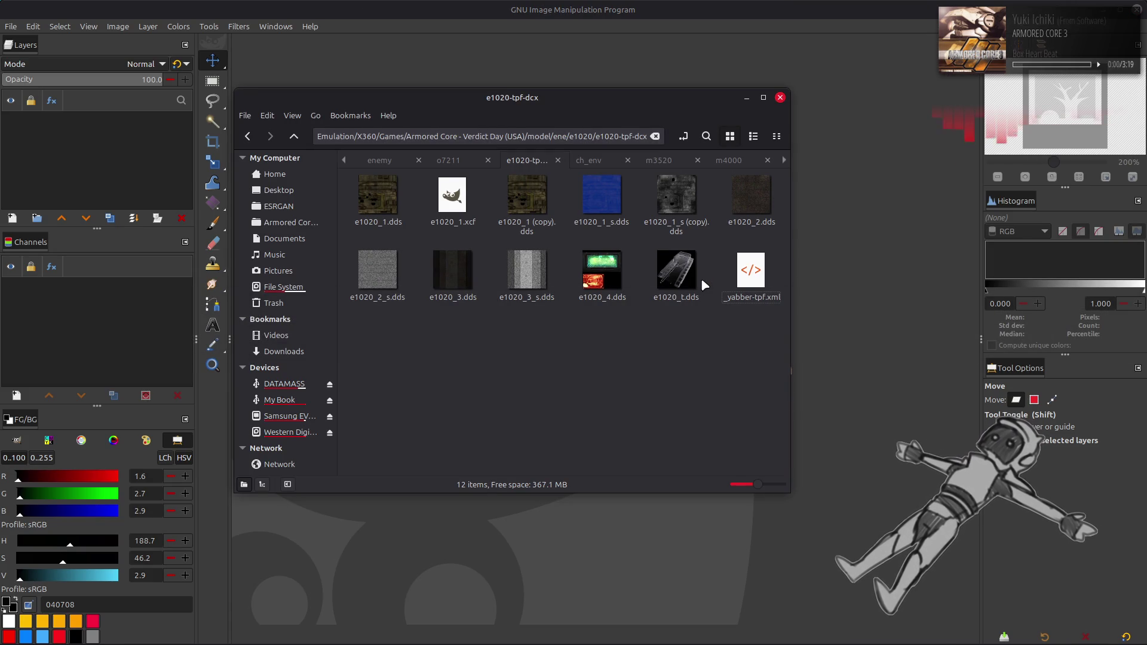
{"action": "left_click", "coordinate": [750, 180]}
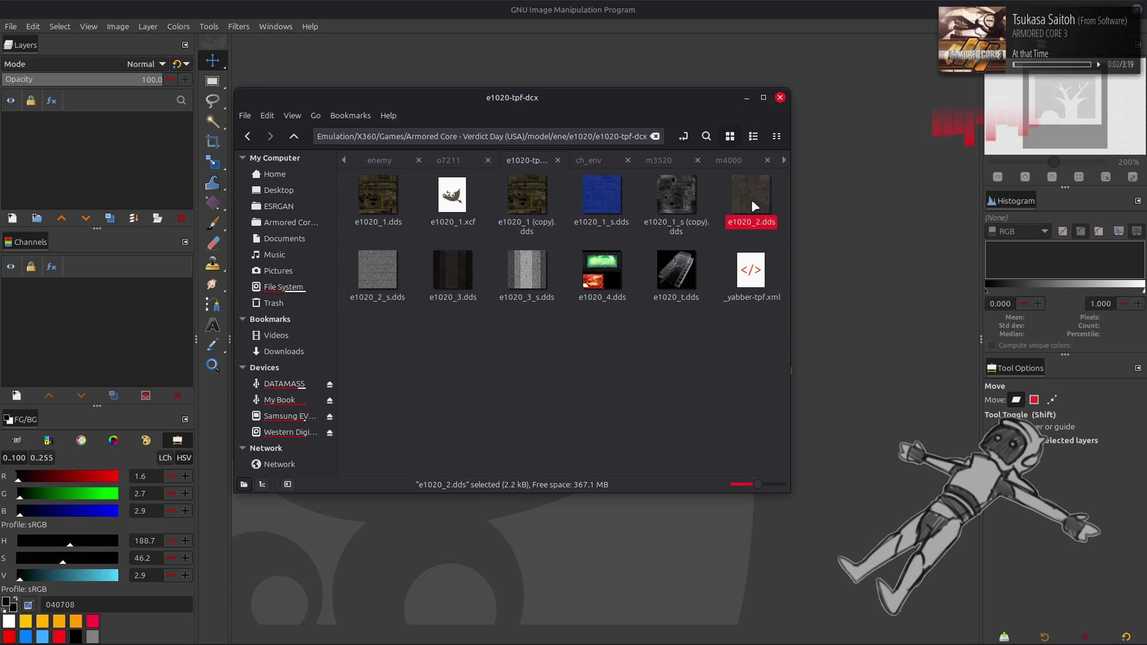
{"action": "left_click", "coordinate": [383, 288]}
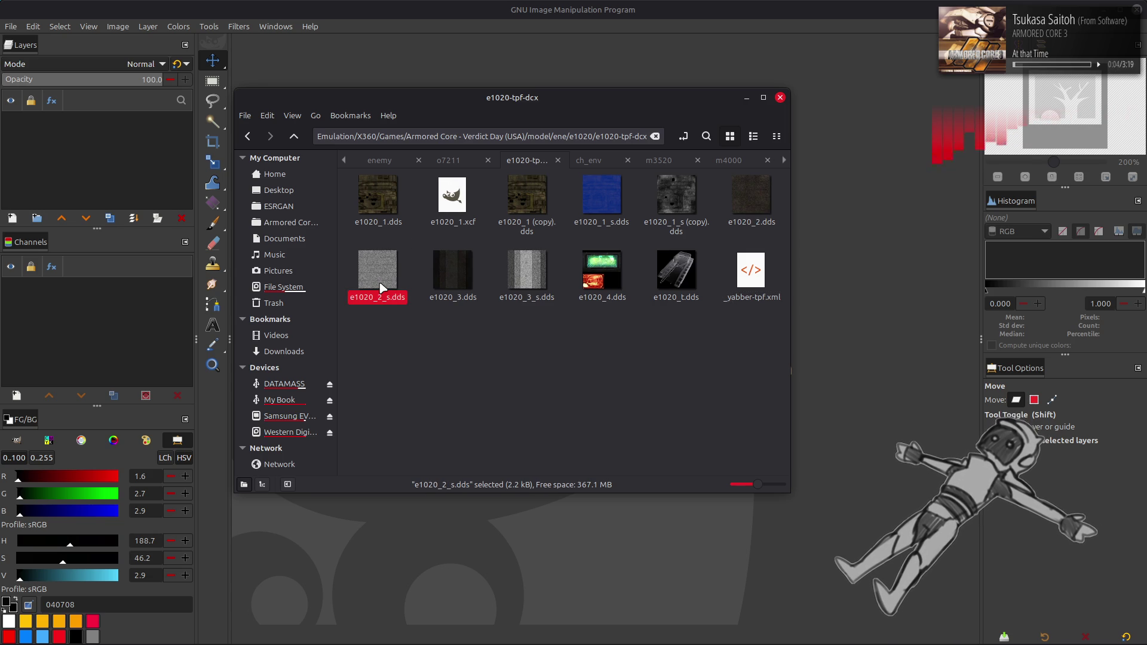
{"action": "mouse_move", "coordinate": [743, 202]}
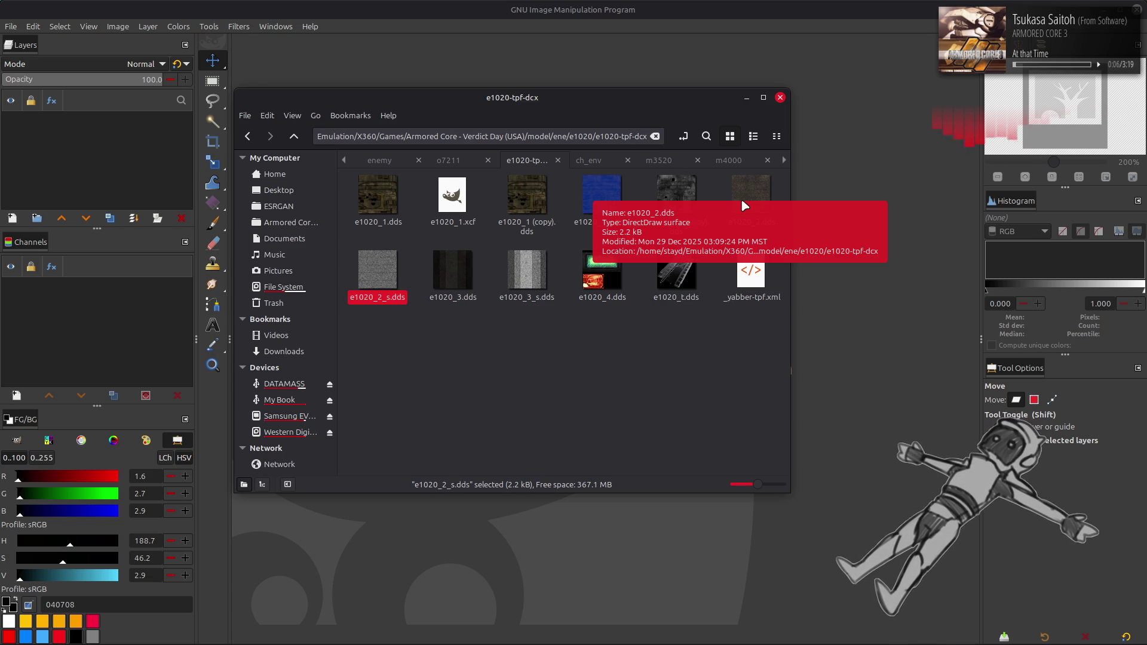
{"action": "mouse_move", "coordinate": [742, 201]}
{"action": "left_mouse_down"}
{"action": "mouse_move", "coordinate": [923, 242]}
{"action": "mouse_move", "coordinate": [941, 281]}
{"action": "mouse_move", "coordinate": [930, 289]}
{"action": "left_mouse_up"}
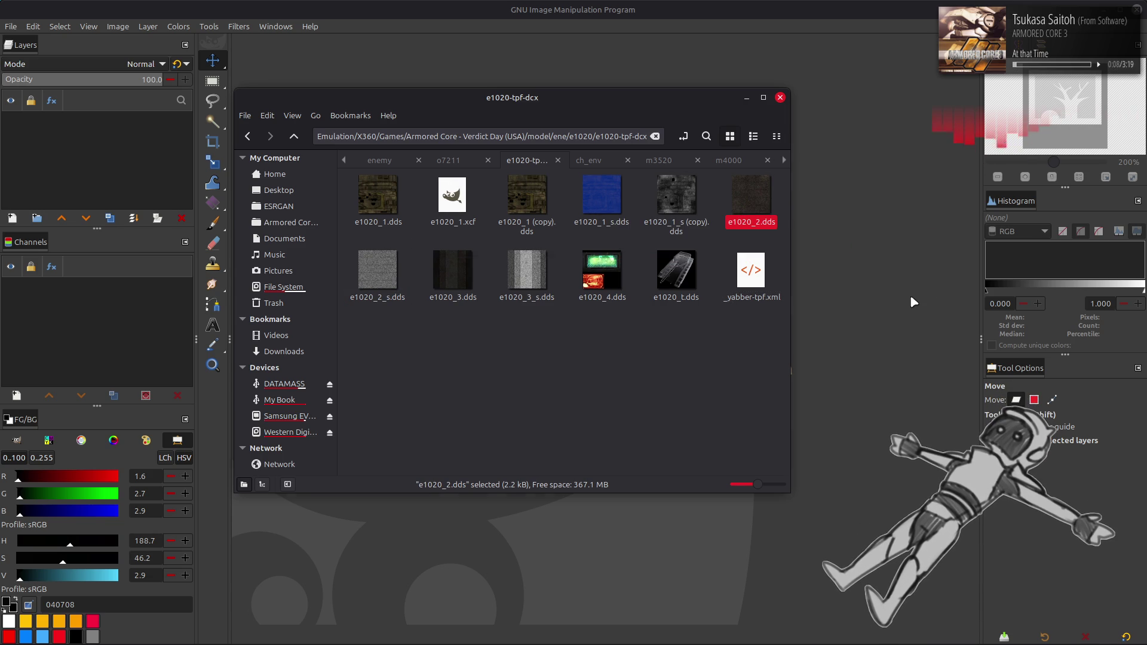
{"action": "left_click", "coordinate": [656, 366]}
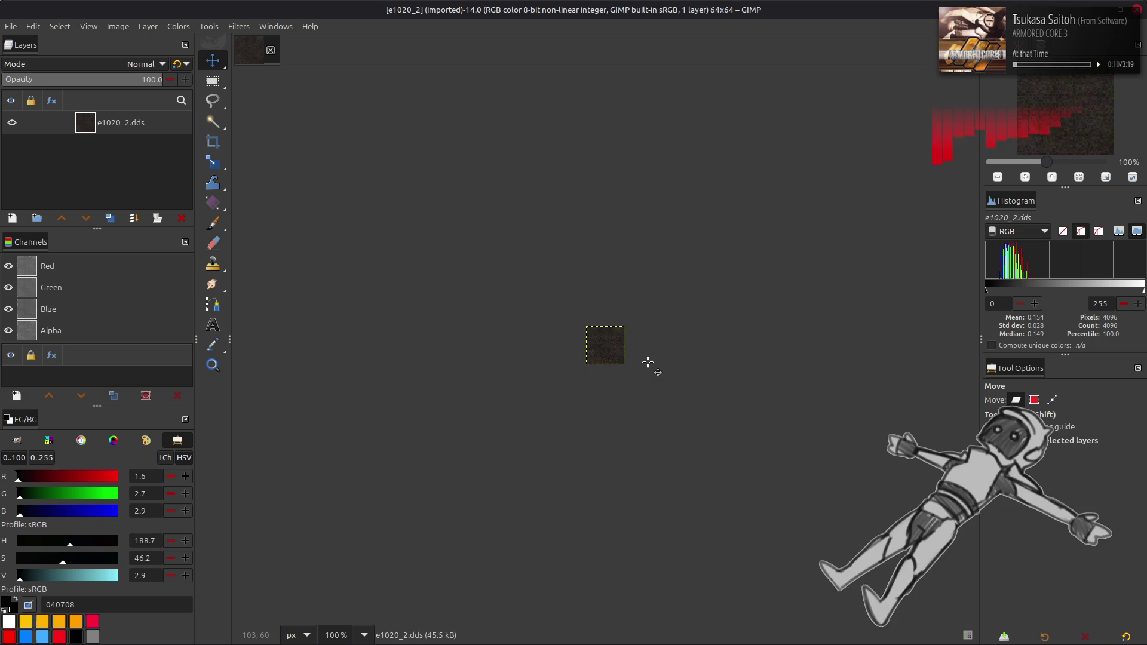
- Try adding e1020_2_s.dds as a layer, then undo it away
{"action": "scroll", "coordinate": [648, 362], "scroll_direction": "up", "scroll_amount": 6, "text": "ctrl"}
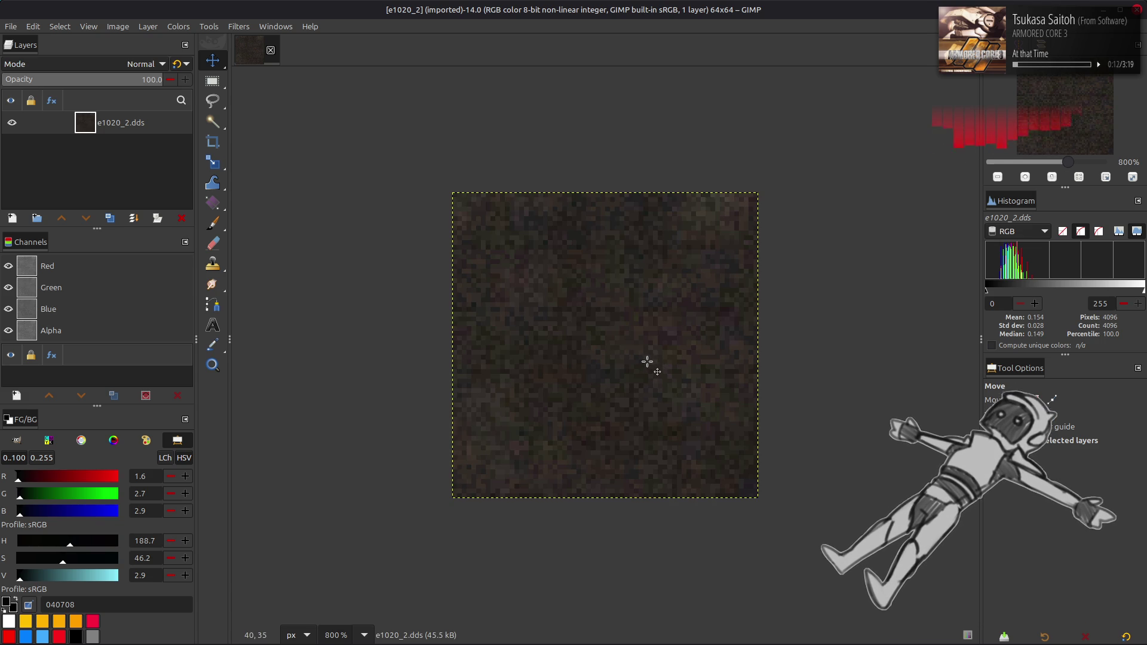
{"action": "key", "text": "alt+Tab"}
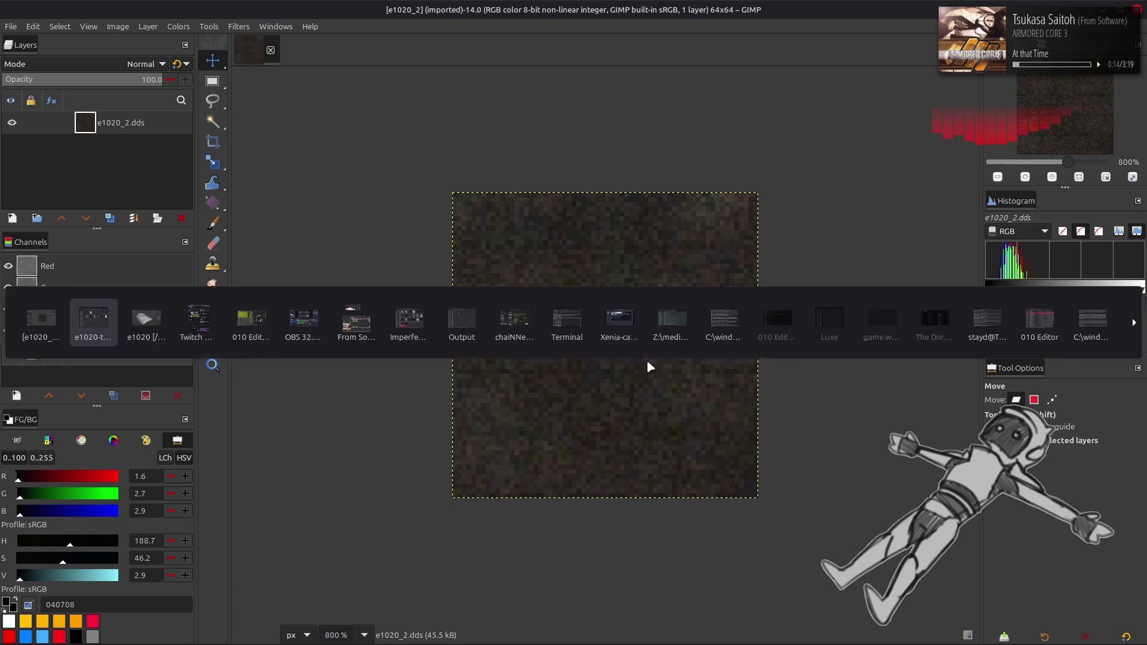
{"action": "left_click", "coordinate": [377, 292]}
{"action": "left_click_drag", "start_coordinate": [865, 353], "coordinate": [865, 354]}
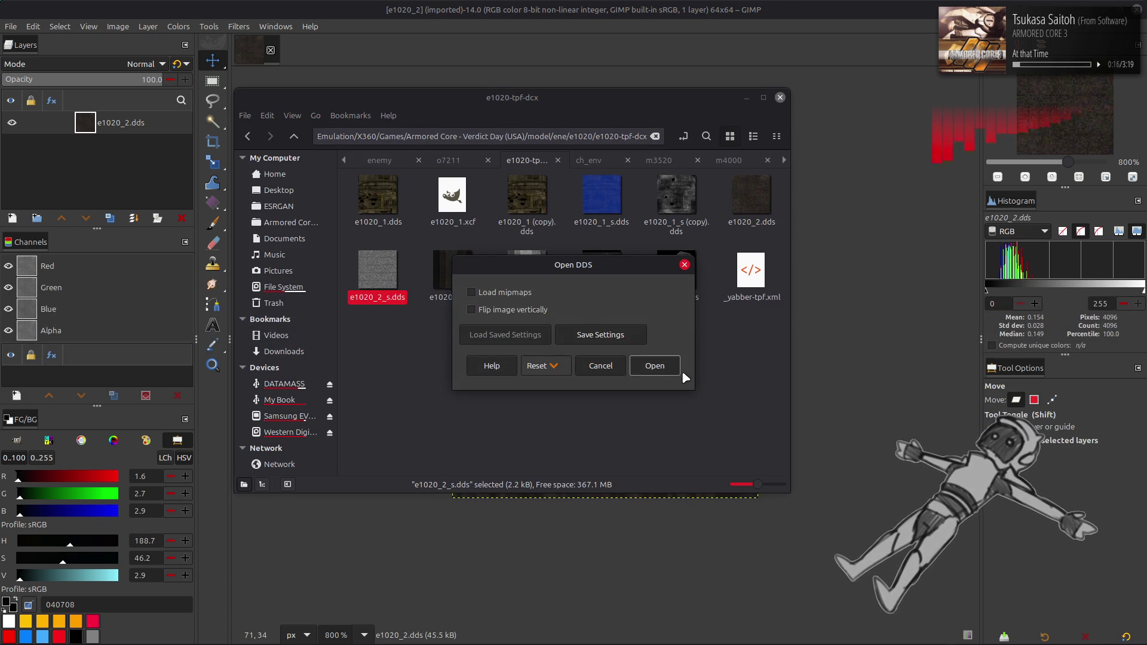
{"action": "left_click", "coordinate": [656, 366]}
{"action": "key", "text": "ctrl+z"}
{"action": "key", "text": "ctrl+y"}
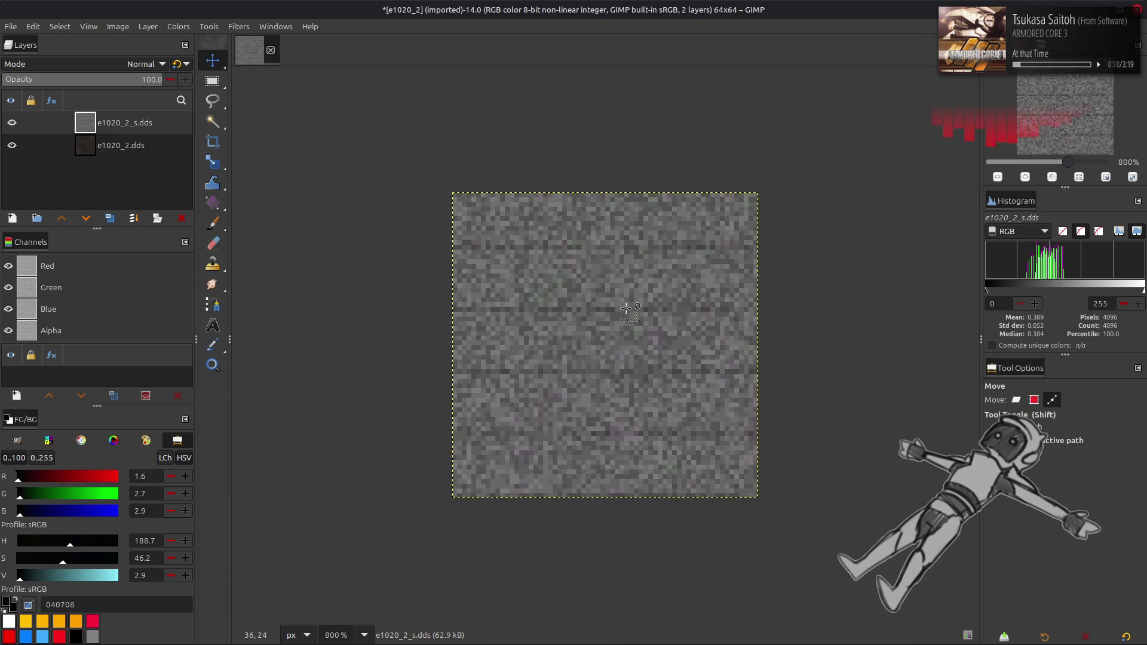
{"action": "key", "text": "ctrl"}
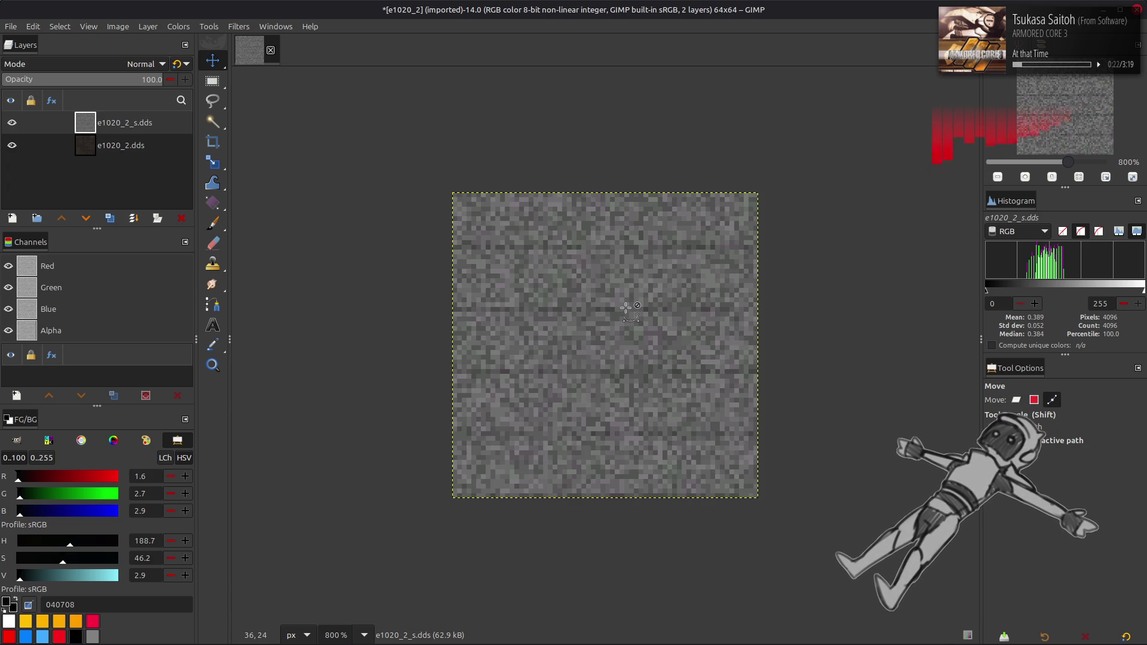
{"action": "key", "text": "ctrl+z"}
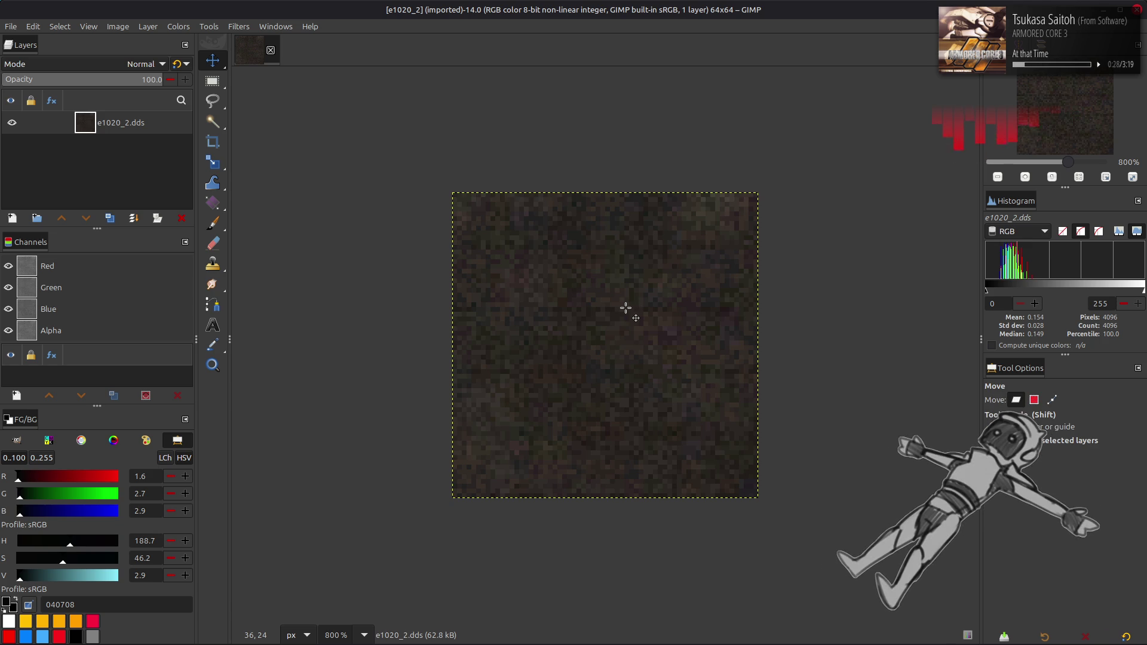
{"action": "key", "text": "ctrl+y"}
{"action": "key", "text": "ctrl+z"}
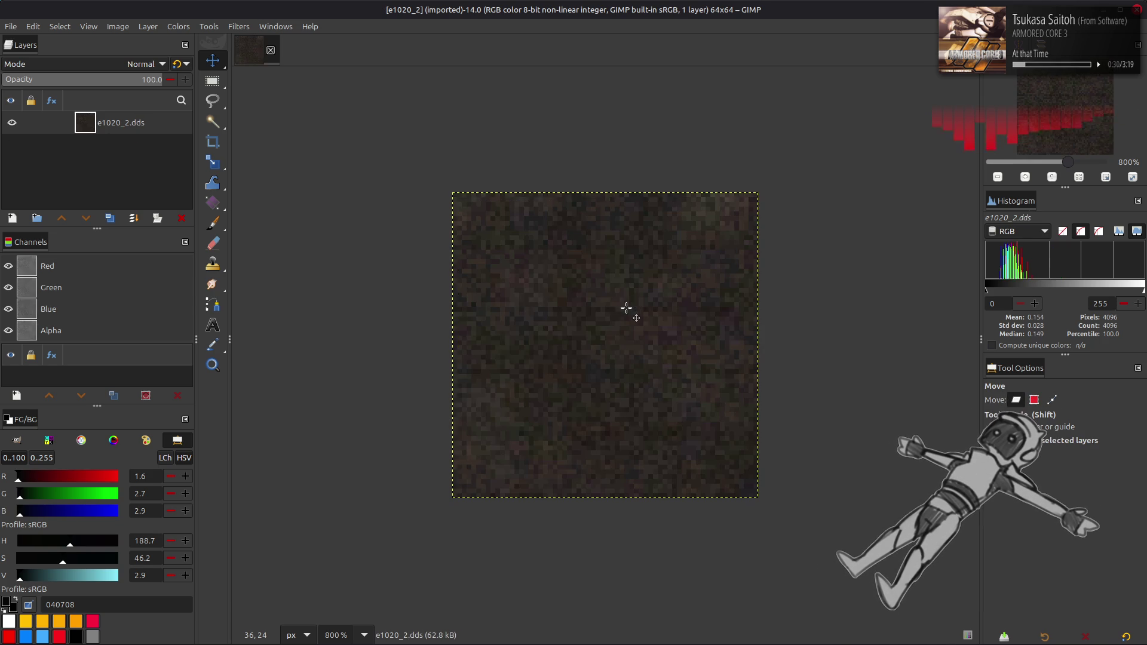
- Remove the alpha channel and rename the layer from e1020_2.dds to e1020_2
{"action": "key", "text": "ctrl+z"}
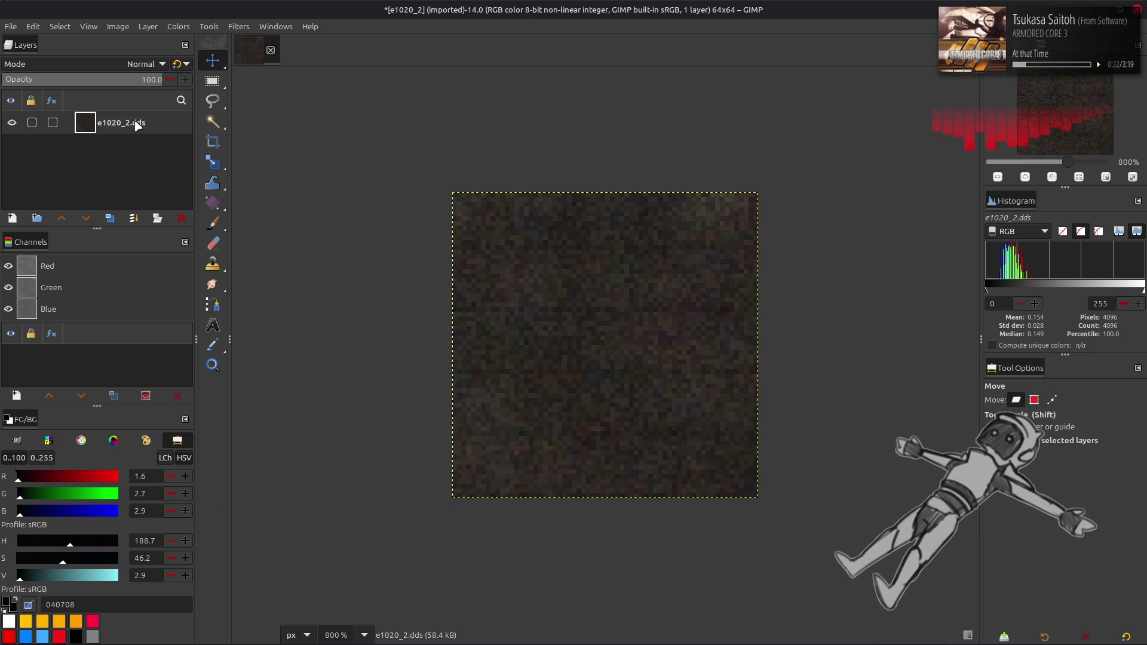
{"action": "double_click", "coordinate": [162, 122]}
{"action": "key", "text": "End"}
{"action": "key", "text": "BackSpace"}
{"action": "key", "text": "BackSpace"}
{"action": "key", "text": "BackSpace"}
{"action": "key", "text": "Return"}
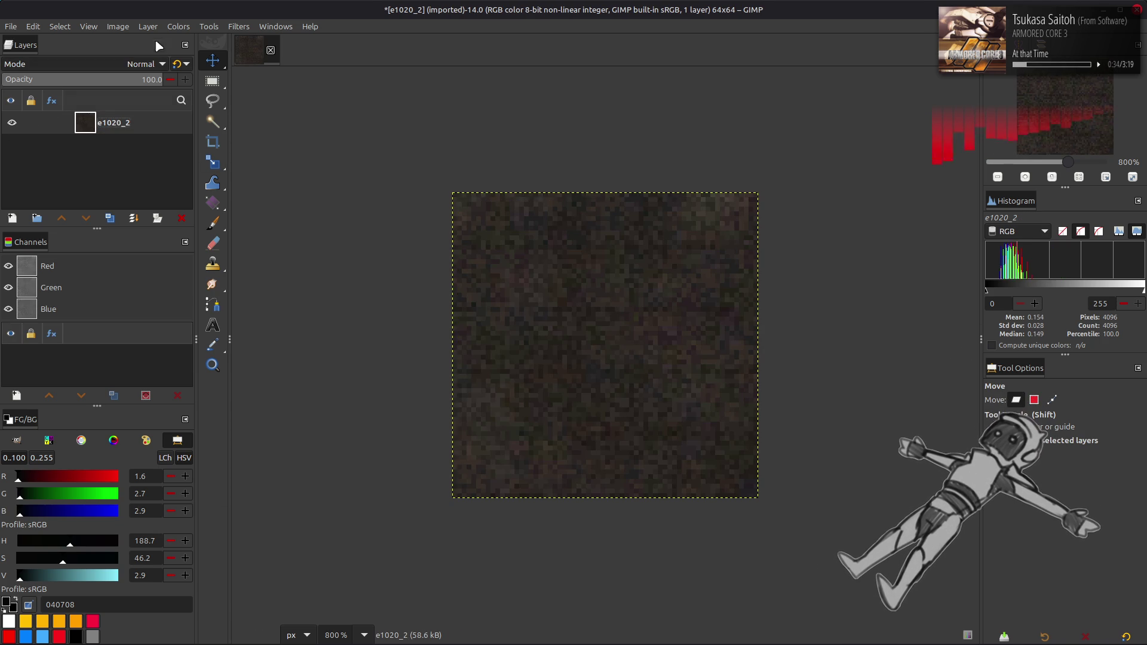
{"action": "left_click", "coordinate": [150, 28]}
- Offset the e1020_2 layer by height/2 with wrap-around
{"action": "mouse_move", "coordinate": [235, 173]}
{"action": "left_click", "coordinate": [325, 253]}
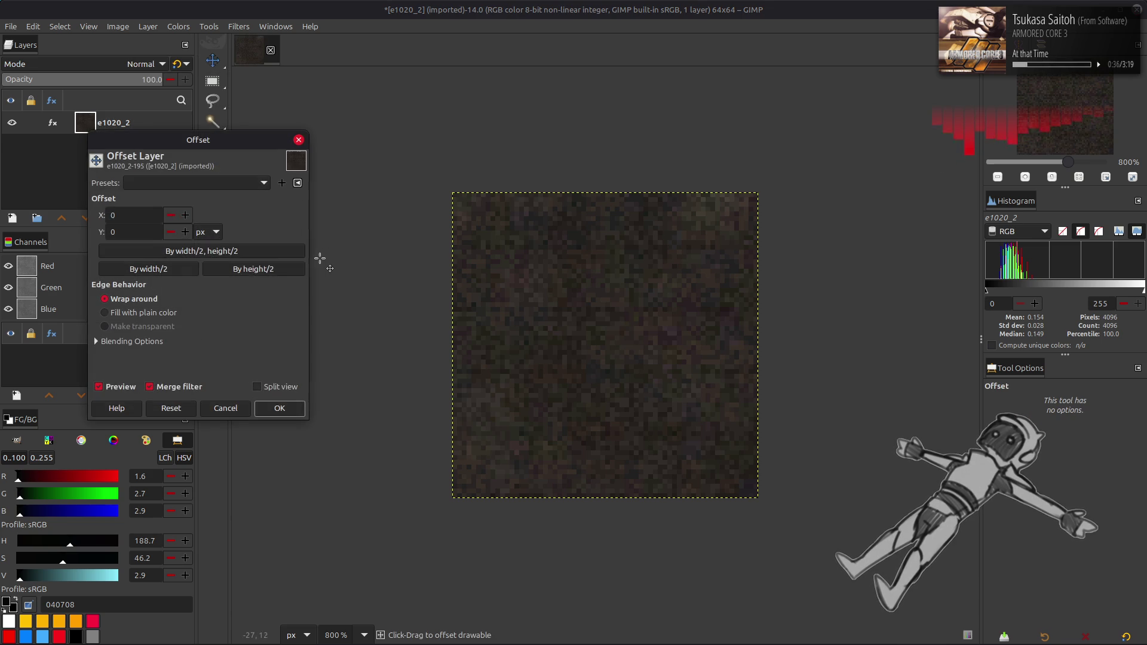
{"action": "left_click", "coordinate": [278, 271]}
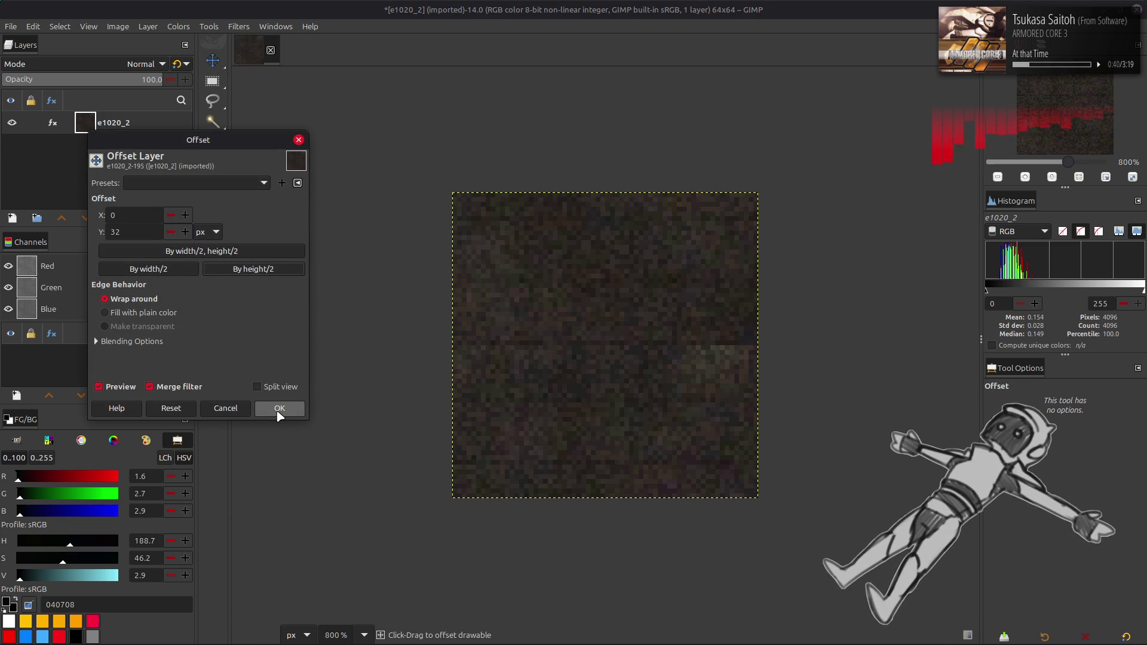
{"action": "left_click", "coordinate": [278, 412]}
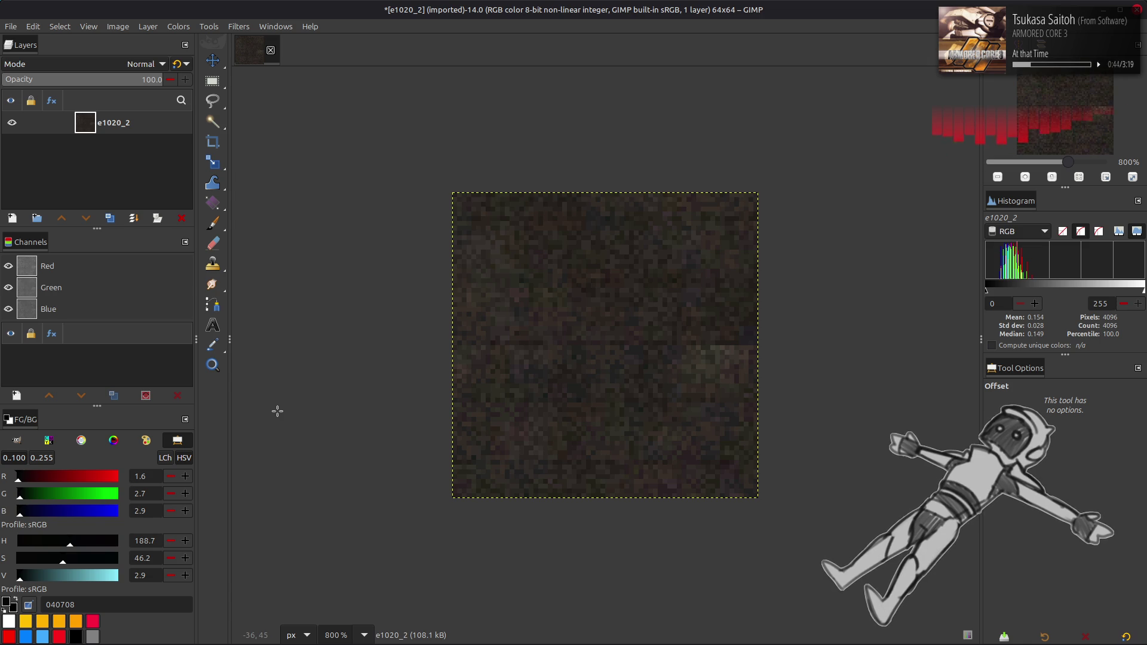
- Undo a trial move of the layer and copy the offset layer to the clipboard
{"action": "key", "text": "q"}
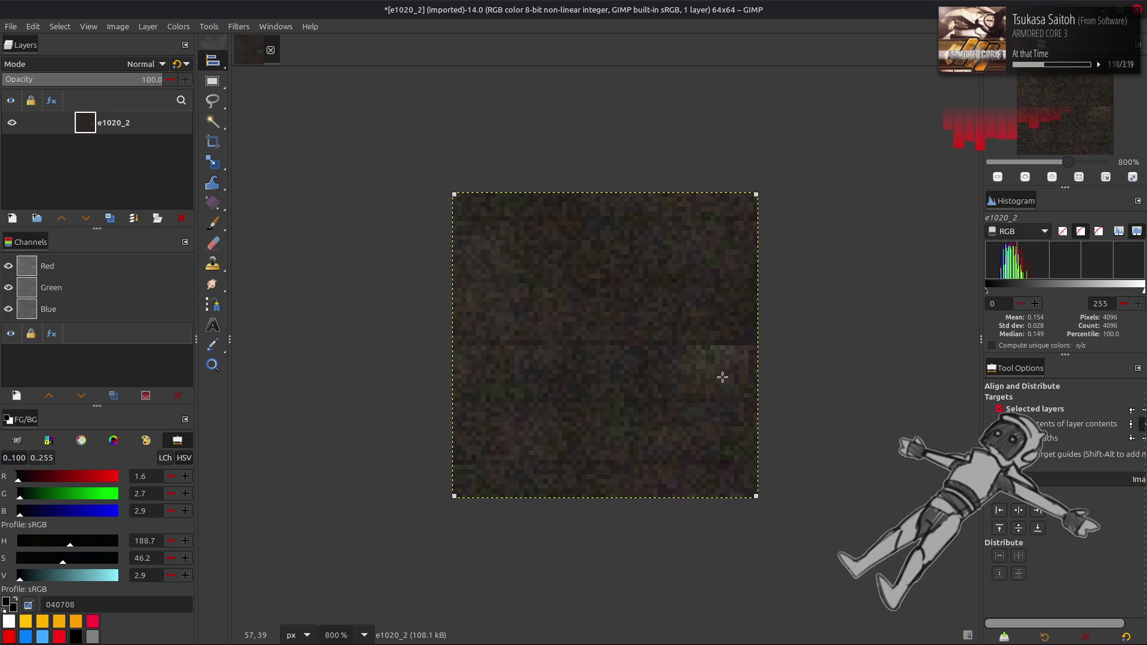
{"action": "key", "text": "m"}
{"action": "mouse_move", "coordinate": [710, 470]}
{"action": "left_mouse_down"}
{"action": "mouse_move", "coordinate": [698, 454]}
{"action": "mouse_move", "coordinate": [702, 197]}
{"action": "left_mouse_up"}
{"action": "key", "text": "ctrl+z"}
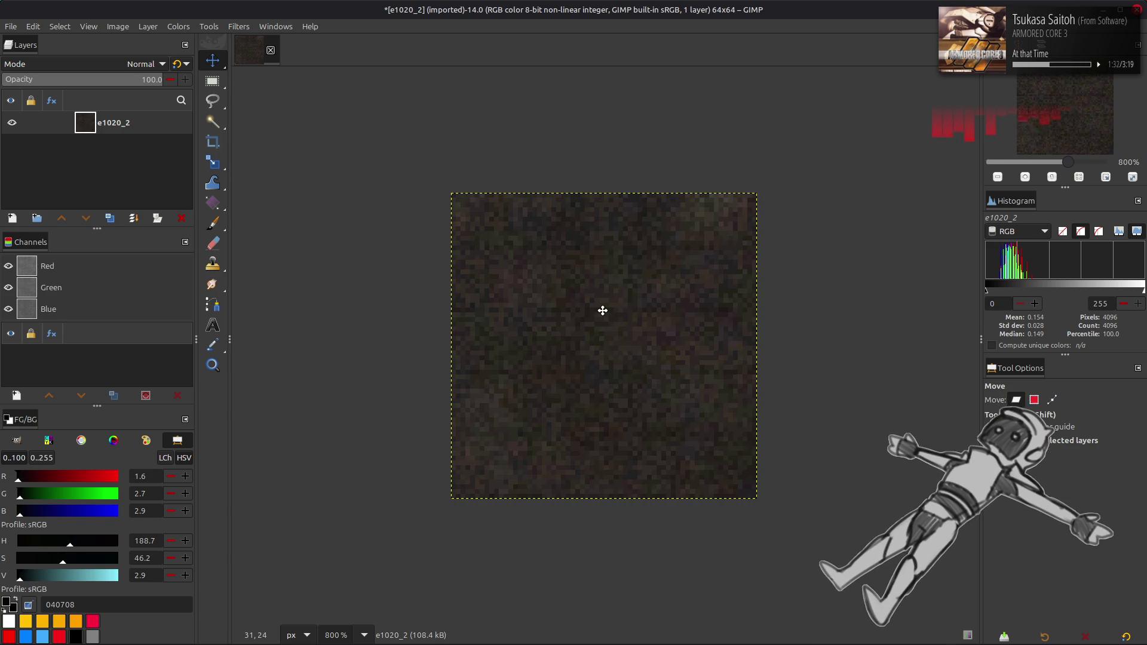
{"action": "key", "text": "ctrl+c"}
{"action": "mouse_move", "coordinate": [445, 642]}
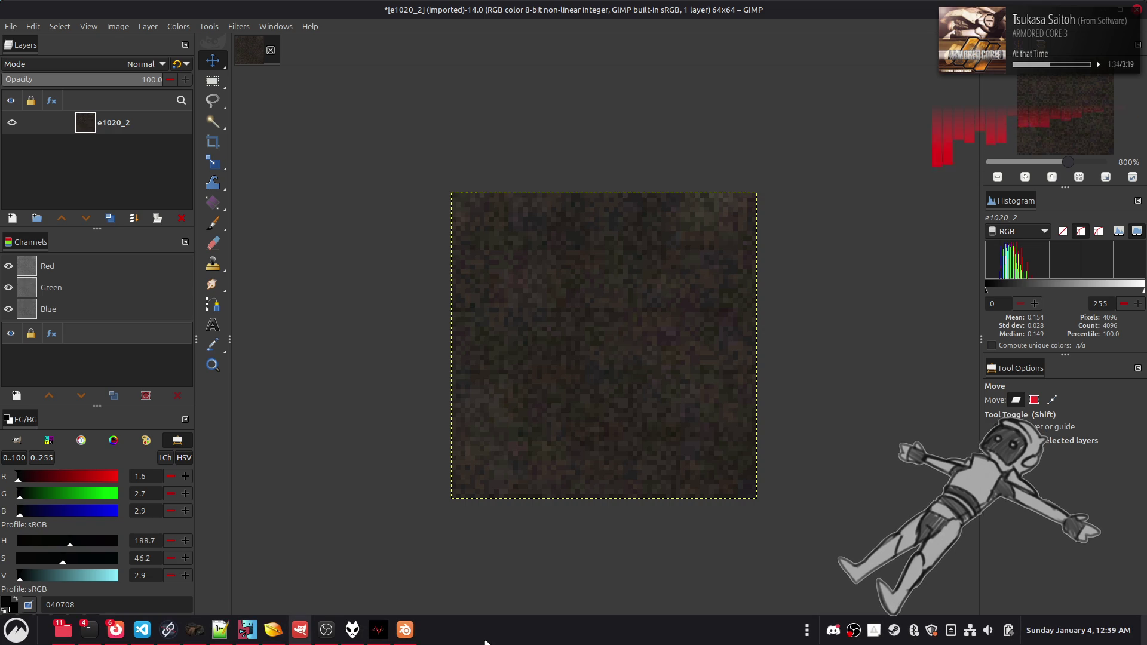
- Replace chaiNNer's Load Image node with the pasted clipboard texture, wire it to Upscale Image, and run
{"action": "left_click", "coordinate": [194, 629]}
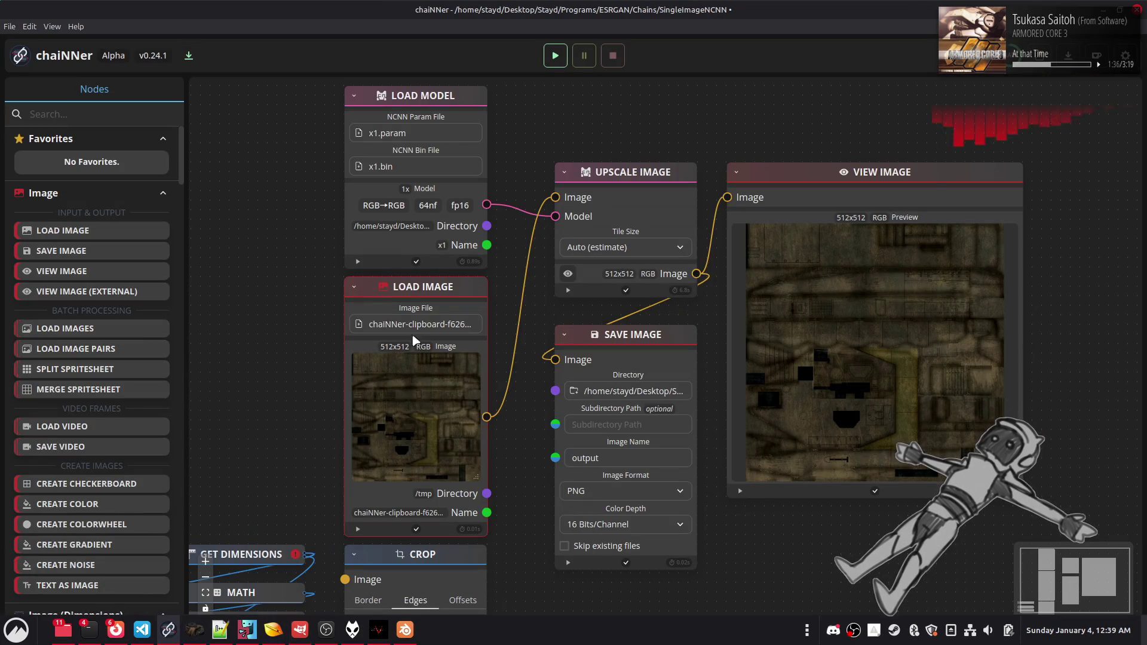
{"action": "key", "text": "Delete"}
{"action": "key", "text": "ctrl+v"}
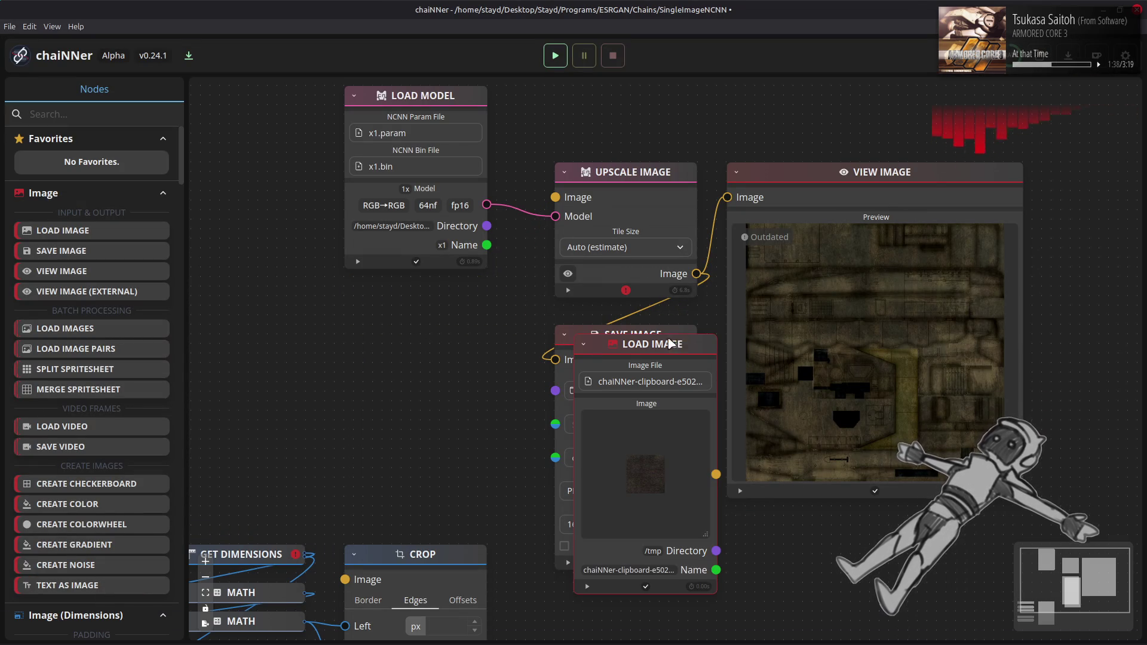
{"action": "mouse_move", "coordinate": [698, 348]}
{"action": "left_mouse_down"}
{"action": "mouse_move", "coordinate": [442, 259]}
{"action": "mouse_move", "coordinate": [472, 291]}
{"action": "mouse_move", "coordinate": [462, 292]}
{"action": "left_mouse_up"}
{"action": "mouse_move", "coordinate": [487, 416]}
{"action": "left_mouse_down"}
{"action": "mouse_move", "coordinate": [520, 230]}
{"action": "mouse_move", "coordinate": [555, 197]}
{"action": "left_mouse_up"}
{"action": "left_click", "coordinate": [555, 56]}
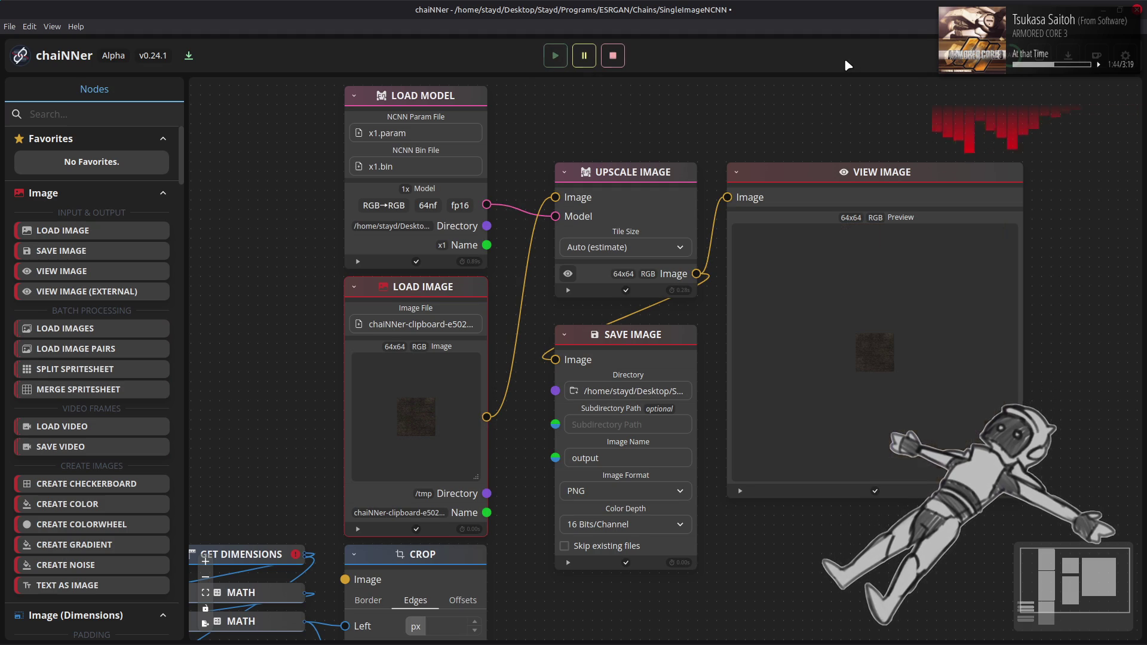
{"action": "key", "text": "alt+Tab"}
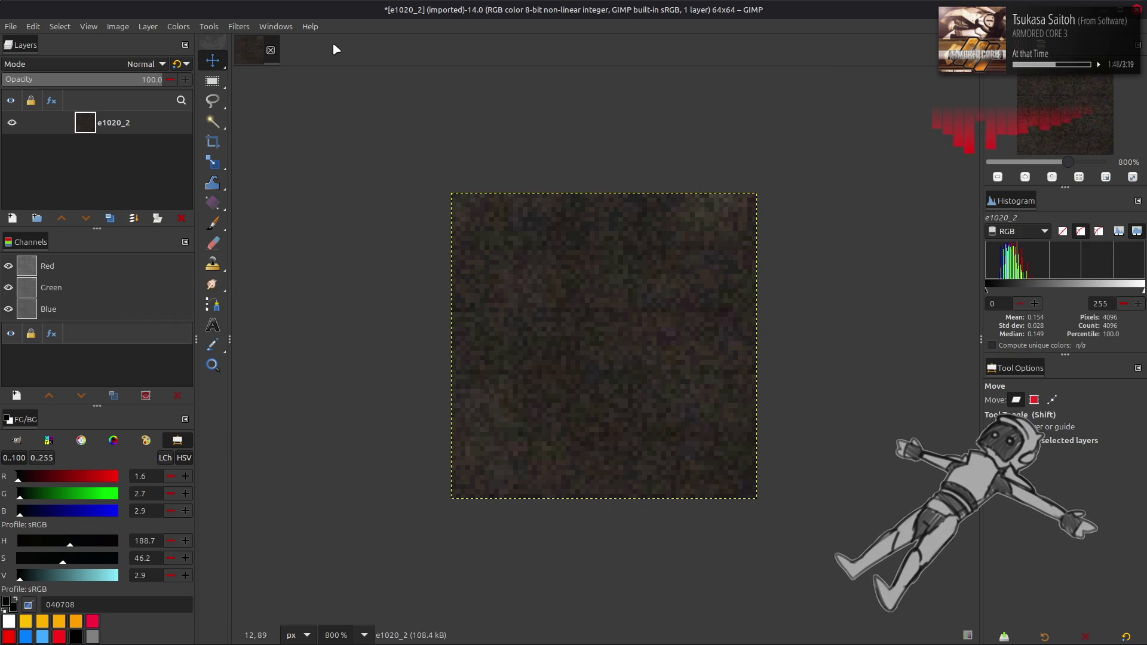
- Convert the image precision to 16-bit integer
{"action": "left_click", "coordinate": [118, 26]}
{"action": "mouse_move", "coordinate": [168, 74]}
{"action": "left_click", "coordinate": [283, 87]}
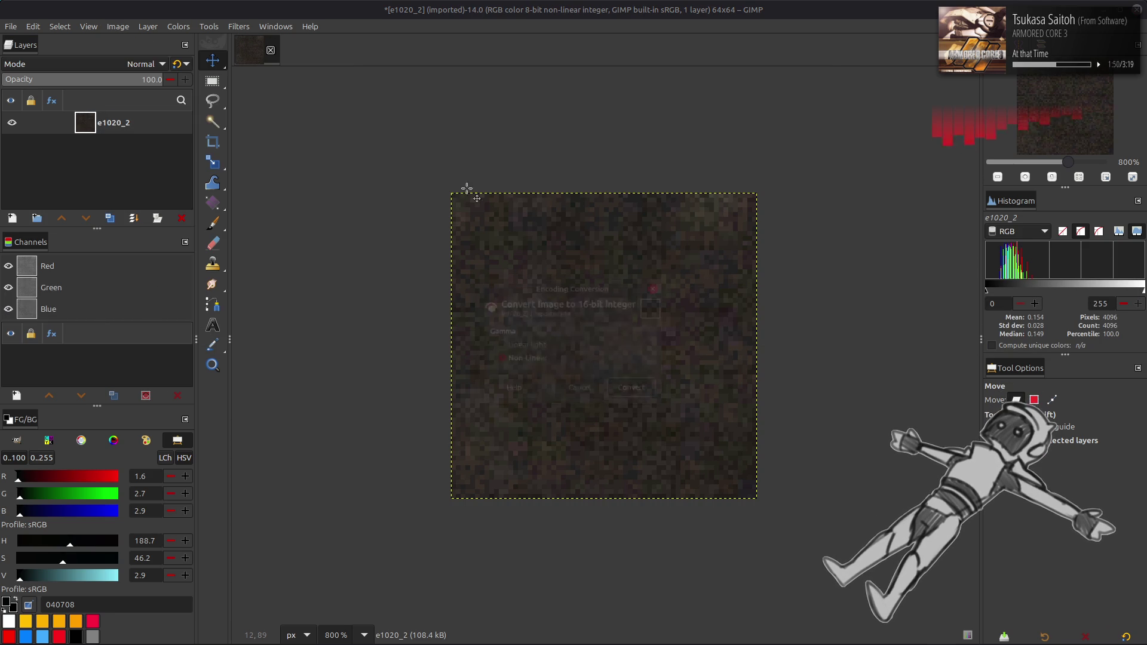
{"action": "left_click", "coordinate": [634, 390]}
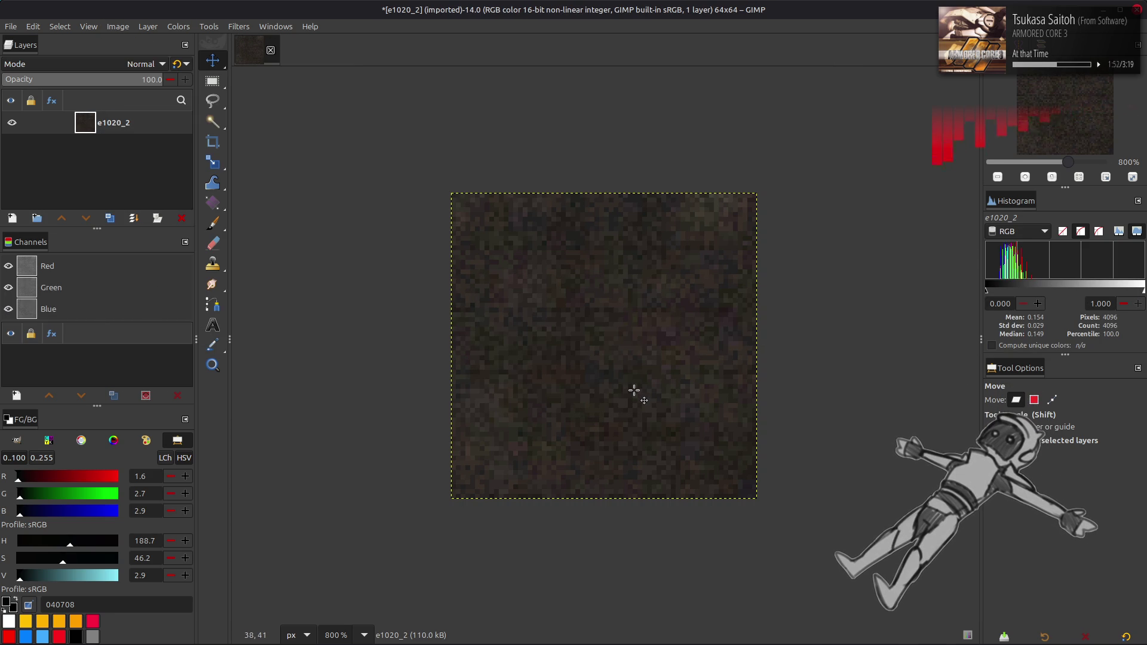
- Add output.png from the Output folder as a layer and name it Clean
{"action": "key", "text": "alt+Tab"}
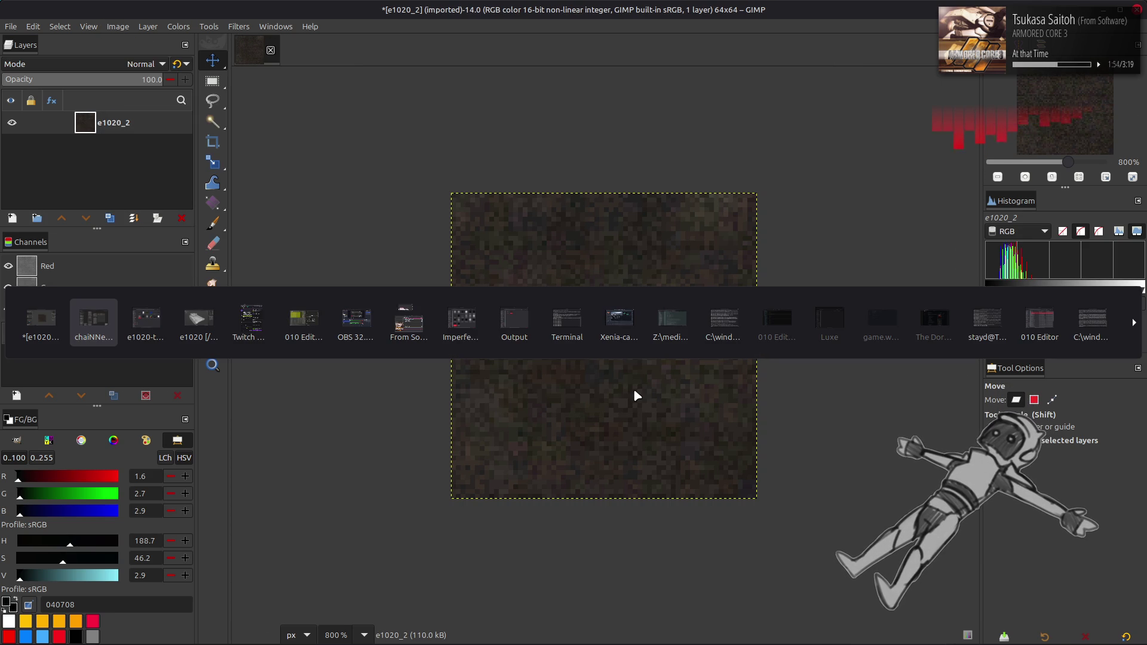
{"action": "left_click", "coordinate": [515, 318]}
{"action": "left_click_drag", "start_coordinate": [267, 141], "coordinate": [702, 303]}
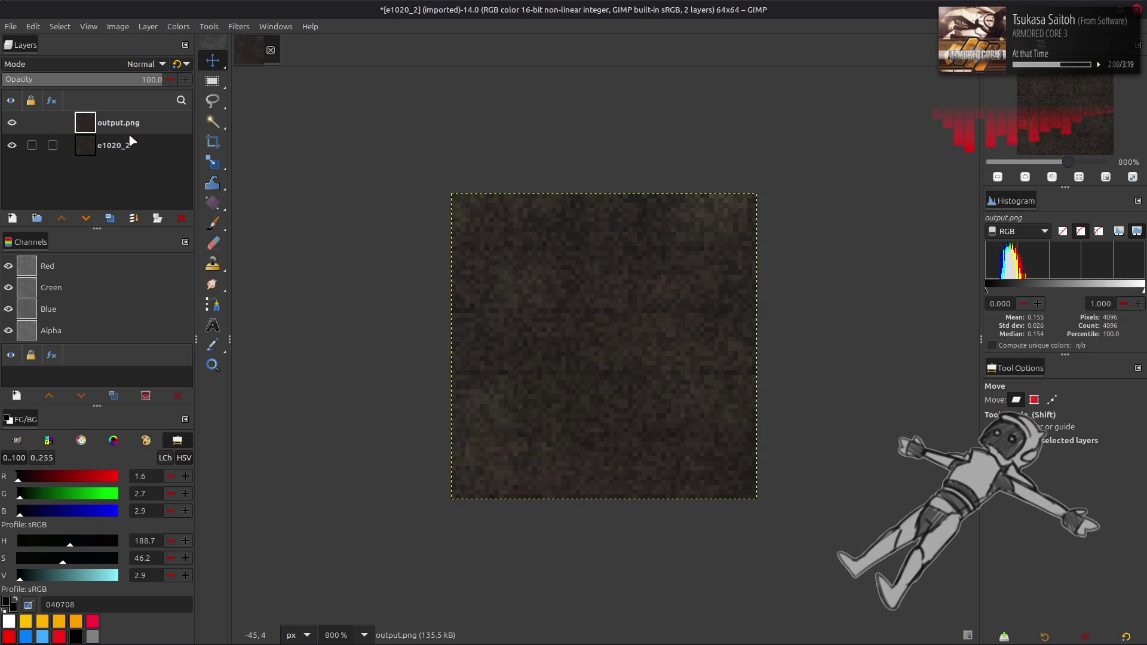
{"action": "double_click", "coordinate": [118, 123]}
{"action": "type", "text": "Clean"}
{"action": "key", "text": "Return"}
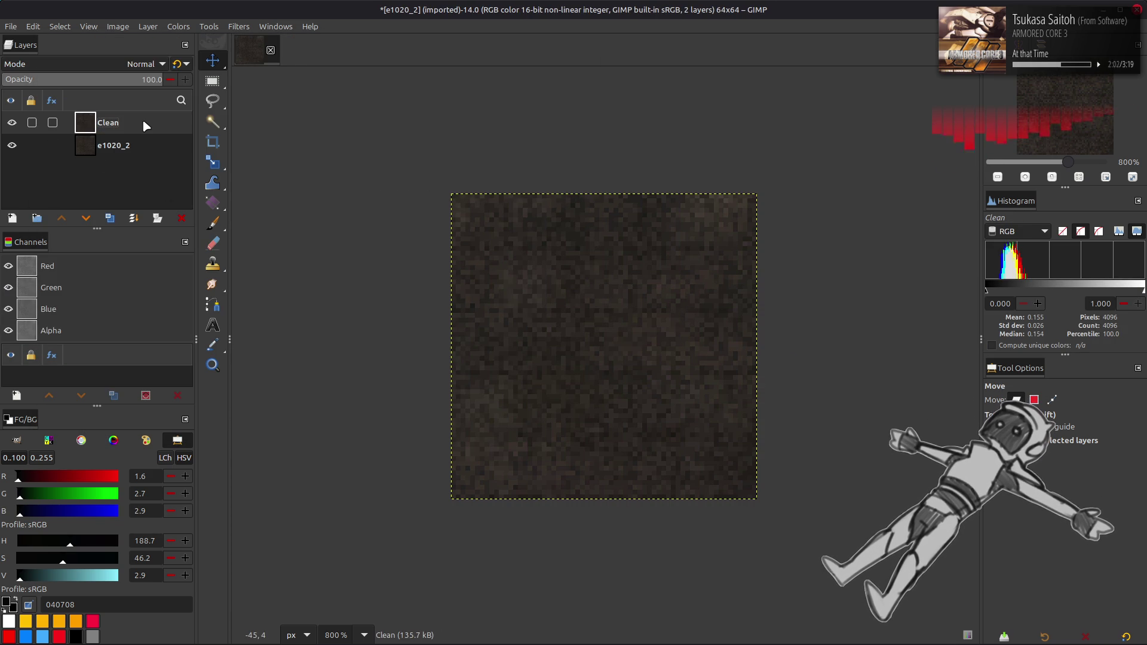
- Toggle the Clean layer's visibility repeatedly to compare it against the original e1020_2
{"action": "left_click", "coordinate": [11, 125]}
{"action": "left_click", "coordinate": [11, 124]}
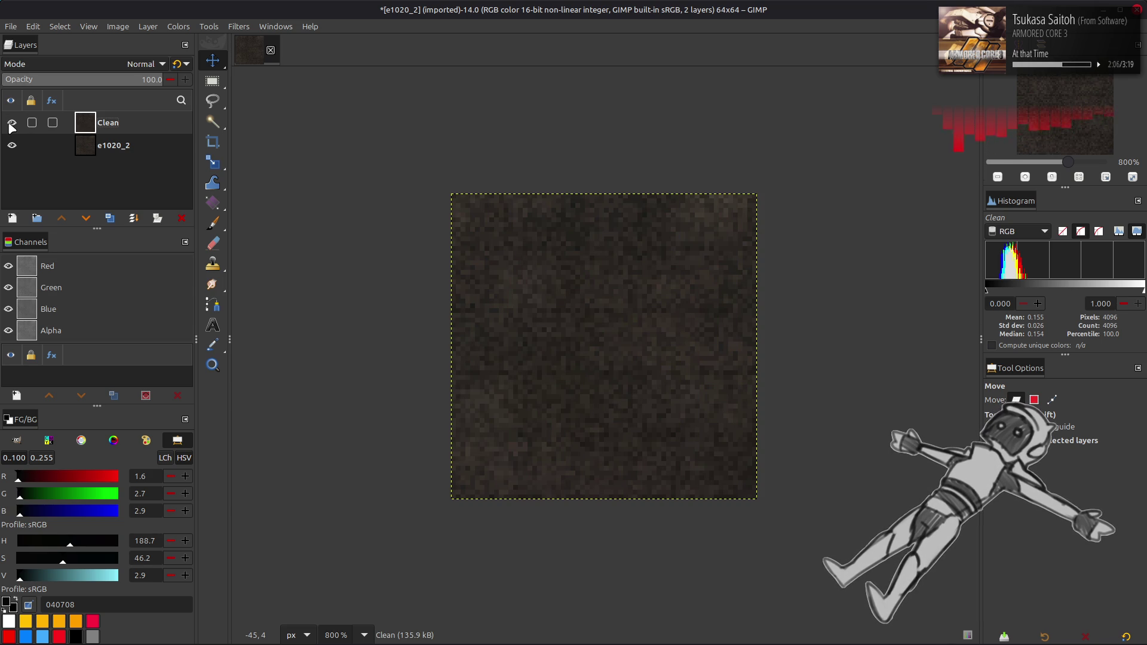
{"action": "left_click", "coordinate": [11, 124]}
{"action": "left_click", "coordinate": [11, 124]}
{"action": "left_click", "coordinate": [12, 125]}
{"action": "left_click", "coordinate": [11, 125]}
{"action": "left_click", "coordinate": [11, 124]}
{"action": "left_click", "coordinate": [11, 124]}
{"action": "left_click", "coordinate": [11, 124]}
{"action": "left_click", "coordinate": [11, 124]}
{"action": "left_click", "coordinate": [11, 124]}
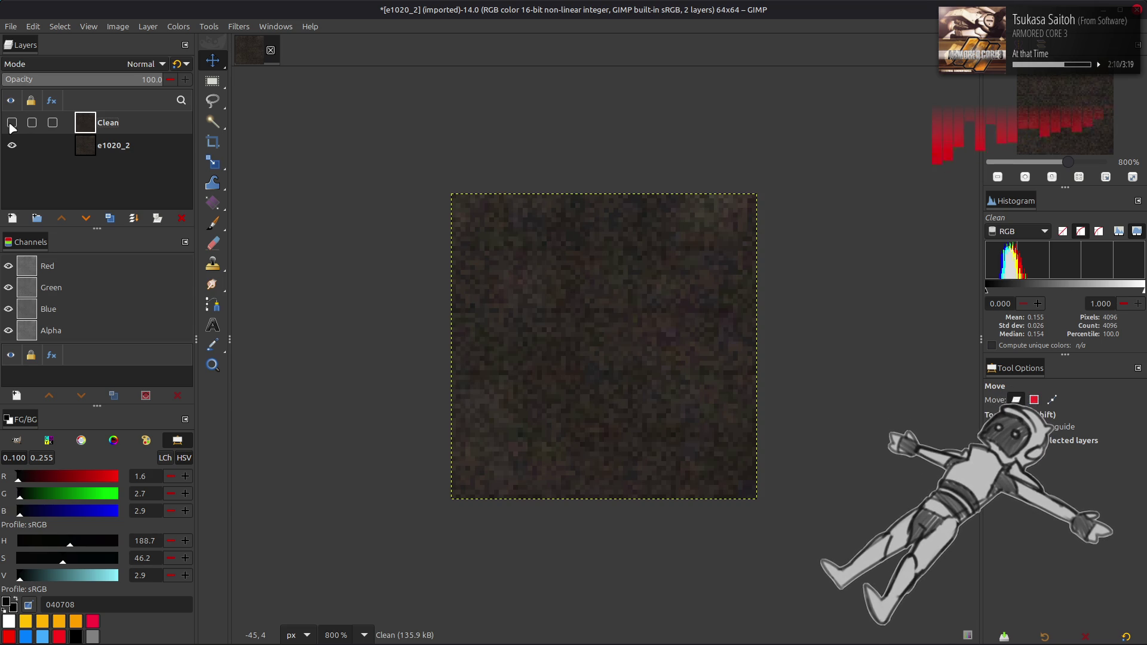
{"action": "left_click", "coordinate": [11, 124]}
{"action": "left_click", "coordinate": [11, 125]}
{"action": "left_click", "coordinate": [11, 124]}
{"action": "left_click", "coordinate": [12, 124]}
{"action": "left_click", "coordinate": [11, 124]}
{"action": "left_click", "coordinate": [11, 124]}
{"action": "left_click", "coordinate": [11, 124]}
{"action": "left_click", "coordinate": [11, 125]}
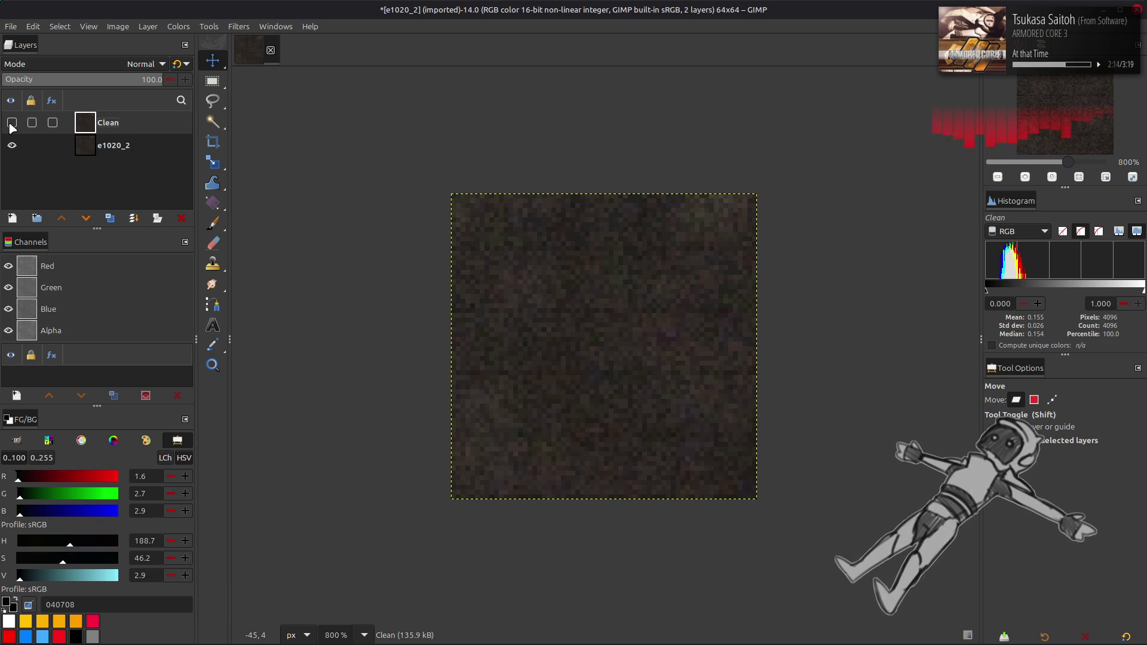
{"action": "left_click", "coordinate": [11, 124]}
- Duplicate e1020_2, raise the copy to the top, and launch G'MIC-Qt's Gaussian blur
{"action": "left_click", "coordinate": [128, 147]}
{"action": "left_click", "coordinate": [129, 126]}
{"action": "left_click", "coordinate": [129, 143]}
{"action": "left_click", "coordinate": [129, 130]}
{"action": "left_click", "coordinate": [129, 144]}
{"action": "left_click", "coordinate": [110, 219]}
{"action": "left_click", "coordinate": [61, 218]}
{"action": "left_click", "coordinate": [239, 27]}
{"action": "left_click", "coordinate": [269, 289]}
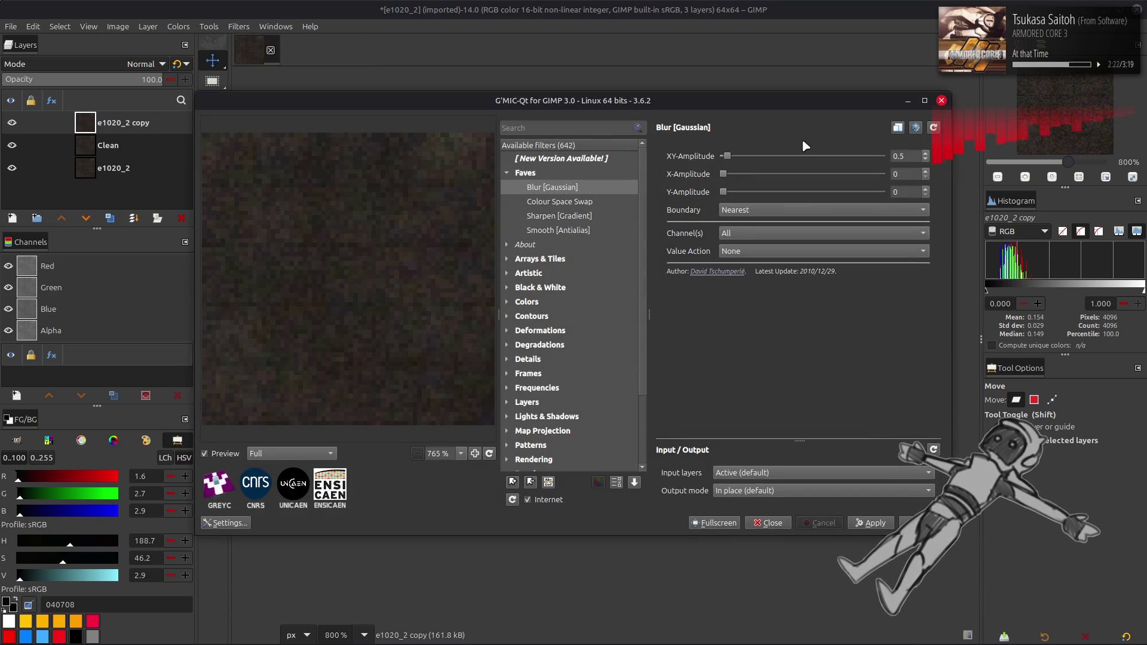
- Apply a strength-20 Gaussian blur to the e1020_2 copy
{"action": "left_click_drag", "start_coordinate": [727, 157], "coordinate": [885, 156]}
{"action": "scroll", "coordinate": [794, 211], "scroll_direction": "down", "scroll_amount": 1}
{"action": "left_click", "coordinate": [914, 523]}
- Put a Clean duplicate on top in Grain extract mode, merge it down, then set Grain merge
{"action": "left_click", "coordinate": [108, 146]}
{"action": "left_click", "coordinate": [110, 218]}
{"action": "left_click", "coordinate": [61, 218]}
{"action": "scroll", "coordinate": [144, 64], "scroll_direction": "down", "scroll_amount": 3}
{"action": "left_click", "coordinate": [143, 64]}
{"action": "left_click", "coordinate": [36, 503]}
{"action": "right_click", "coordinate": [123, 127]}
{"action": "left_click", "coordinate": [153, 235]}
{"action": "left_click", "coordinate": [116, 64]}
{"action": "left_click", "coordinate": [96, 471]}
- Delete the e1020_2 copy, try a Clean copy in LCh Lightness mode, then delete it
{"action": "left_click", "coordinate": [104, 148]}
{"action": "left_click", "coordinate": [110, 218]}
{"action": "left_click", "coordinate": [118, 128]}
{"action": "key", "text": "Delete"}
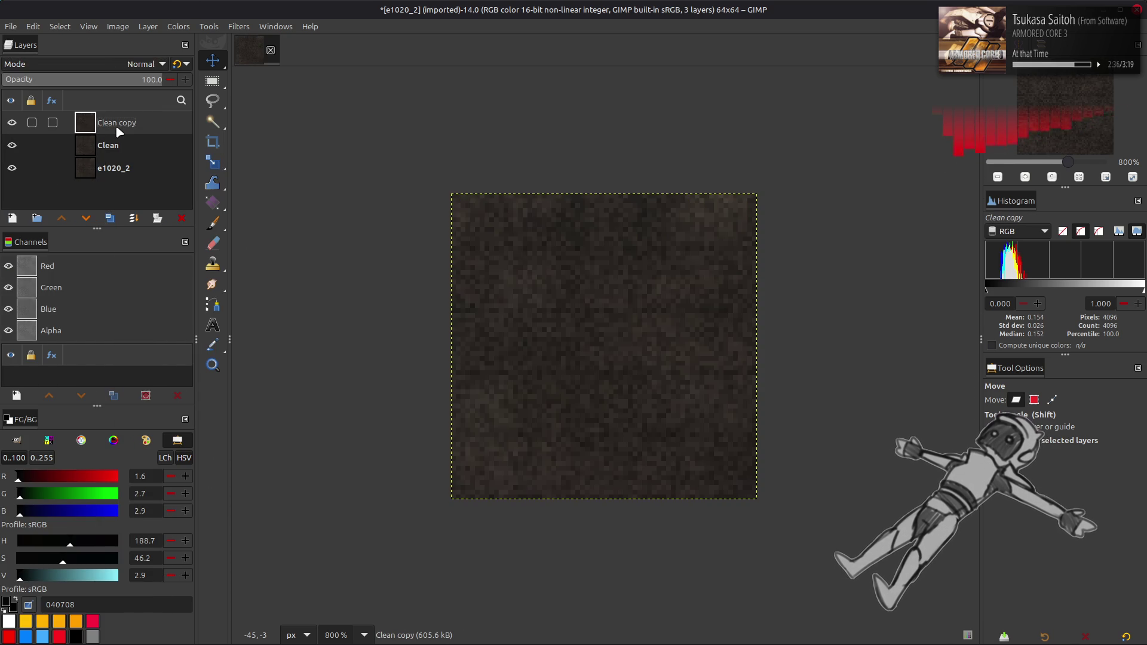
{"action": "left_click", "coordinate": [113, 62]}
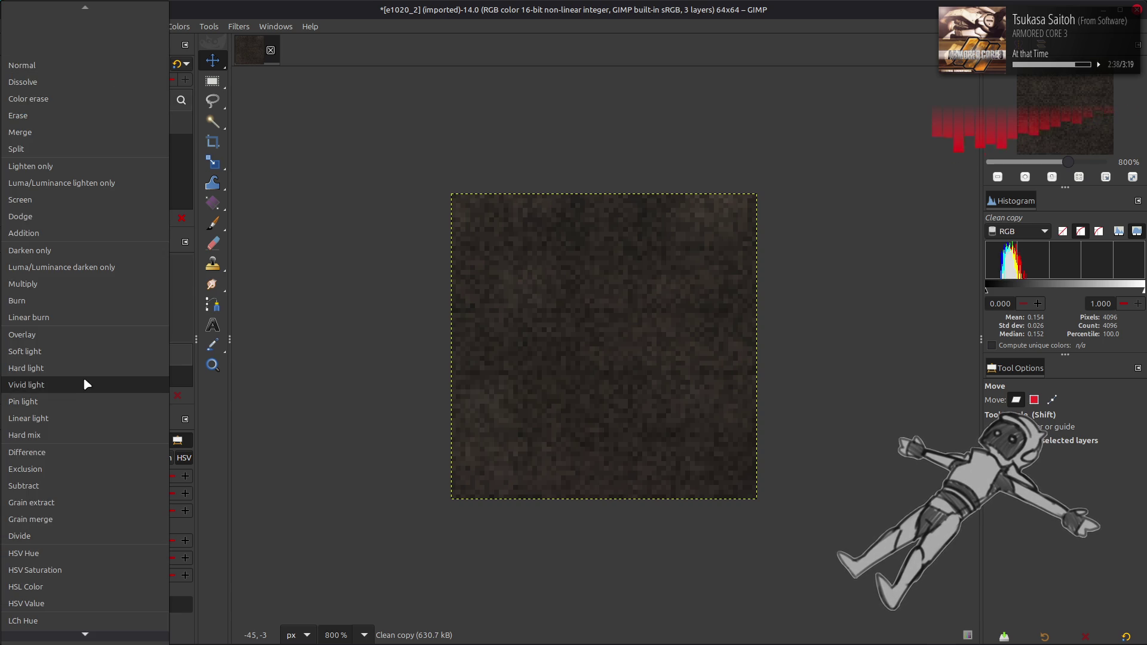
{"action": "left_click", "coordinate": [62, 619]}
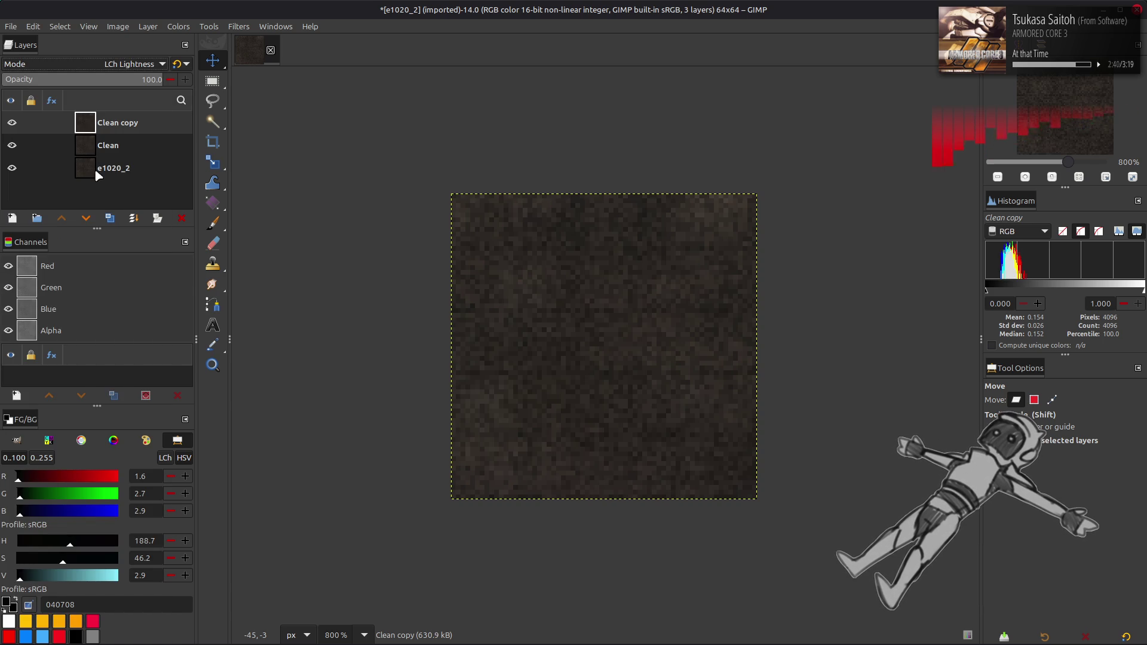
{"action": "key", "text": "Delete"}
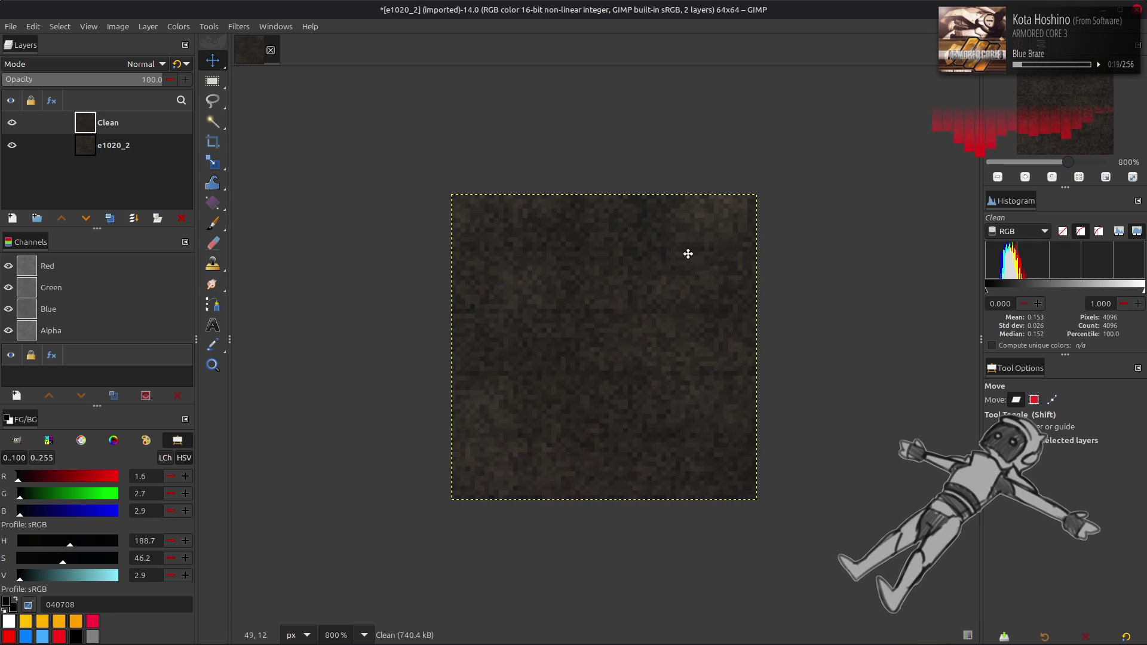
- Save the image as e1020_2.xcf with better compression enabled
{"action": "scroll", "coordinate": [688, 254], "scroll_direction": "down", "scroll_amount": 1}
{"action": "scroll", "coordinate": [688, 254], "scroll_direction": "left", "scroll_amount": 1}
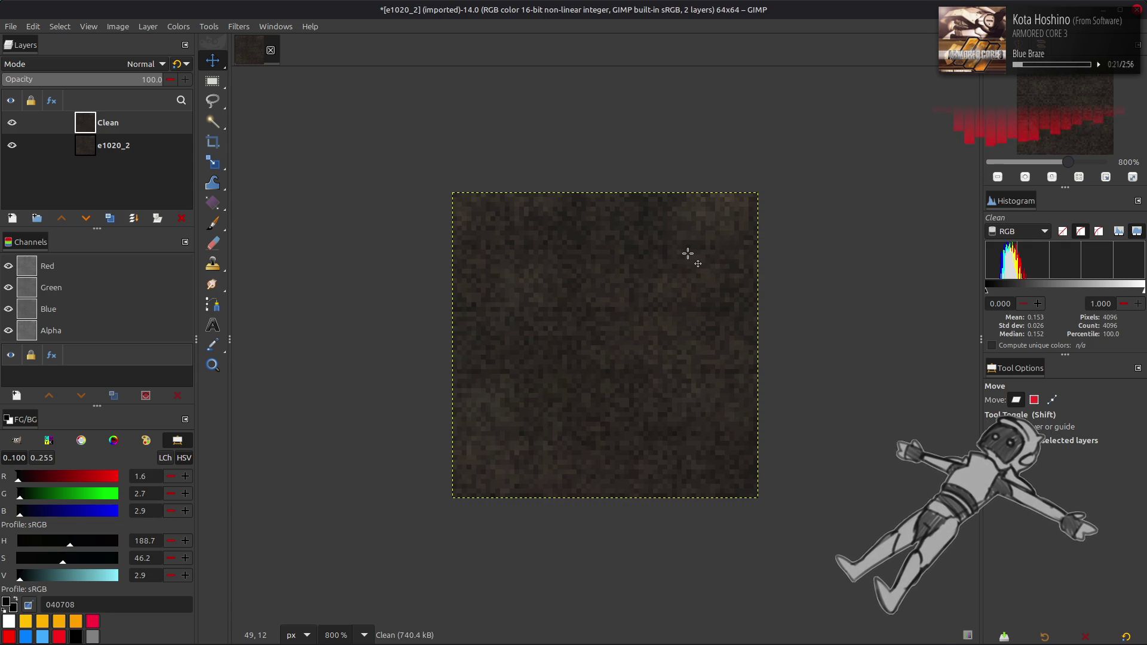
{"action": "scroll", "coordinate": [663, 254], "scroll_direction": "up", "scroll_amount": 1}
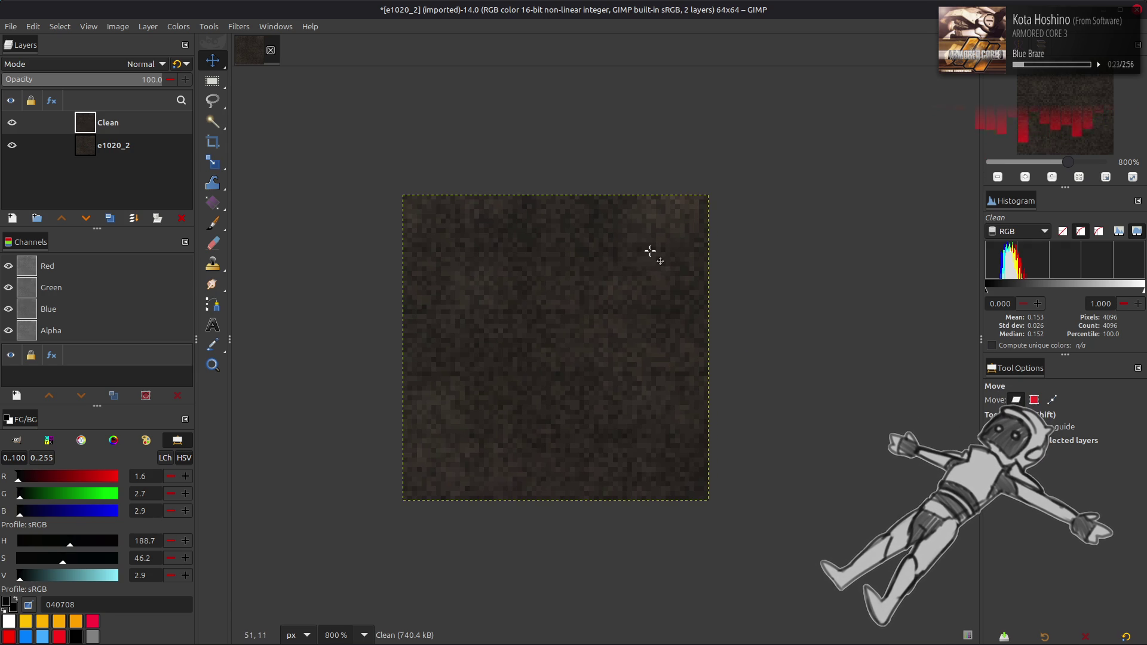
{"action": "scroll", "coordinate": [650, 251], "scroll_direction": "down", "scroll_amount": 1}
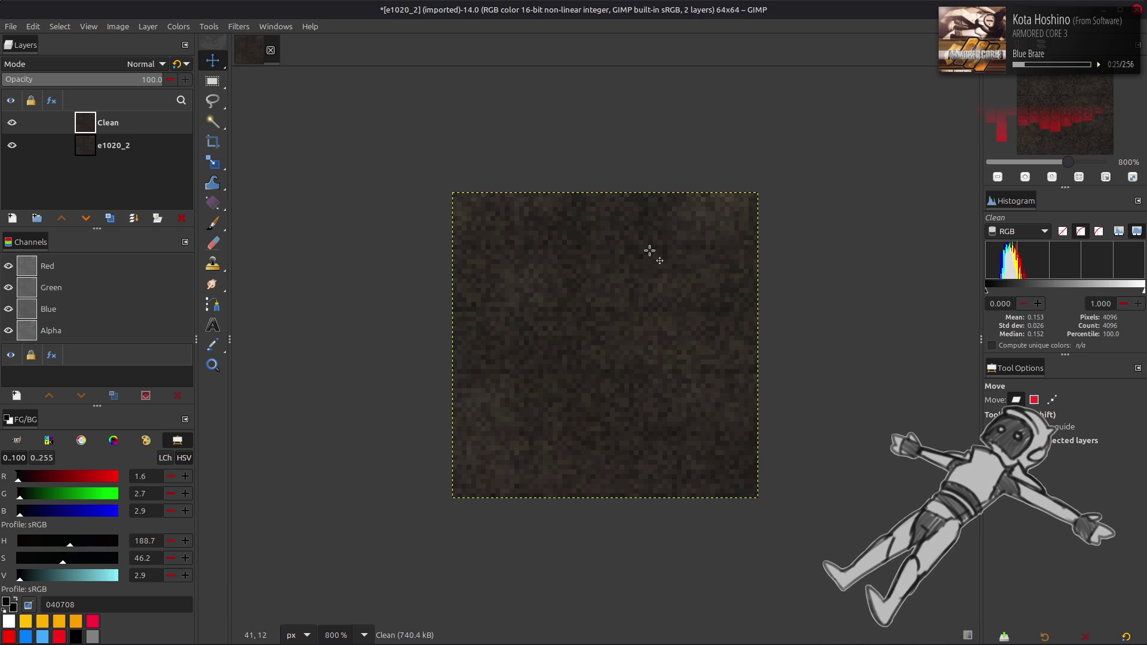
{"action": "key", "text": "ctrl+s"}
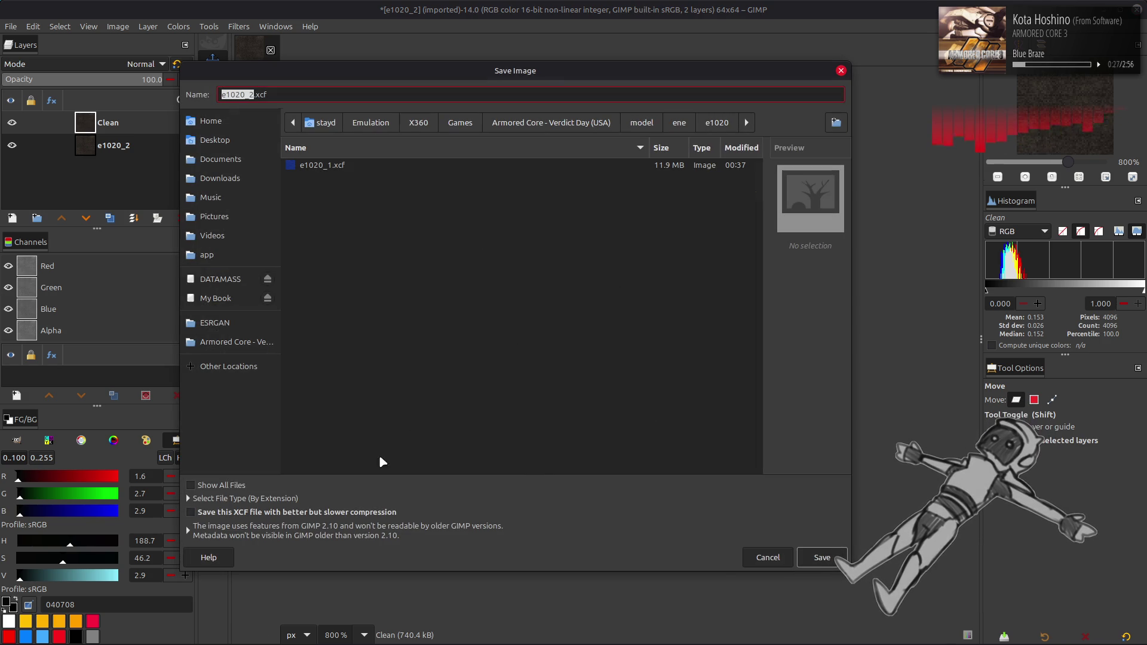
{"action": "left_click", "coordinate": [351, 513]}
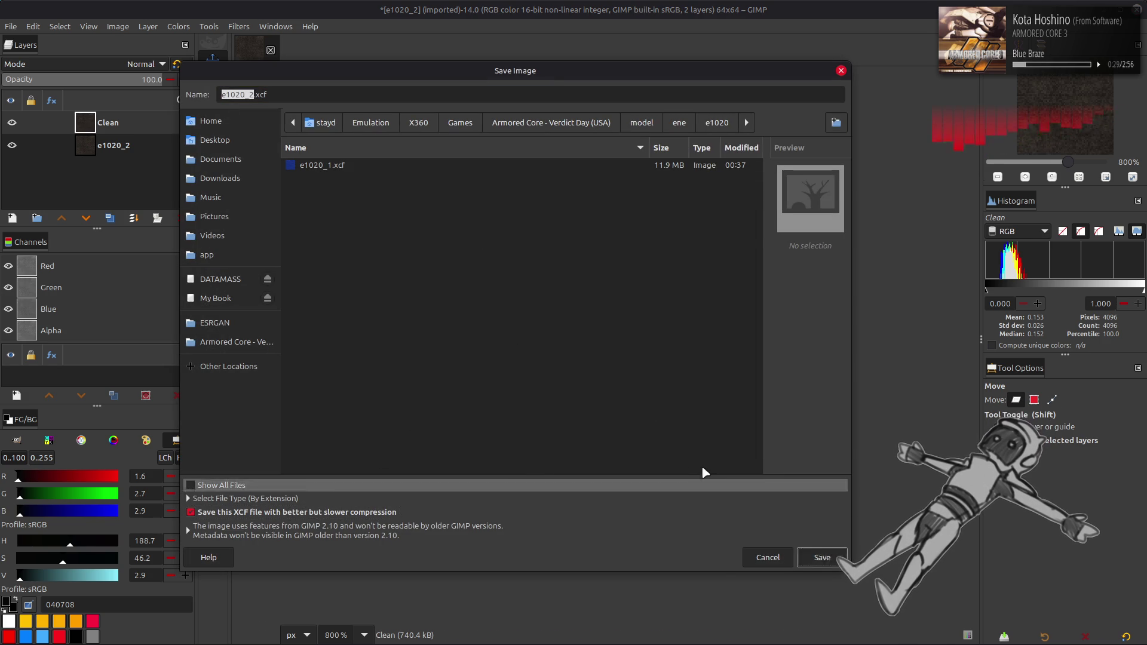
{"action": "key", "text": "Return"}
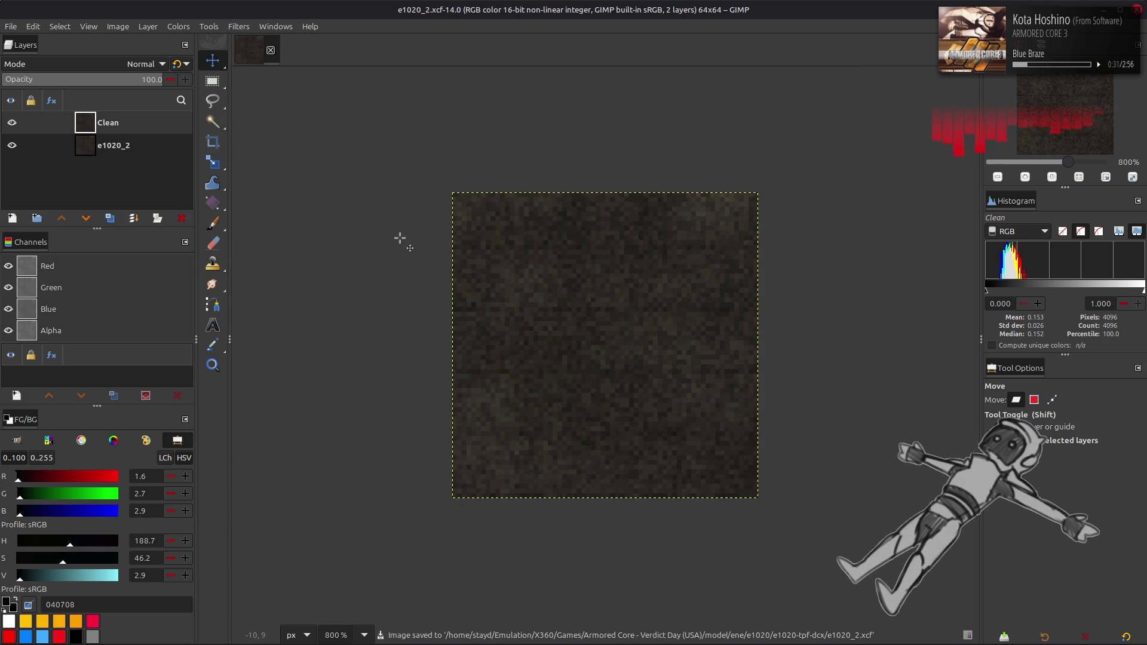
- Duplicate Clean twice and apply a 0.5 G'MIC Gaussian blur to the top copy
{"action": "left_click", "coordinate": [109, 218]}
{"action": "left_click", "coordinate": [110, 219]}
{"action": "left_click", "coordinate": [237, 26]}
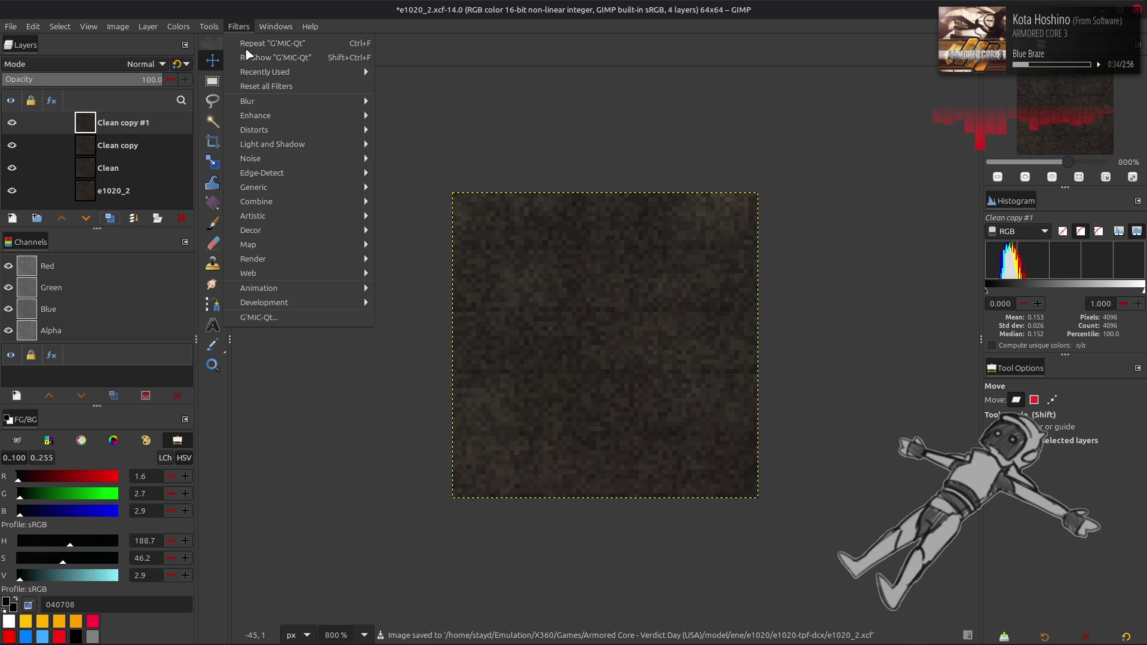
{"action": "left_click", "coordinate": [297, 315]}
{"action": "double_click", "coordinate": [899, 156]}
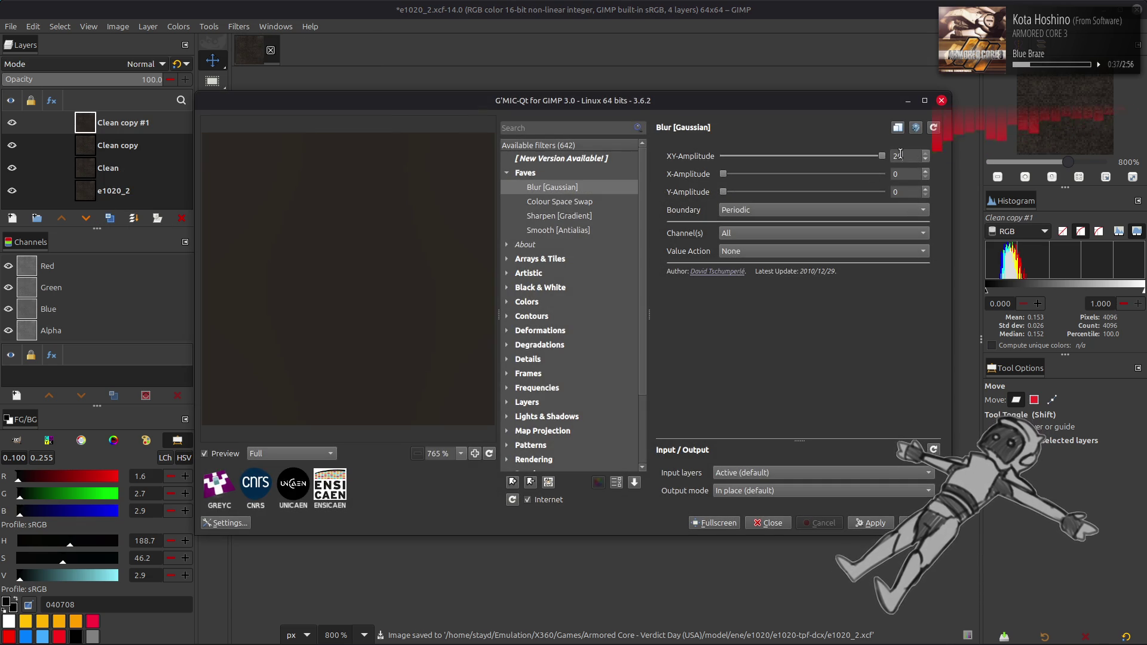
{"action": "type", "text": ".5"}
{"action": "scroll", "coordinate": [800, 212], "scroll_direction": "up", "scroll_amount": 1}
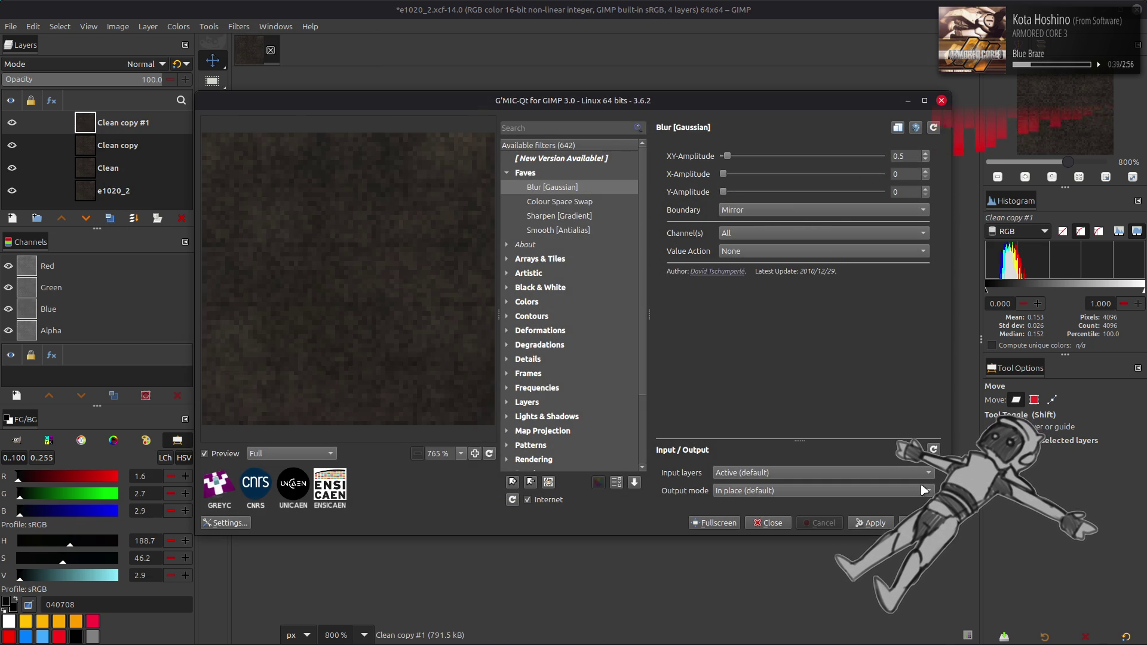
{"action": "left_click", "coordinate": [917, 523]}
- Set the blurred copy to Grain extract and merge down, then Grain merge the result
{"action": "left_click", "coordinate": [141, 64]}
{"action": "left_click", "coordinate": [77, 502]}
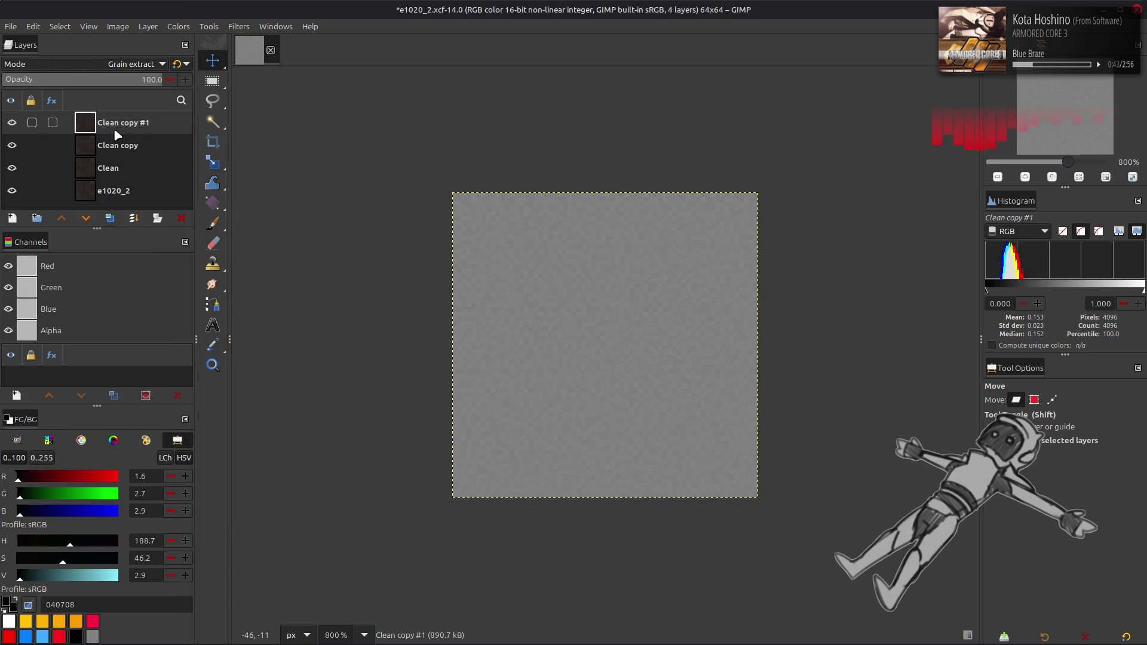
{"action": "right_click", "coordinate": [114, 128]}
{"action": "left_click", "coordinate": [113, 67]}
{"action": "left_click", "coordinate": [102, 495]}
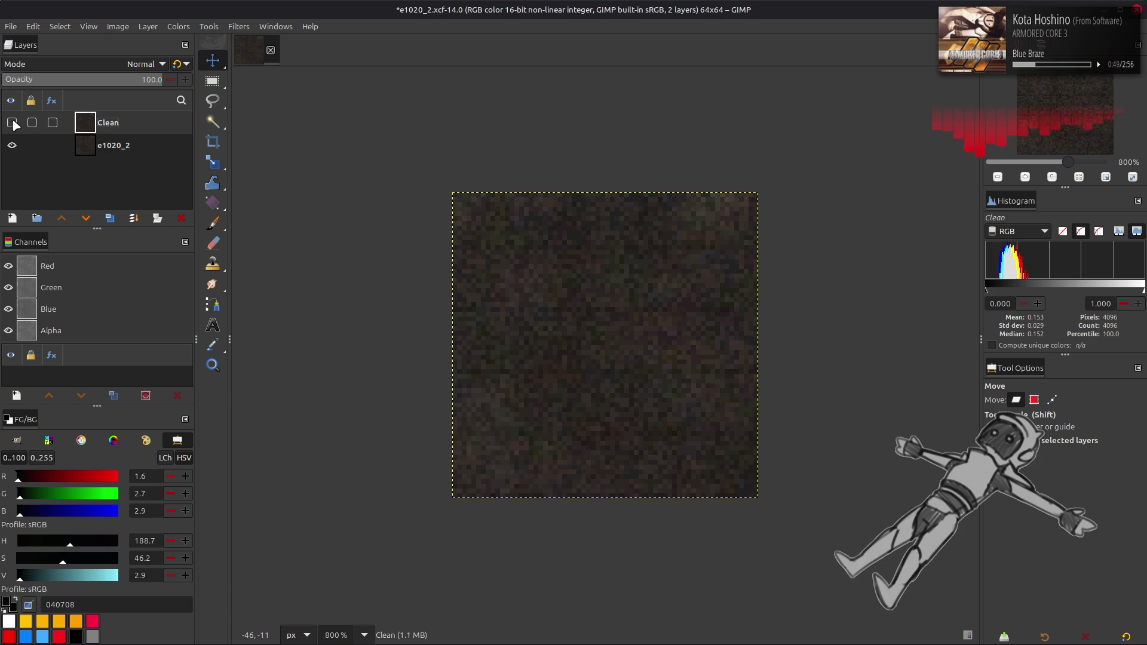
- Switch between e1020_2 and Clean, then save the image to e1020_2.xcf
{"action": "left_click", "coordinate": [134, 145]}
{"action": "left_click", "coordinate": [131, 117]}
{"action": "key", "text": "Page_Down"}
{"action": "left_click", "coordinate": [124, 123]}
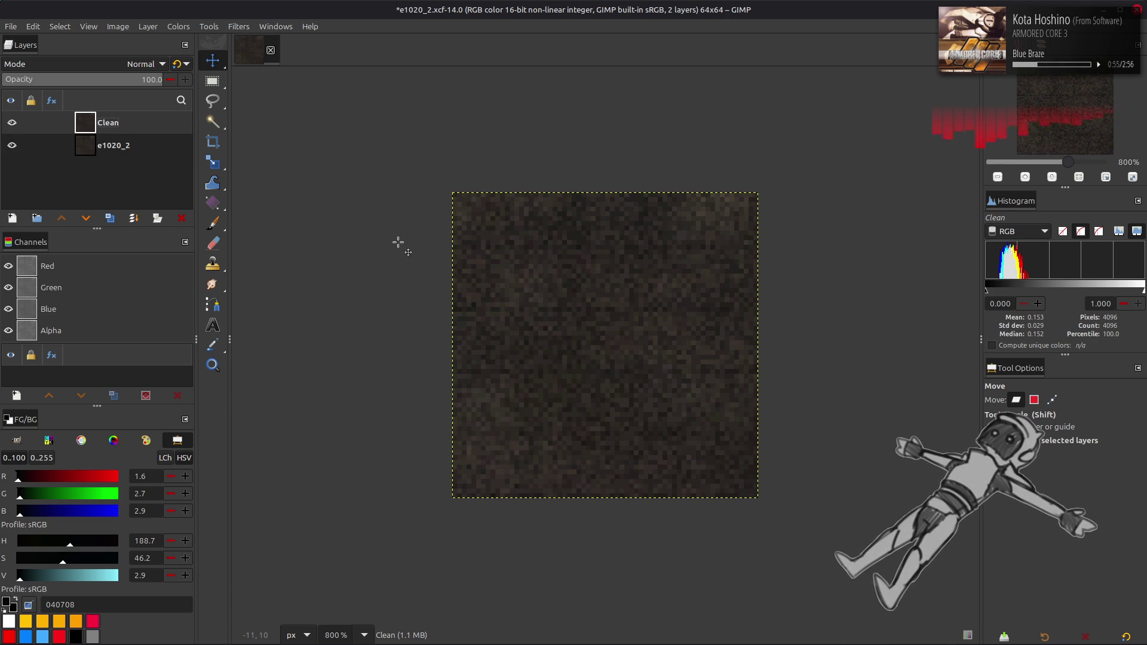
{"action": "key", "text": "ctrl"}
{"action": "key", "text": "ctrl+s"}
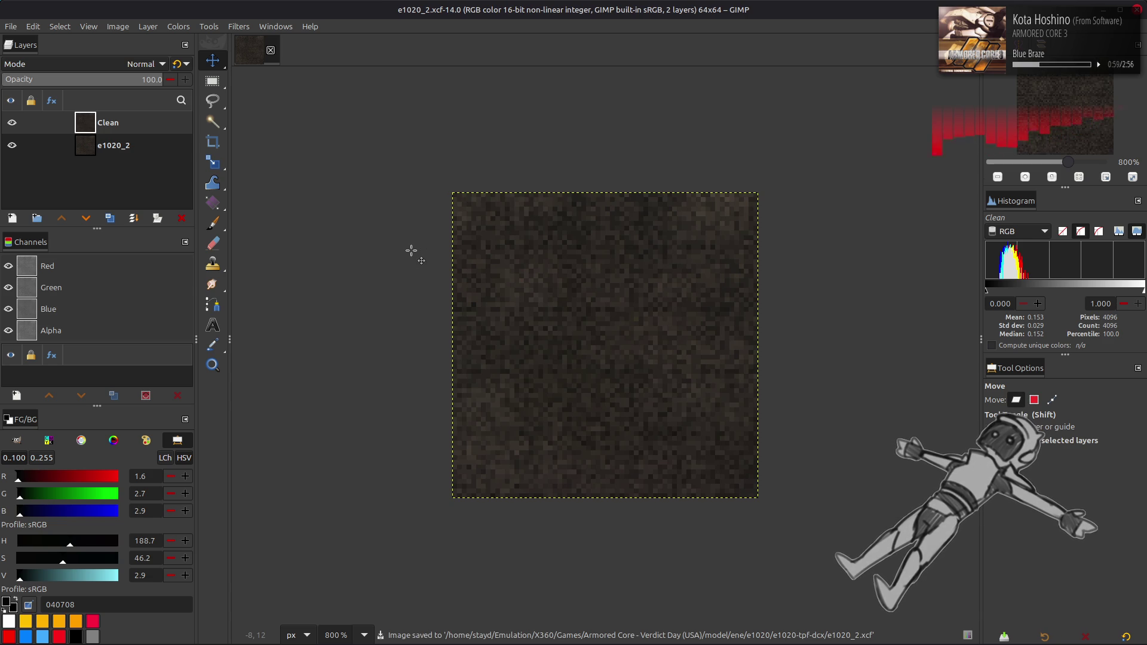
- Zoom in and draw a 5×13 rectangle selection at the image's left edge
{"action": "key", "text": "n"}
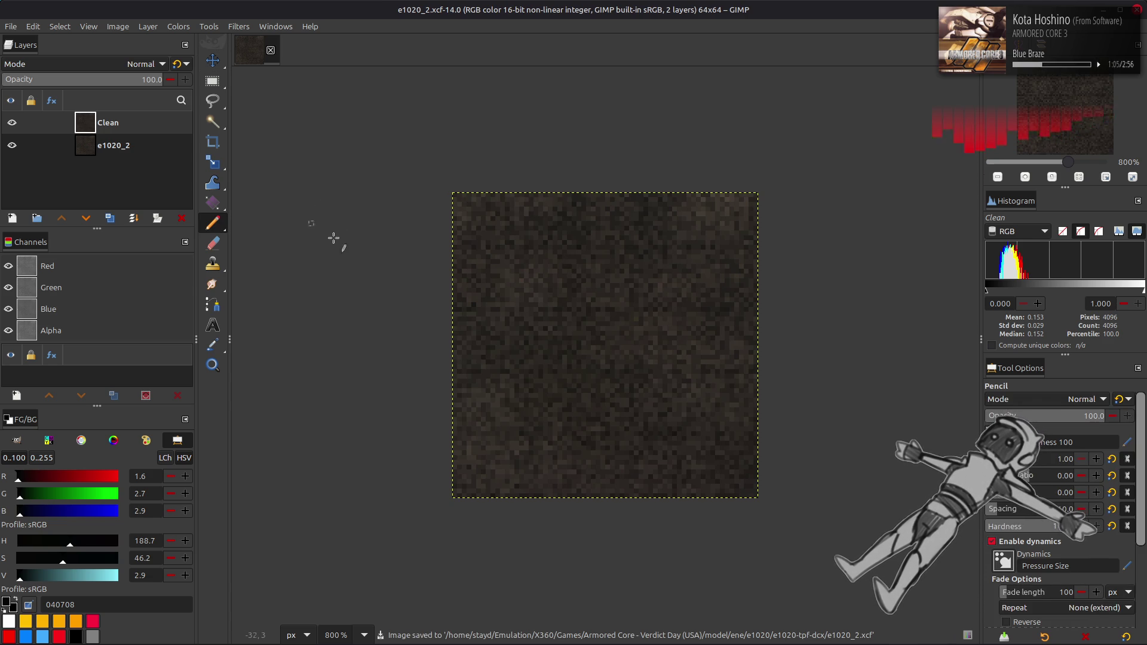
{"action": "key", "text": "r"}
{"action": "key", "text": "3"}
{"action": "key", "text": "5"}
{"action": "scroll", "coordinate": [463, 253], "scroll_direction": "left", "scroll_amount": 3}
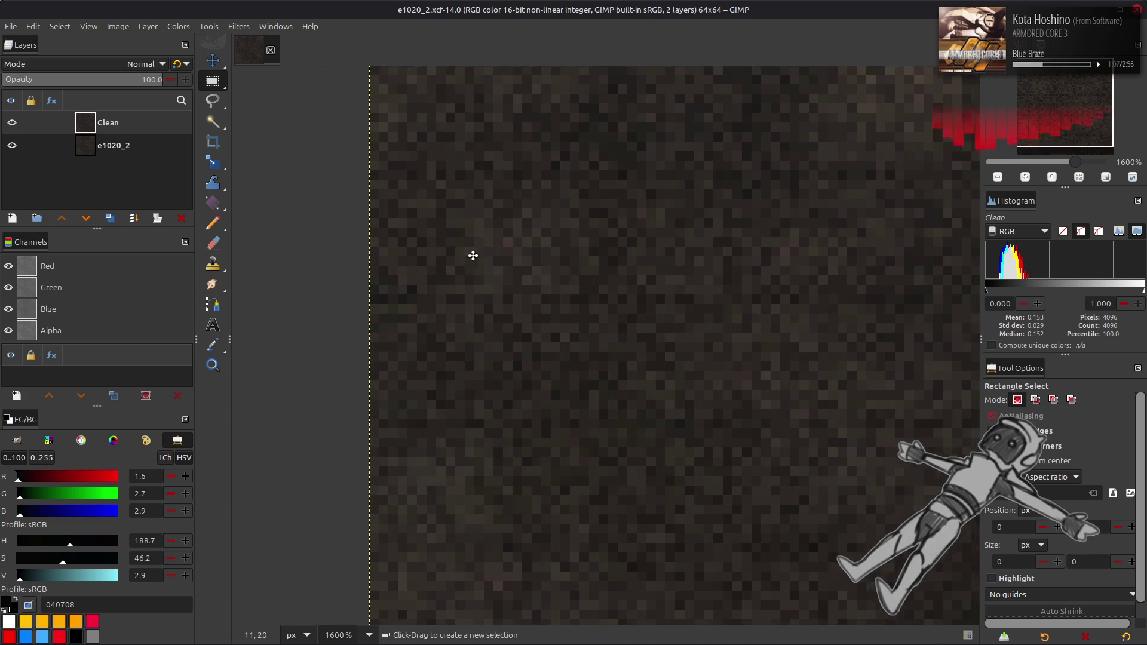
{"action": "left_click_drag", "start_coordinate": [375, 171], "coordinate": [420, 293]}
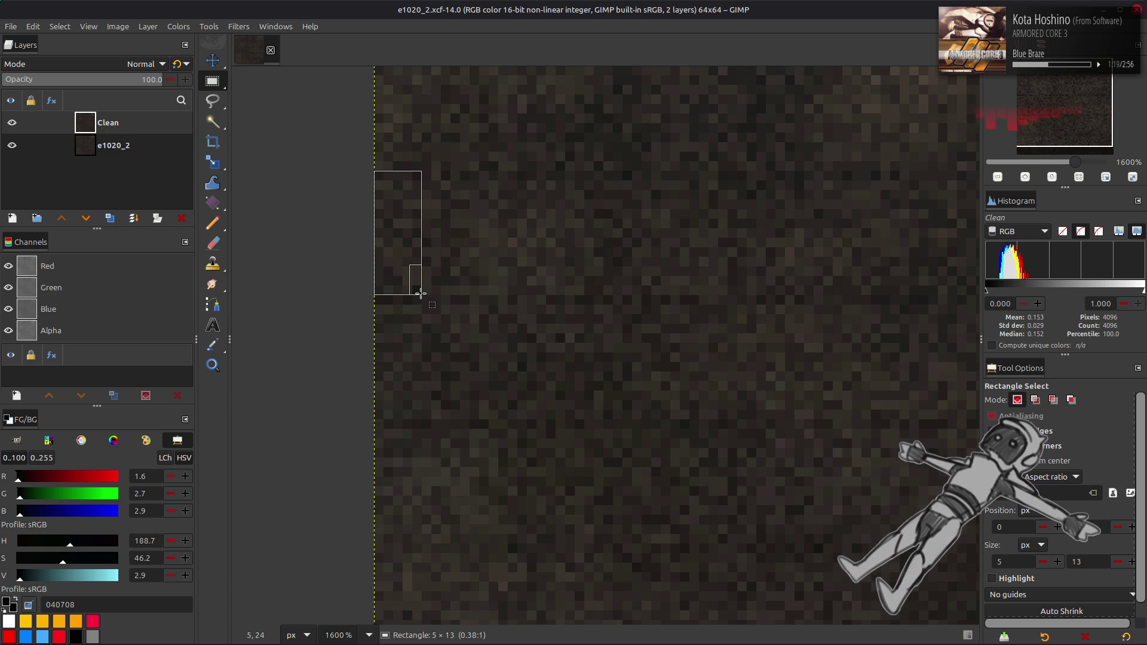
{"action": "left_click_drag", "start_coordinate": [420, 294], "coordinate": [420, 294]}
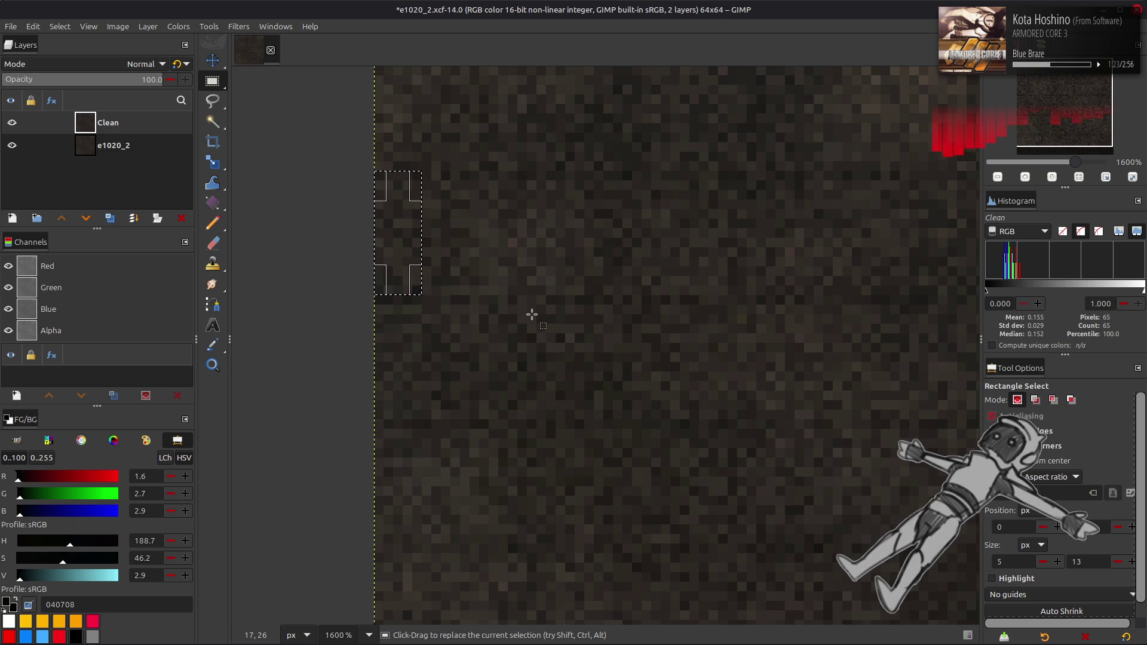
- Select the entire 64×64 image and switch to the Move tool
{"action": "scroll", "coordinate": [473, 338], "scroll_direction": "down", "scroll_amount": 5, "text": "ctrl"}
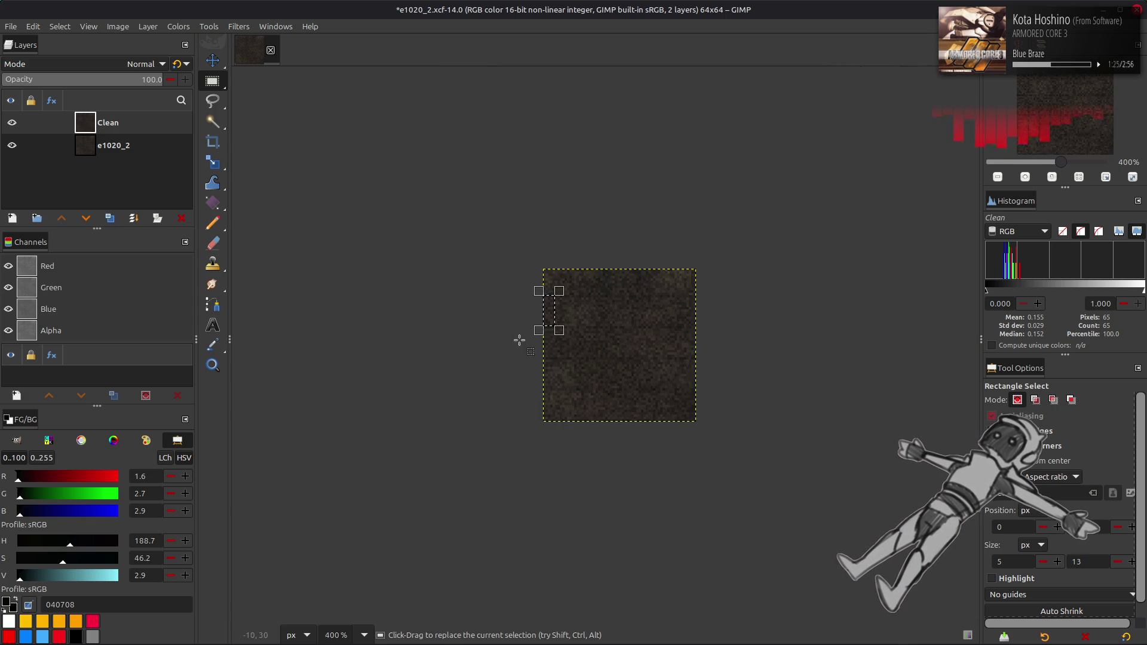
{"action": "left_click", "coordinate": [60, 26]}
{"action": "left_click", "coordinate": [72, 38]}
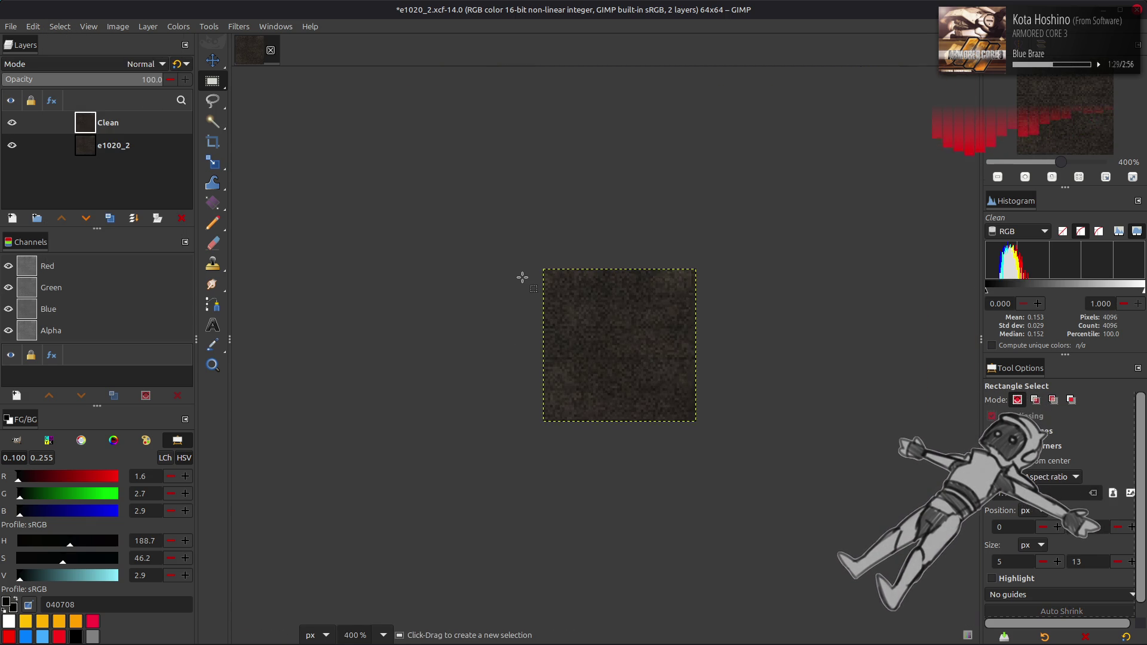
{"action": "scroll", "coordinate": [523, 278], "scroll_direction": "up", "scroll_amount": 2, "text": "ctrl"}
{"action": "scroll", "coordinate": [522, 278], "scroll_direction": "up", "scroll_amount": 2, "text": "ctrl"}
{"action": "scroll", "coordinate": [522, 277], "scroll_direction": "down", "scroll_amount": 2, "text": "ctrl"}
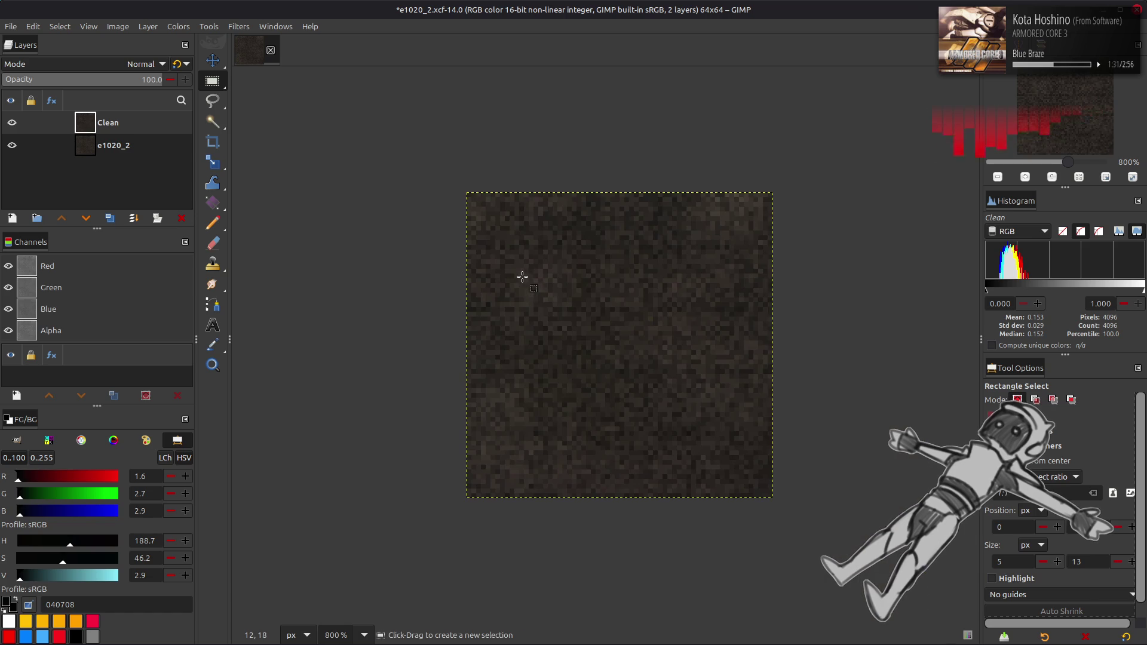
{"action": "key", "text": "m"}
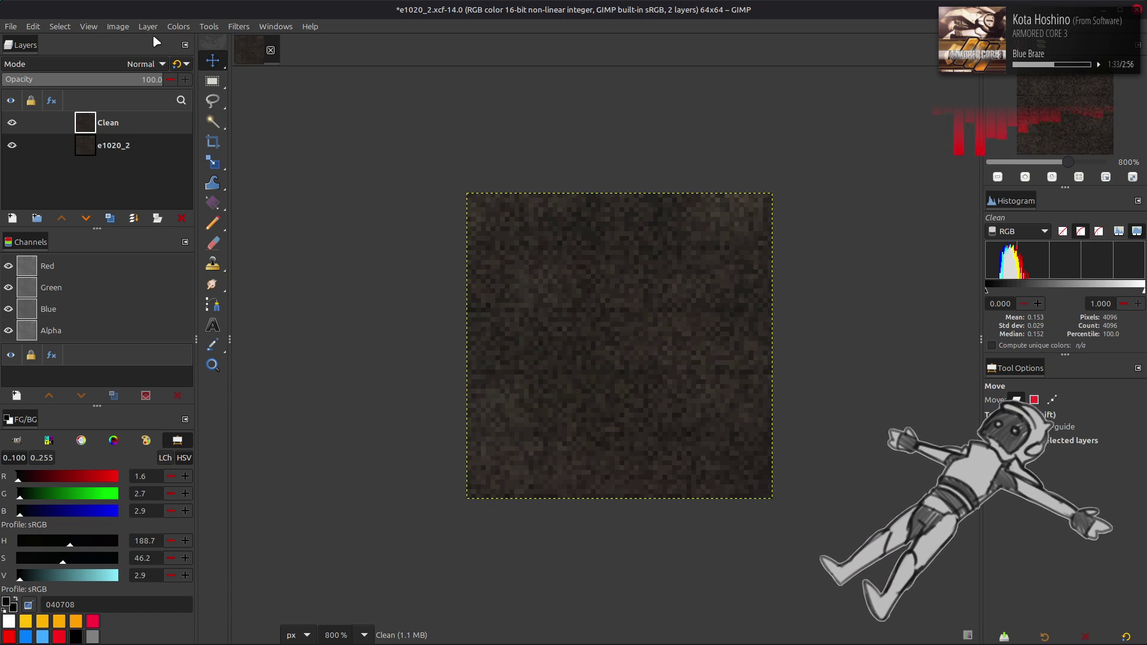
{"action": "left_click", "coordinate": [147, 27]}
- Offset the Clean layer by Y=32 with wrap-around
{"action": "mouse_move", "coordinate": [207, 171]}
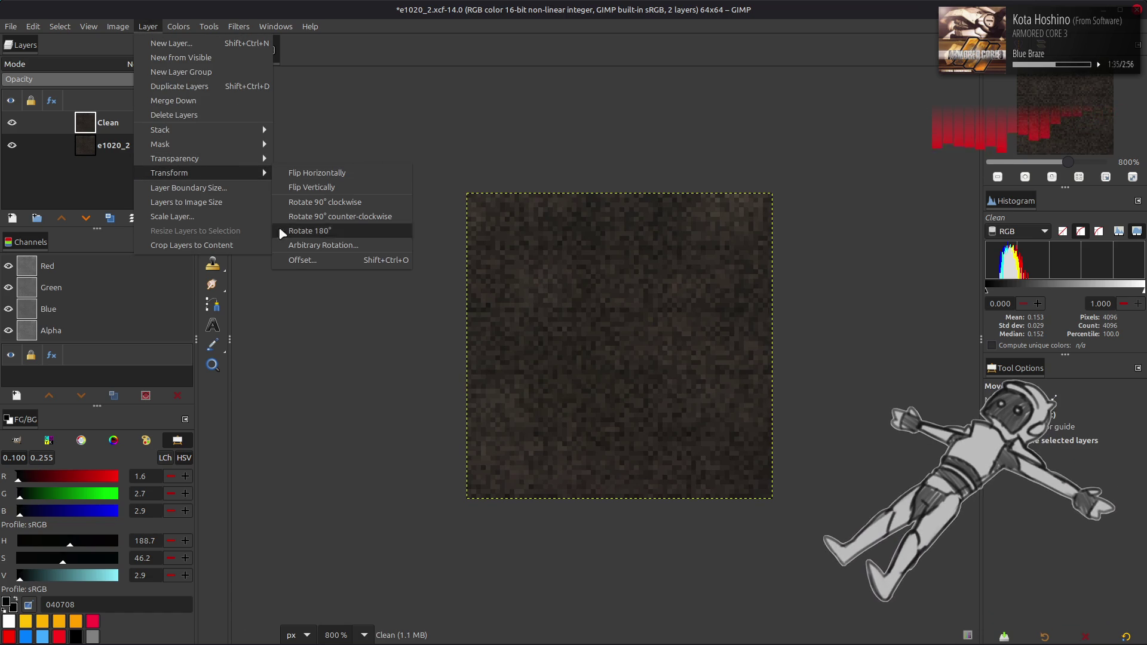
{"action": "left_click", "coordinate": [285, 262]}
{"action": "left_click", "coordinate": [237, 270]}
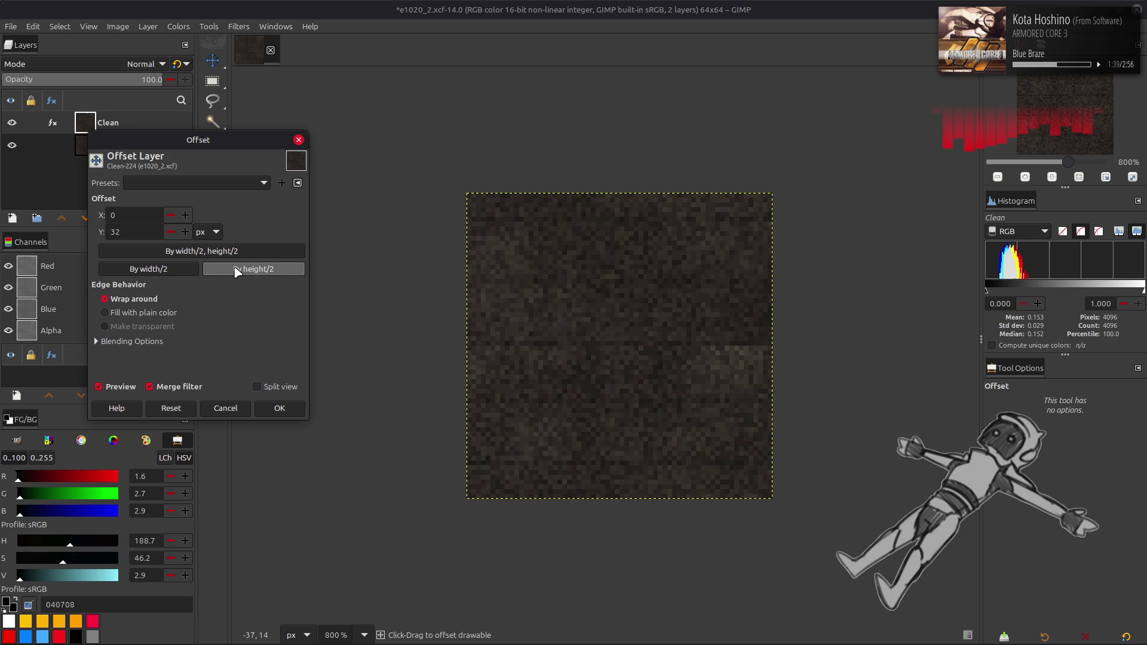
{"action": "left_click", "coordinate": [280, 408]}
- Test a rectangle selection at the texture's left edge, then clear the selection
{"action": "key", "text": "r"}
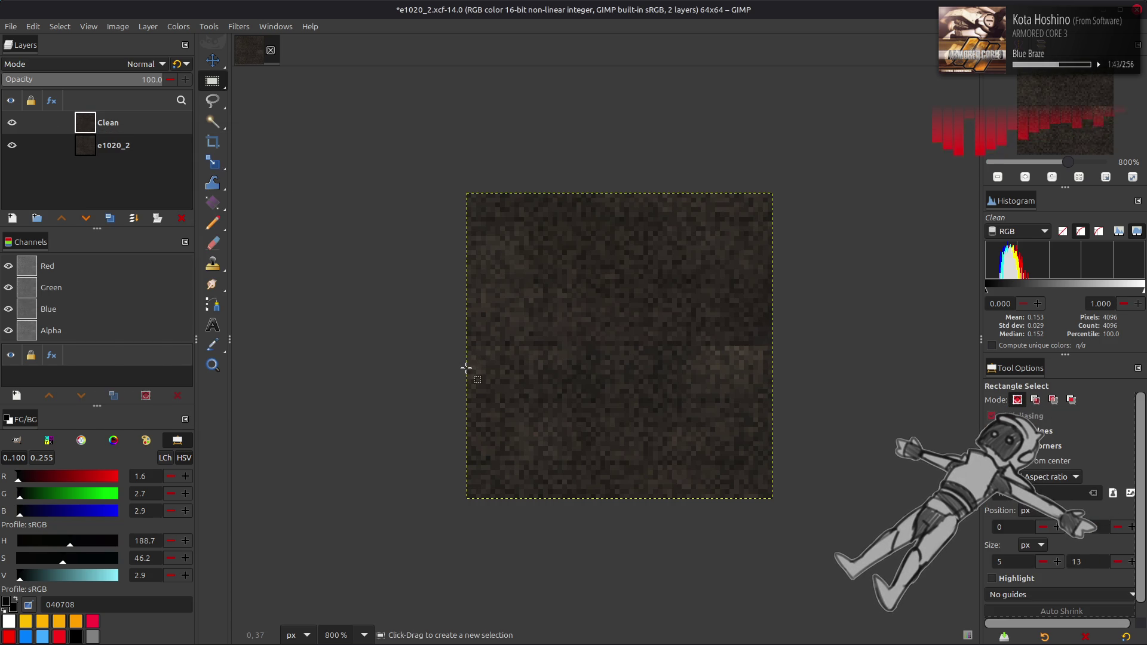
{"action": "key", "text": "5"}
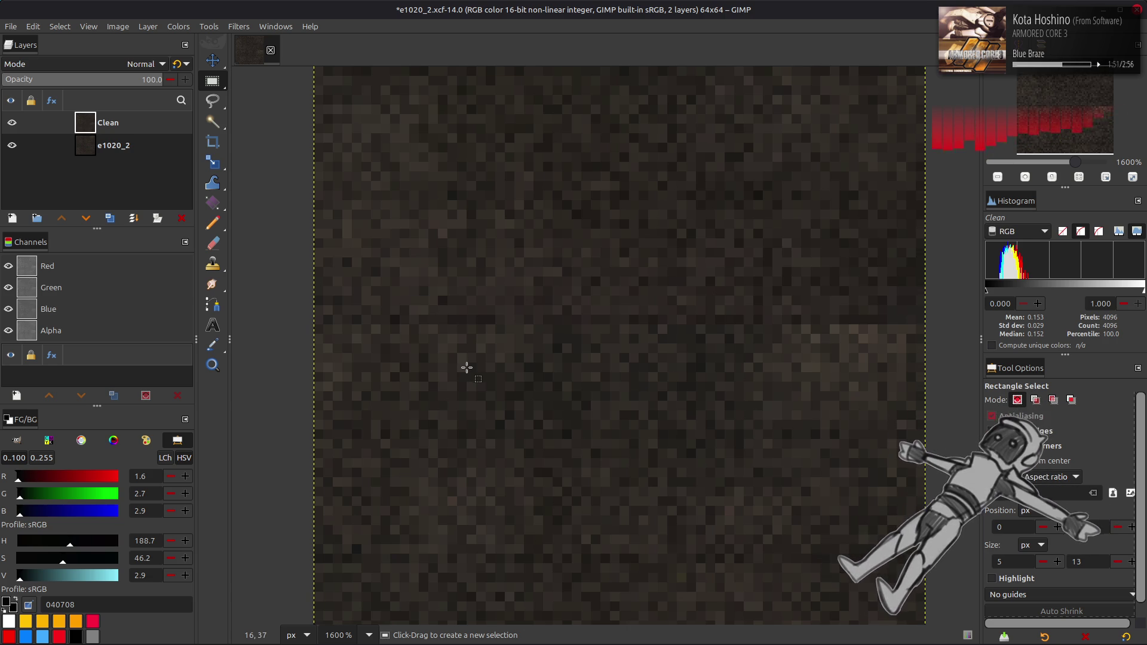
{"action": "mouse_move", "coordinate": [315, 315]}
{"action": "left_mouse_down"}
{"action": "mouse_move", "coordinate": [392, 399]}
{"action": "mouse_move", "coordinate": [400, 429]}
{"action": "left_mouse_up"}
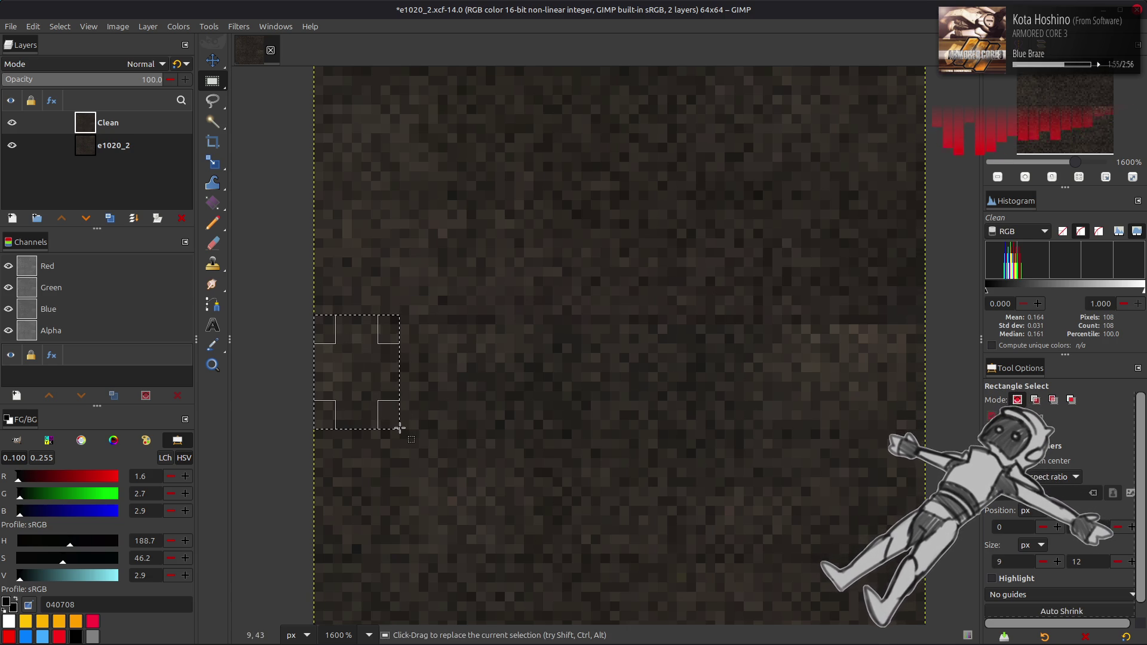
{"action": "key", "text": "ctrl"}
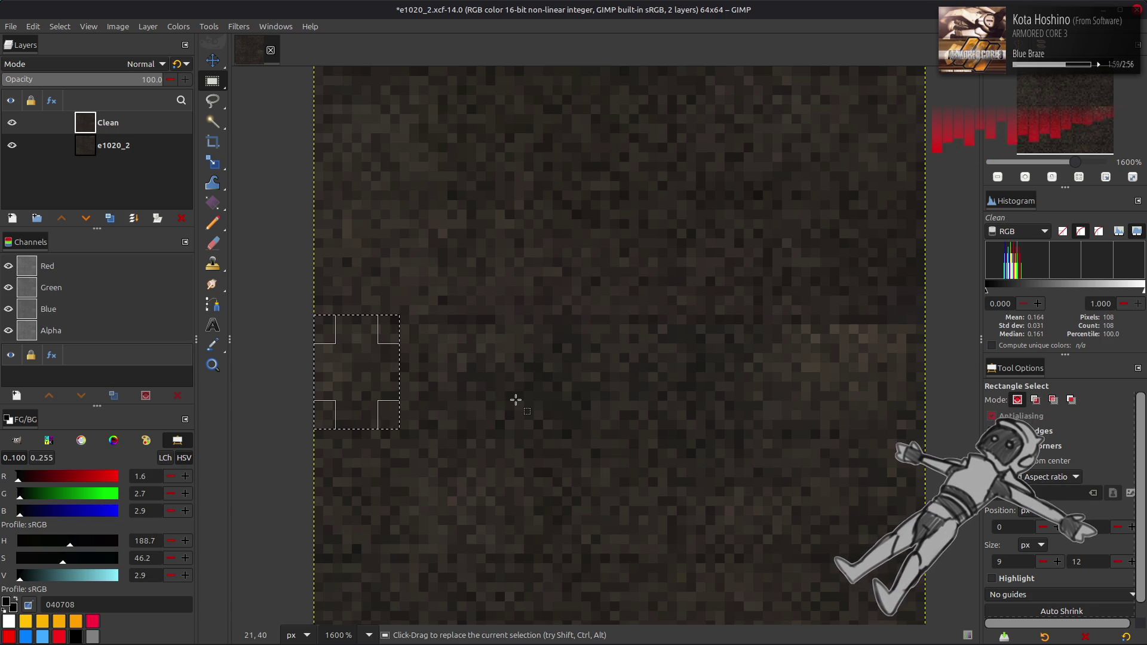
{"action": "key", "text": "m"}
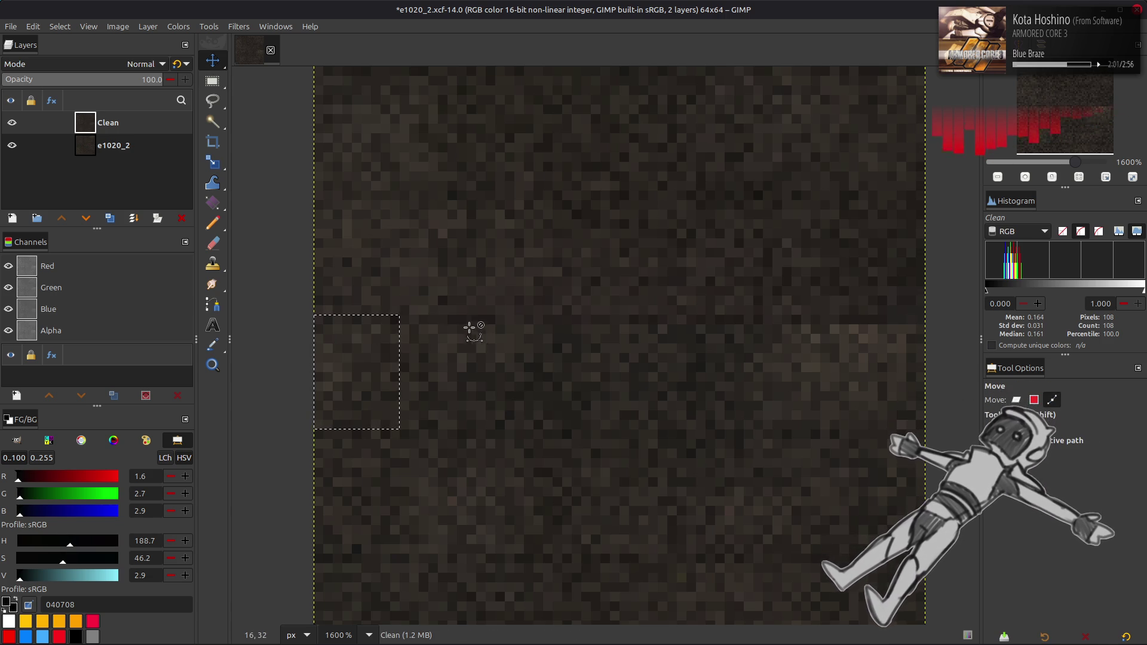
{"action": "key", "text": "ctrl+shift+a"}
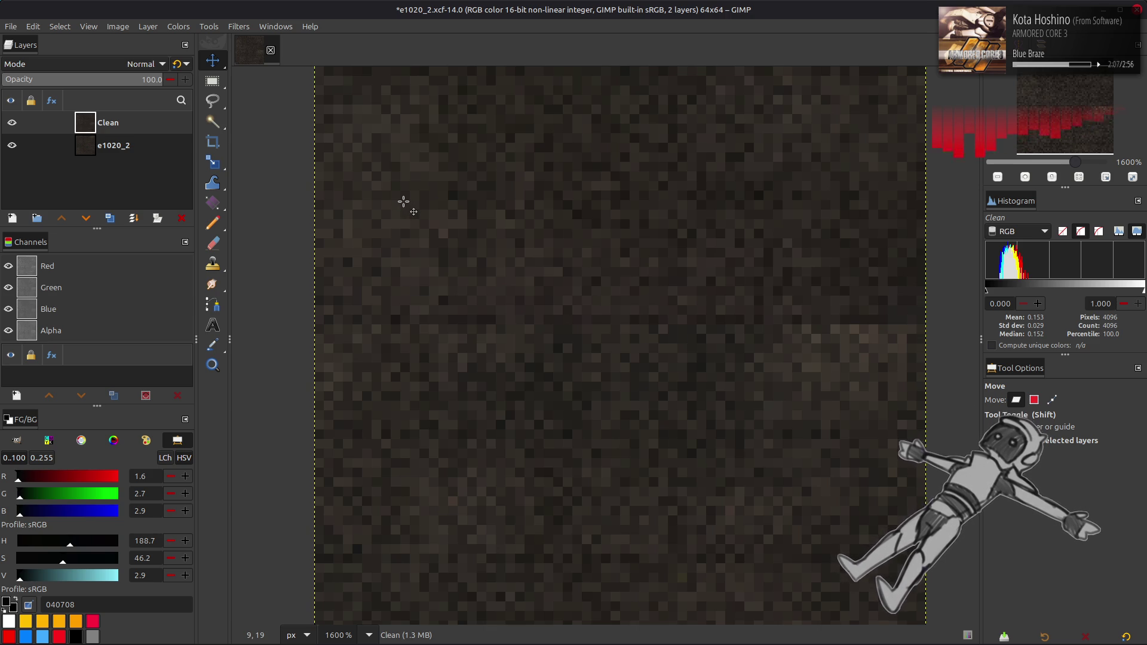
{"action": "scroll", "coordinate": [404, 202], "scroll_direction": "down", "scroll_amount": 4, "text": "ctrl"}
{"action": "scroll", "coordinate": [404, 202], "scroll_direction": "up", "scroll_amount": 2, "text": "ctrl"}
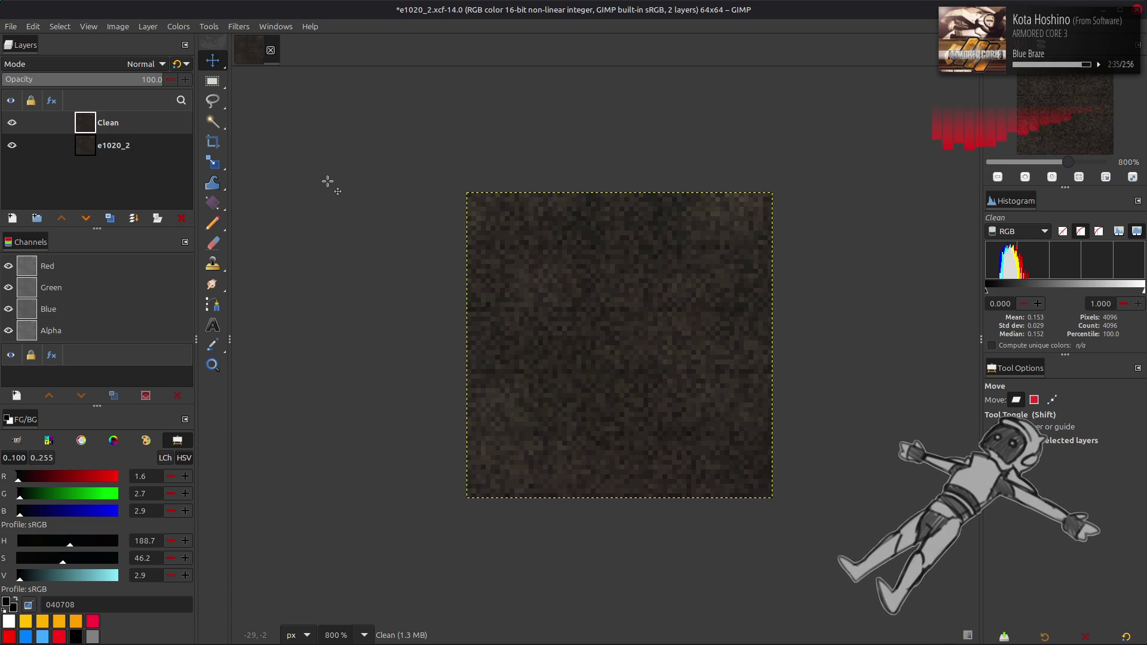
- Add a new layer filled with the black background colour
{"action": "left_click", "coordinate": [12, 219]}
{"action": "scroll", "coordinate": [558, 463], "scroll_direction": "down", "scroll_amount": 1}
{"action": "scroll", "coordinate": [558, 463], "scroll_direction": "up", "scroll_amount": 2}
{"action": "scroll", "coordinate": [559, 465], "scroll_direction": "down", "scroll_amount": 1}
{"action": "left_click", "coordinate": [741, 498]}
- Make white the painting colour, pick the Pencil, and set the layer opacity to 25
{"action": "key", "text": "d"}
{"action": "key", "text": "x"}
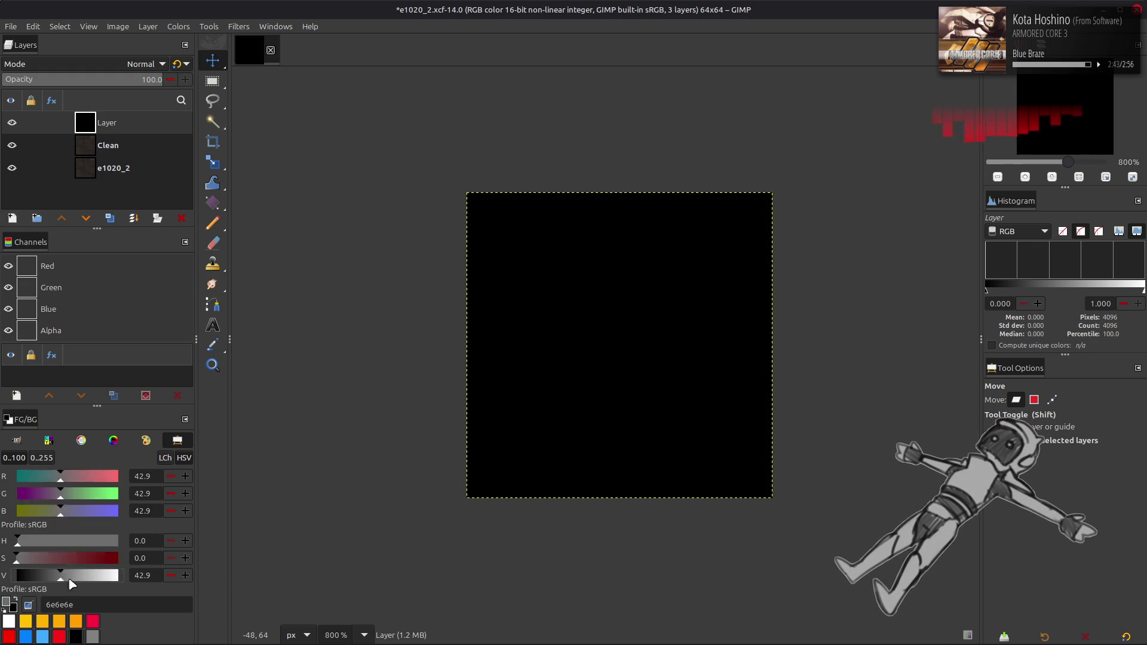
{"action": "key", "text": "n"}
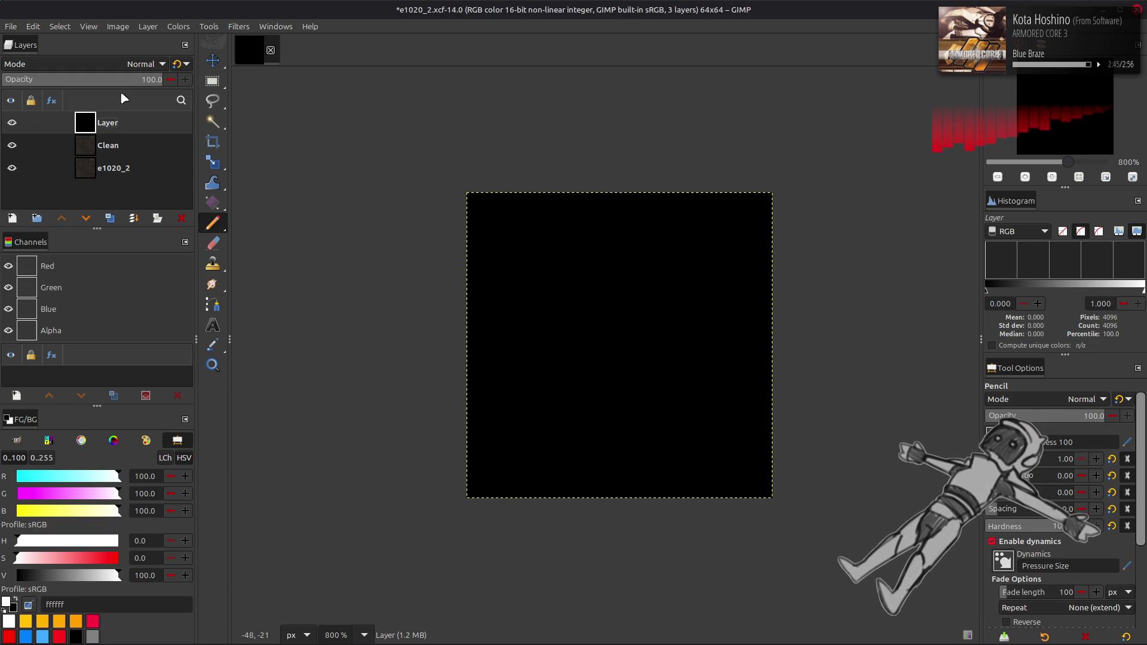
{"action": "double_click", "coordinate": [152, 80]}
{"action": "type", "text": "25"}
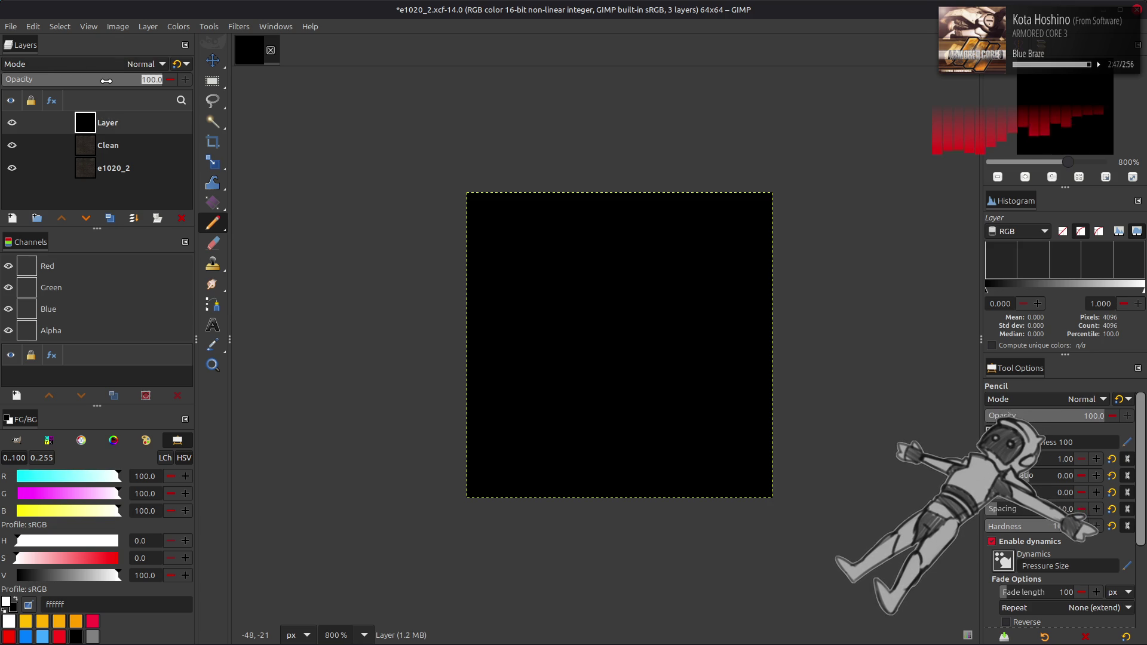
{"action": "key", "text": "Return"}
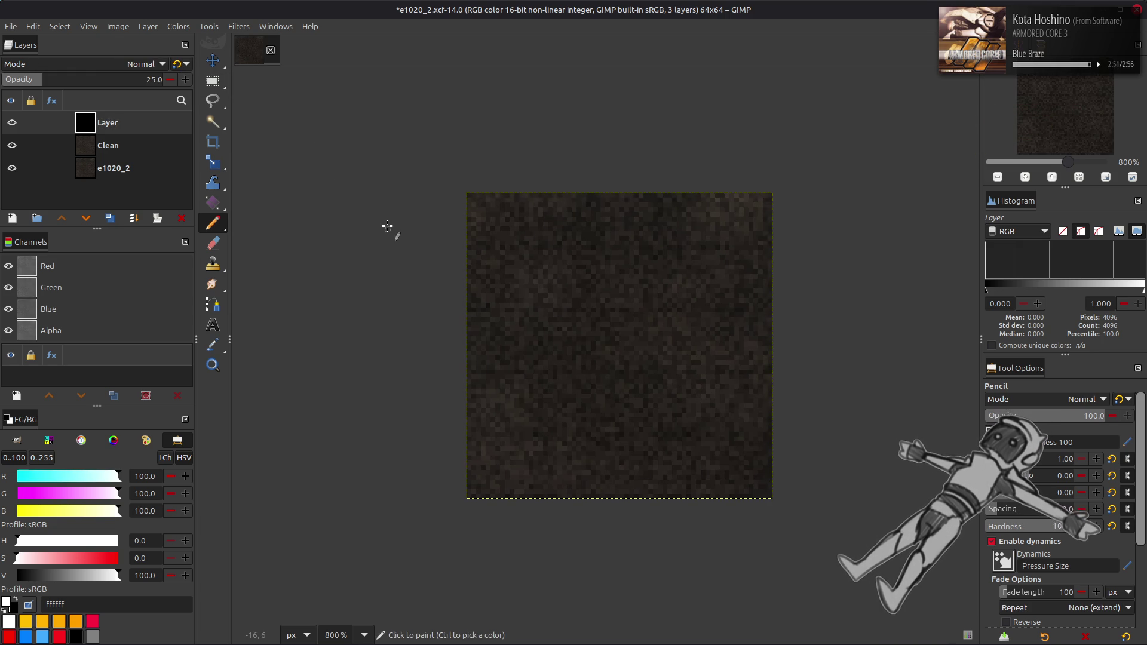
- Draw five white horizontal pencil lines across the image, then select a strip between the bottom lines
{"action": "key", "text": "5"}
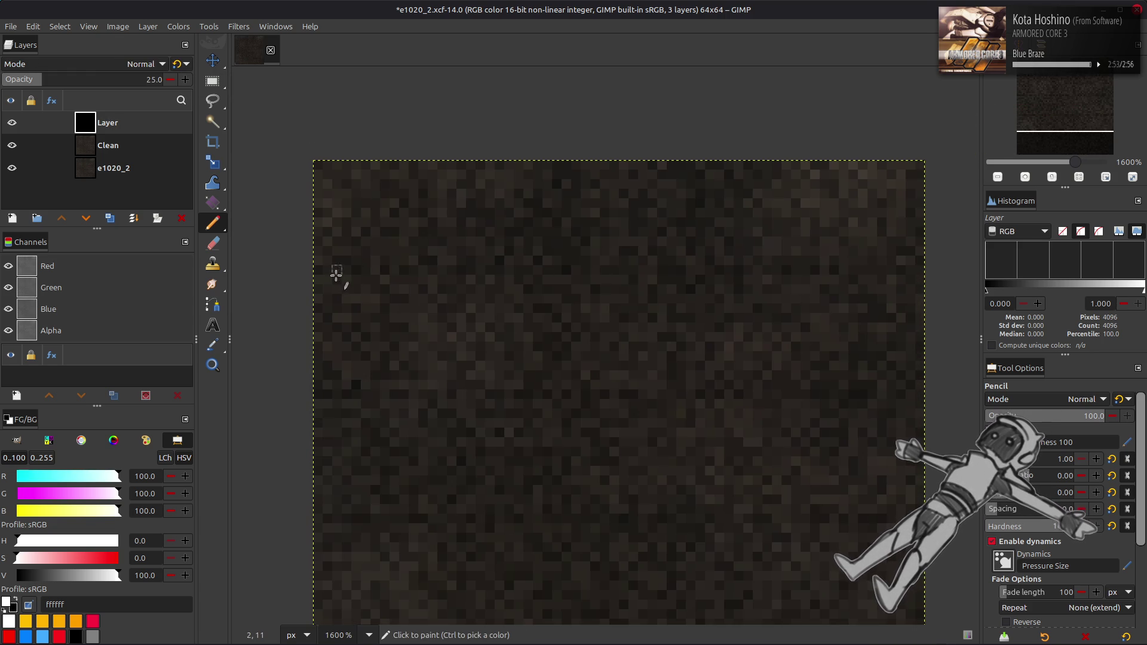
{"action": "left_click", "coordinate": [318, 270]}
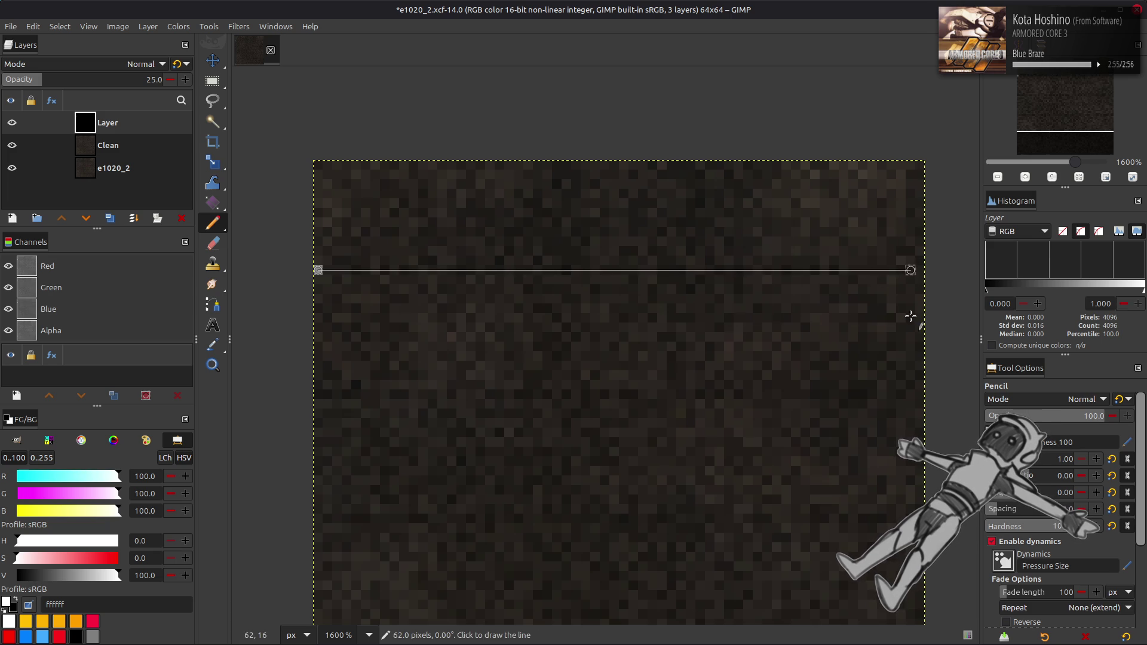
{"action": "left_click", "coordinate": [949, 270], "text": "shift"}
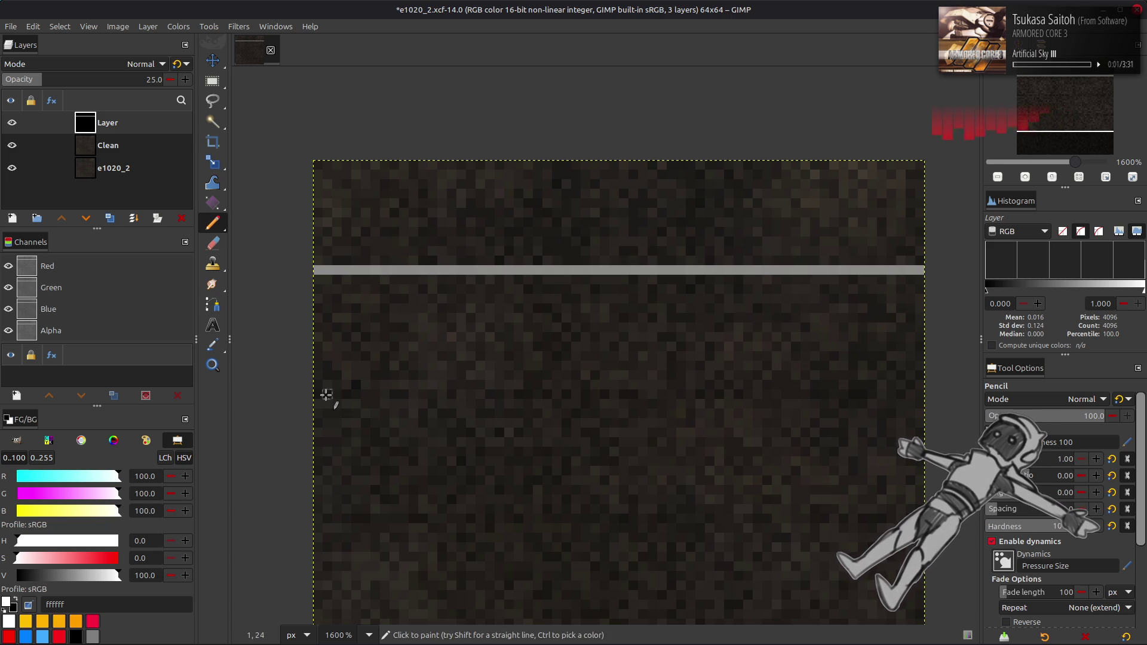
{"action": "left_click", "coordinate": [318, 394]}
{"action": "left_click", "coordinate": [949, 394], "text": "shift"}
{"action": "scroll", "coordinate": [598, 359], "scroll_direction": "down", "scroll_amount": 5}
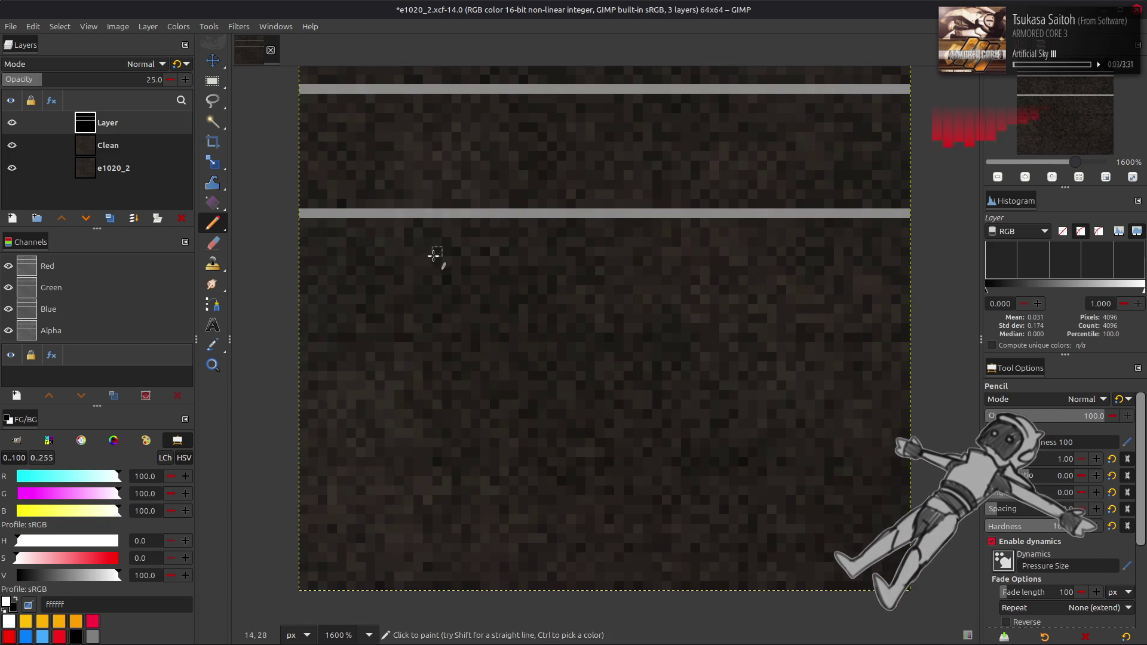
{"action": "left_click", "coordinate": [305, 338]}
{"action": "left_click", "coordinate": [939, 337], "text": "shift"}
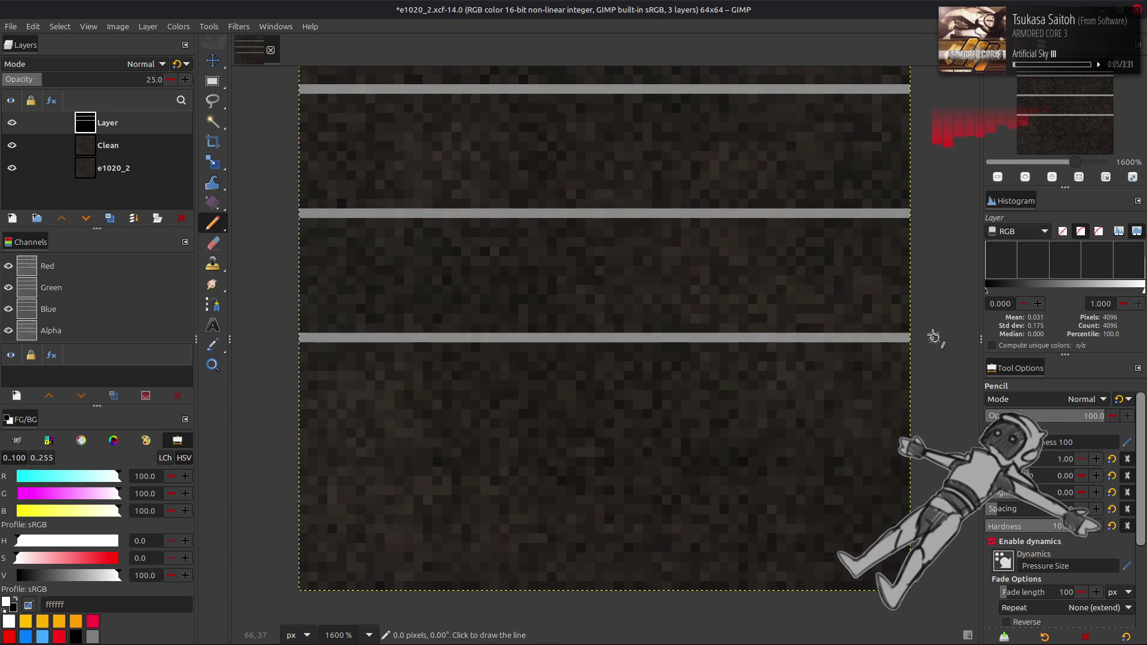
{"action": "left_click", "coordinate": [305, 587]}
{"action": "left_click", "coordinate": [924, 586], "text": "shift"}
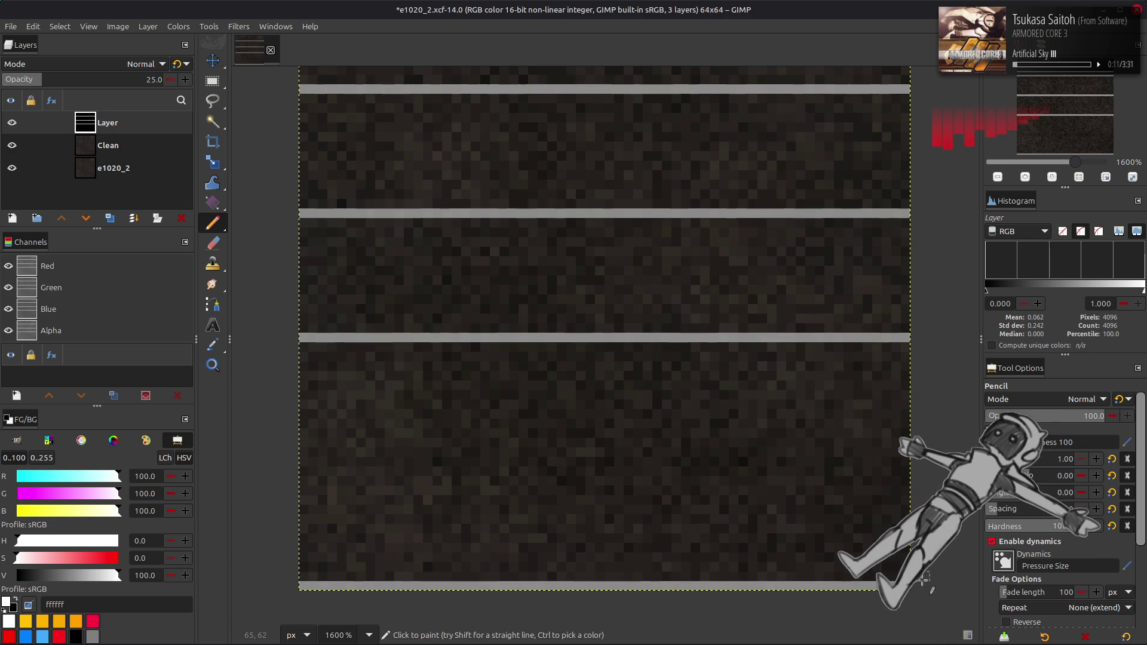
{"action": "left_click", "coordinate": [304, 462]}
{"action": "left_click", "coordinate": [905, 462], "text": "shift"}
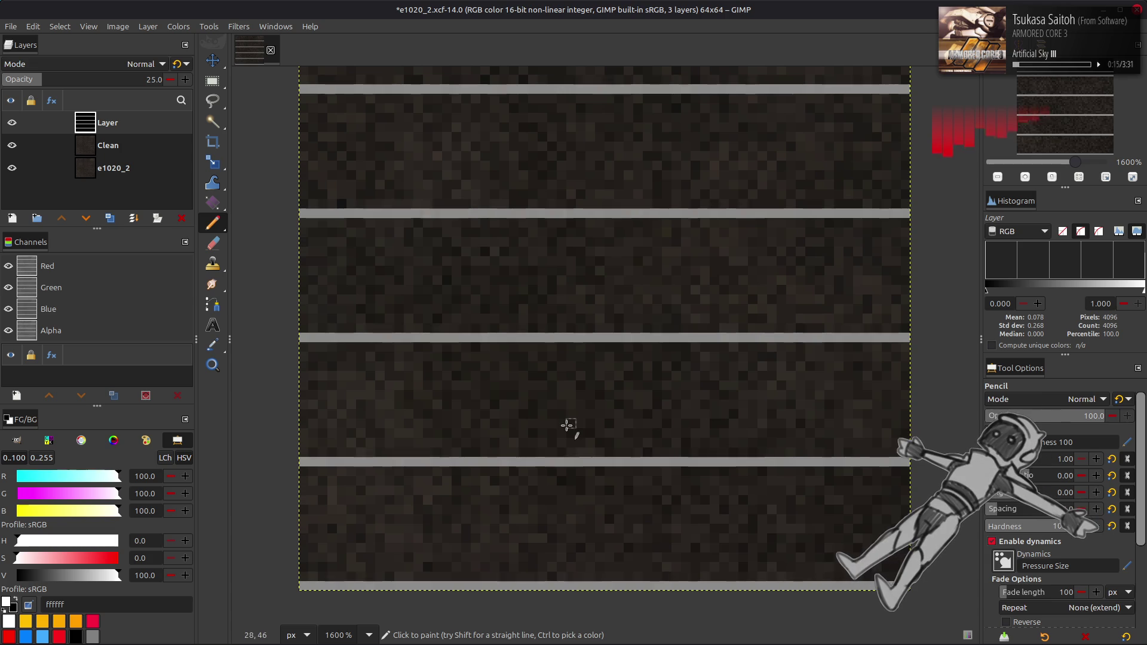
{"action": "key", "text": "r"}
{"action": "left_click_drag", "start_coordinate": [308, 343], "coordinate": [405, 591]}
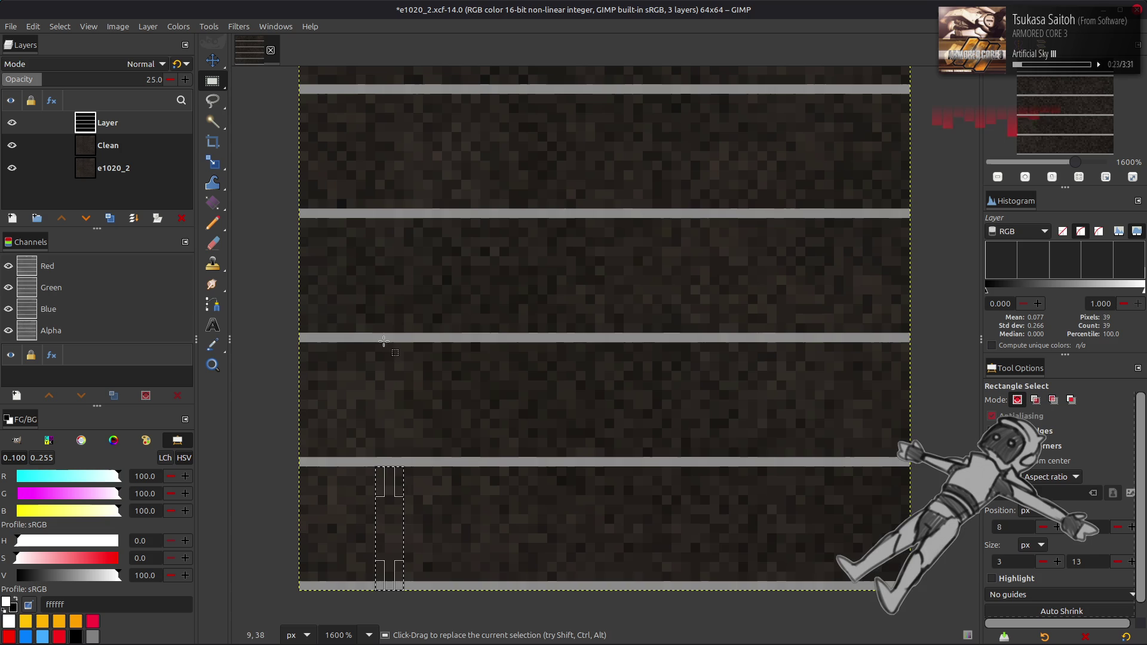
- Measure the gaps between the white lines with rectangle selections
{"action": "left_click_drag", "start_coordinate": [384, 342], "coordinate": [324, 220]}
{"action": "mouse_move", "coordinate": [423, 590]}
{"action": "left_mouse_down"}
{"action": "mouse_move", "coordinate": [384, 466]}
{"action": "mouse_move", "coordinate": [317, 342]}
{"action": "left_mouse_up"}
{"action": "left_click_drag", "start_coordinate": [394, 342], "coordinate": [447, 220]}
{"action": "scroll", "coordinate": [536, 384], "scroll_direction": "up", "scroll_amount": 2}
{"action": "left_click_drag", "start_coordinate": [462, 306], "coordinate": [592, 65]}
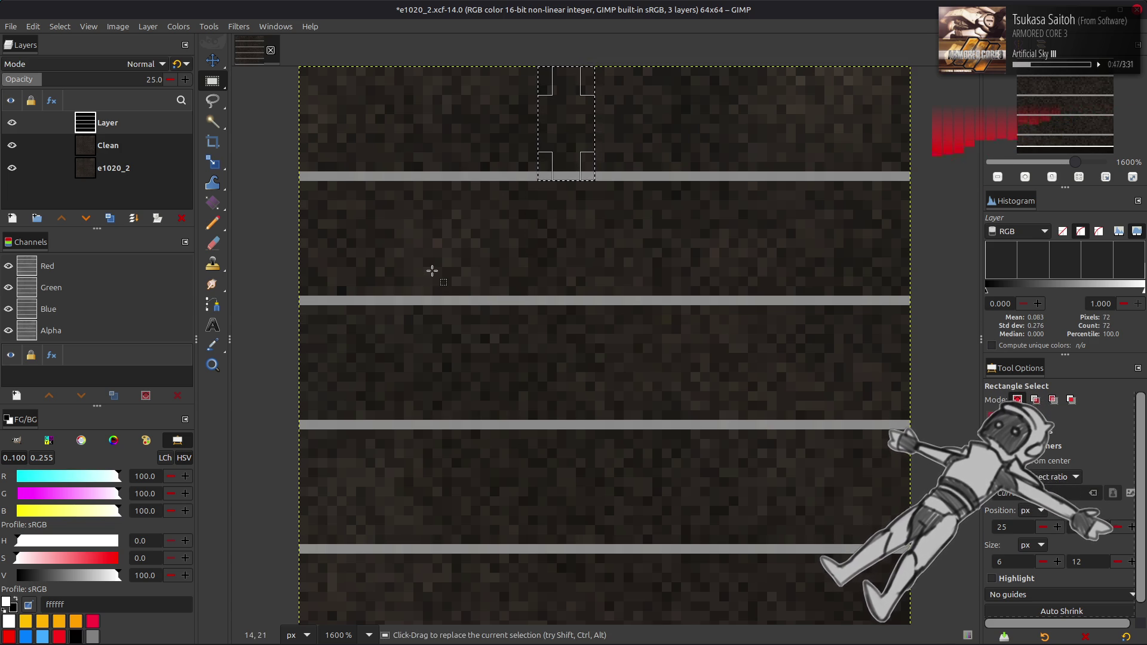
- Select the whole image and restore the lines layer to 100% opacity
{"action": "left_click", "coordinate": [60, 26]}
{"action": "left_click", "coordinate": [75, 40]}
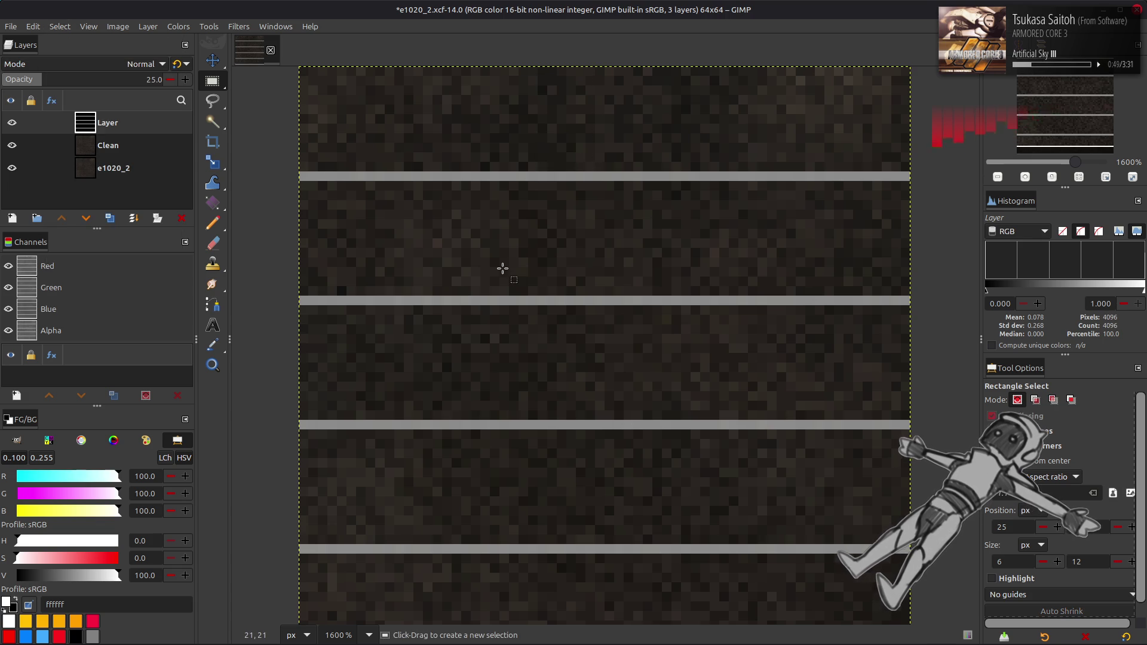
{"action": "key", "text": "m"}
{"action": "left_click", "coordinate": [163, 78]}
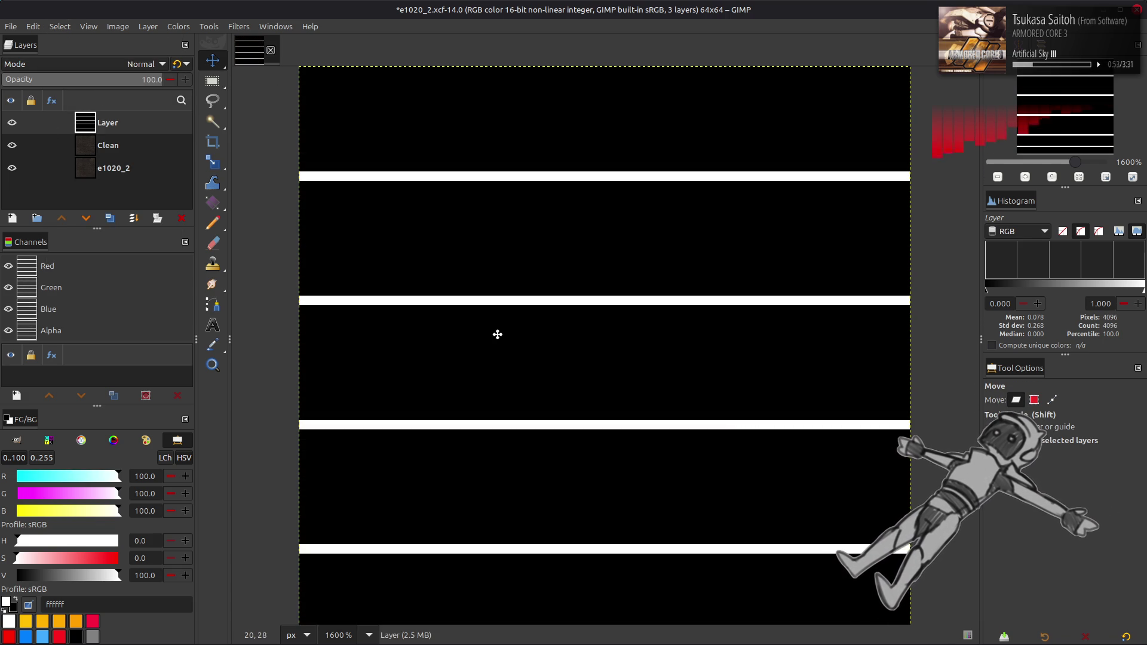
{"action": "key", "text": "4"}
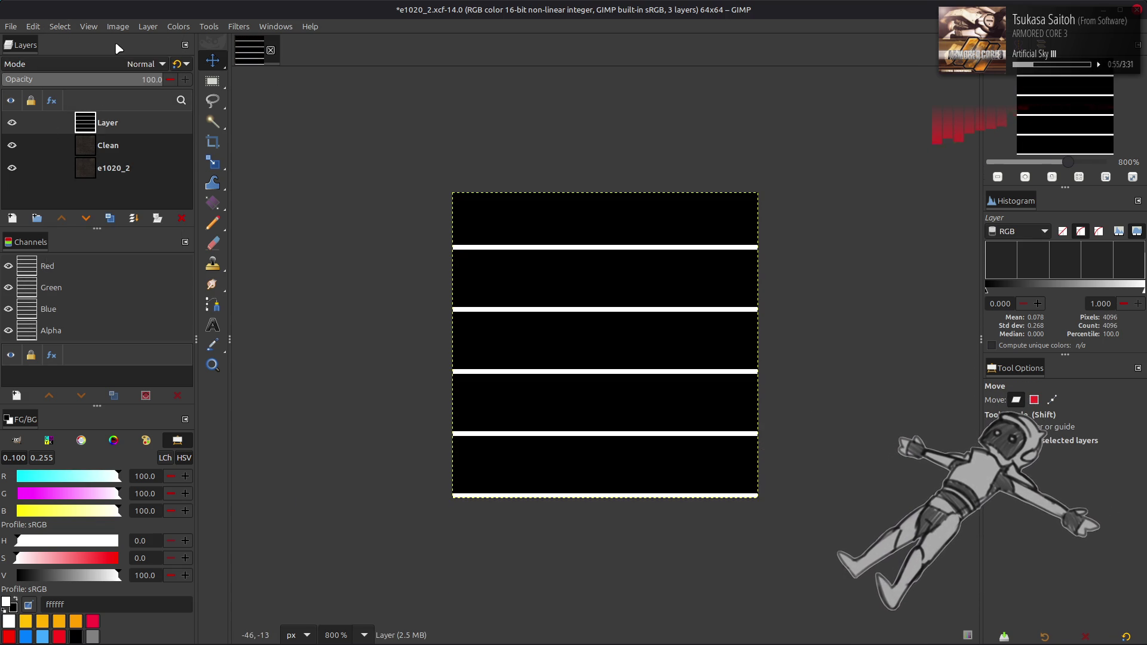
- Invert the lines layer's colours, hide it, and make Clean the active layer
{"action": "left_click", "coordinate": [177, 27]}
{"action": "left_click", "coordinate": [210, 187]}
{"action": "left_click", "coordinate": [11, 122]}
{"action": "left_click", "coordinate": [139, 149]}
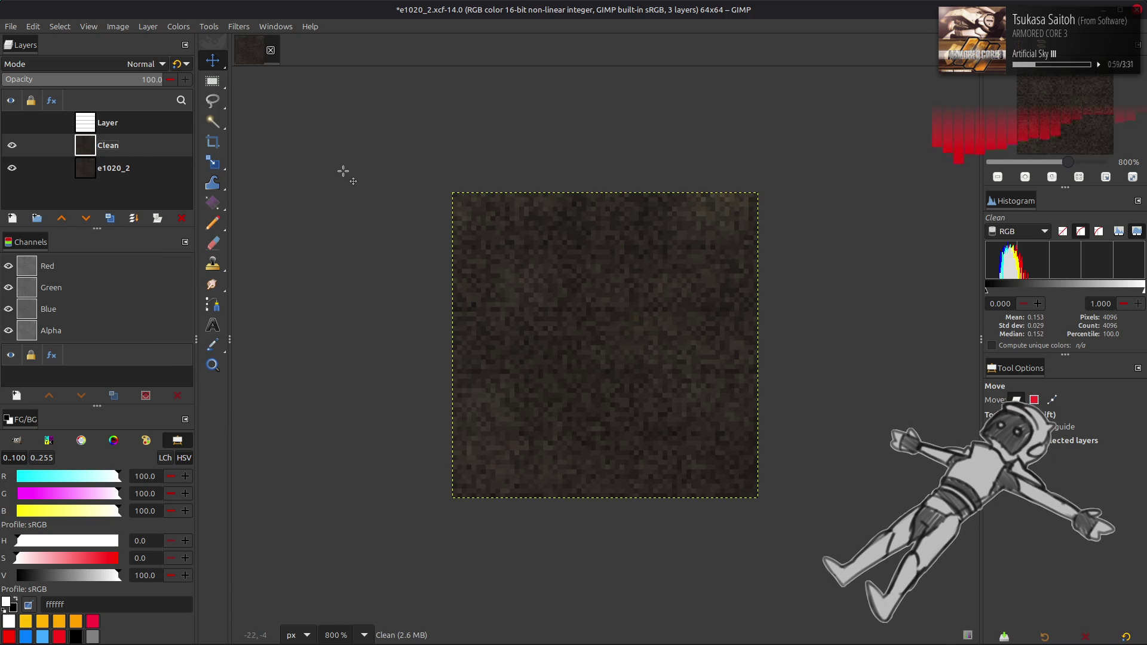
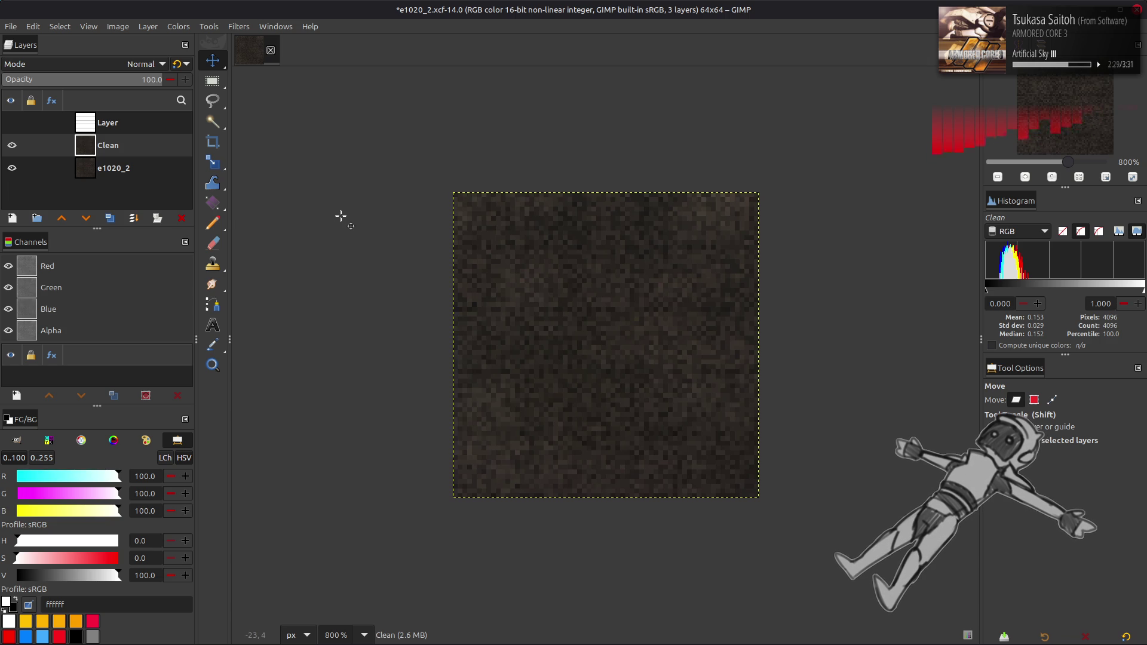
- Duplicate the Clean layer and offset the copy by half its height with wrap-around
{"action": "left_click", "coordinate": [109, 218]}
{"action": "left_click", "coordinate": [147, 26]}
{"action": "mouse_move", "coordinate": [220, 173]}
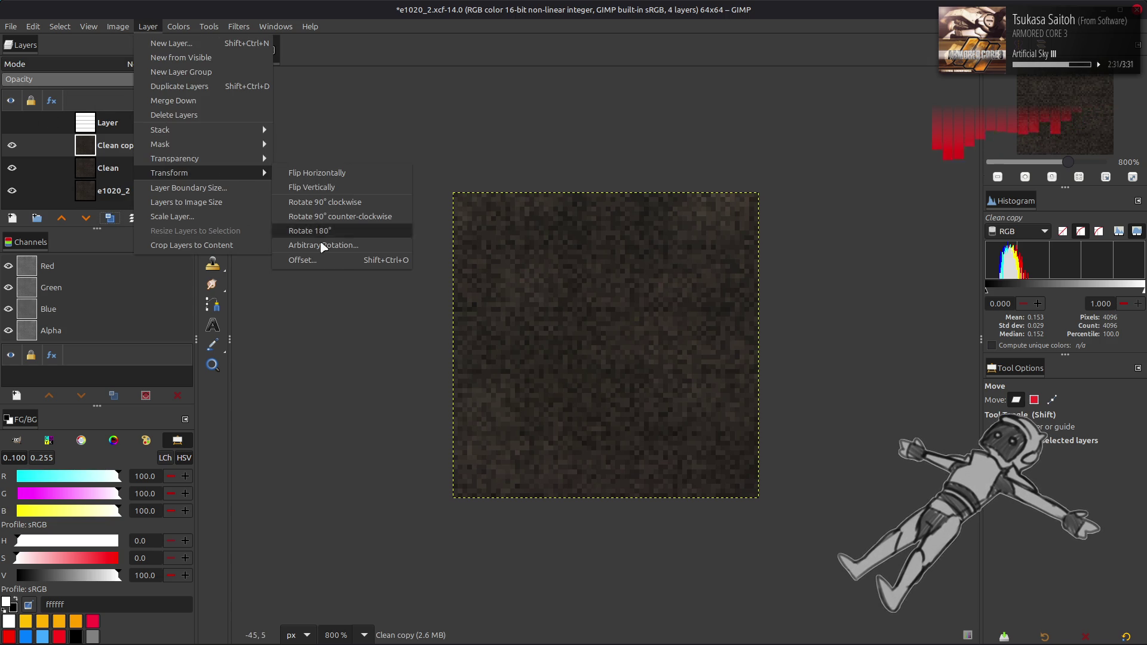
{"action": "left_click", "coordinate": [299, 260]}
{"action": "left_click", "coordinate": [245, 269]}
{"action": "left_click", "coordinate": [280, 409]}
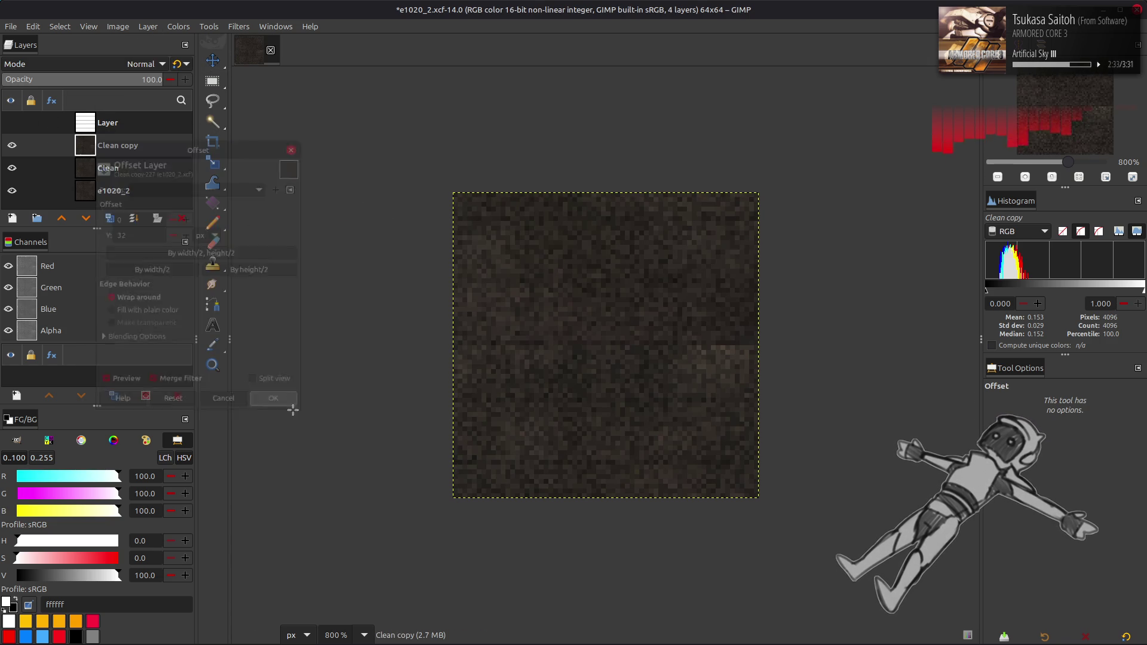
- Align the offset copy to the top, duplicate it to the bottom, and merge the two down
{"action": "key", "text": "q"}
{"action": "left_click", "coordinate": [999, 529]}
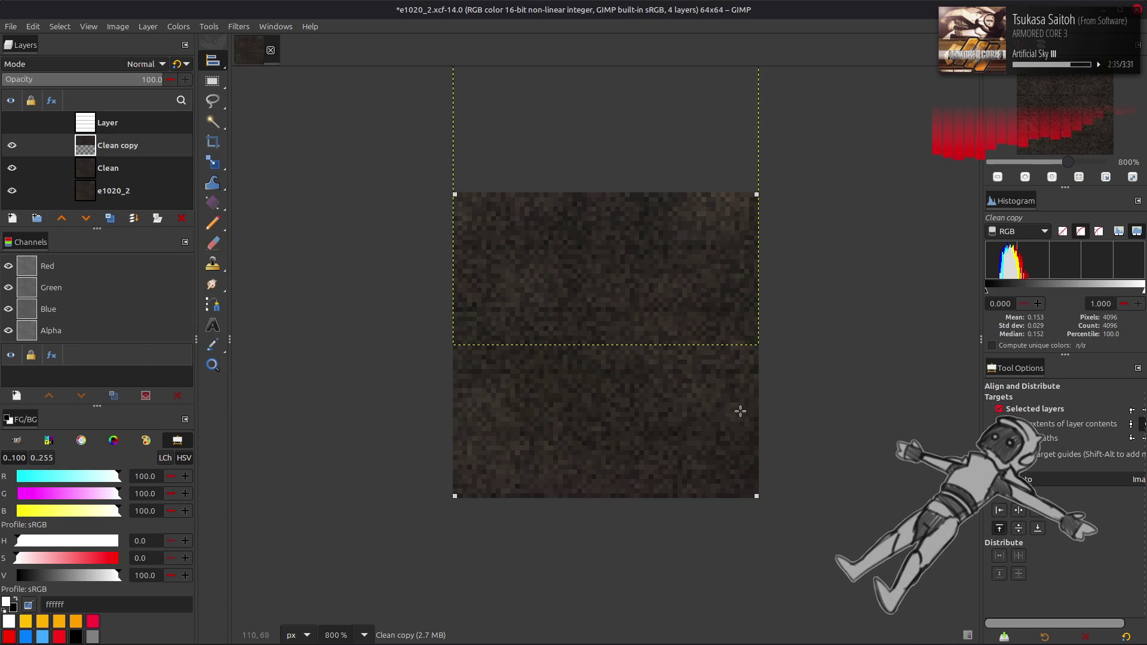
{"action": "left_click", "coordinate": [109, 218]}
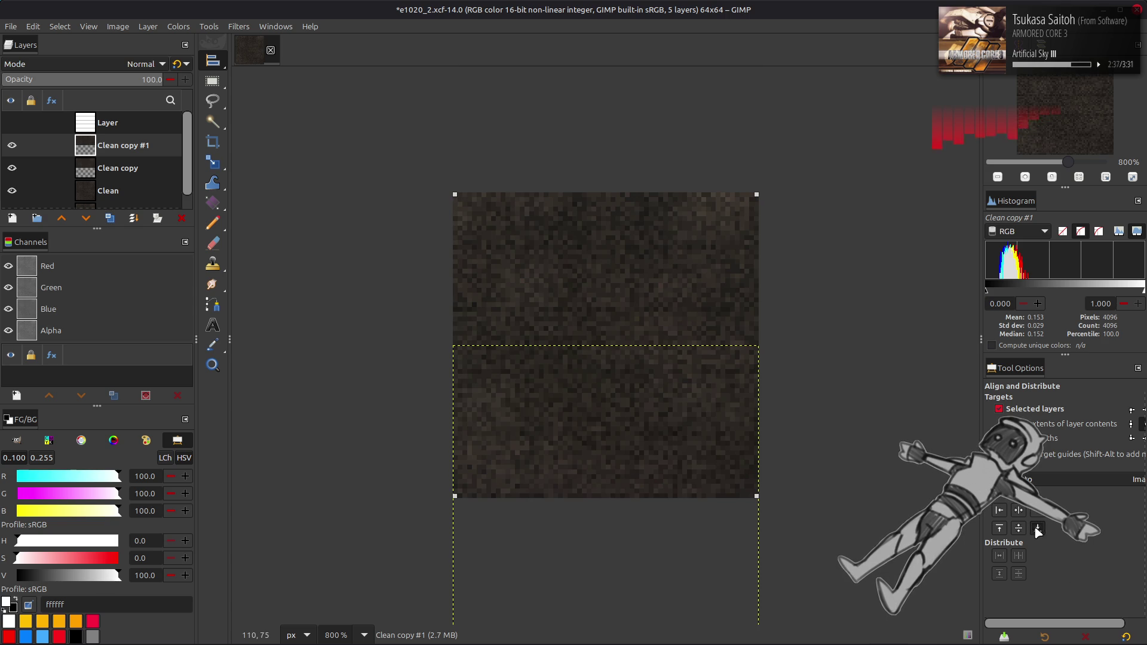
{"action": "left_click", "coordinate": [133, 218]}
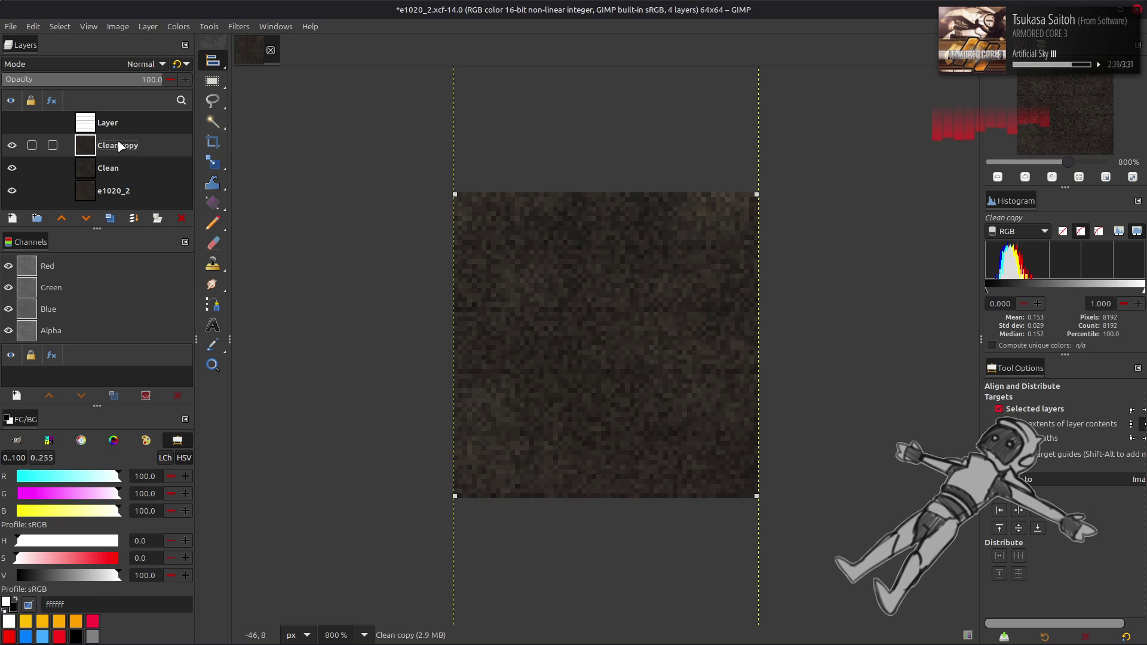
{"action": "key", "text": "m"}
- Fit the canvas to the 64x128 layer and add a fresh Clean copy above it
{"action": "left_click", "coordinate": [117, 26]}
{"action": "left_click", "coordinate": [154, 130]}
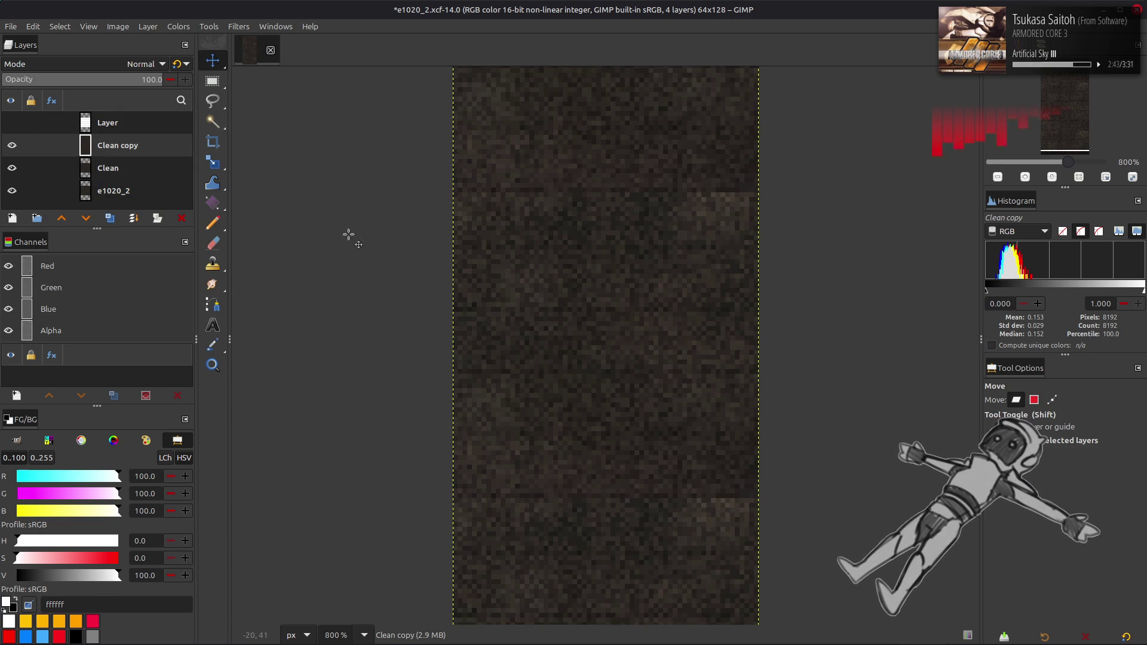
{"action": "left_click", "coordinate": [117, 168]}
{"action": "left_click", "coordinate": [110, 218]}
{"action": "left_click", "coordinate": [63, 216]}
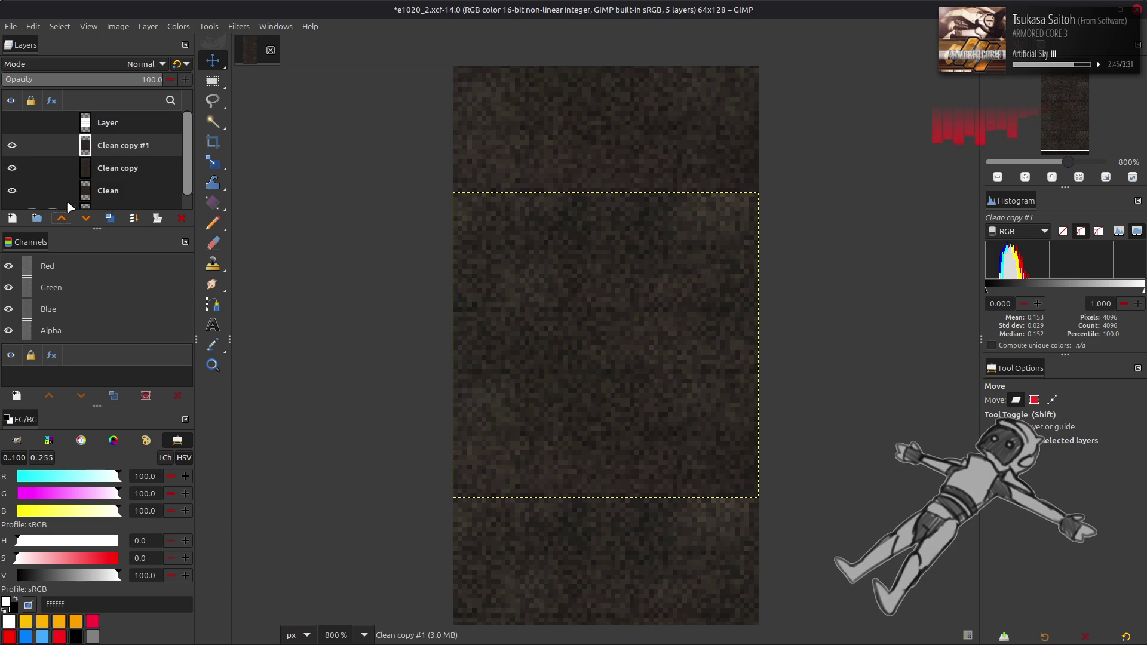
{"action": "left_click", "coordinate": [239, 27]}
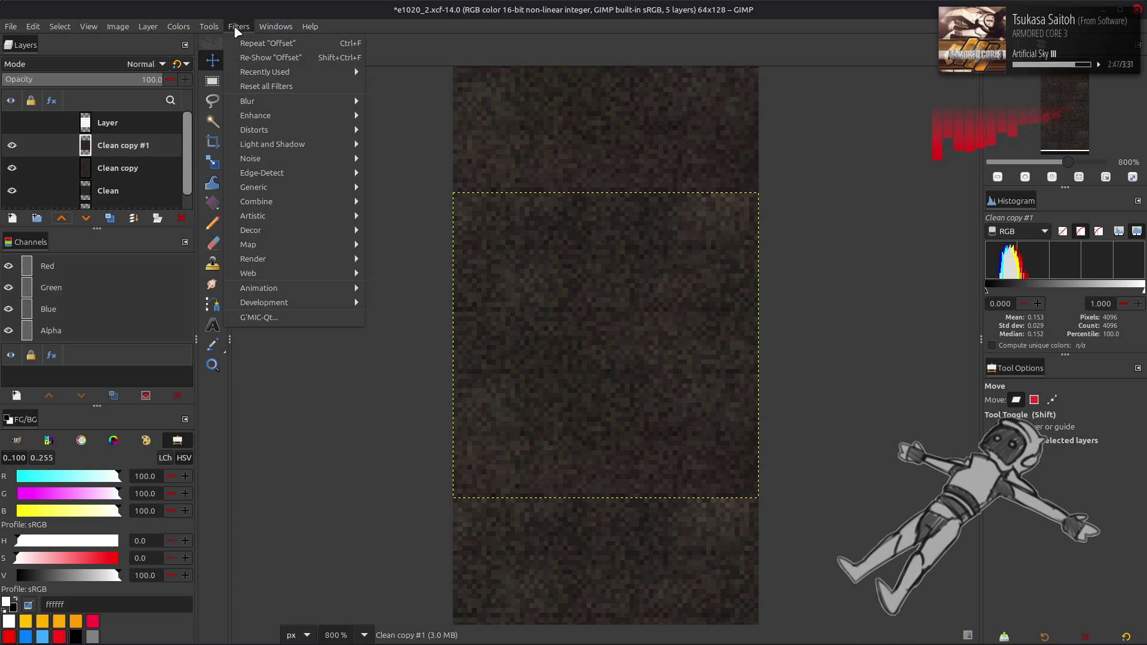
- Open the G'MIC filter collection and close it without applying anything
{"action": "mouse_move", "coordinate": [285, 99]}
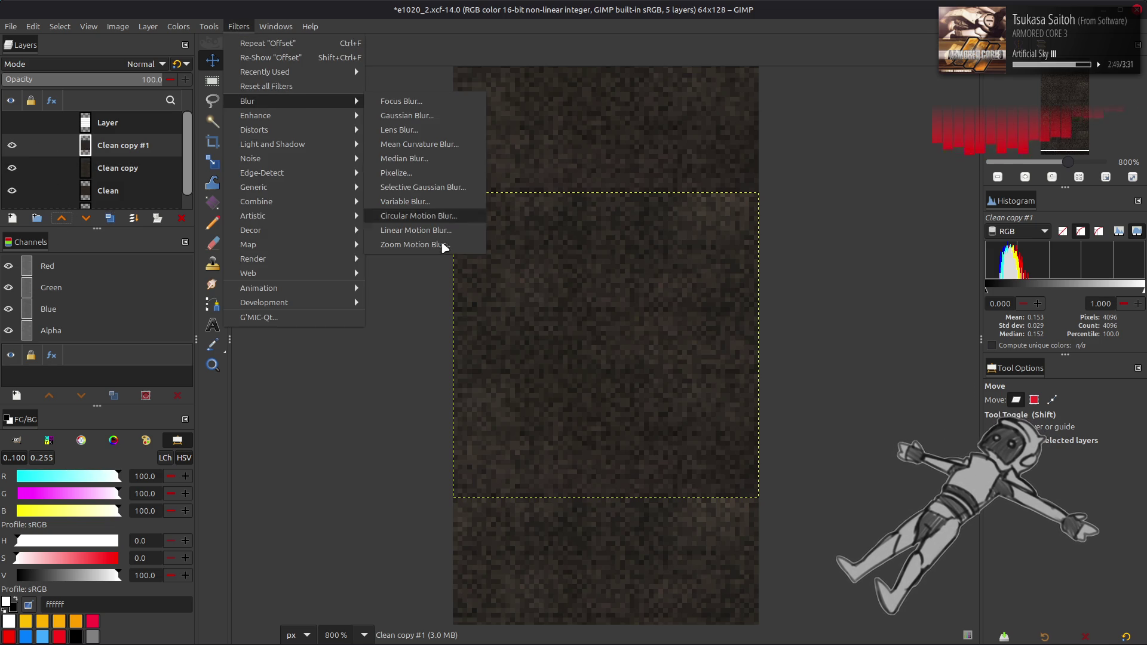
{"action": "left_click", "coordinate": [287, 313]}
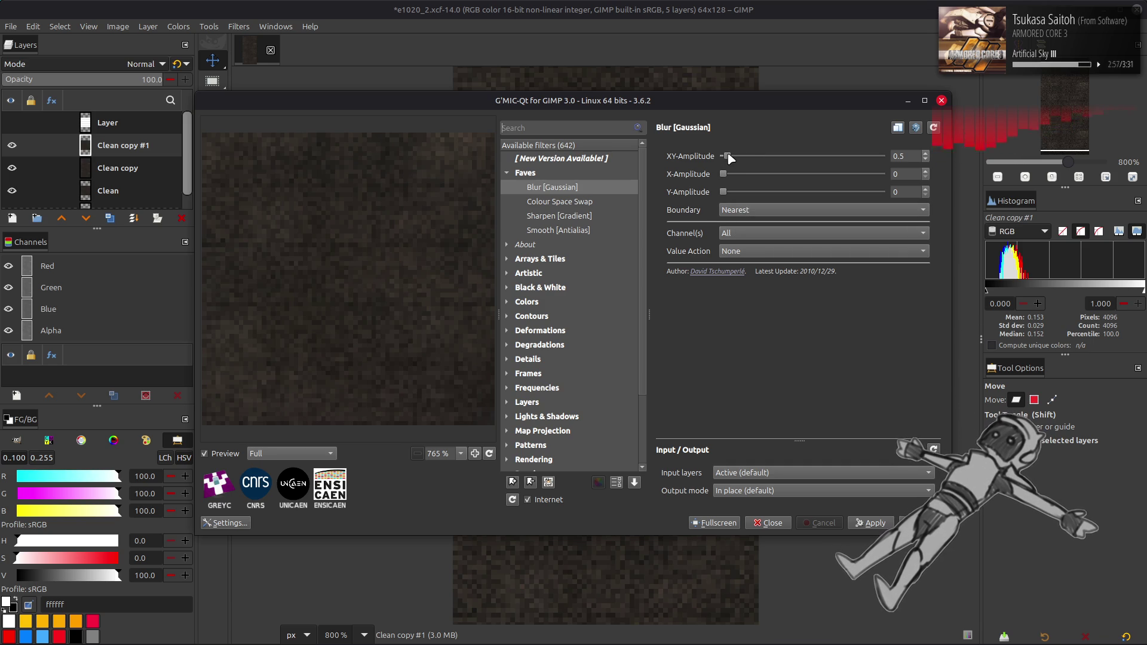
{"action": "left_click", "coordinate": [768, 523]}
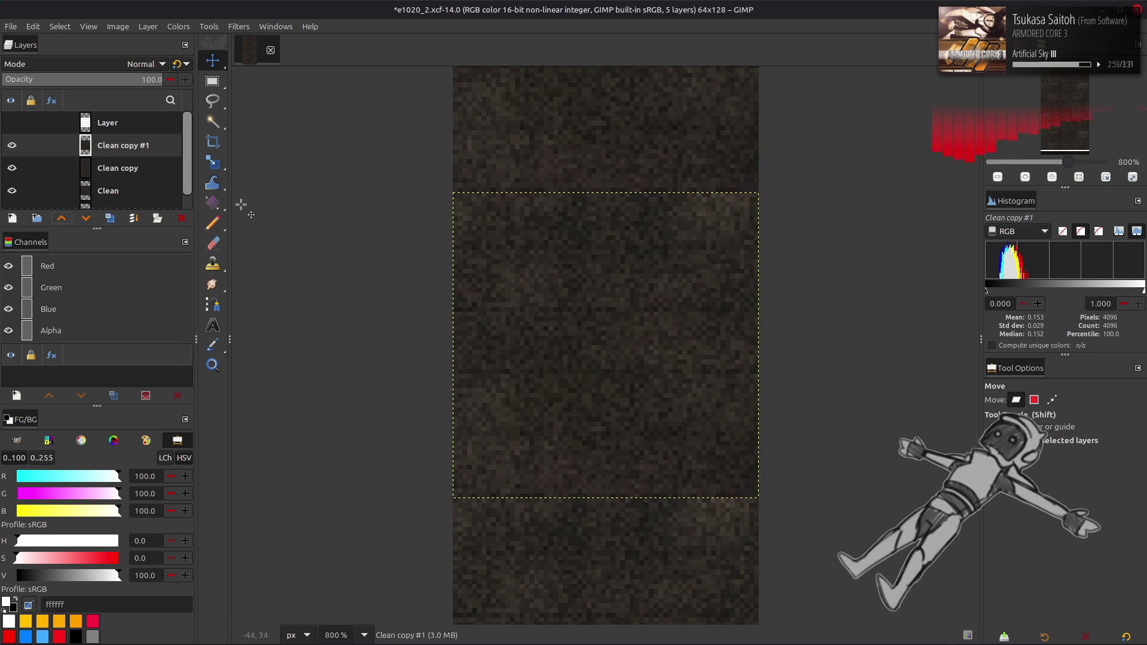
- Apply a G'MIC Blur [Gaussian] with XY-Amplitude 8 to the tall Clean copy layer
{"action": "left_click", "coordinate": [138, 168]}
{"action": "left_click", "coordinate": [239, 26]}
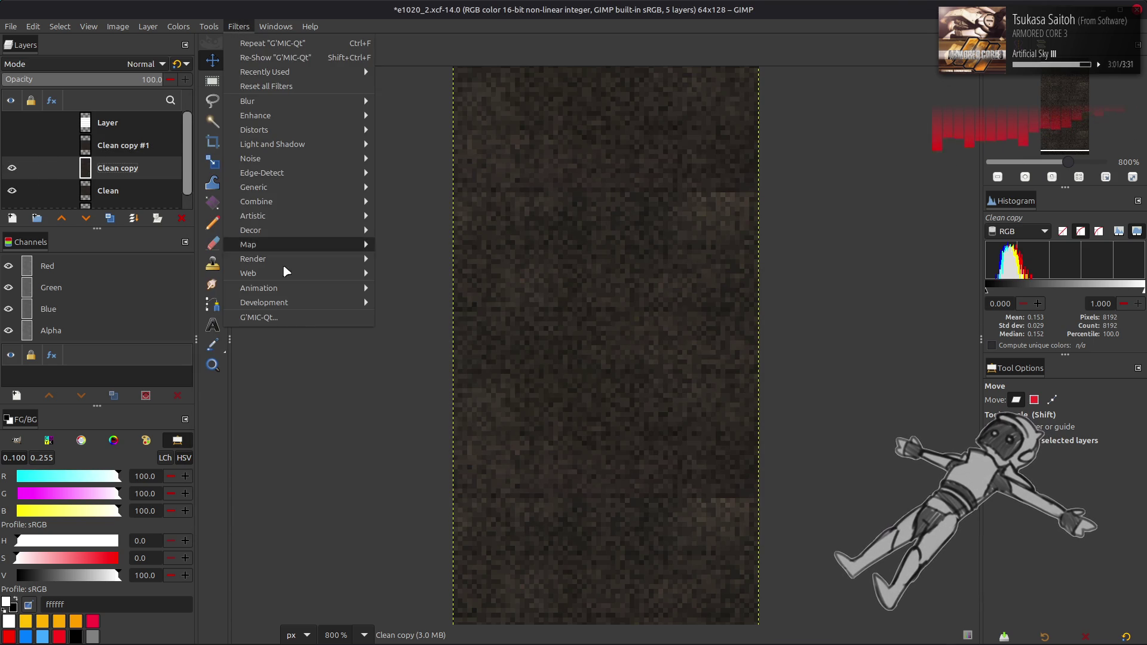
{"action": "left_click", "coordinate": [290, 319]}
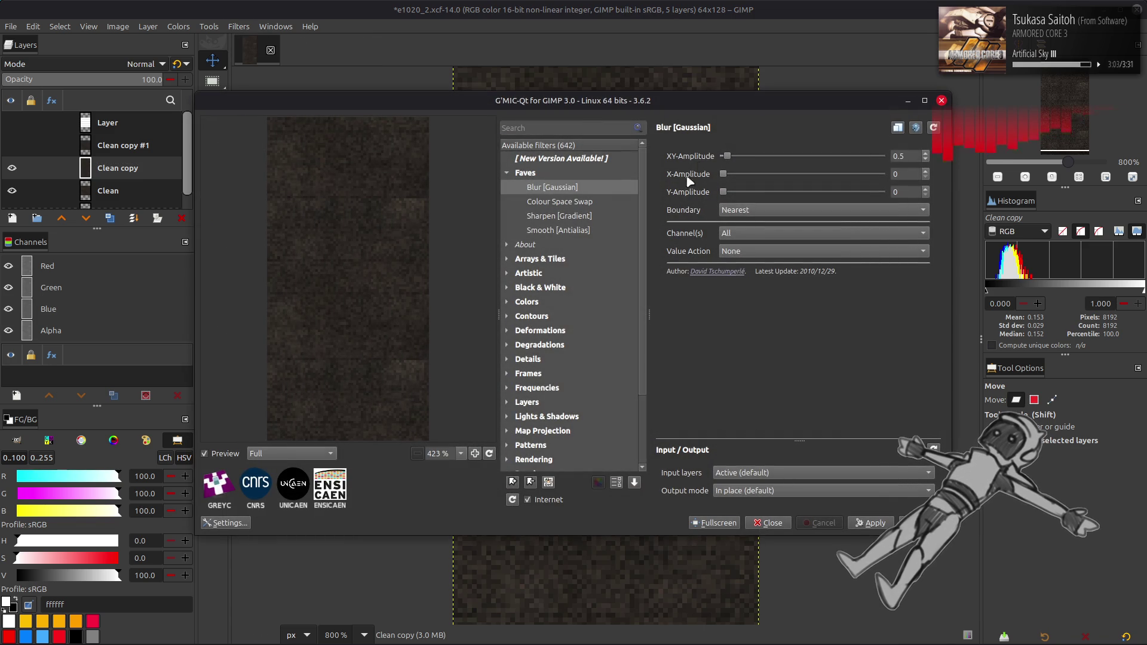
{"action": "left_click_drag", "start_coordinate": [727, 157], "coordinate": [749, 159]}
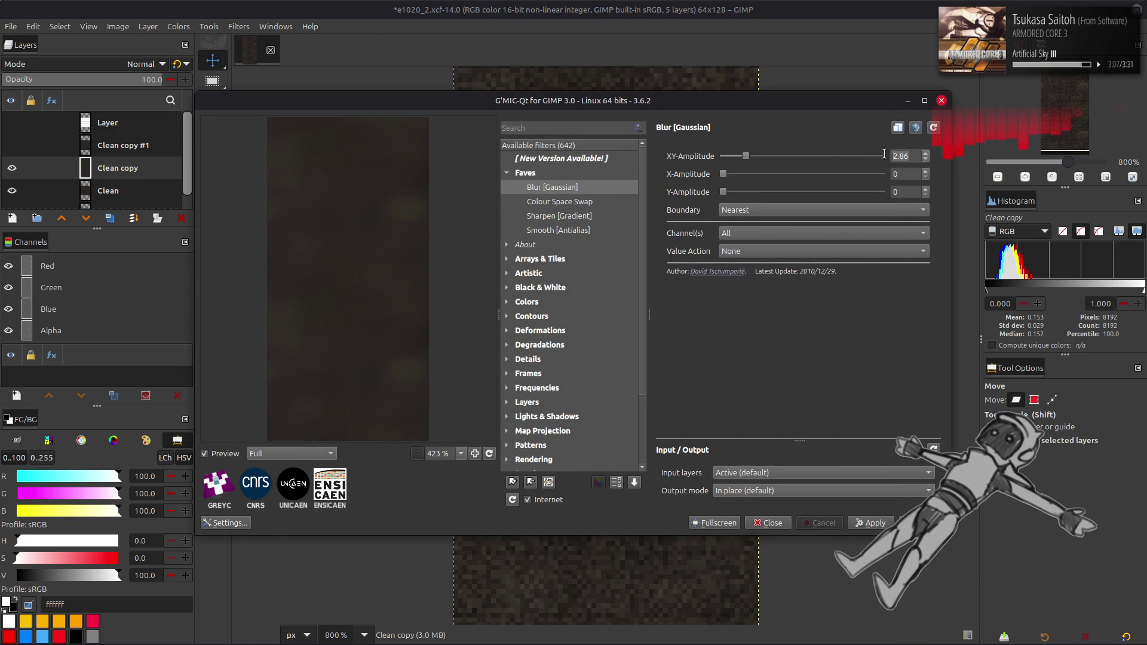
{"action": "triple_click", "coordinate": [915, 156]}
{"action": "type", "text": "4"}
{"action": "key", "text": "BackSpace"}
{"action": "type", "text": "8"}
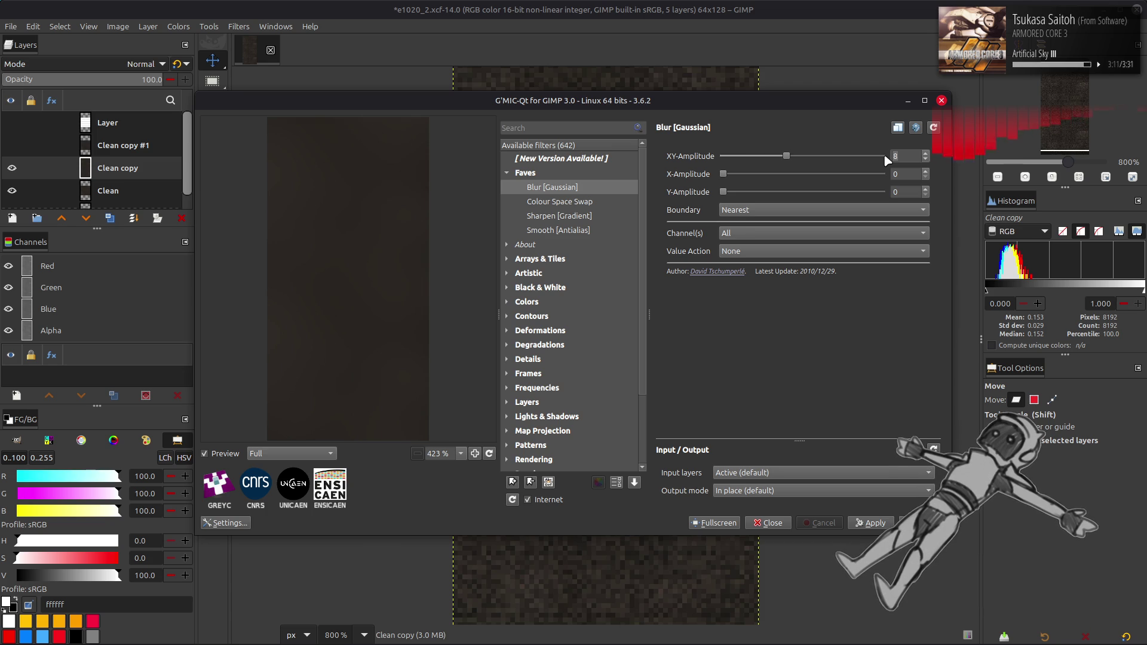
{"action": "triple_click", "coordinate": [912, 154]}
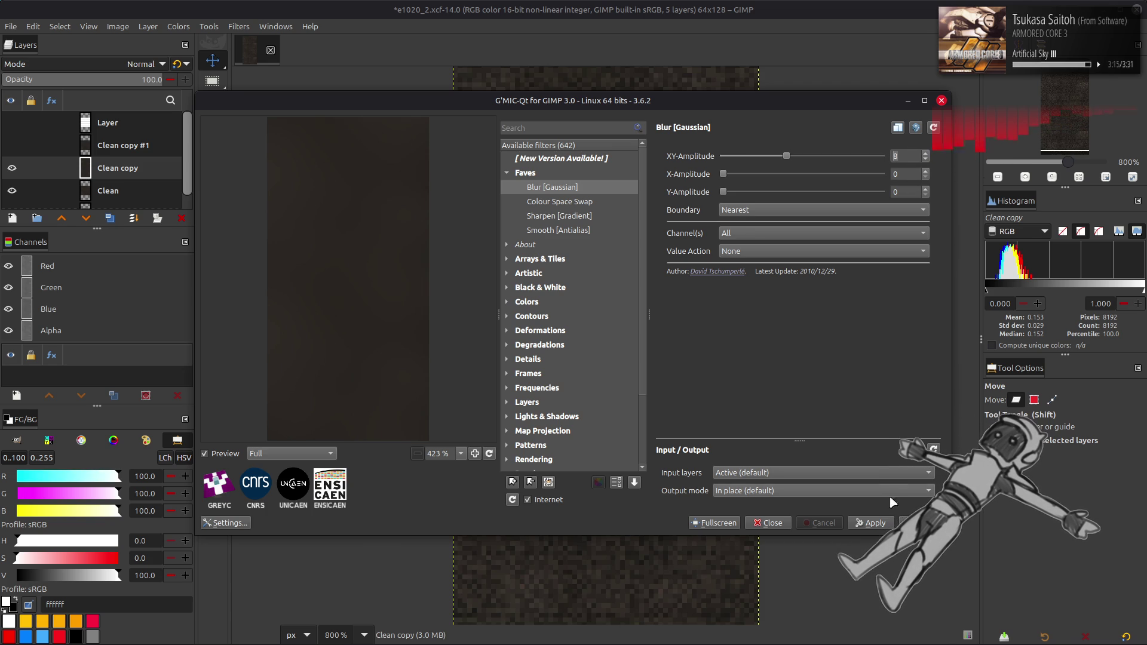
{"action": "left_click", "coordinate": [768, 523]}
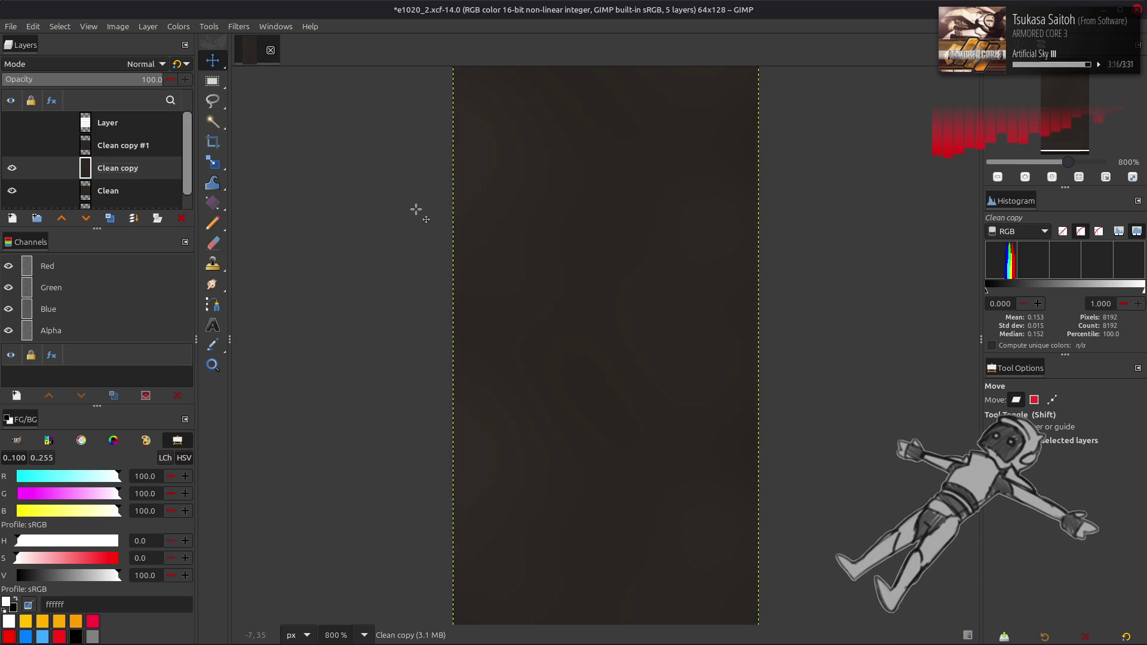
- Duplicate the blurred layer twice and reapply the Gaussian blur to Clean copy #3
{"action": "left_click", "coordinate": [110, 219]}
{"action": "left_click", "coordinate": [110, 219]}
{"action": "left_click", "coordinate": [110, 219]}
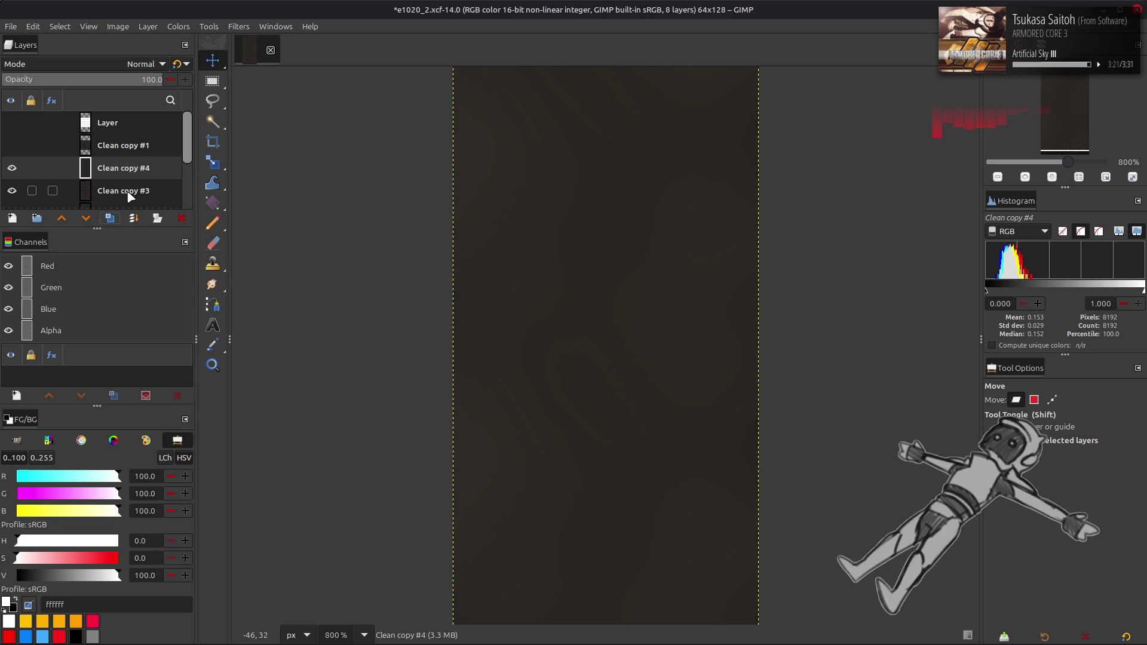
{"action": "left_click", "coordinate": [129, 194]}
{"action": "key", "text": "ctrl+shift+f"}
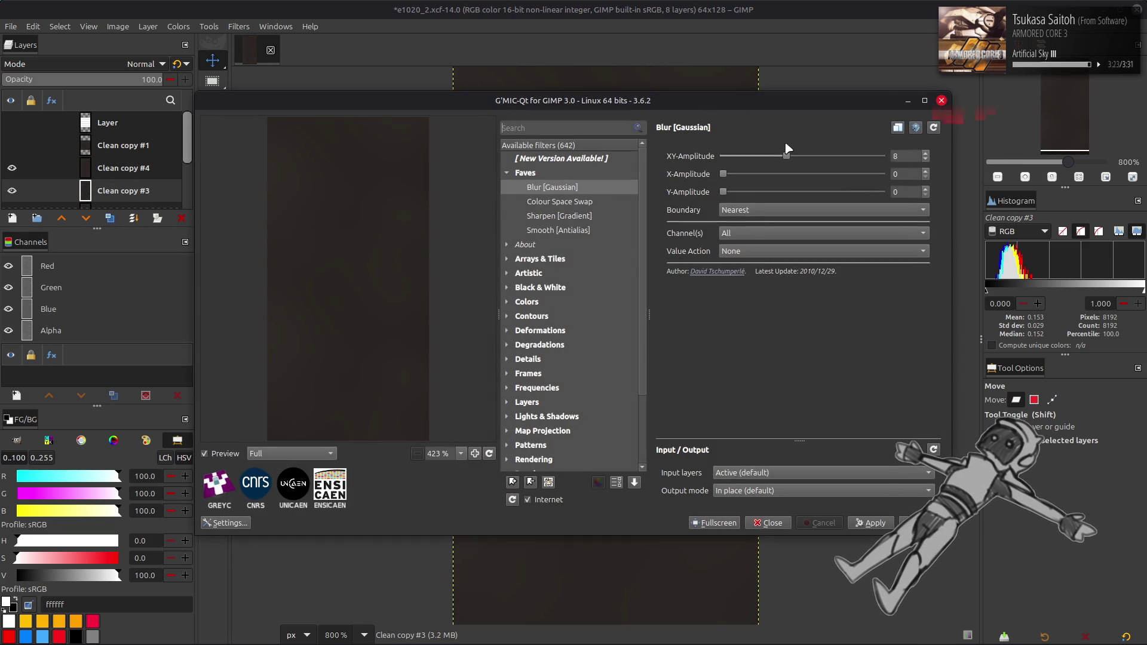
{"action": "key", "text": "Return"}
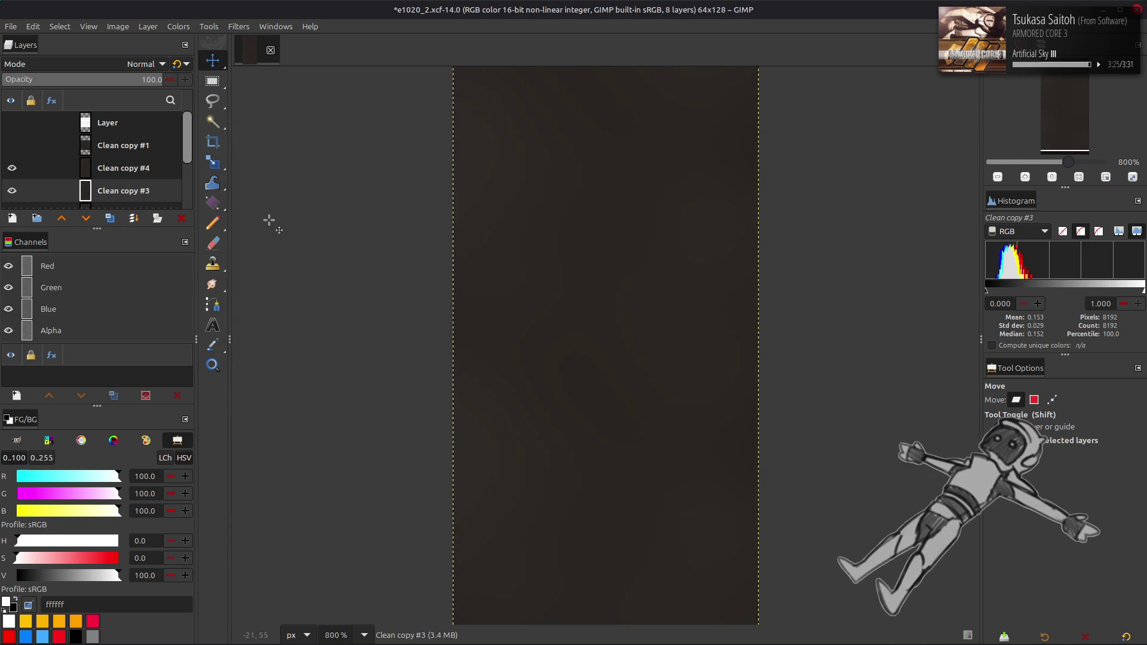
- Reopen the blur on Clean copy #2, then delete the Clean copy #4 layer
{"action": "left_click", "coordinate": [131, 203]}
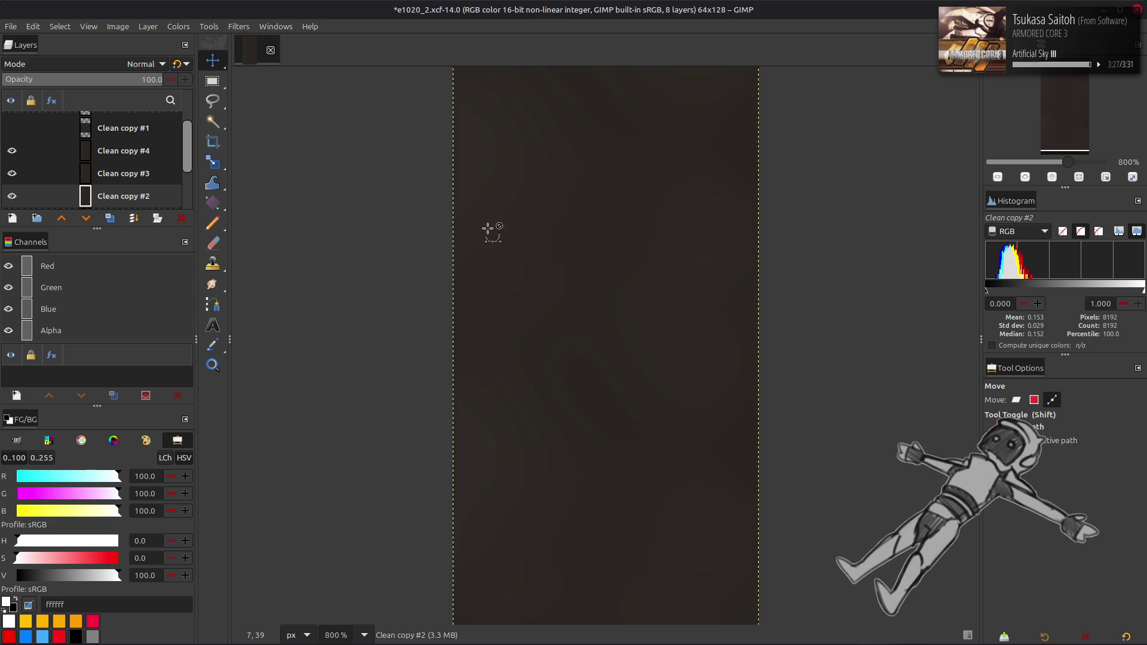
{"action": "key", "text": "ctrl+shift+f"}
{"action": "scroll", "coordinate": [908, 157], "scroll_direction": "down", "scroll_amount": 1}
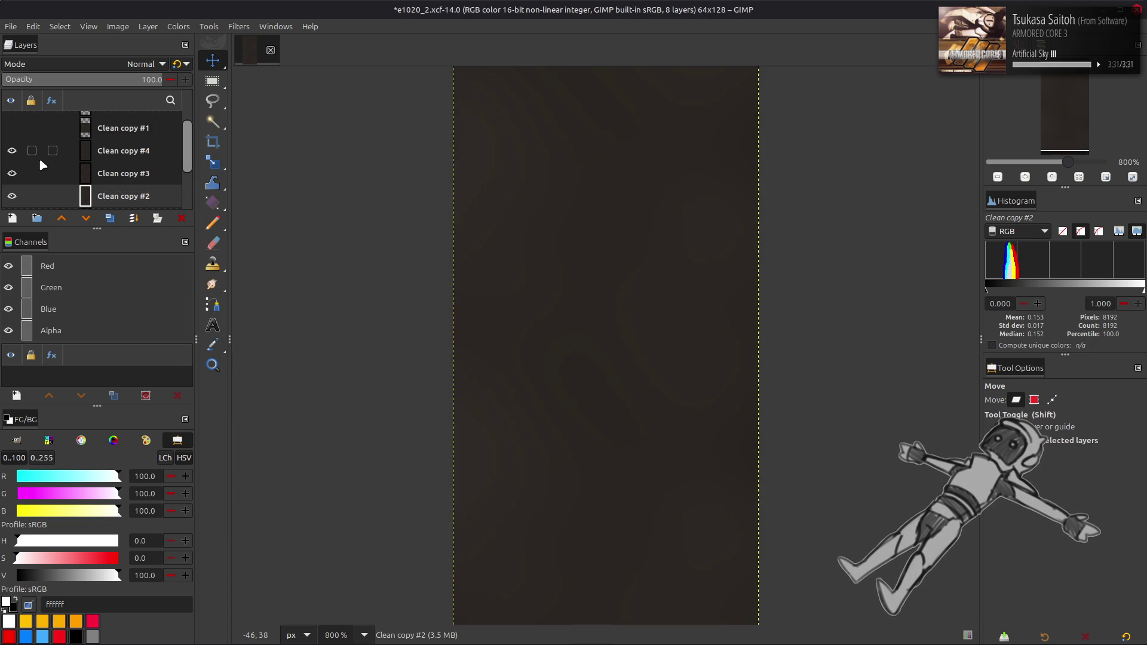
{"action": "left_click", "coordinate": [113, 153]}
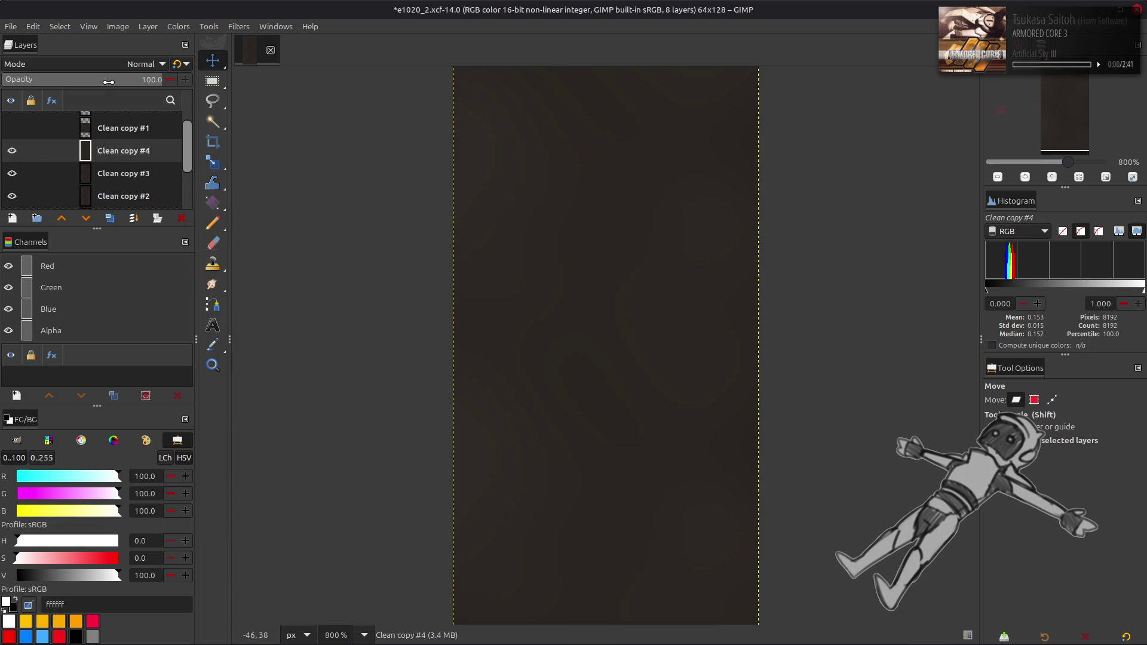
{"action": "key", "text": "Delete"}
- Set the layer opacity to 50% and delete Clean copy #3
{"action": "left_click", "coordinate": [149, 80]}
{"action": "type", "text": "50"}
{"action": "key", "text": "Return"}
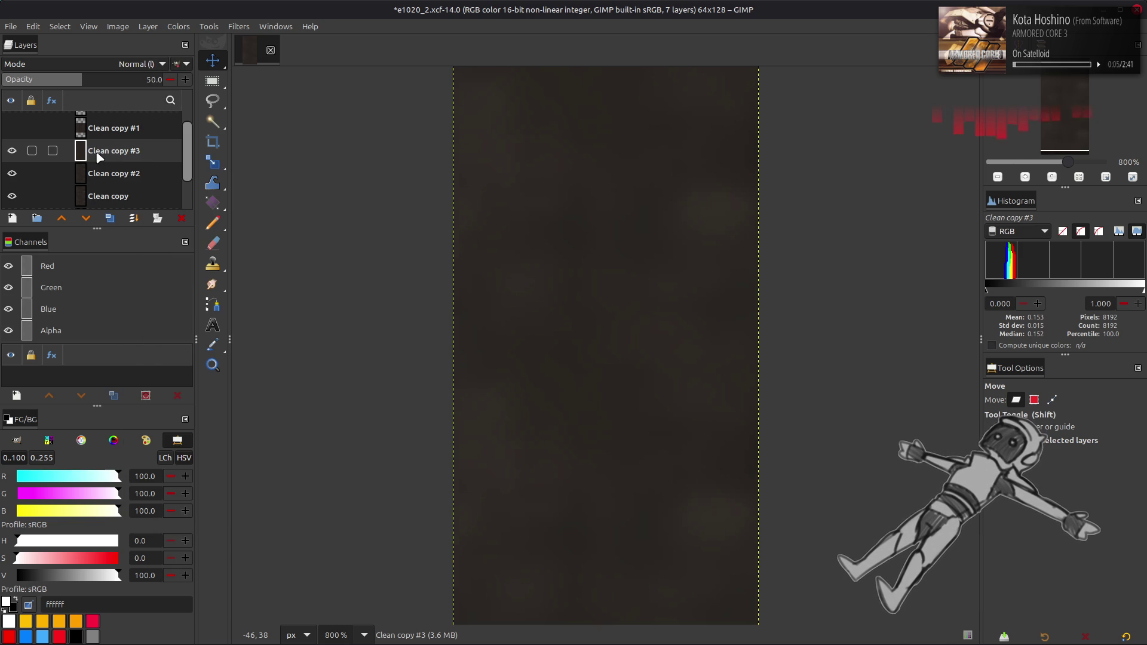
{"action": "key", "text": "Delete"}
- Show Clean copy #1 and duplicate it three times
{"action": "scroll", "coordinate": [99, 157], "scroll_direction": "up", "scroll_amount": 1}
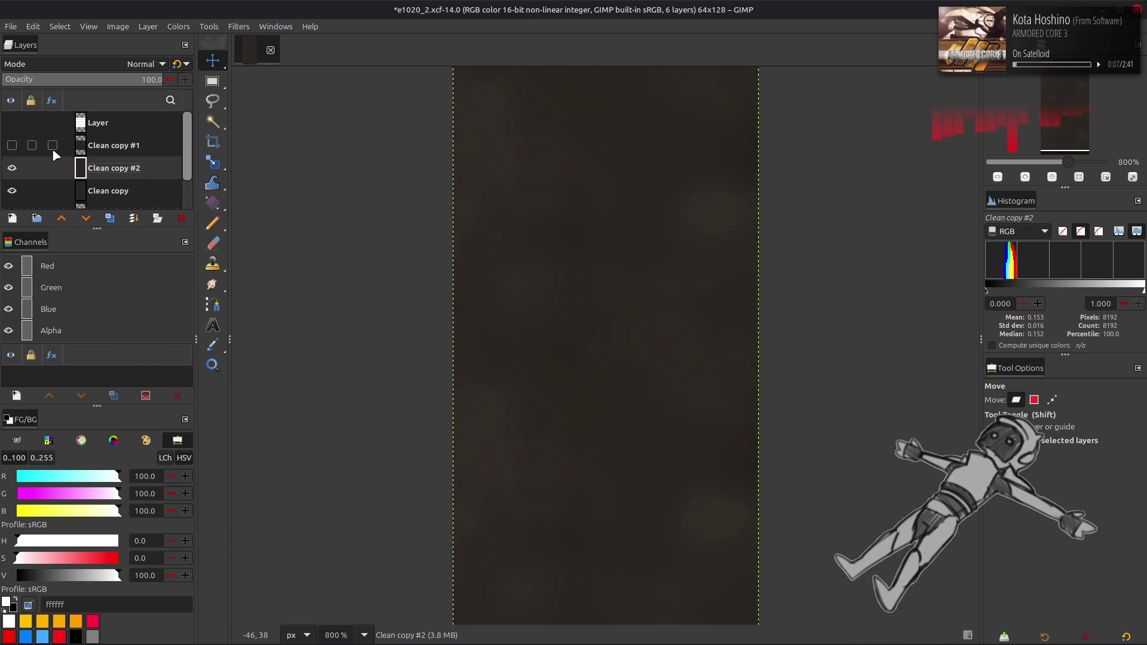
{"action": "left_click", "coordinate": [11, 145]}
{"action": "left_click", "coordinate": [128, 146]}
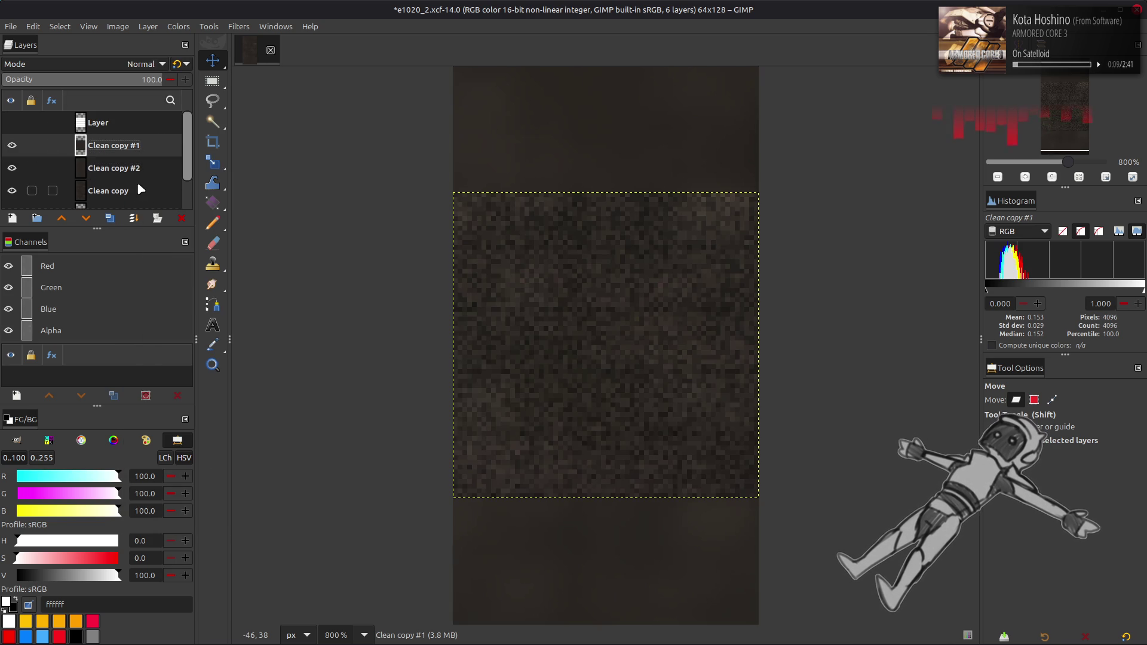
{"action": "left_click", "coordinate": [110, 218]}
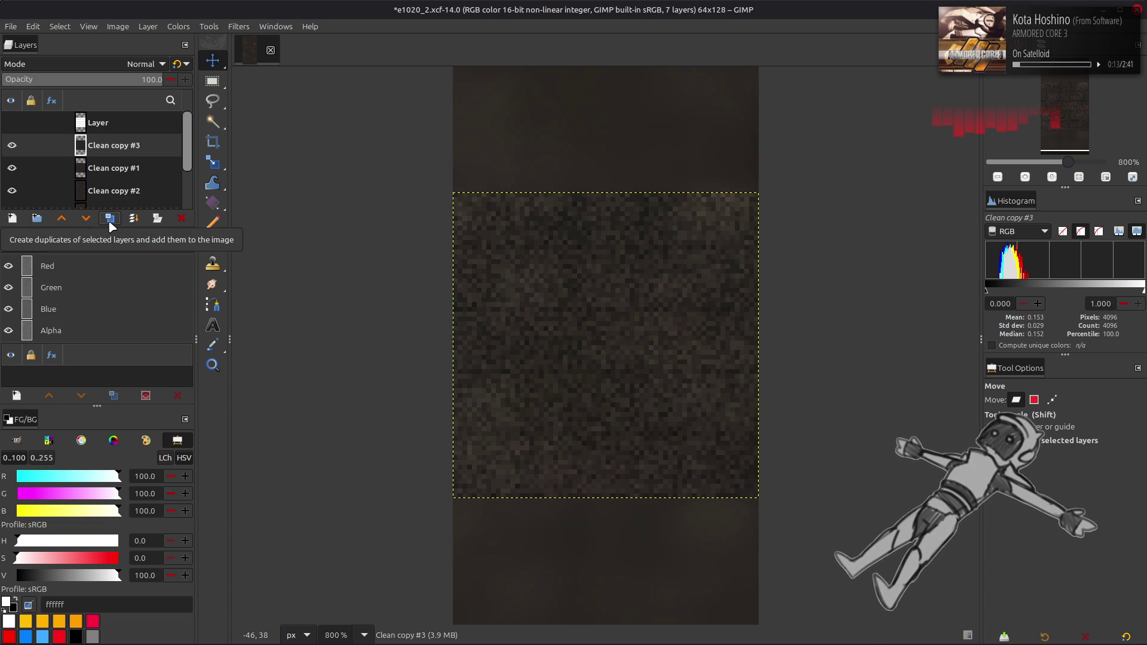
{"action": "left_click", "coordinate": [110, 219]}
{"action": "left_click", "coordinate": [110, 222]}
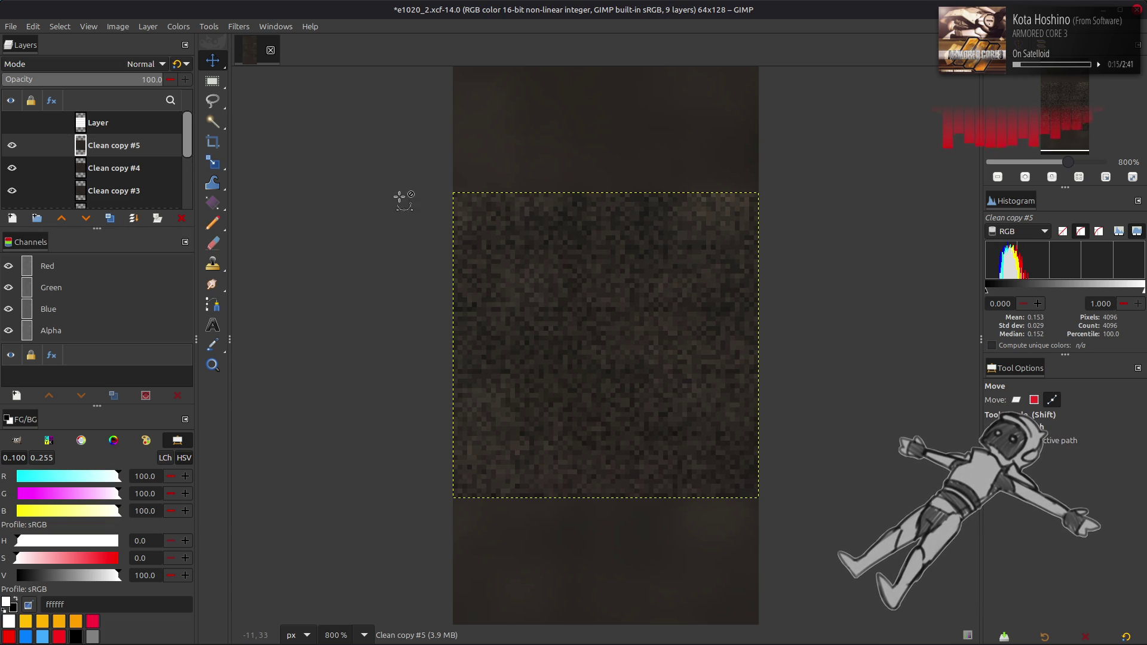
- Apply the Gaussian blur to Clean copy #4
{"action": "key", "text": "ctrl+shift+f"}
{"action": "scroll", "coordinate": [925, 155], "scroll_direction": "up", "scroll_amount": 6}
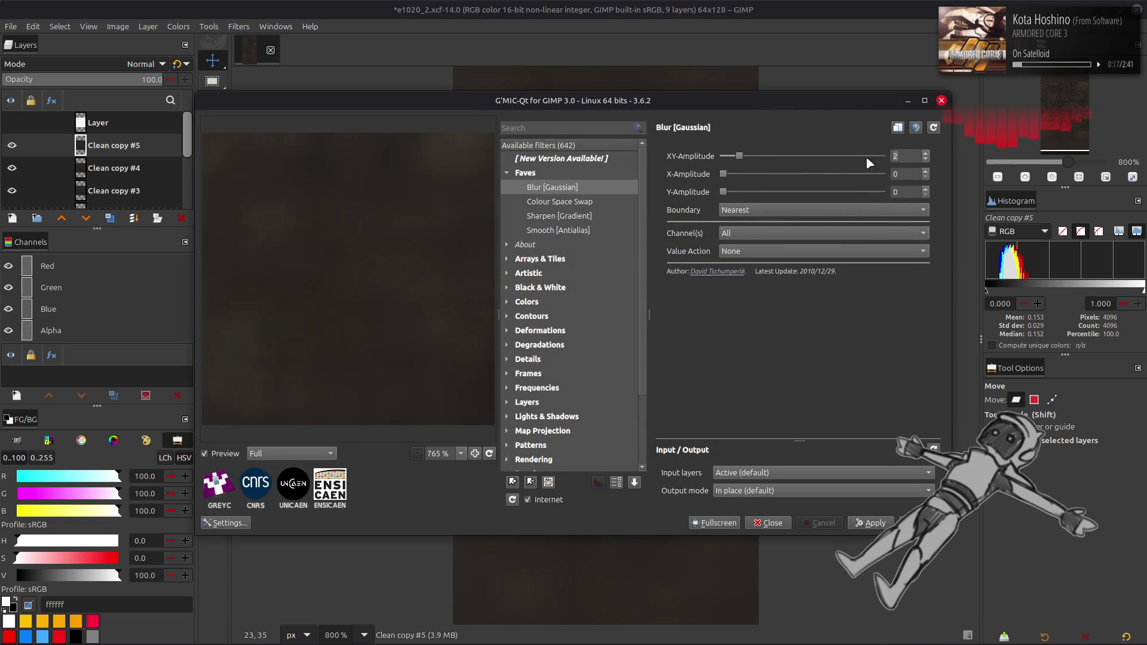
{"action": "left_click", "coordinate": [923, 522]}
{"action": "left_click", "coordinate": [114, 168]}
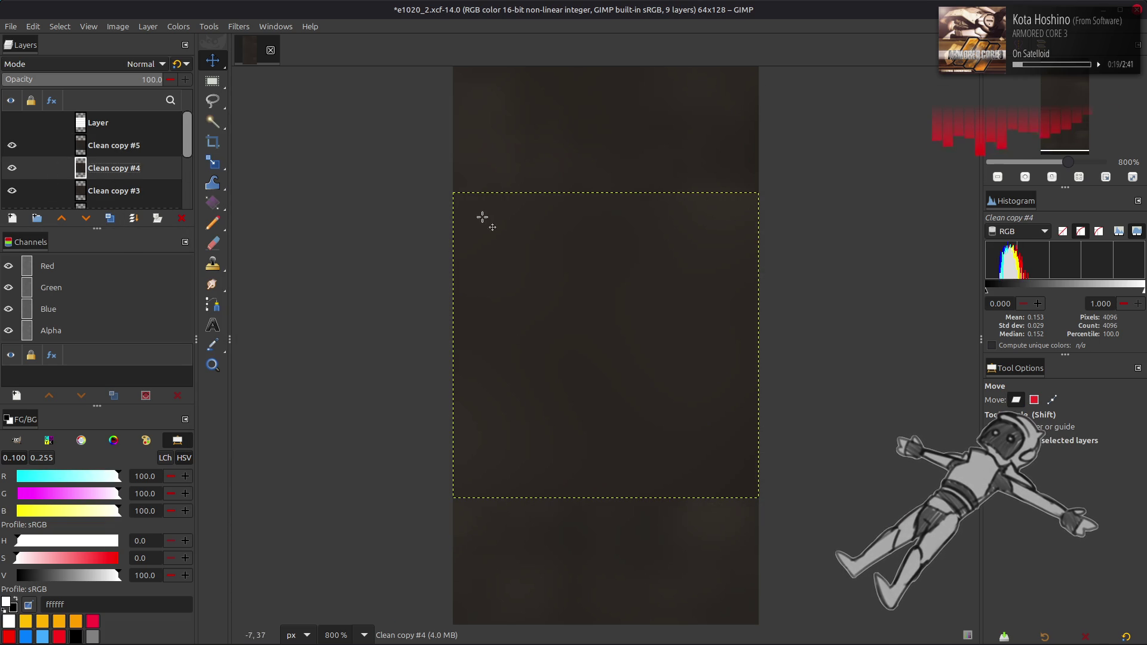
{"action": "key", "text": "ctrl+shift+f"}
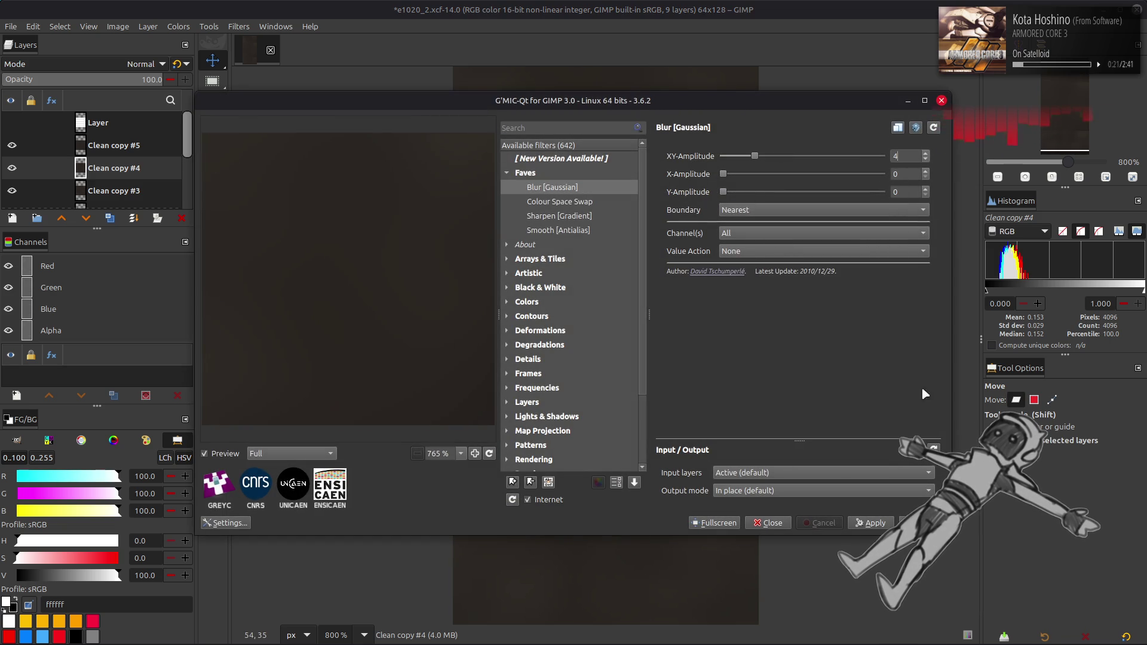
{"action": "key", "text": "Return"}
- Apply a lighter Gaussian blur to Clean copy #3
{"action": "key", "text": "Page_Down"}
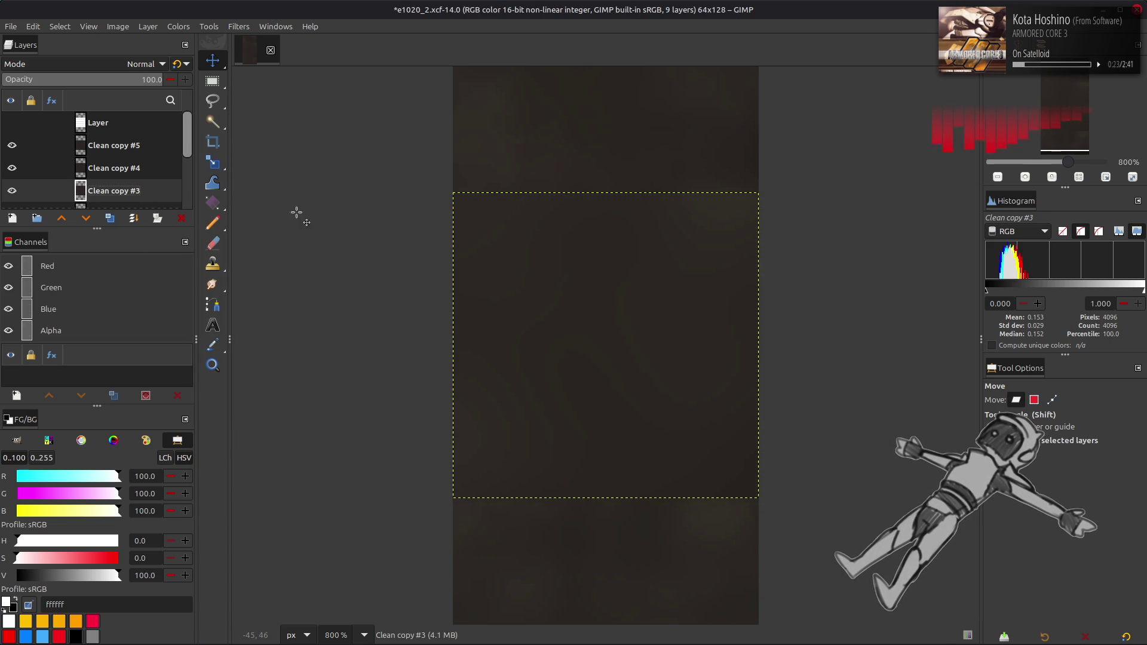
{"action": "key", "text": "ctrl+shift+f"}
{"action": "scroll", "coordinate": [867, 156], "scroll_direction": "down", "scroll_amount": 2}
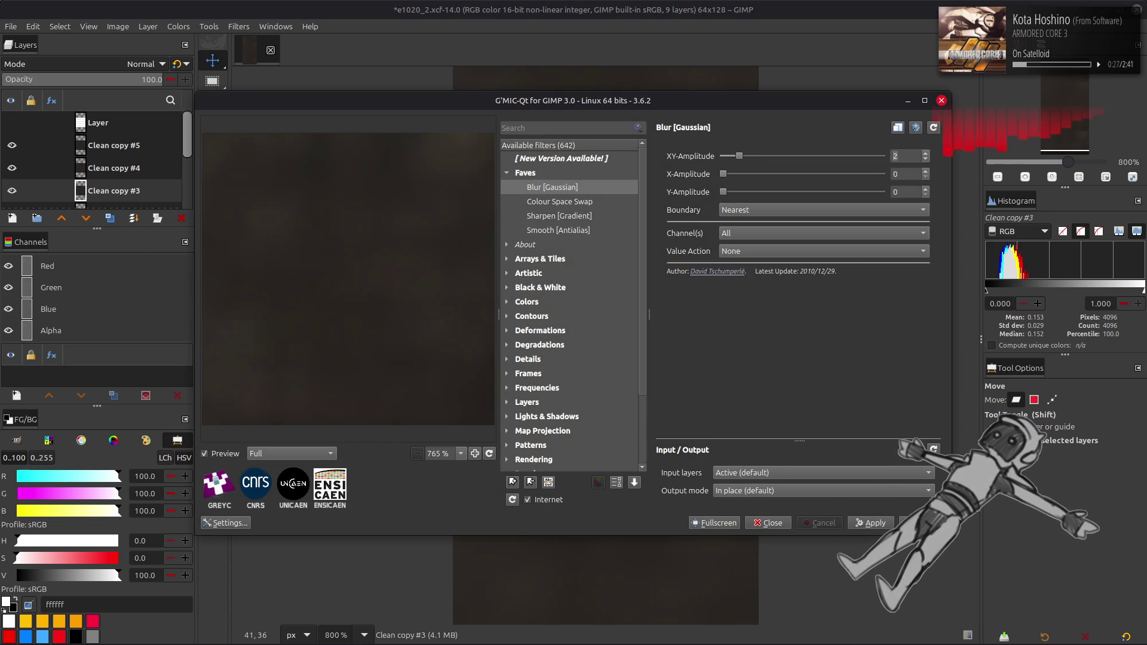
{"action": "key", "text": "Return"}
- Set Clean copy #5 to 50% opacity, then remove Clean copy #5 and #4
{"action": "left_click", "coordinate": [123, 147]}
{"action": "triple_click", "coordinate": [152, 79]}
{"action": "type", "text": "50"}
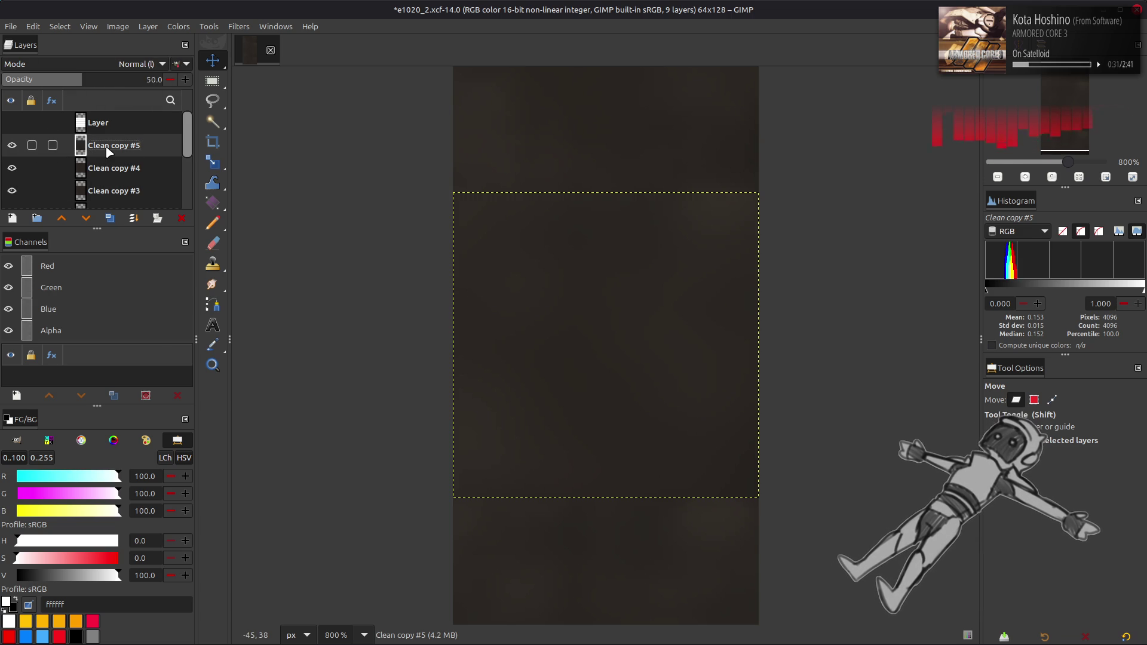
{"action": "key", "text": "ctrl+z"}
{"action": "key", "text": "ctrl+z"}
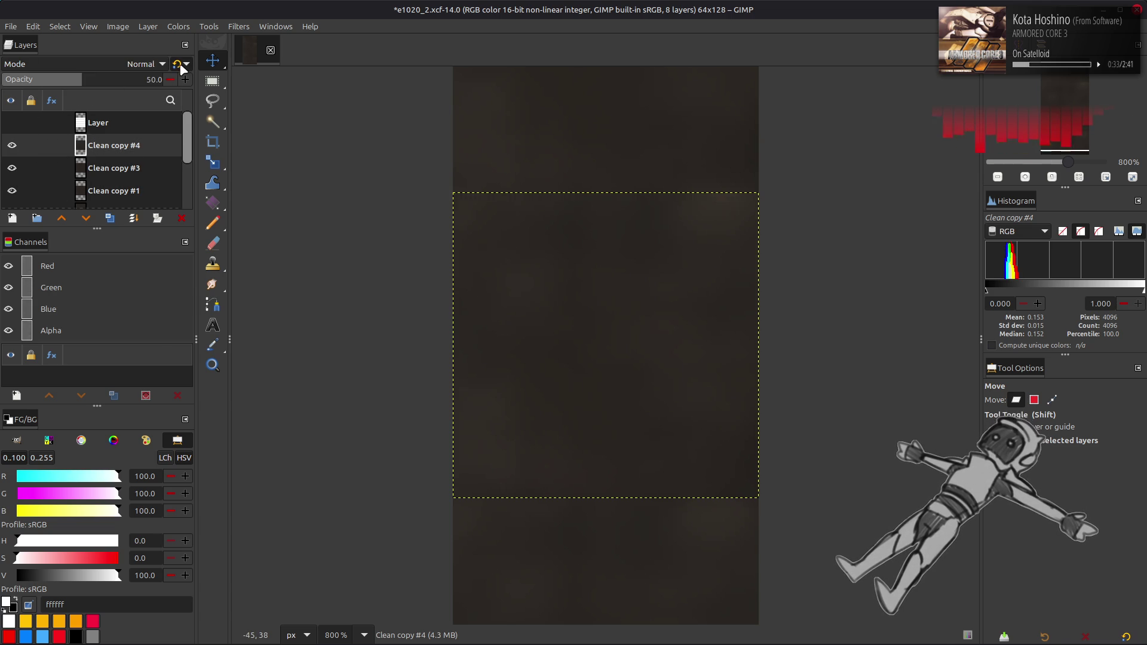
{"action": "key", "text": "ctrl+z"}
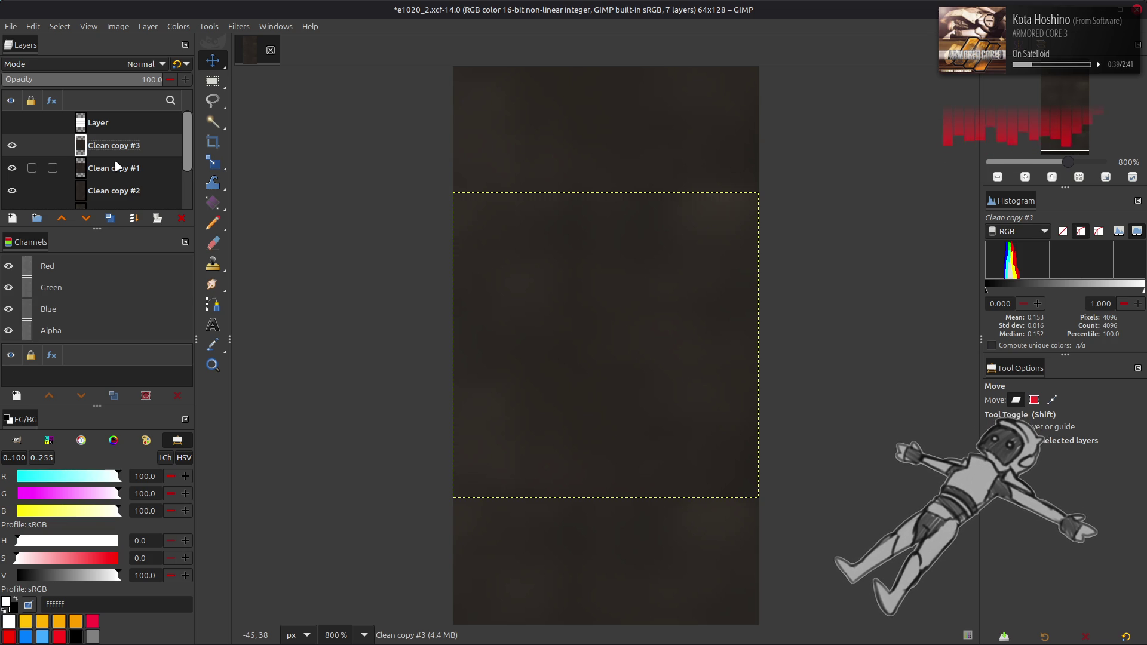
{"action": "left_click", "coordinate": [117, 168]}
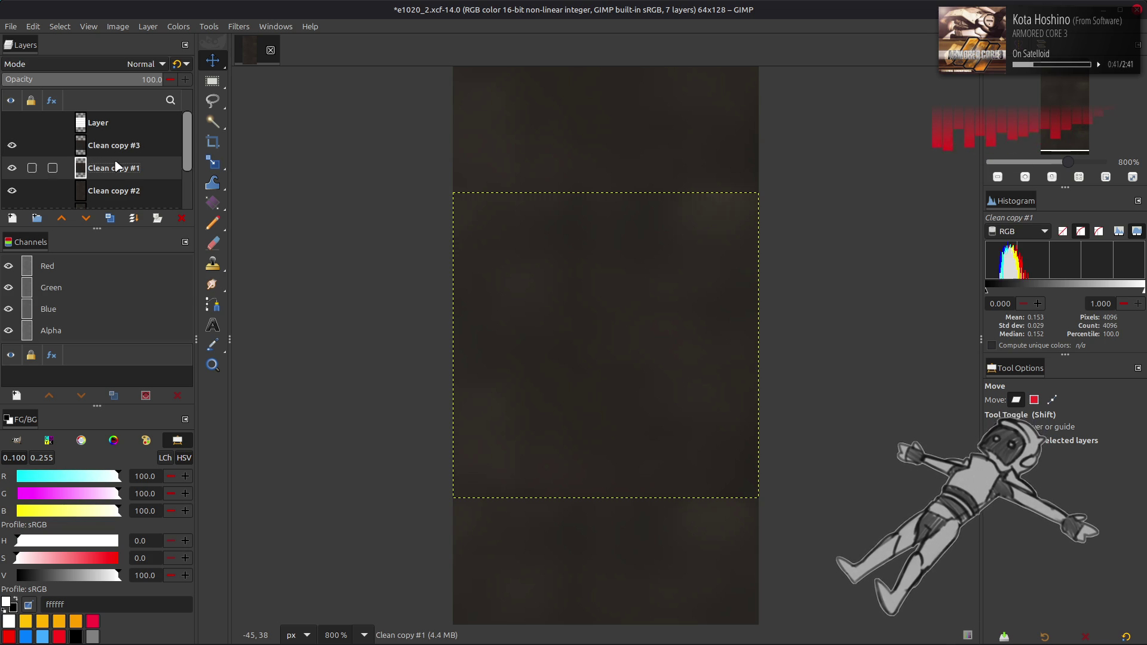
- Delete Clean copy #1 and offset the active layer by half its height with wrap-around
{"action": "left_click", "coordinate": [181, 217]}
{"action": "left_click", "coordinate": [149, 26]}
{"action": "mouse_move", "coordinate": [203, 169]}
{"action": "left_click", "coordinate": [333, 255]}
{"action": "left_click", "coordinate": [263, 272]}
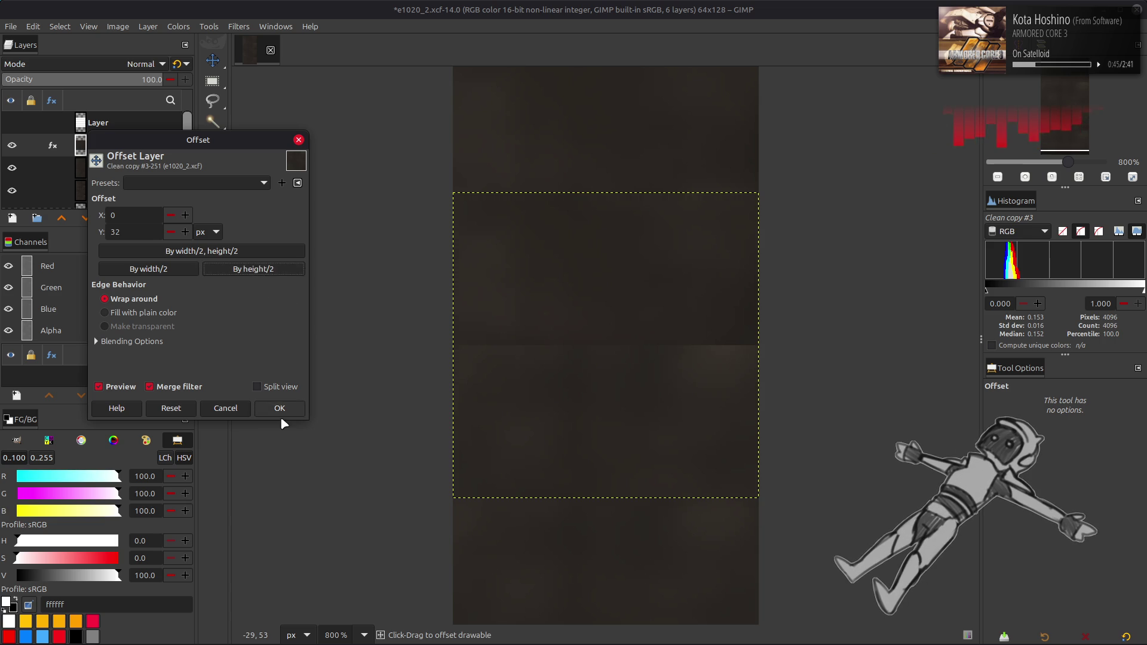
{"action": "left_click", "coordinate": [280, 411]}
- Try a top alignment and undo it, duplicate Clean copy #3, then delete Clean copy #4
{"action": "key", "text": "q"}
{"action": "left_click", "coordinate": [1000, 527]}
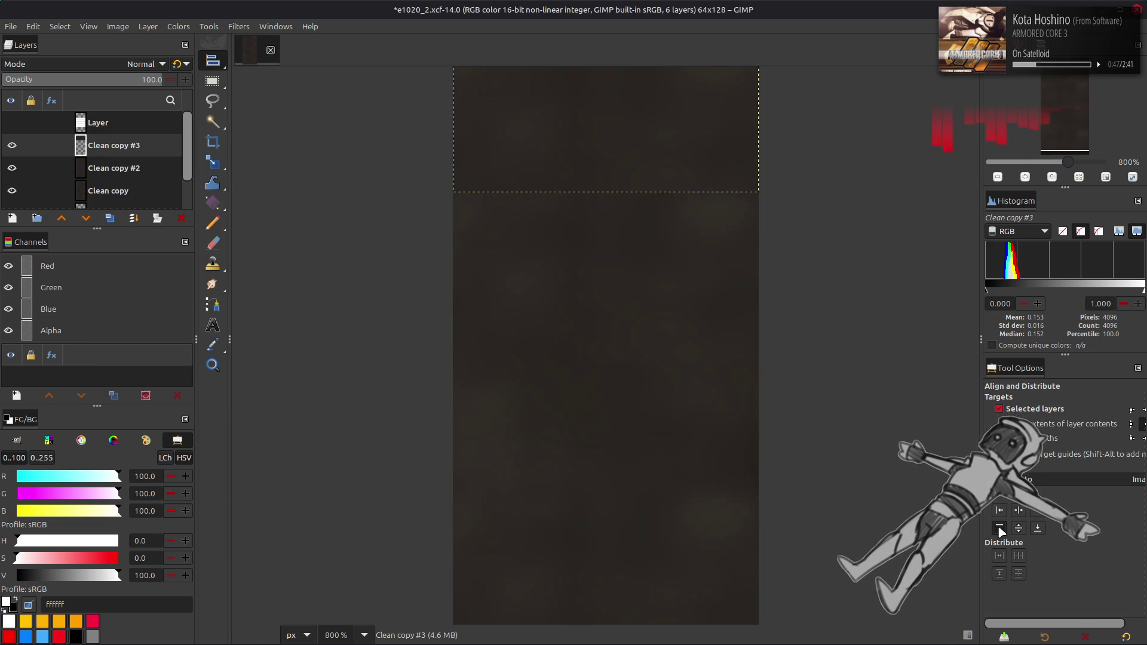
{"action": "key", "text": "ctrl+z"}
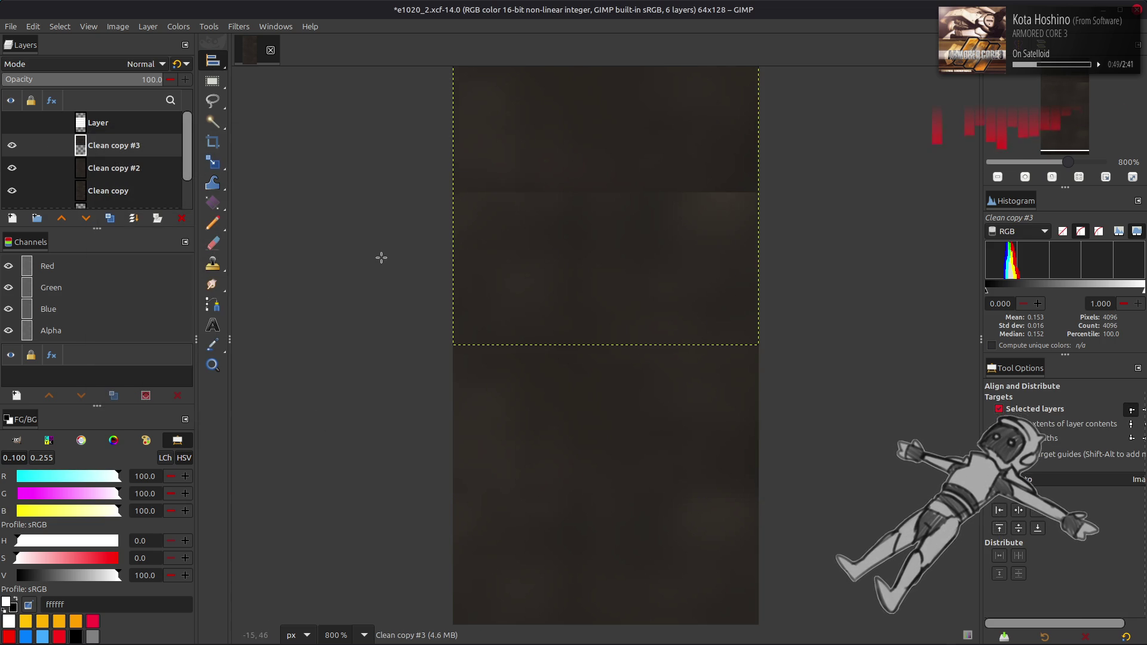
{"action": "left_click", "coordinate": [111, 218]}
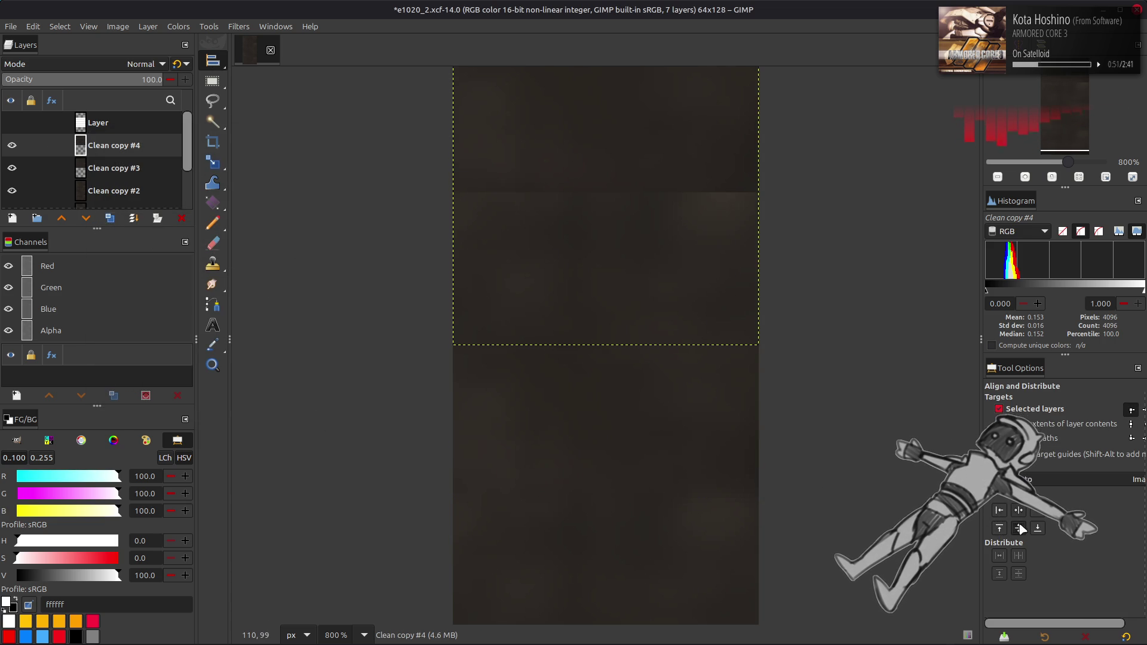
{"action": "key", "text": "m"}
{"action": "right_click", "coordinate": [123, 145]}
{"action": "left_click", "coordinate": [158, 305]}
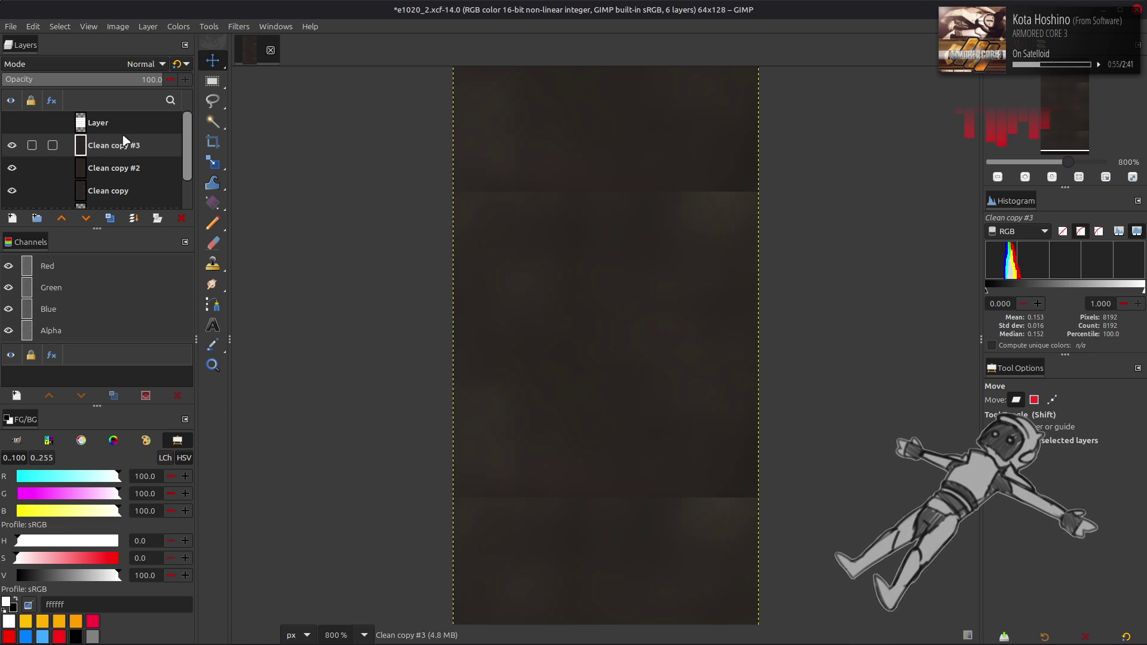
- Set Clean copy #3 to Grain extract mode, then delete that layer
{"action": "left_click", "coordinate": [12, 146]}
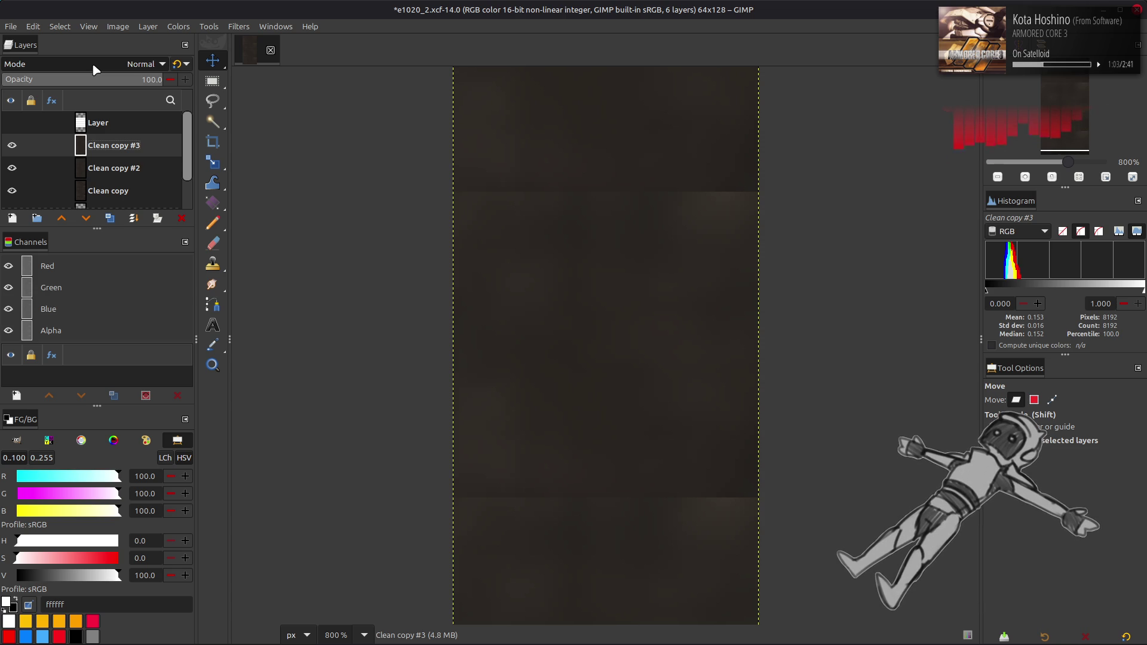
{"action": "left_click", "coordinate": [112, 64]}
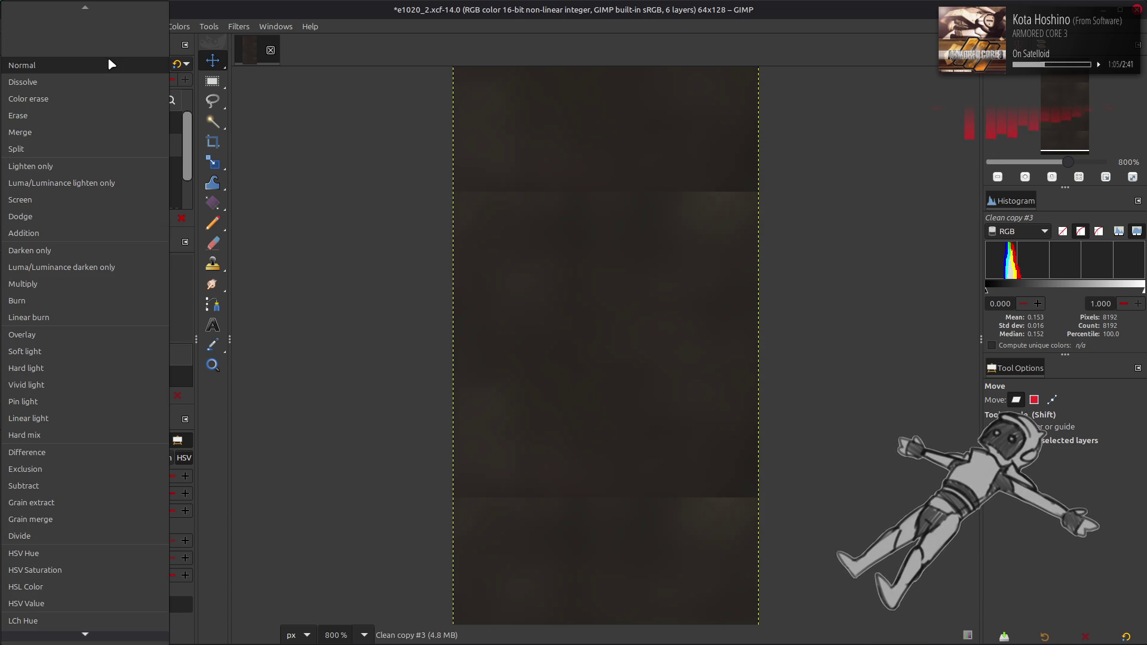
{"action": "left_click", "coordinate": [149, 480]}
{"action": "right_click", "coordinate": [103, 144]}
{"action": "left_click", "coordinate": [138, 304]}
- Set Clean copy #2 to Grain merge and then remove the Clean copy #2 layer
{"action": "left_click", "coordinate": [113, 65]}
{"action": "left_click", "coordinate": [138, 519]}
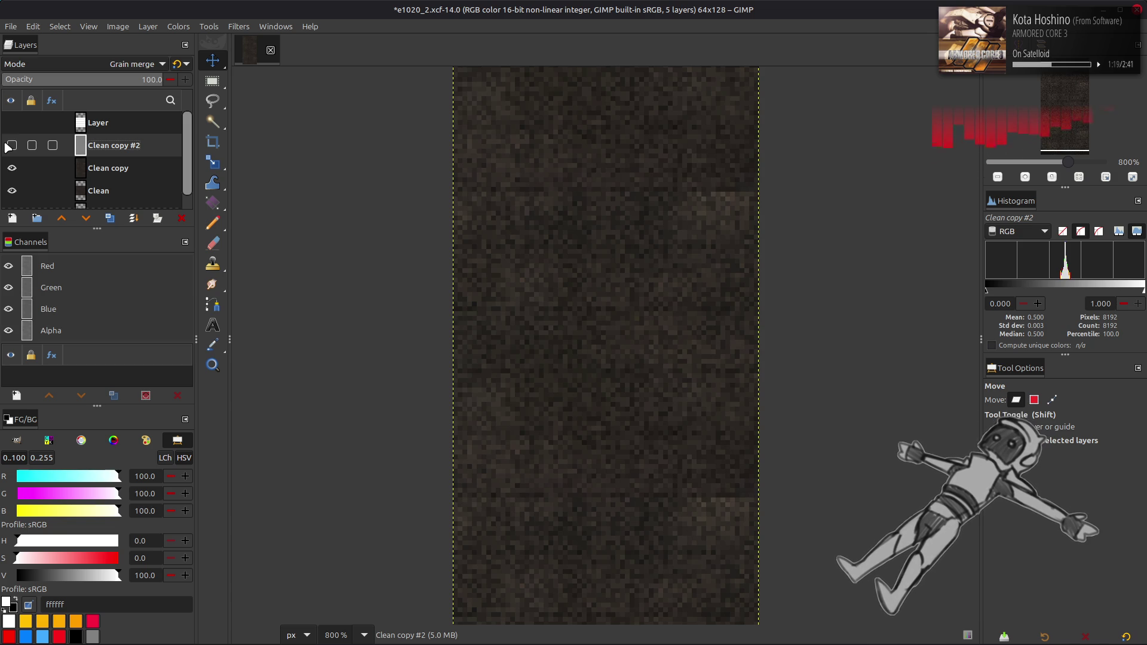
{"action": "key", "text": "ctrl+z"}
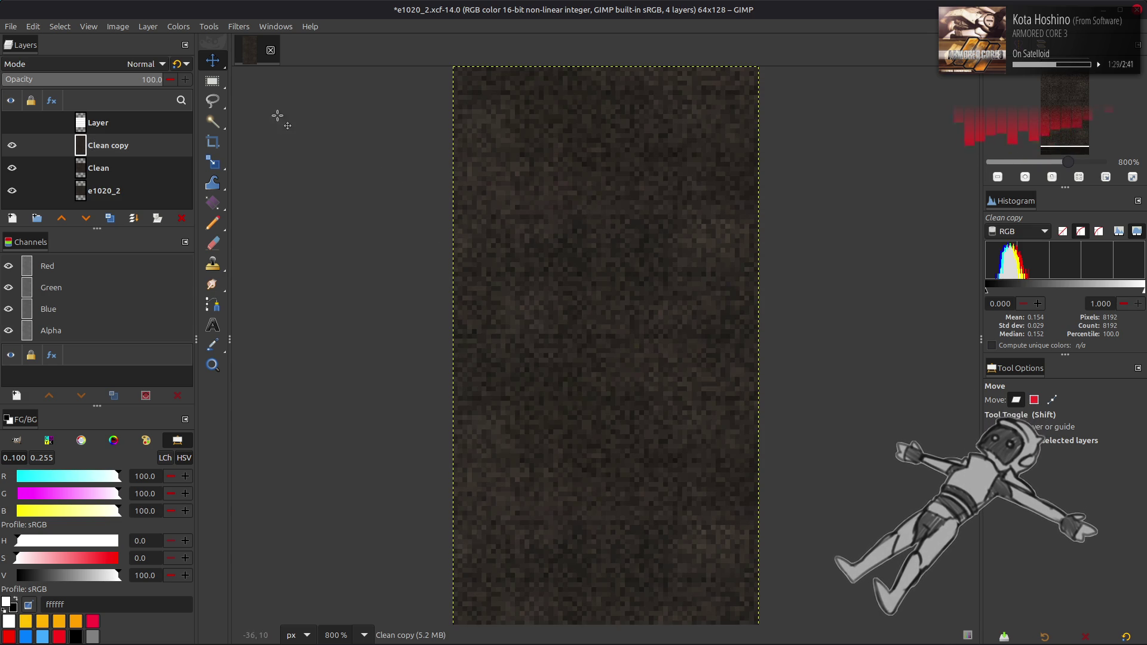
{"action": "left_click", "coordinate": [118, 26]}
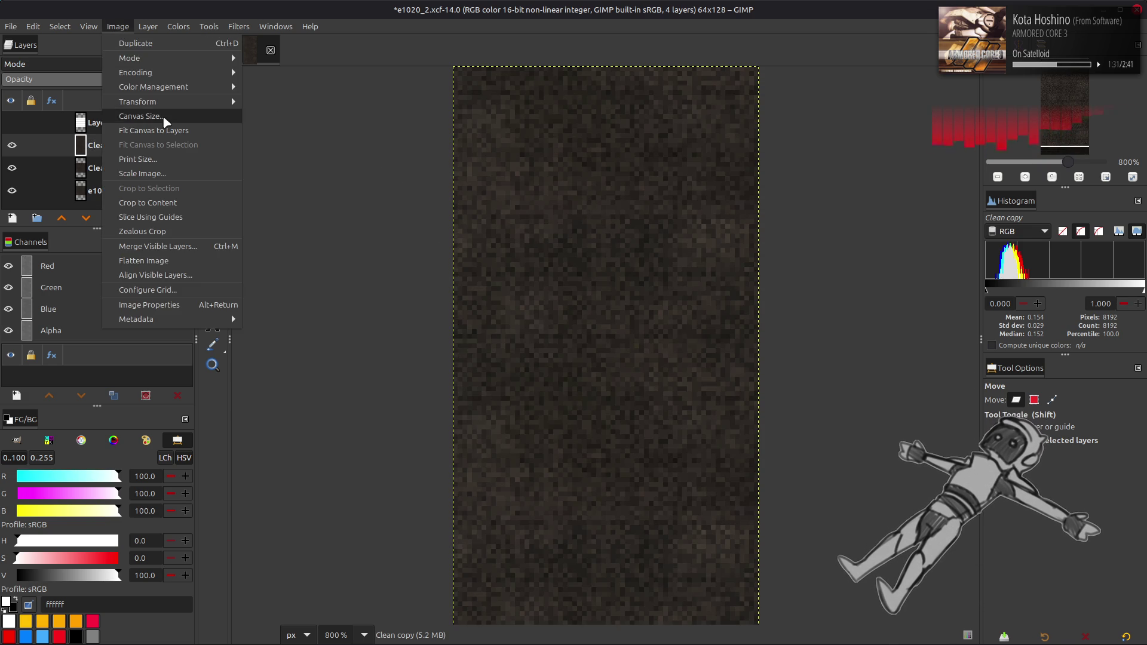
- Resize the canvas height to 64 pixels, making it 64x64
{"action": "left_click", "coordinate": [162, 119]}
{"action": "double_click", "coordinate": [511, 297]}
{"action": "type", "text": "64"}
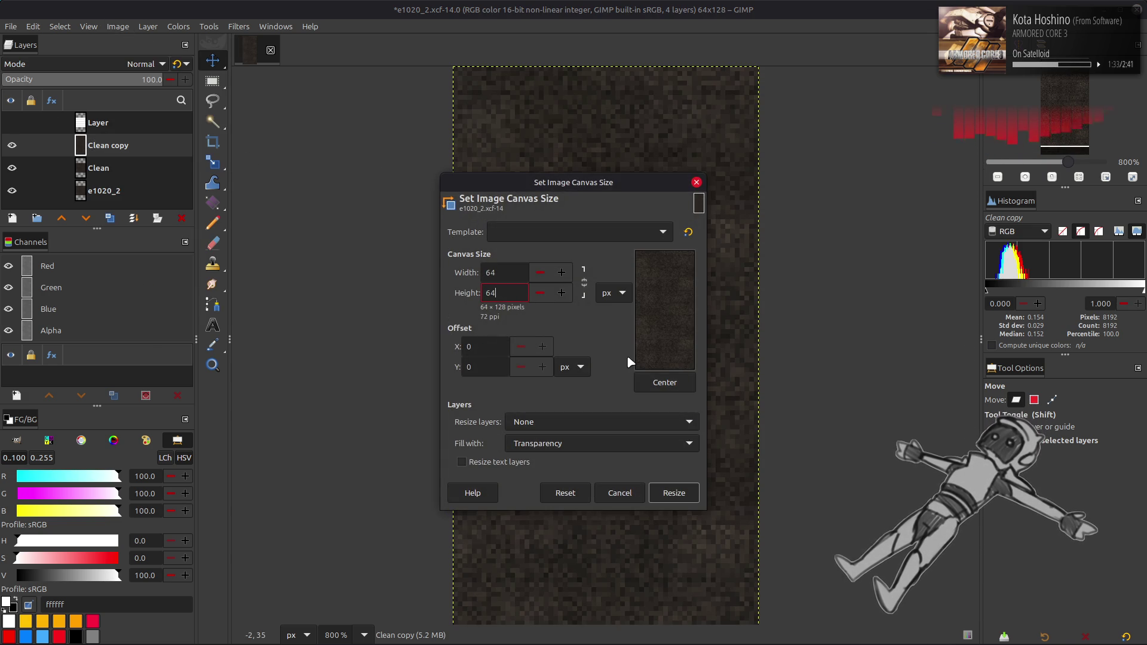
{"action": "key", "text": "Tab"}
{"action": "left_click", "coordinate": [677, 491]}
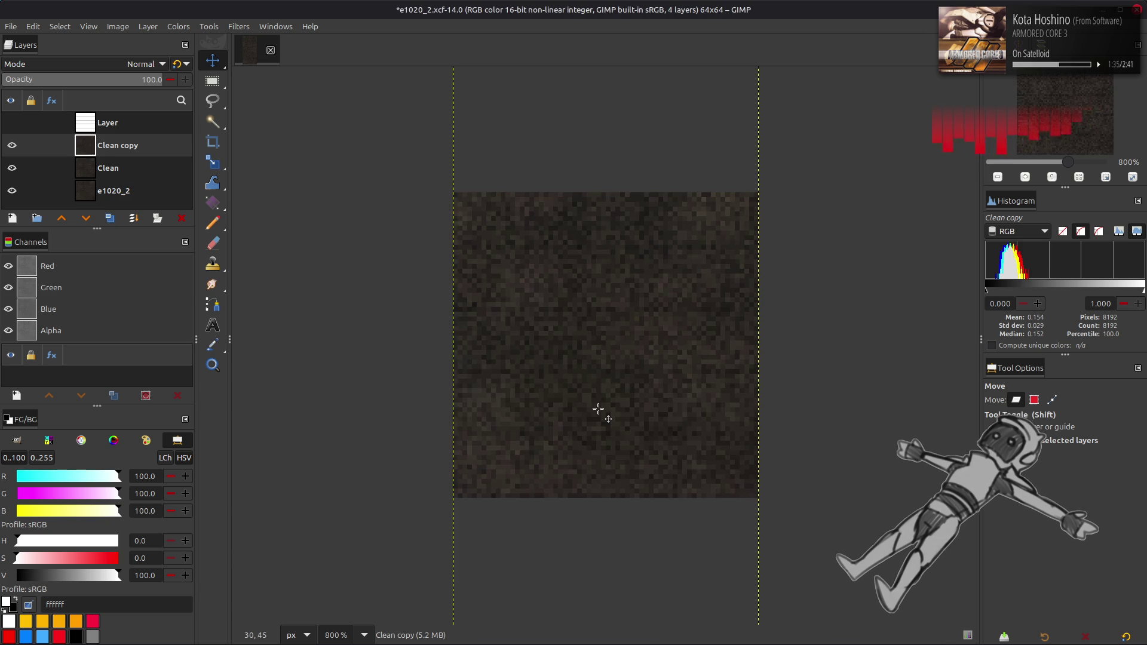
- Show the Clean copy layer and resize it to the image size
{"action": "left_click", "coordinate": [12, 146]}
{"action": "right_click", "coordinate": [120, 153]}
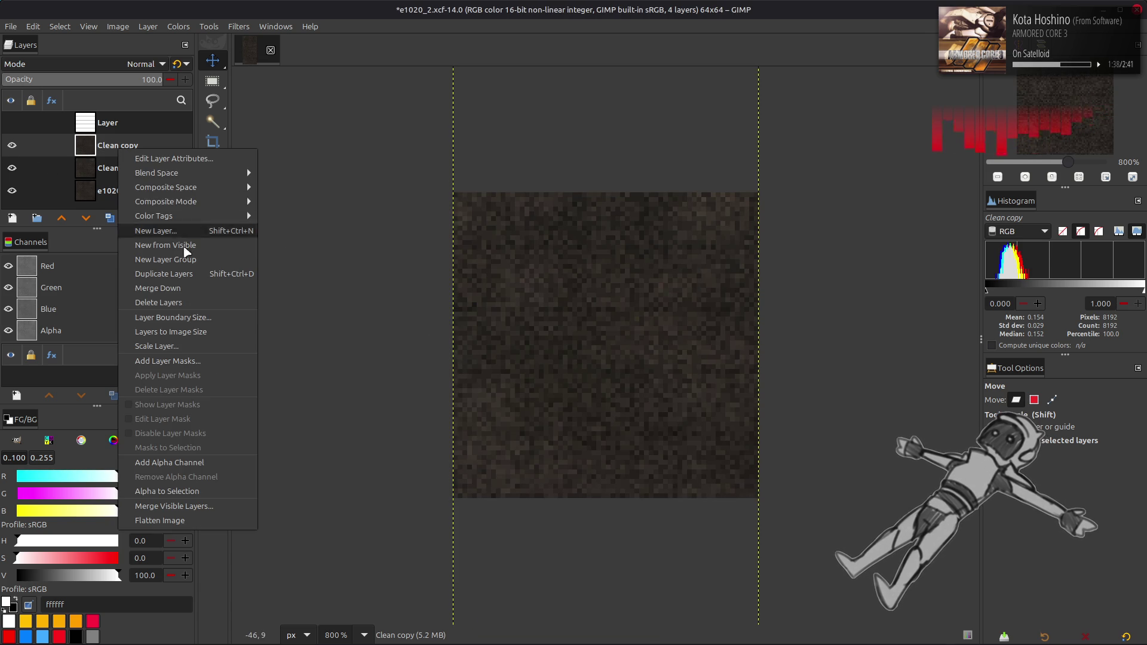
{"action": "left_click", "coordinate": [191, 330]}
- Rename the layer 'TileFix' and save e1020_2.xcf
{"action": "double_click", "coordinate": [125, 144]}
{"action": "type", "text": "TileFix"}
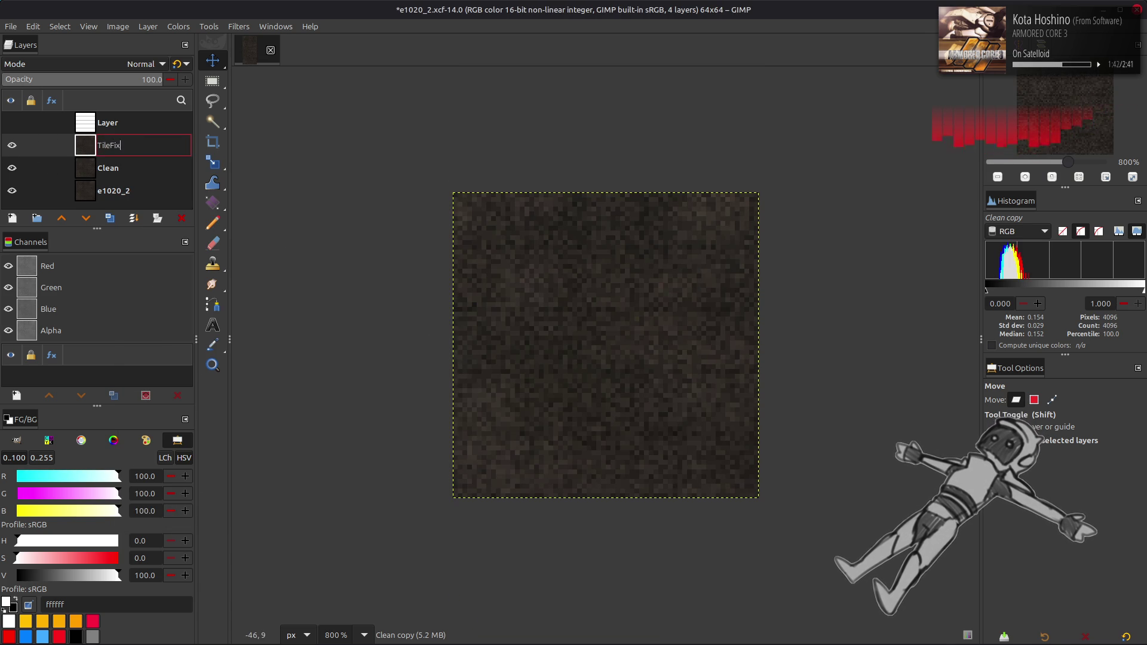
{"action": "key", "text": "Return"}
{"action": "key", "text": "ctrl+s"}
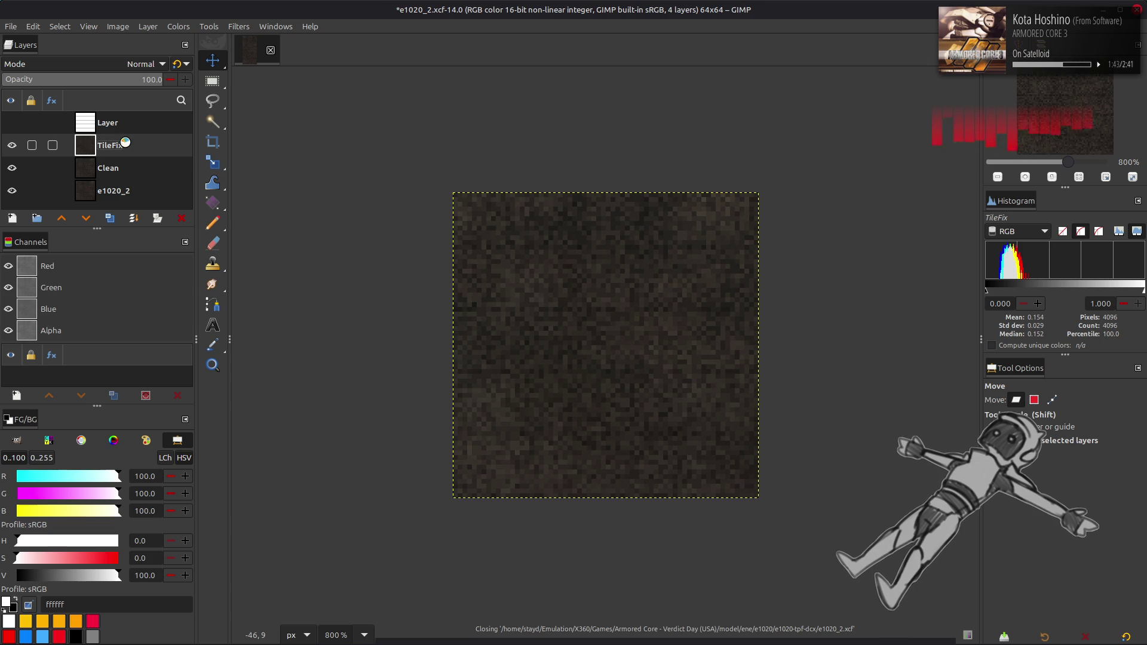
- Briefly preview the striped Layer, hide it again, and select it
{"action": "left_click", "coordinate": [13, 122]}
{"action": "left_click", "coordinate": [13, 122]}
{"action": "left_click", "coordinate": [111, 124]}
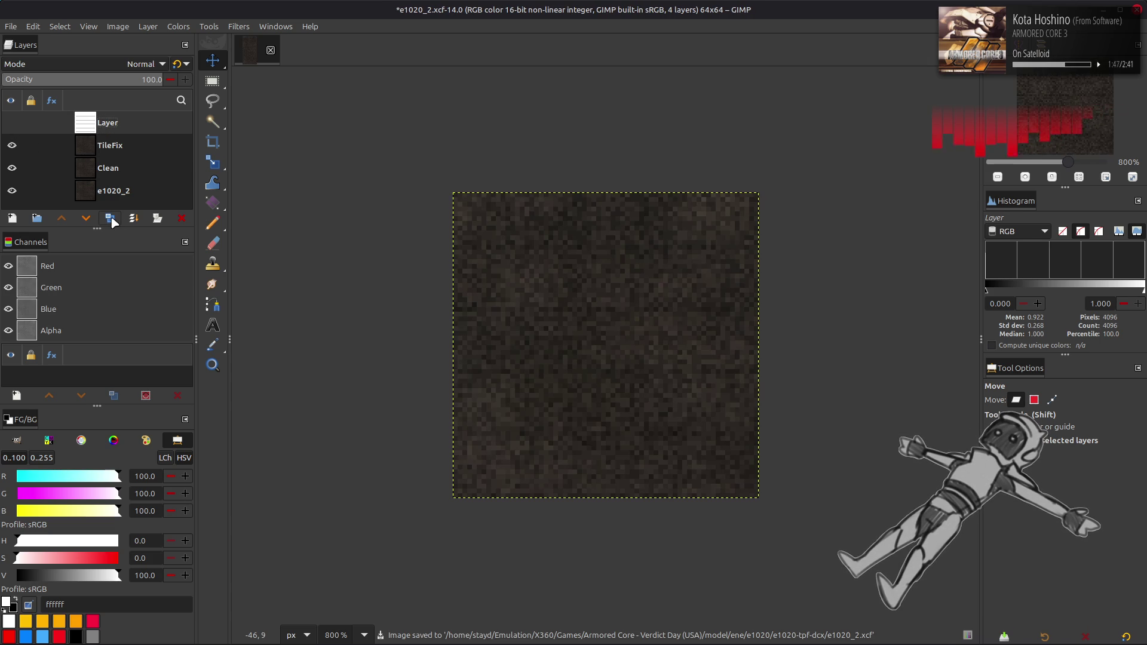
- Rename the striped Layer to 'Tread Lines'
{"action": "left_click", "coordinate": [112, 220]}
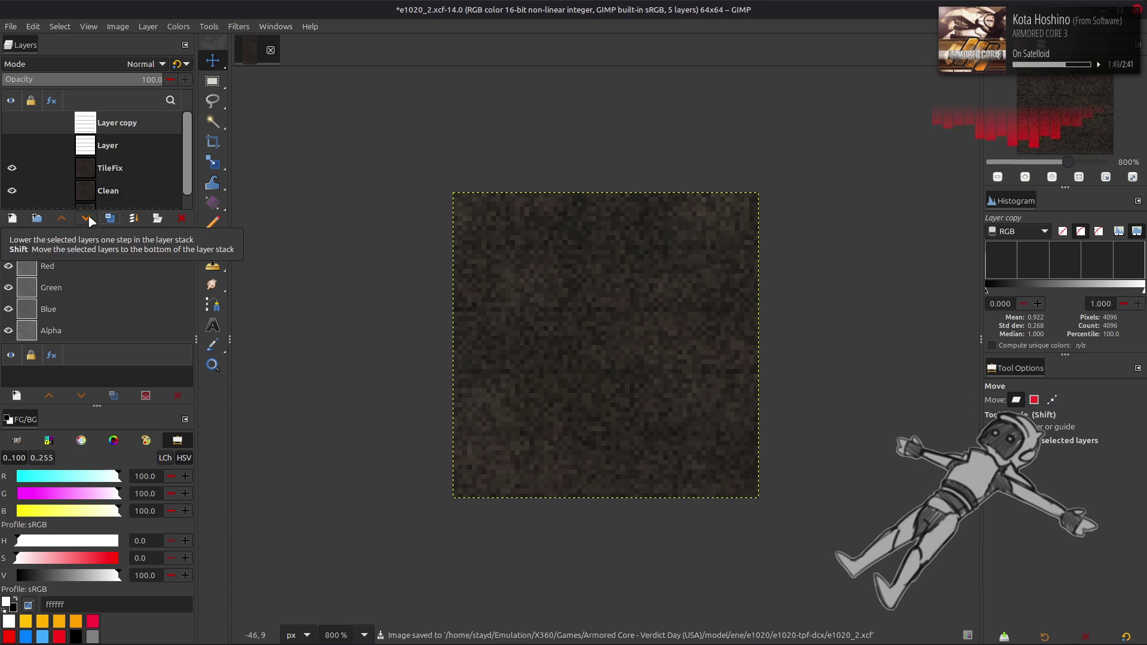
{"action": "key", "text": "ctrl+z"}
{"action": "double_click", "coordinate": [128, 121]}
{"action": "type", "text": "Tread Lin"}
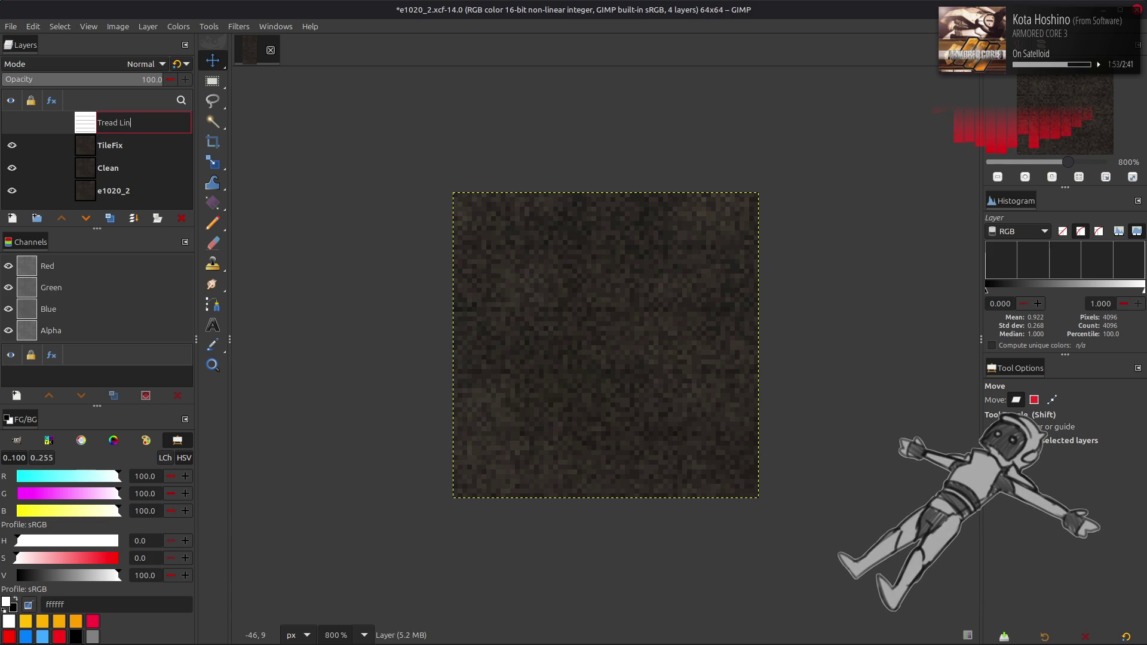
{"action": "key", "text": "Return"}
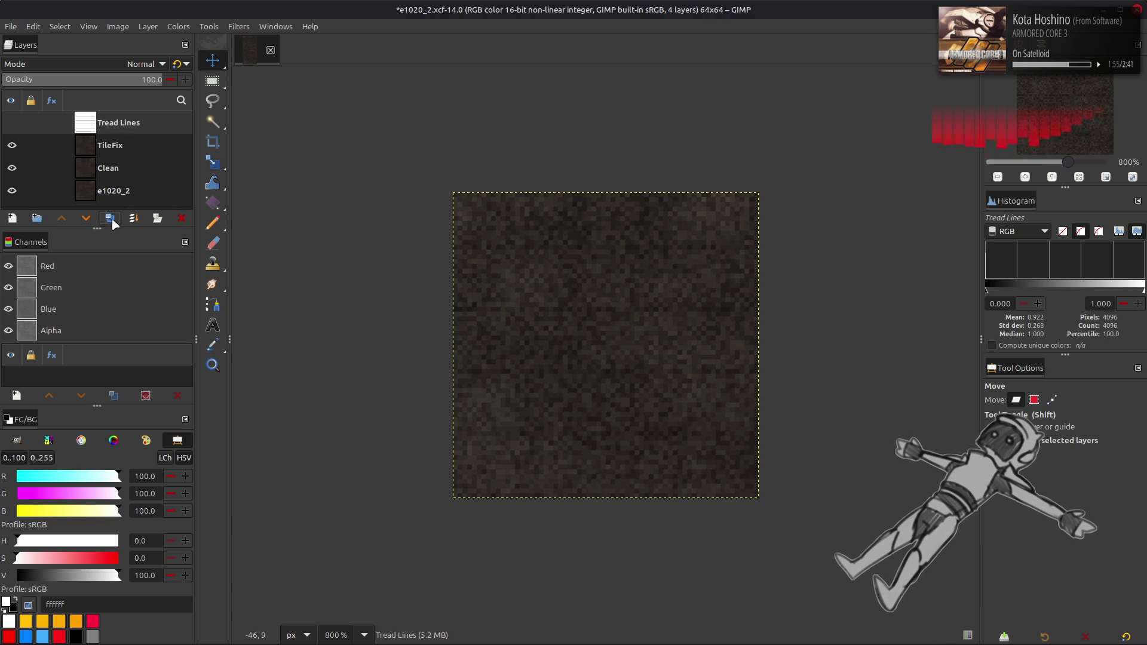
- Add a visible Tread Lines copy in legacy Multiply at 50% opacity, then duplicate Tread Lines again
{"action": "left_click", "coordinate": [111, 219]}
{"action": "left_click", "coordinate": [87, 217]}
{"action": "left_click", "coordinate": [12, 145]}
{"action": "left_click", "coordinate": [141, 64]}
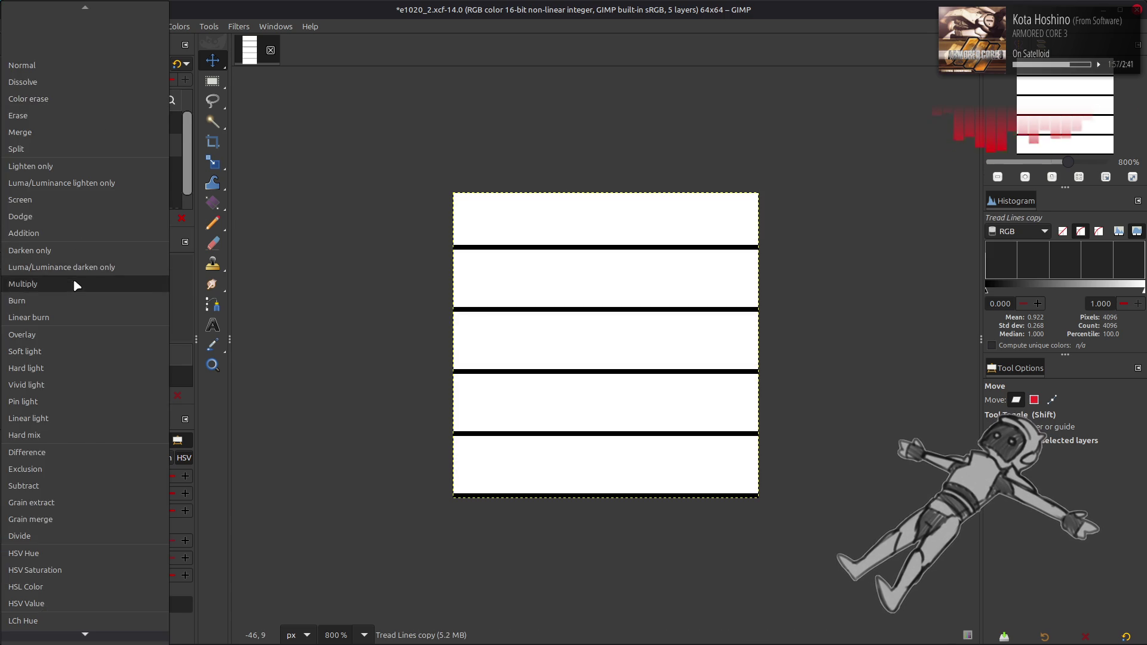
{"action": "left_click", "coordinate": [73, 279]}
{"action": "left_click", "coordinate": [185, 65]}
{"action": "left_click", "coordinate": [150, 79]}
{"action": "type", "text": "50"}
{"action": "key", "text": "Return"}
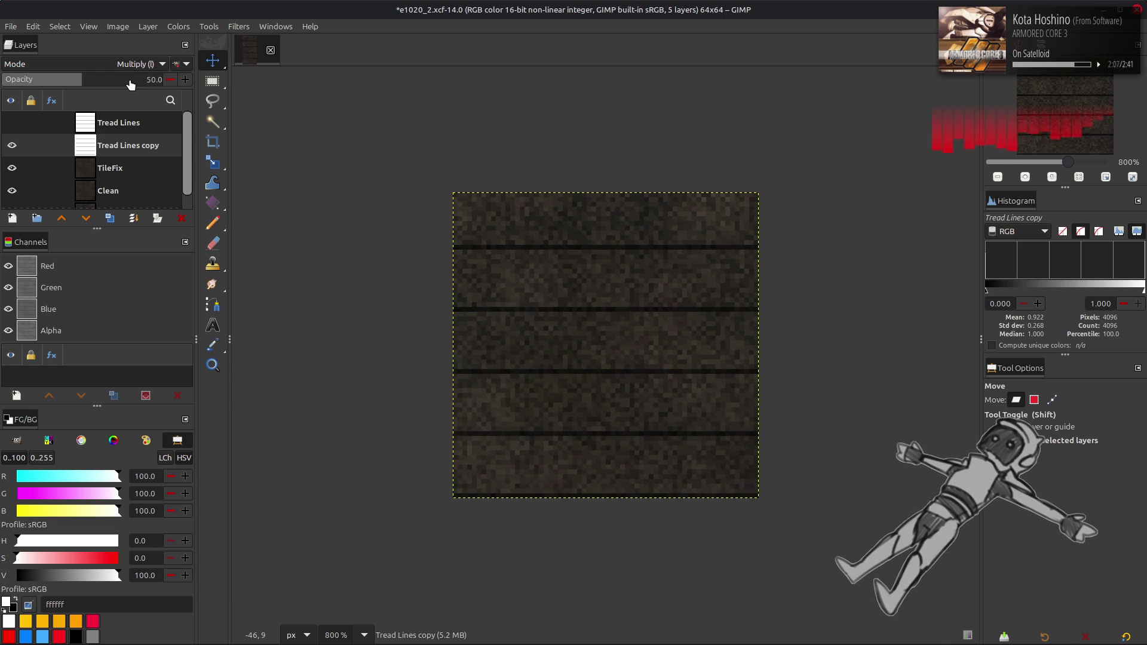
{"action": "left_click", "coordinate": [130, 126]}
{"action": "left_click", "coordinate": [110, 218]}
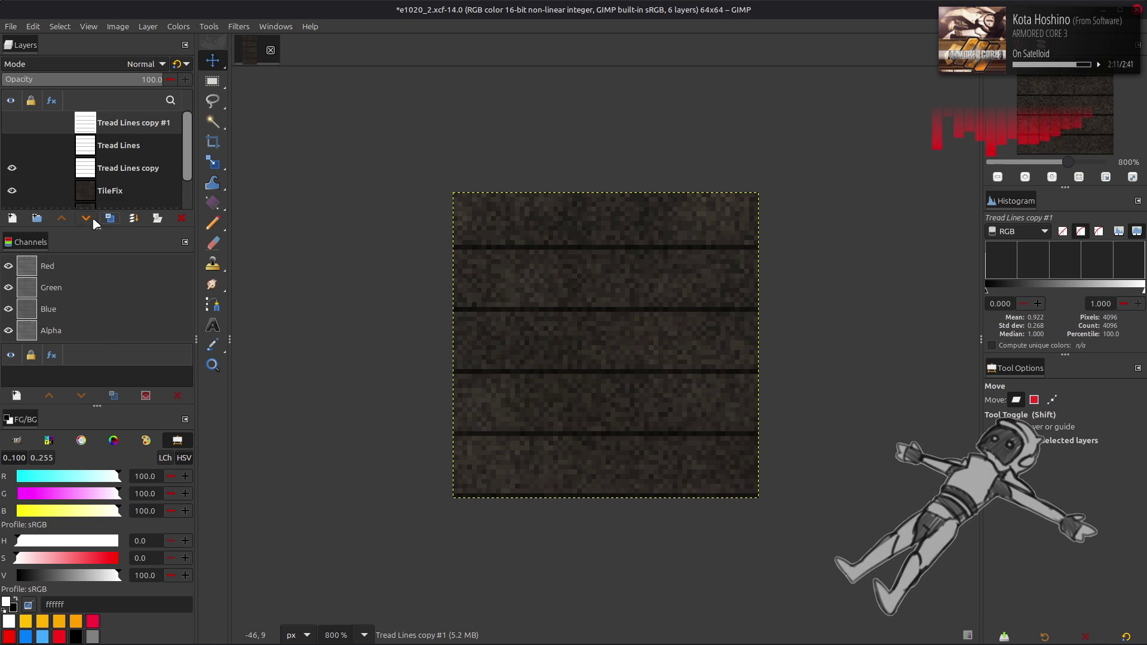
- Move the new copy below Tread Lines and invert Tread Lines copy #1 to white on black
{"action": "left_click", "coordinate": [85, 218]}
{"action": "left_click", "coordinate": [13, 147]}
{"action": "left_click", "coordinate": [178, 27]}
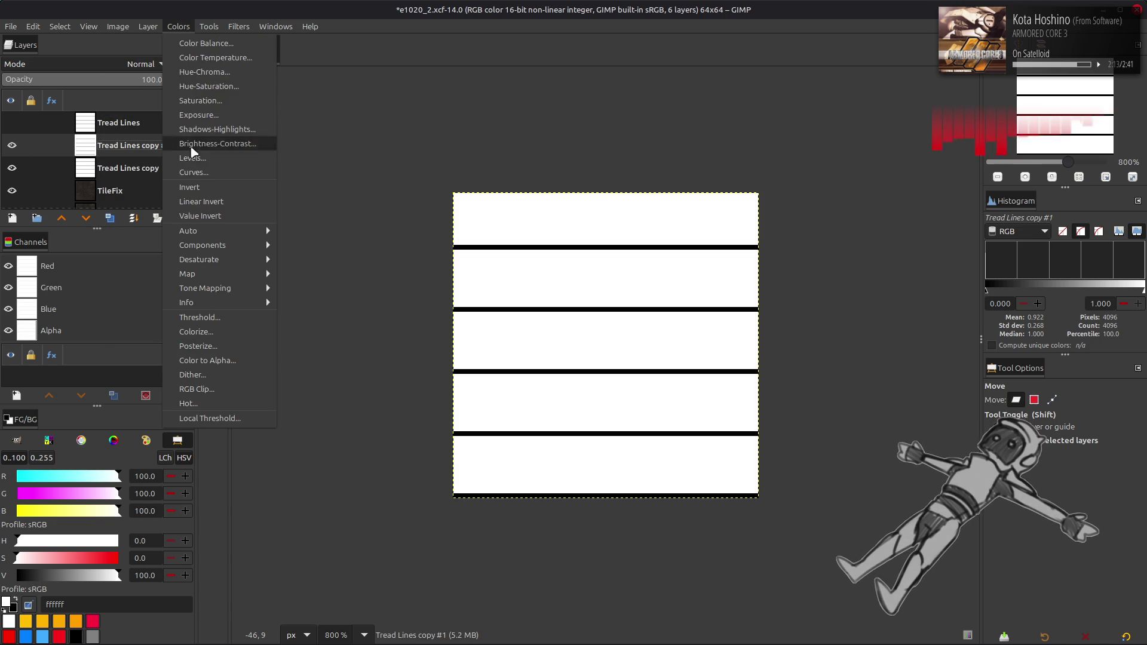
{"action": "left_click", "coordinate": [203, 190]}
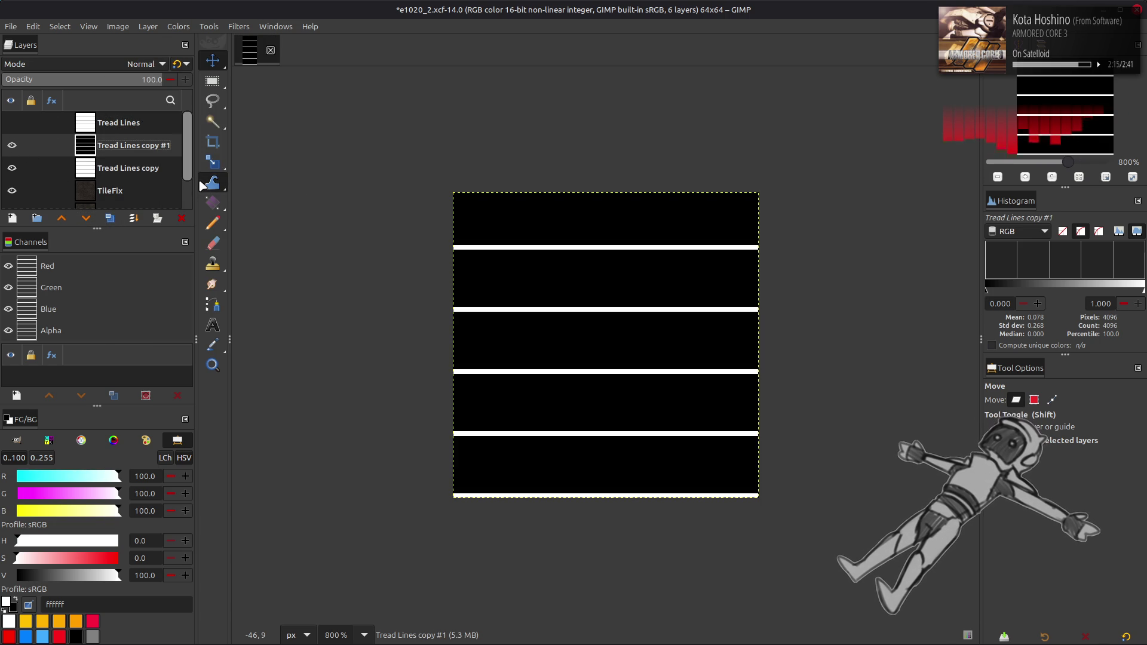
- Duplicate the inverted layer and offset the duplicate down by 1 pixel
{"action": "left_click", "coordinate": [113, 222]}
{"action": "left_click", "coordinate": [147, 27]}
{"action": "mouse_move", "coordinate": [213, 169]}
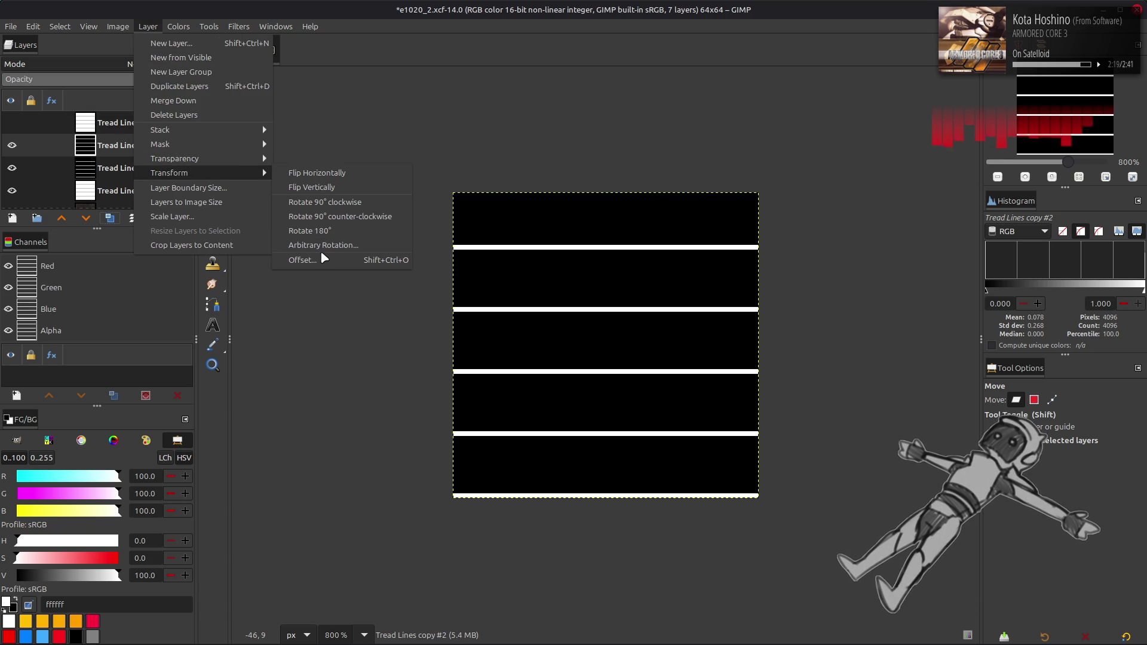
{"action": "left_click", "coordinate": [322, 256]}
{"action": "left_click", "coordinate": [184, 232]}
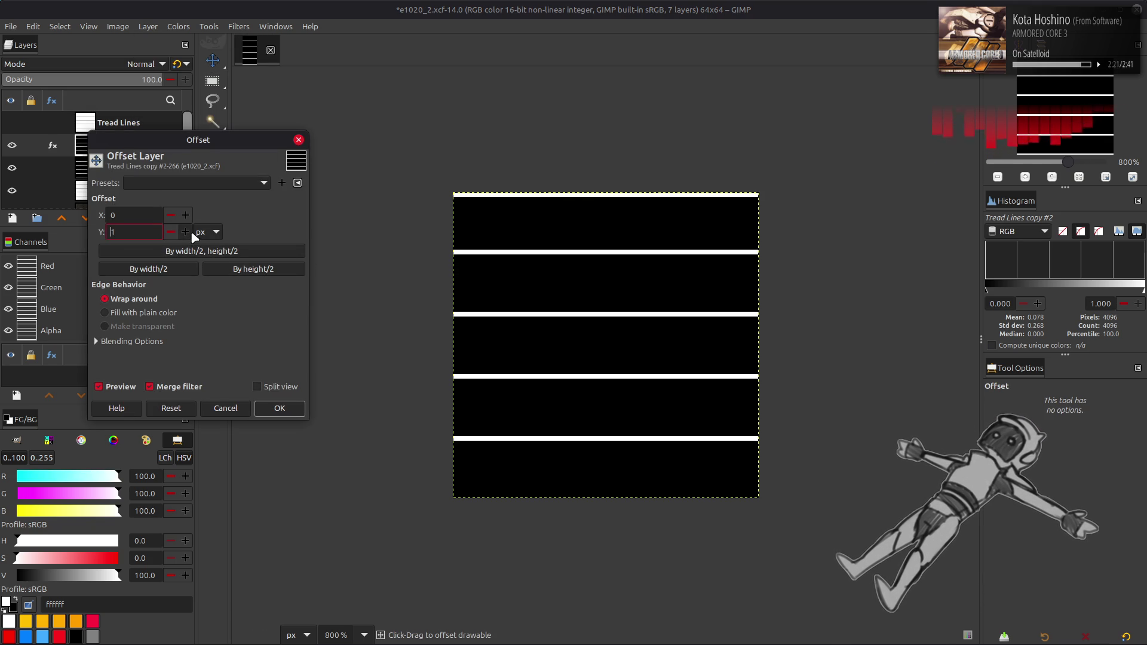
{"action": "left_click", "coordinate": [280, 408]}
- Reapply the 1-pixel vertical offset to Tread Lines copy #2
{"action": "left_click", "coordinate": [114, 168]}
{"action": "left_click", "coordinate": [150, 28]}
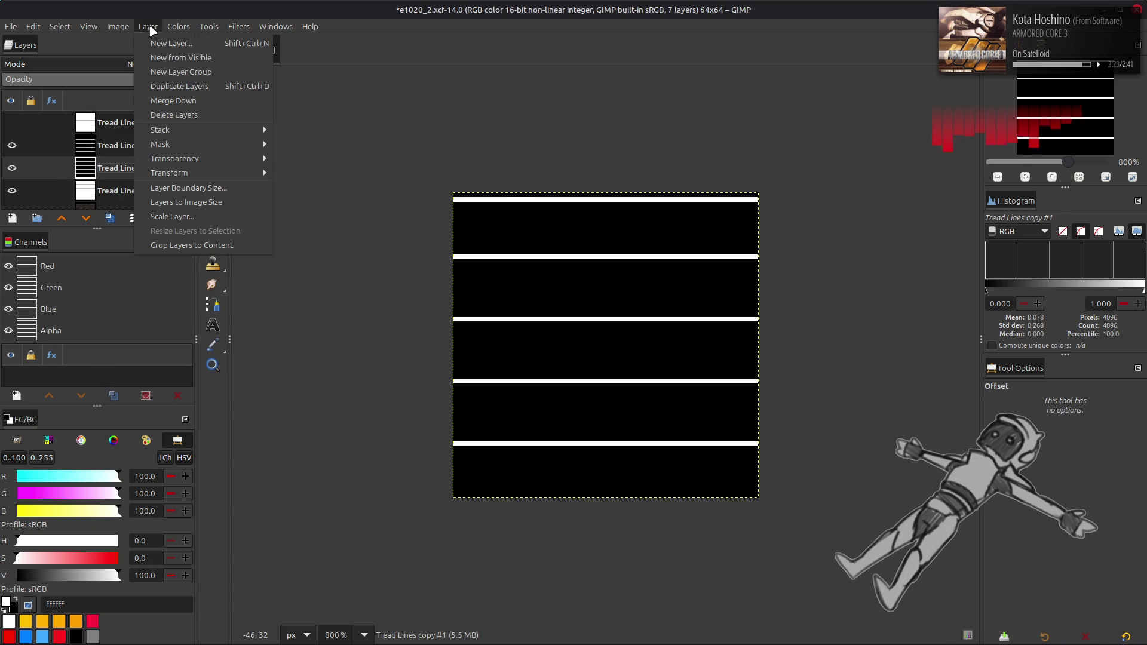
{"action": "mouse_move", "coordinate": [219, 175]}
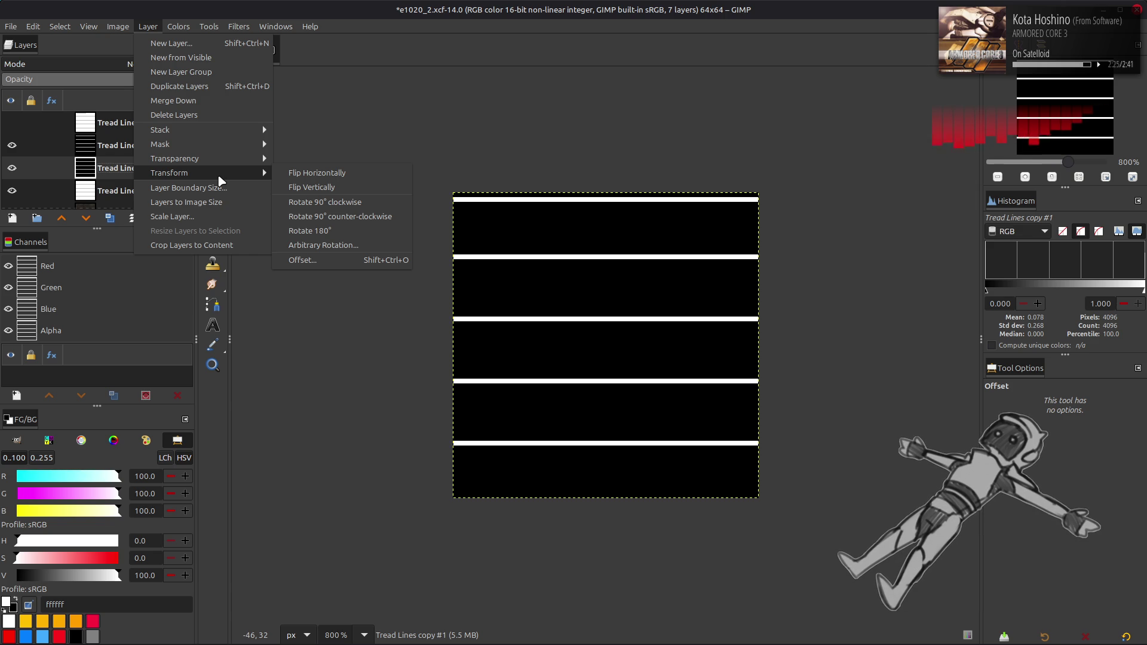
{"action": "left_click", "coordinate": [115, 146]}
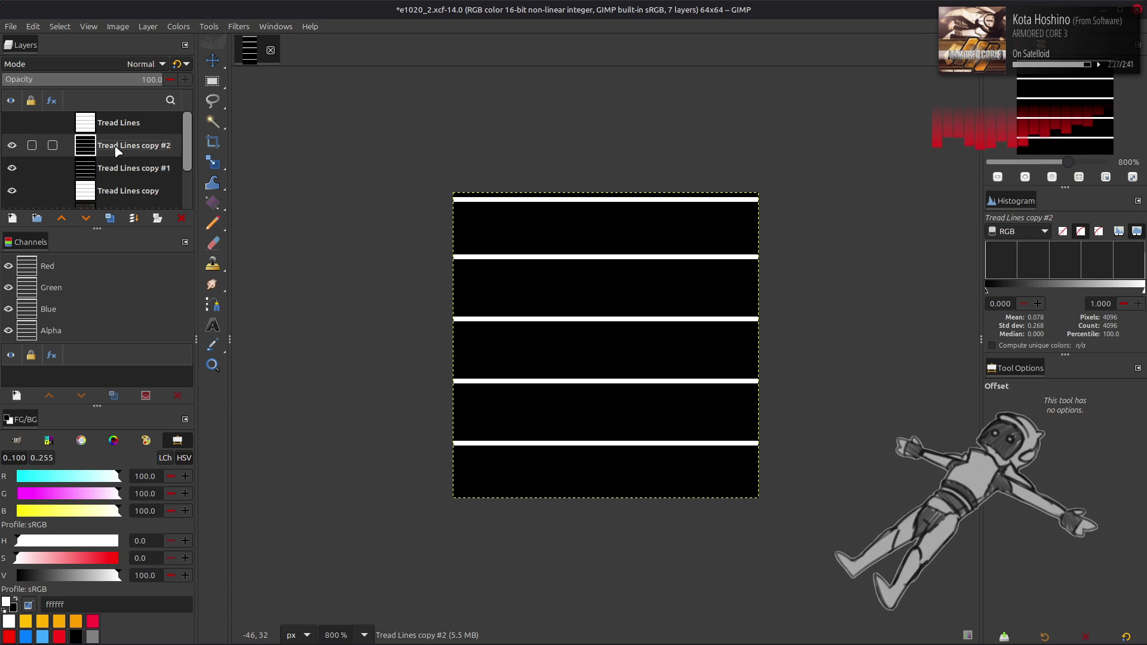
{"action": "key", "text": "ctrl+f"}
{"action": "left_click", "coordinate": [149, 26]}
{"action": "mouse_move", "coordinate": [219, 167]}
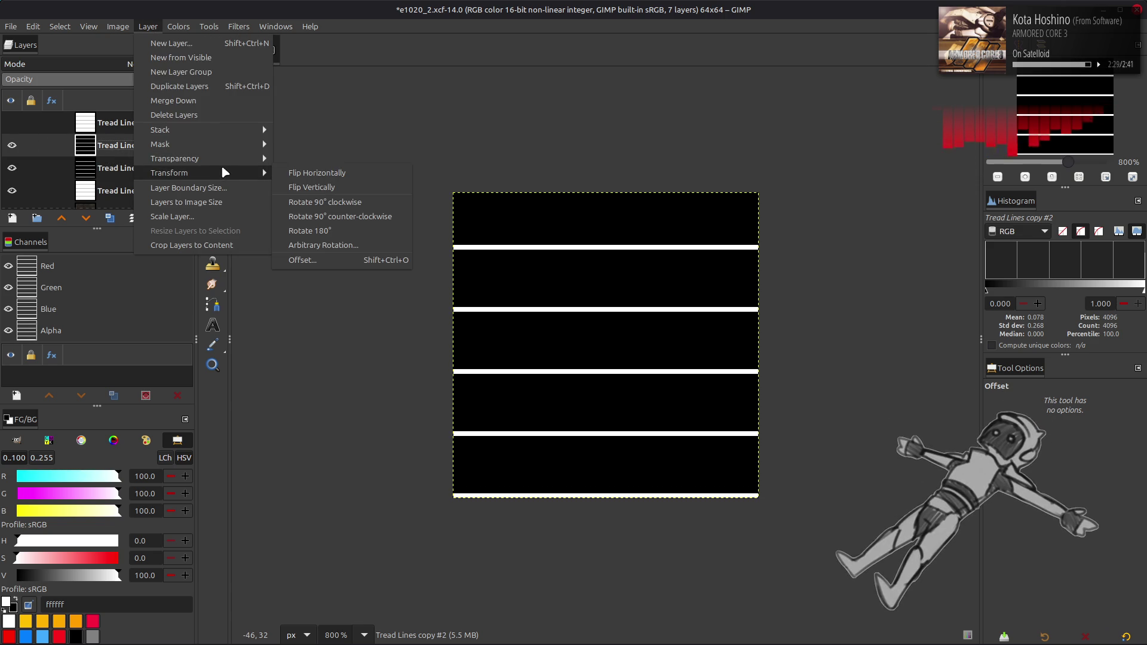
{"action": "left_click", "coordinate": [317, 261]}
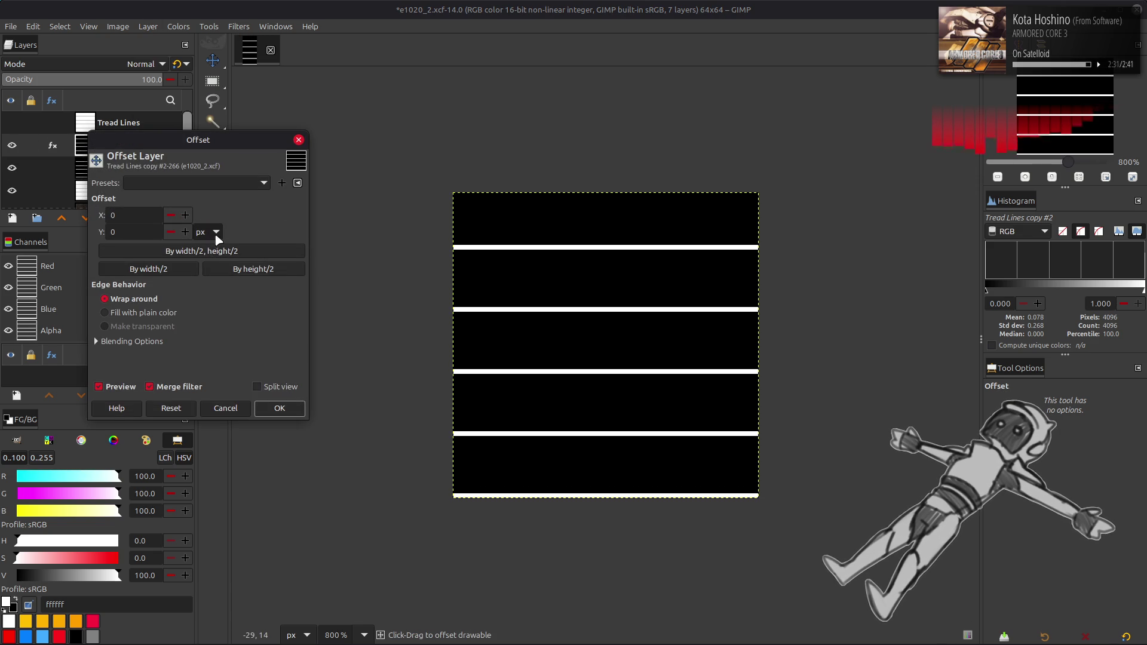
{"action": "left_click", "coordinate": [185, 233]}
{"action": "left_click", "coordinate": [280, 408]}
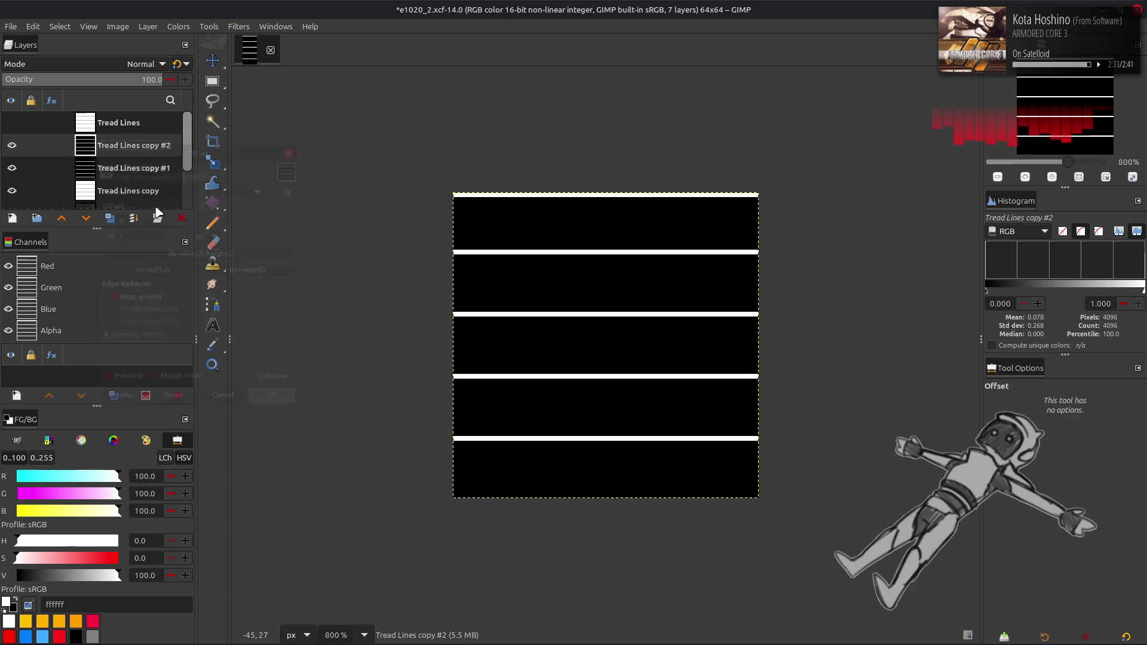
- Offset Tread Lines copy #1 by 1 pixel upward
{"action": "left_click", "coordinate": [117, 168]}
{"action": "left_click", "coordinate": [148, 26]}
{"action": "mouse_move", "coordinate": [221, 167]}
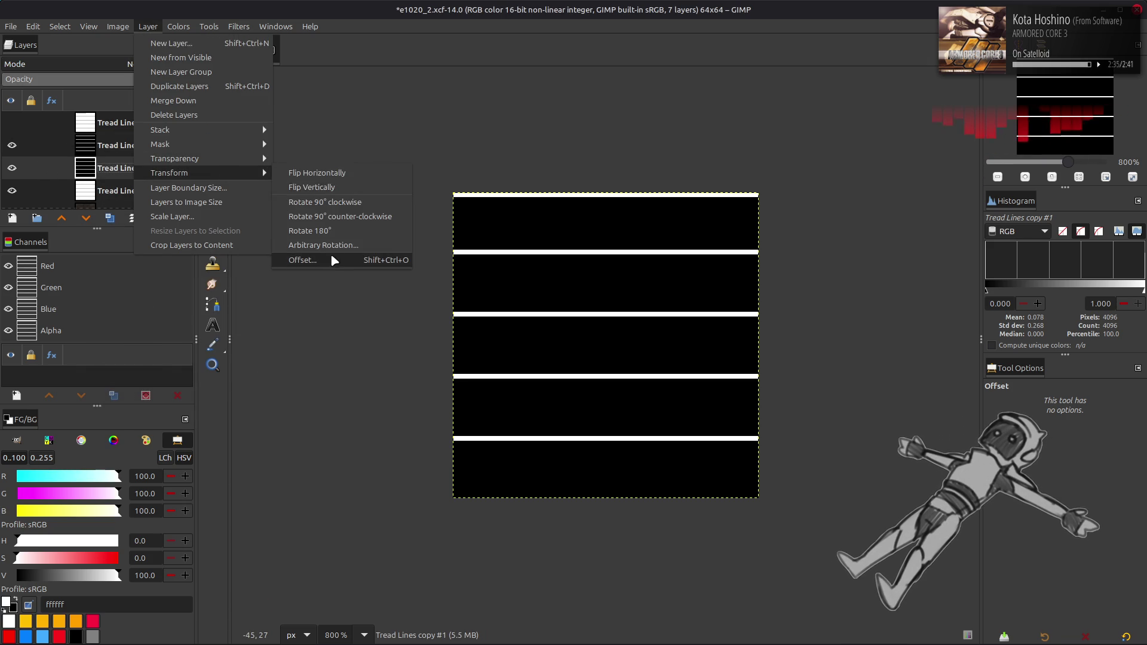
{"action": "left_click", "coordinate": [331, 253]}
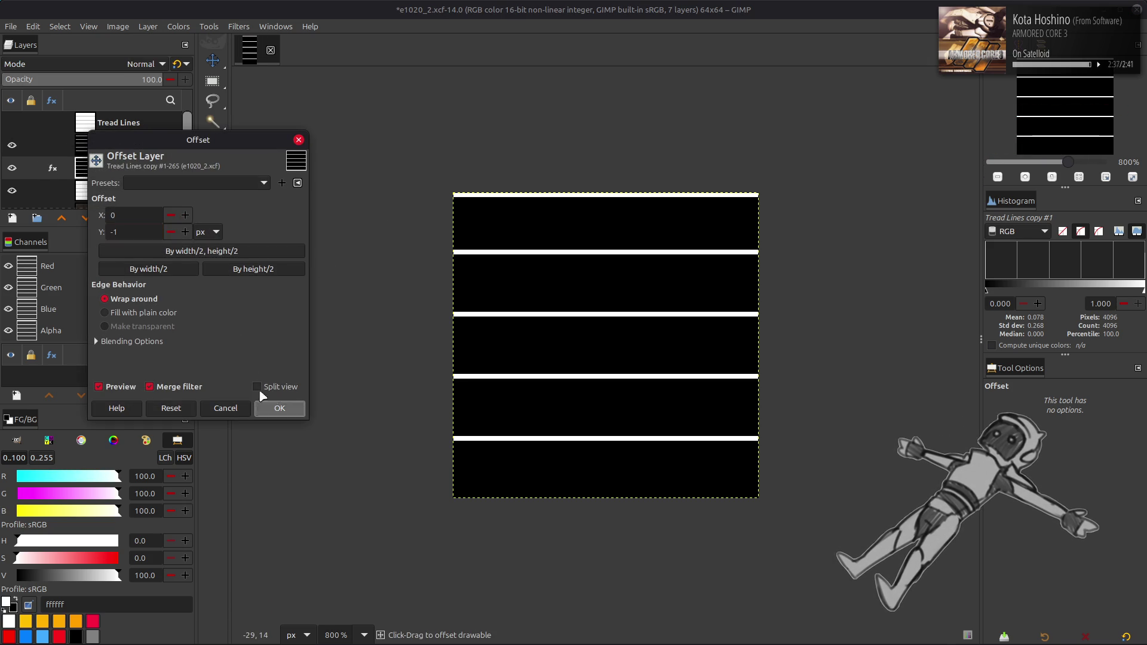
{"action": "left_click", "coordinate": [279, 408]}
- Set Tread Lines copy #2 to Addition mode and merge it down into copy #1
{"action": "left_click", "coordinate": [20, 144]}
{"action": "left_click", "coordinate": [19, 144]}
{"action": "left_click", "coordinate": [122, 145]}
{"action": "left_click", "coordinate": [121, 63]}
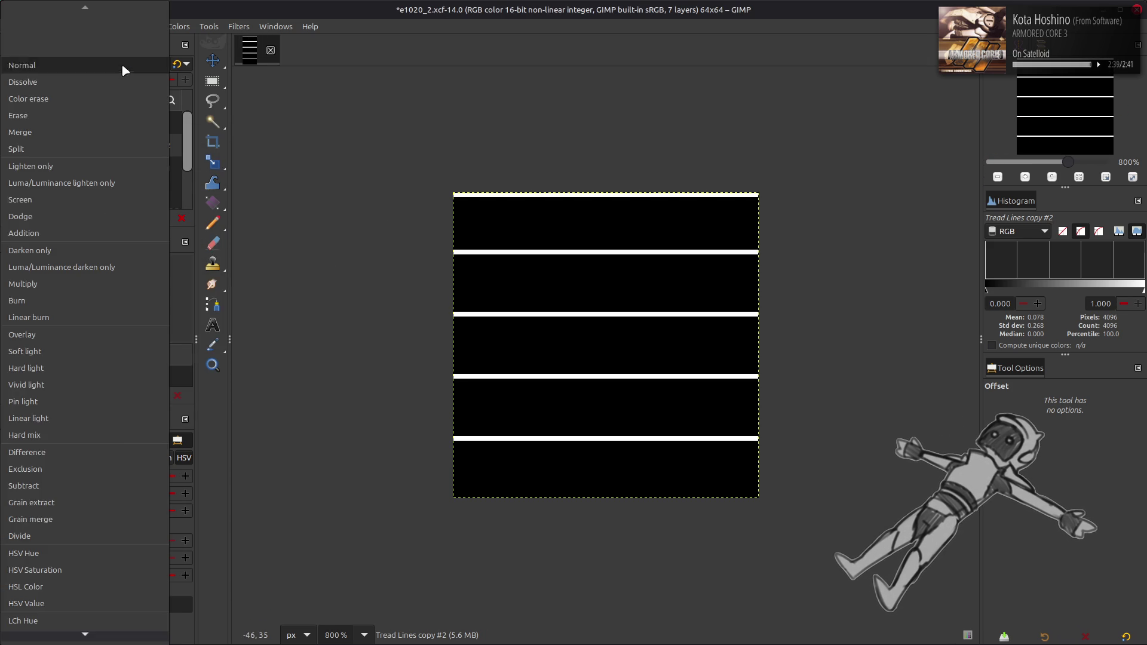
{"action": "left_click", "coordinate": [87, 229]}
{"action": "right_click", "coordinate": [120, 145]}
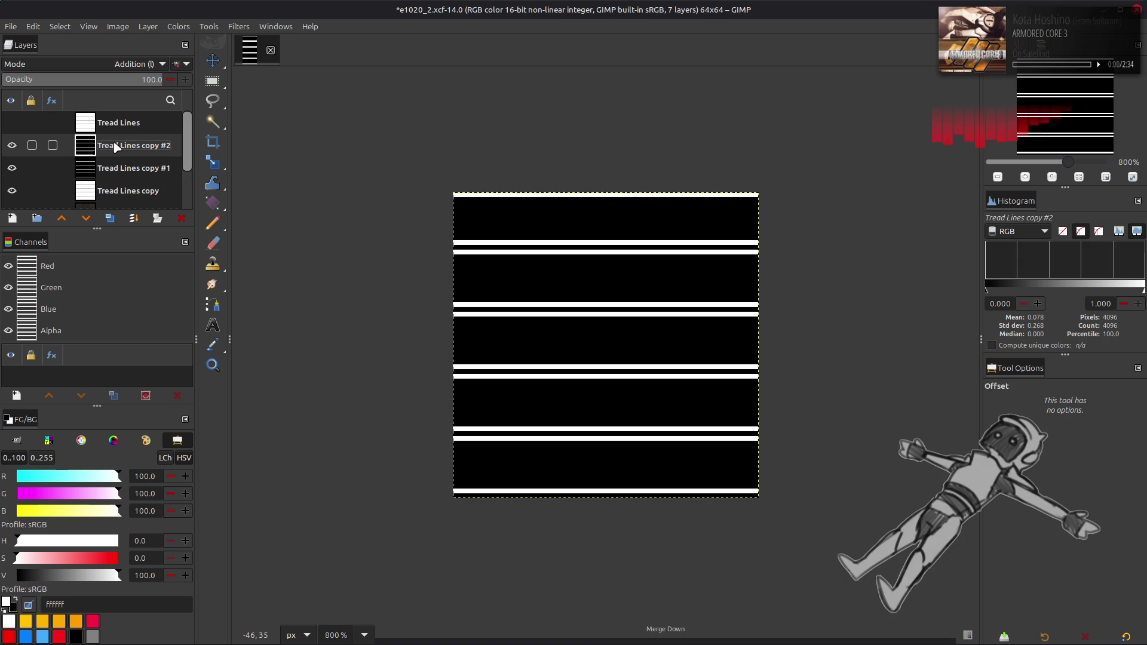
{"action": "left_click", "coordinate": [144, 267]}
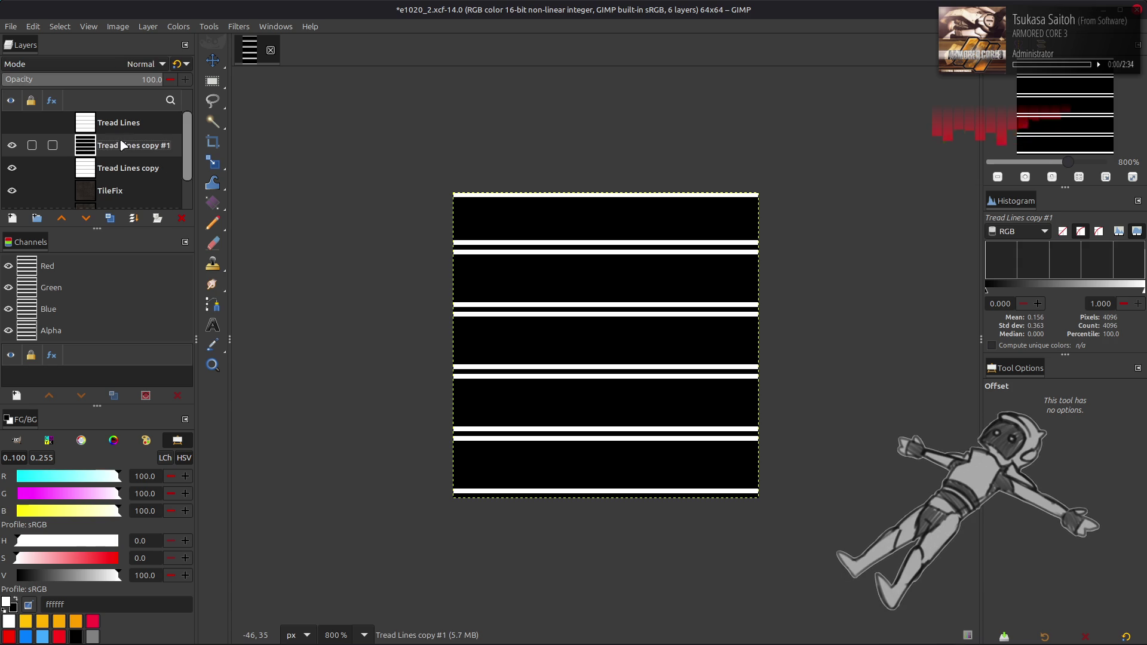
- Set the doubled lines to Soft light and apply Levels with output low at 50
{"action": "left_click", "coordinate": [120, 62]}
{"action": "left_click", "coordinate": [62, 357]}
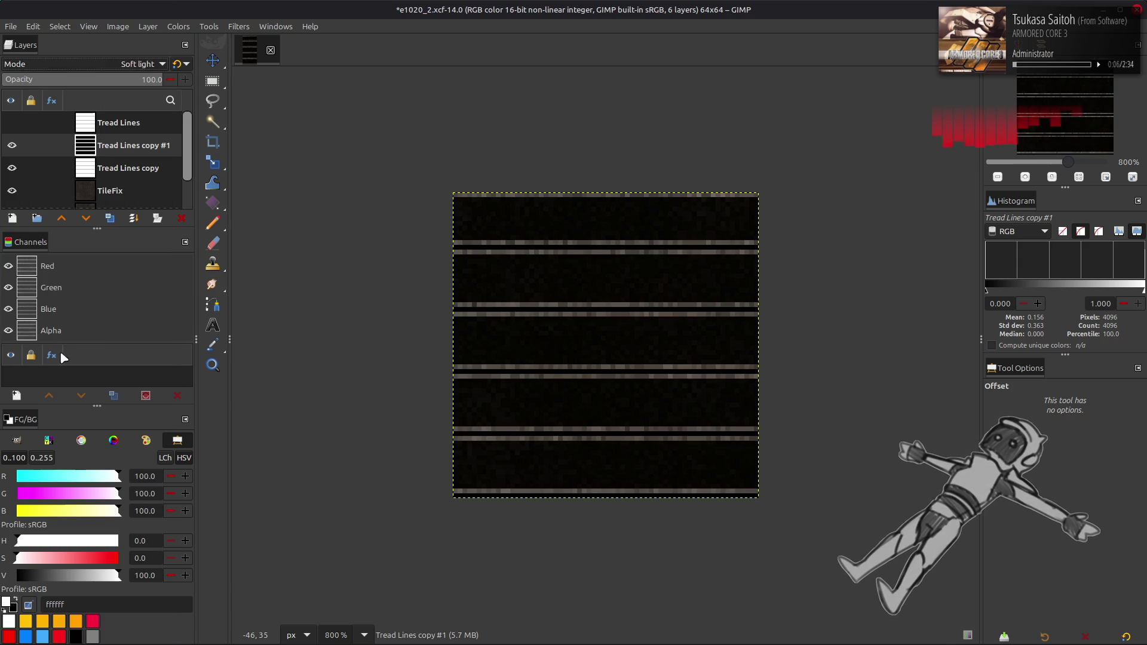
{"action": "left_click", "coordinate": [178, 27]}
{"action": "left_click", "coordinate": [192, 157]}
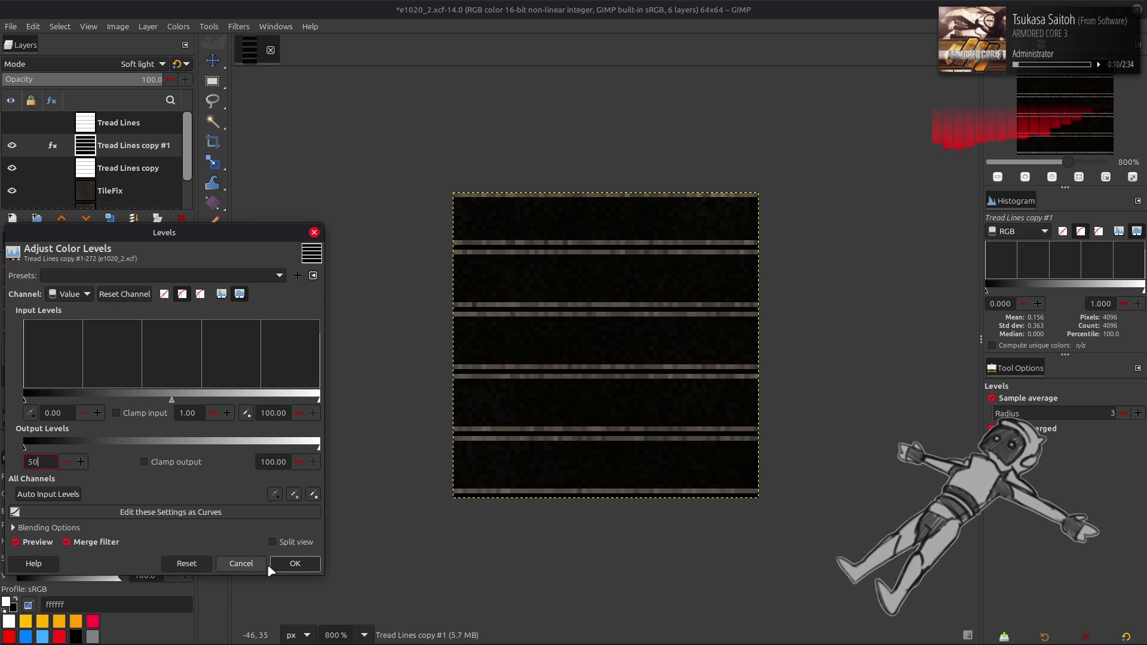
{"action": "left_click", "coordinate": [241, 563]}
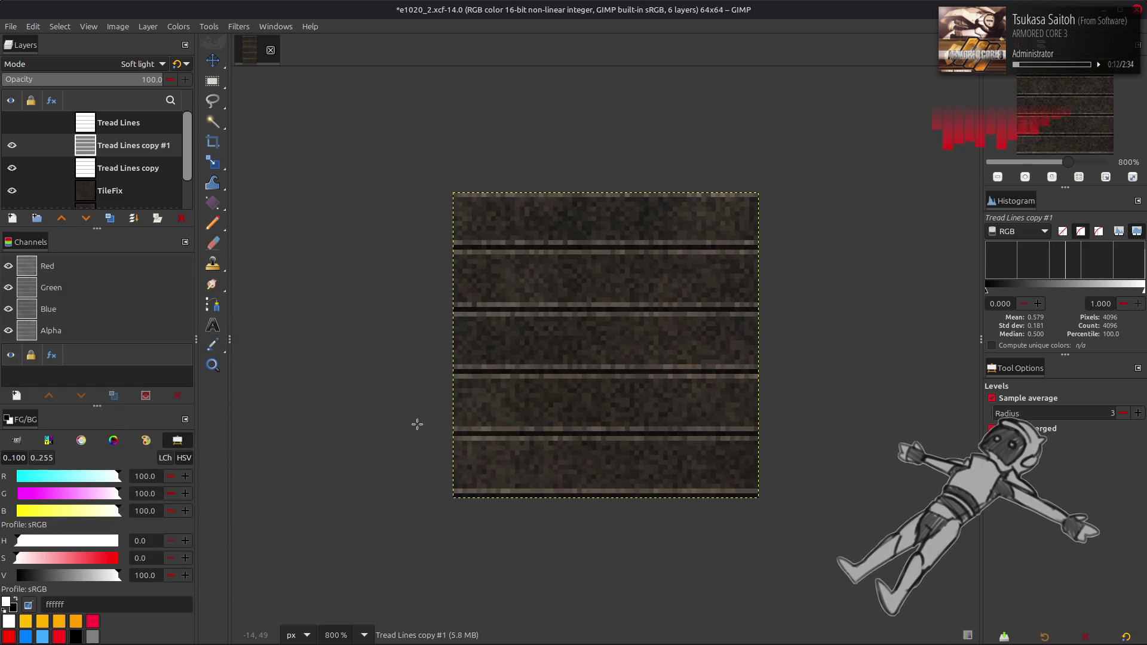
- Switch the lines to legacy Soft light and lower their opacity to 50
{"action": "key", "text": "m"}
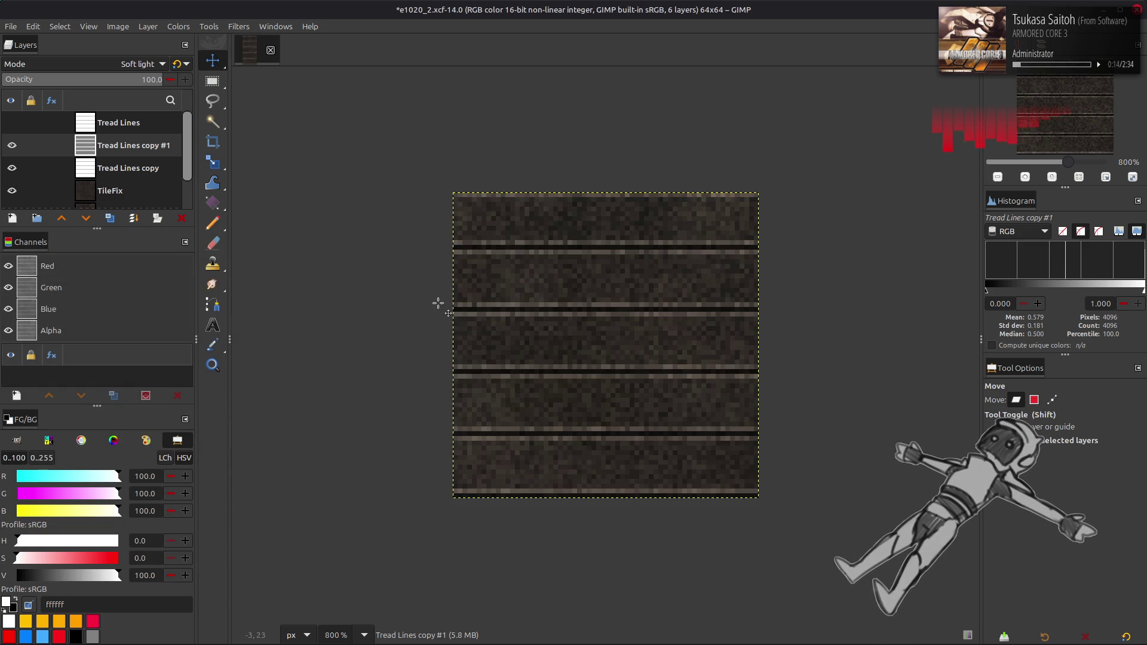
{"action": "left_click", "coordinate": [12, 145]}
{"action": "left_click", "coordinate": [12, 168]}
{"action": "left_click", "coordinate": [12, 168]}
{"action": "left_click", "coordinate": [12, 145]}
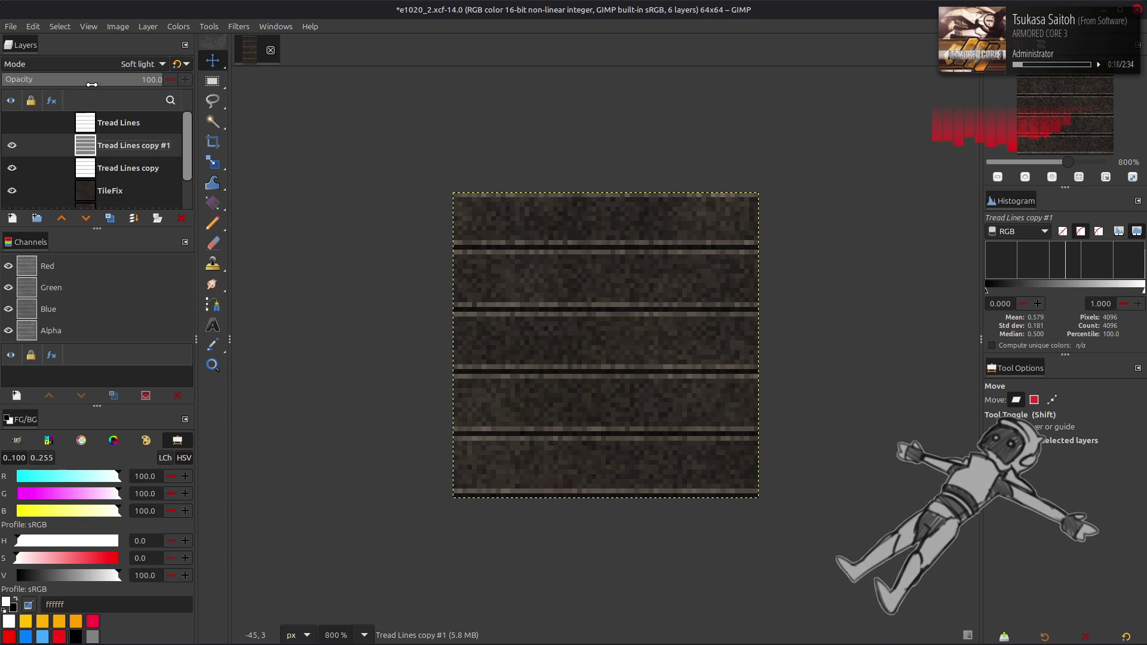
{"action": "left_click", "coordinate": [177, 64]}
{"action": "left_click_drag", "start_coordinate": [159, 79], "coordinate": [82, 79]}
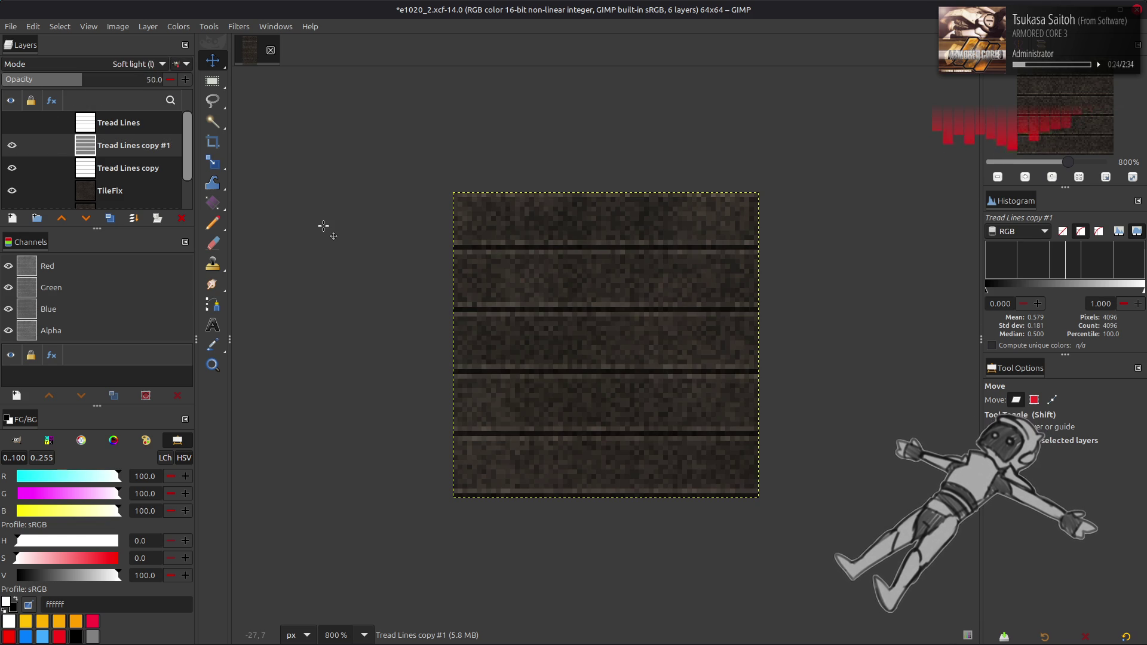
- Try moving TileFix above the tread lines, then undo that and the soft-light blend
{"action": "left_click_drag", "start_coordinate": [108, 190], "coordinate": [119, 144]}
{"action": "key", "text": "ctrl+z"}
{"action": "key", "text": "ctrl+y"}
{"action": "key", "text": "ctrl+z"}
{"action": "key", "text": "ctrl+y"}
{"action": "key", "text": "ctrl+z"}
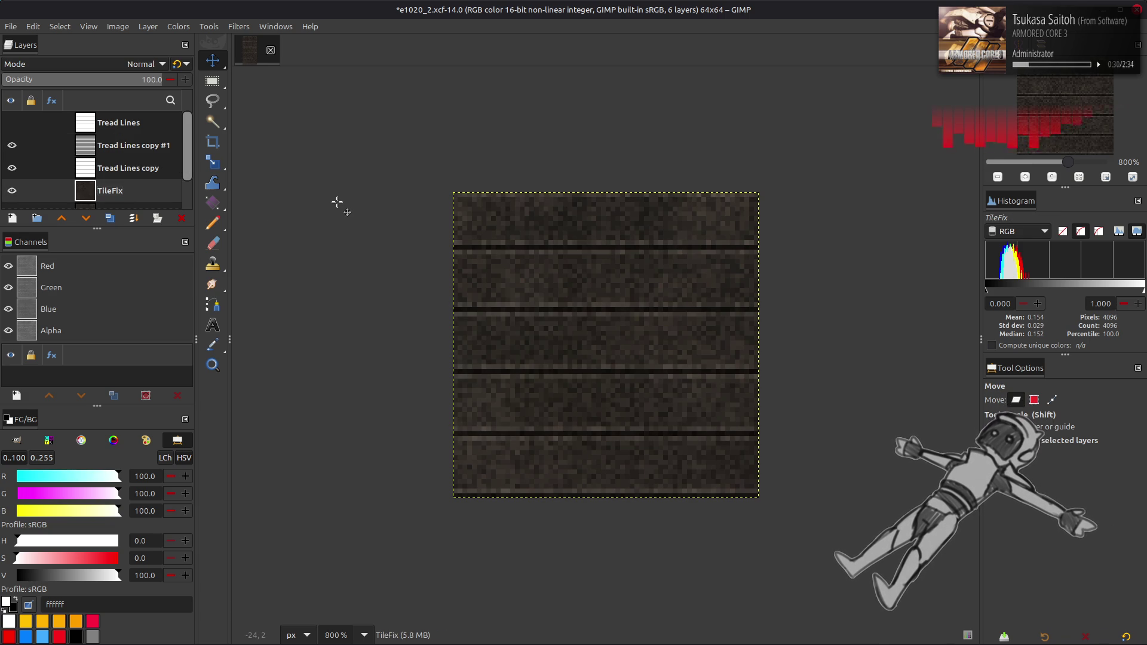
{"action": "key", "text": "ctrl+y"}
{"action": "key", "text": "ctrl+z"}
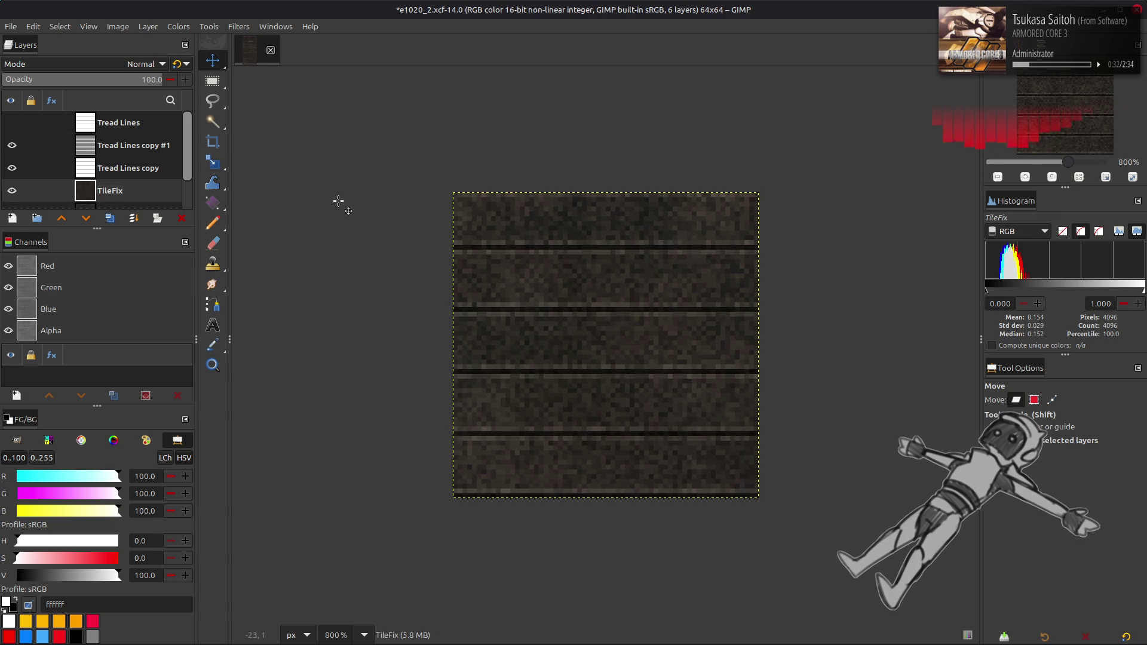
{"action": "left_click", "coordinate": [111, 152]}
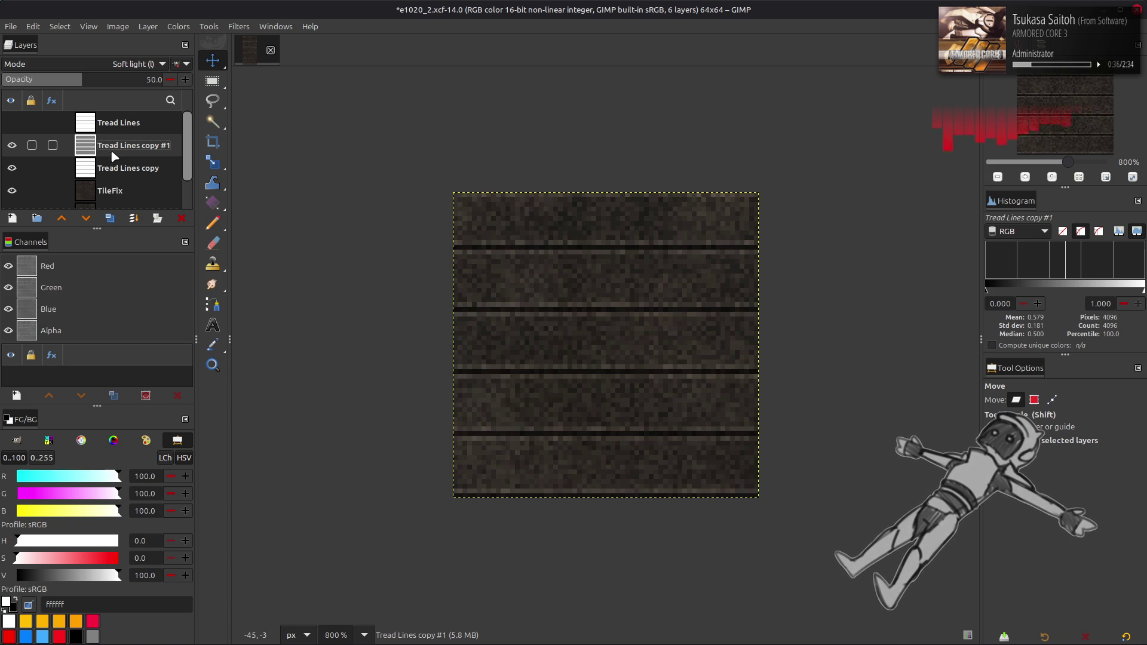
{"action": "key", "text": "ctrl+z"}
{"action": "key", "text": "ctrl+z"}
{"action": "key", "text": "ctrl+z"}
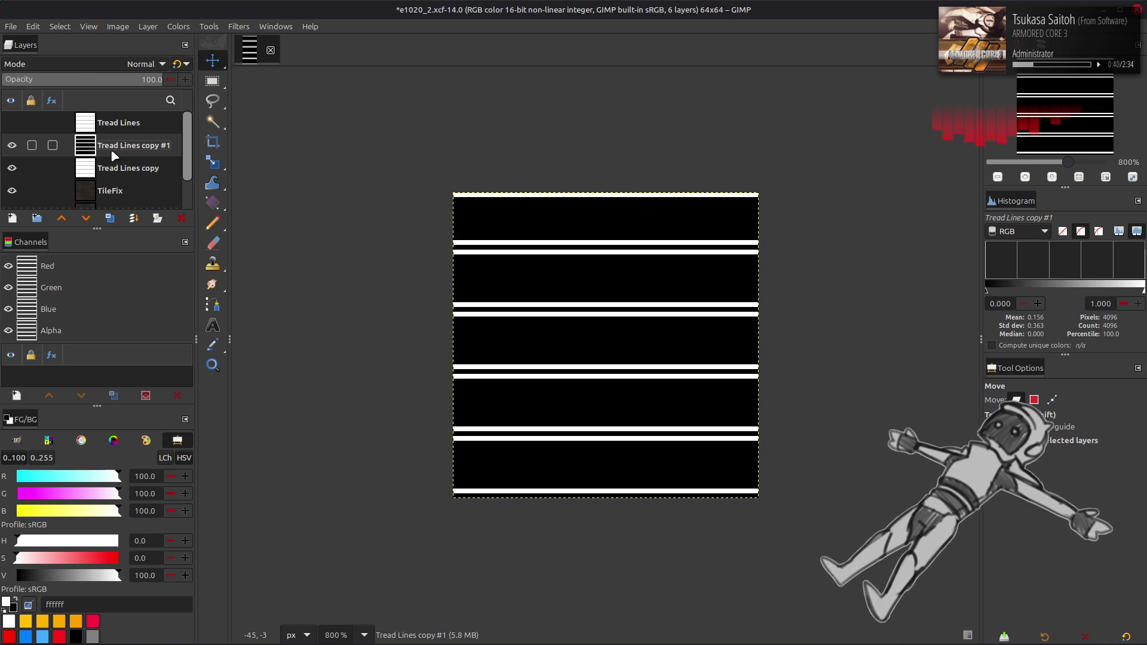
- Duplicate the original Tread Lines layer and invert the copy to white lines on black
{"action": "left_click", "coordinate": [122, 129]}
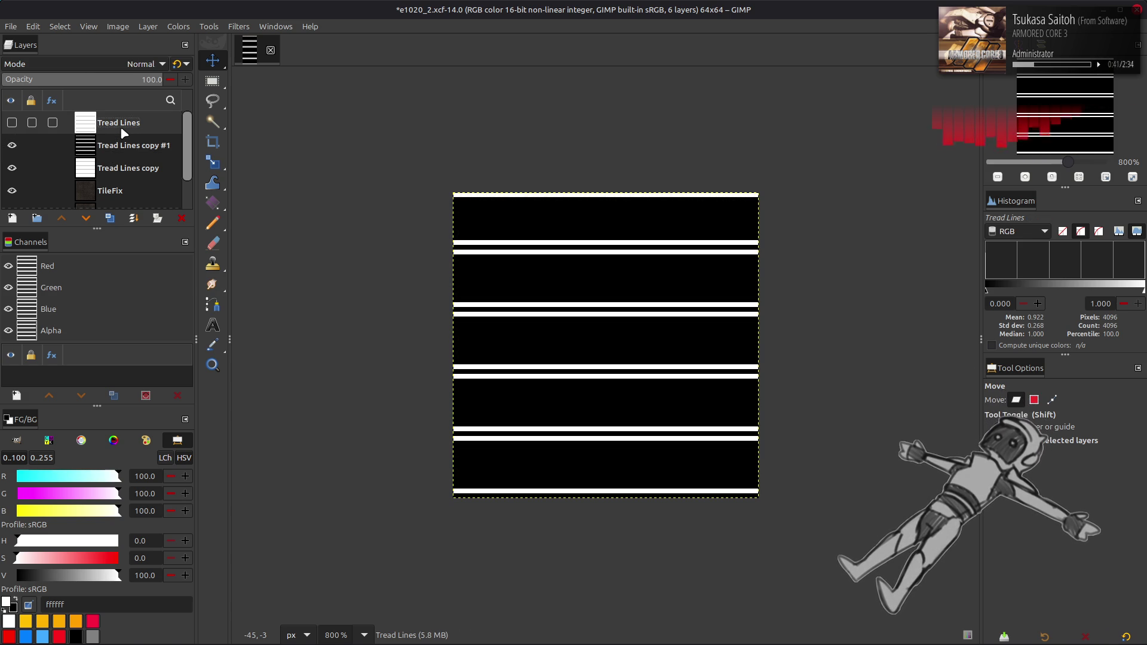
{"action": "left_click", "coordinate": [111, 219]}
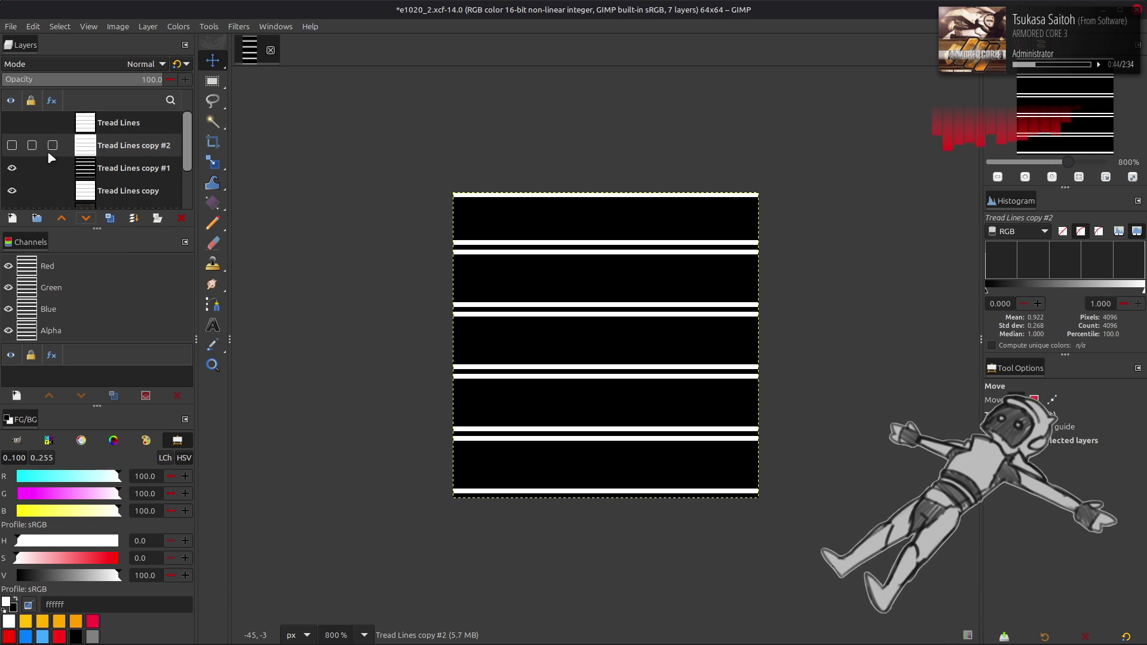
{"action": "left_click", "coordinate": [13, 146]}
{"action": "left_click", "coordinate": [173, 28]}
{"action": "left_click", "coordinate": [191, 193]}
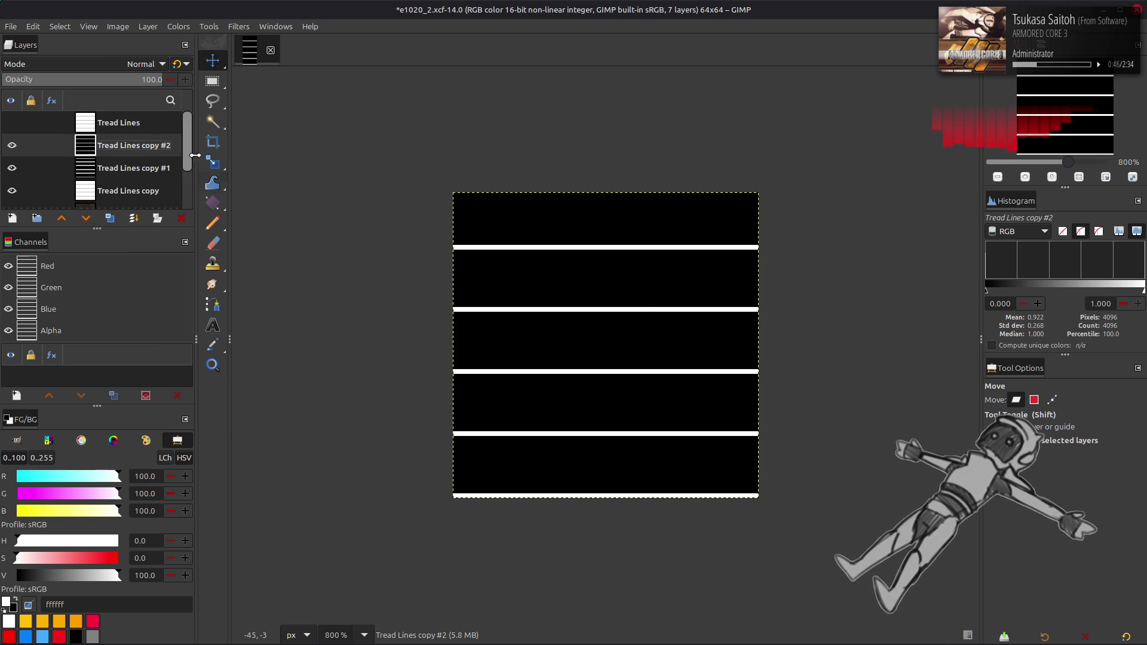
- Offset the inverted copy 2 pixels down (Y +2)
{"action": "left_click", "coordinate": [147, 26]}
{"action": "mouse_move", "coordinate": [197, 173]}
{"action": "left_click", "coordinate": [324, 254]}
{"action": "left_click", "coordinate": [186, 231]}
{"action": "left_click", "coordinate": [186, 231]}
{"action": "left_click", "coordinate": [280, 408]}
- Offset Tread Lines copy #2 by -2 pixels vertically, shifting it up
{"action": "left_click", "coordinate": [143, 170]}
{"action": "left_click", "coordinate": [148, 26]}
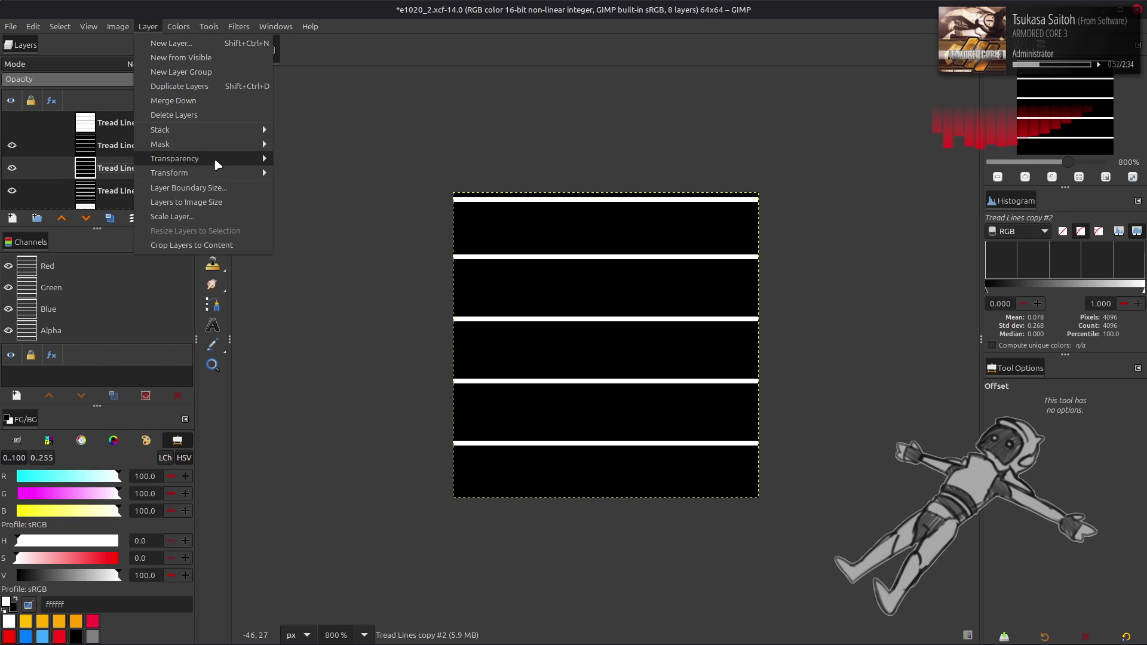
{"action": "mouse_move", "coordinate": [216, 171]}
{"action": "left_click", "coordinate": [318, 260]}
{"action": "left_click", "coordinate": [171, 231]}
{"action": "left_click", "coordinate": [276, 402]}
{"action": "left_click", "coordinate": [133, 145]}
{"action": "left_click", "coordinate": [142, 64]}
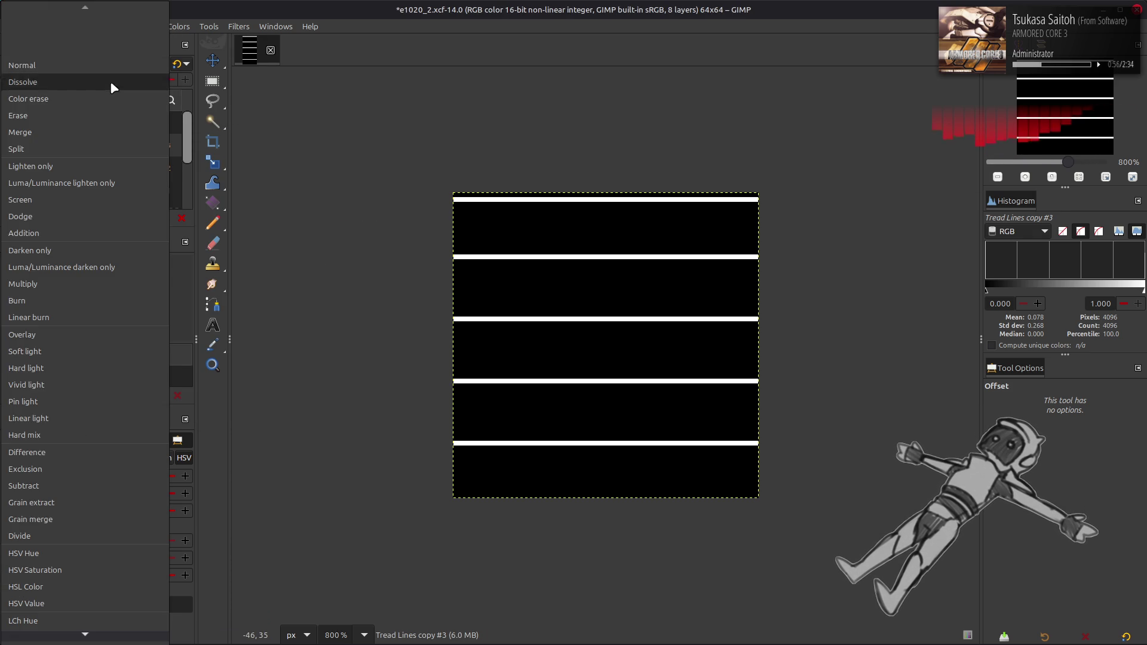